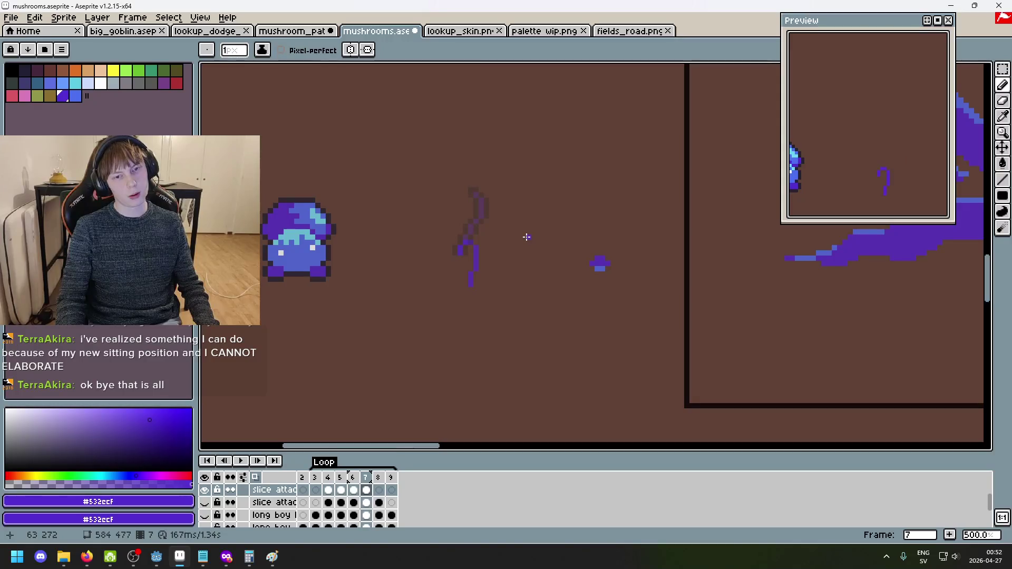
Compare frames 6 and 7, then undo the erasure to restore frame 7's purple slash stroke.
key(comma)
key(period)
key(comma)
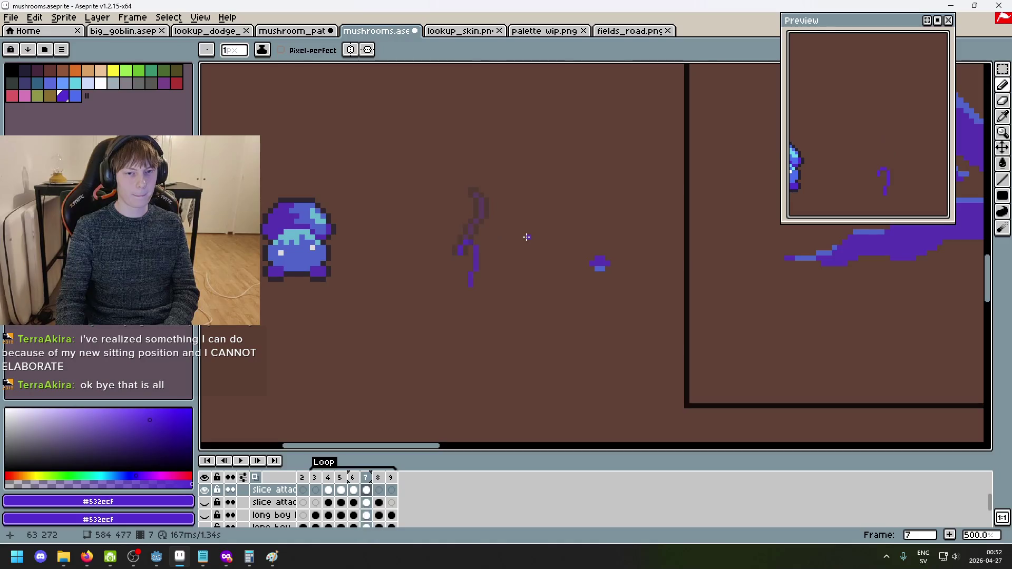
key(ctrl+z)
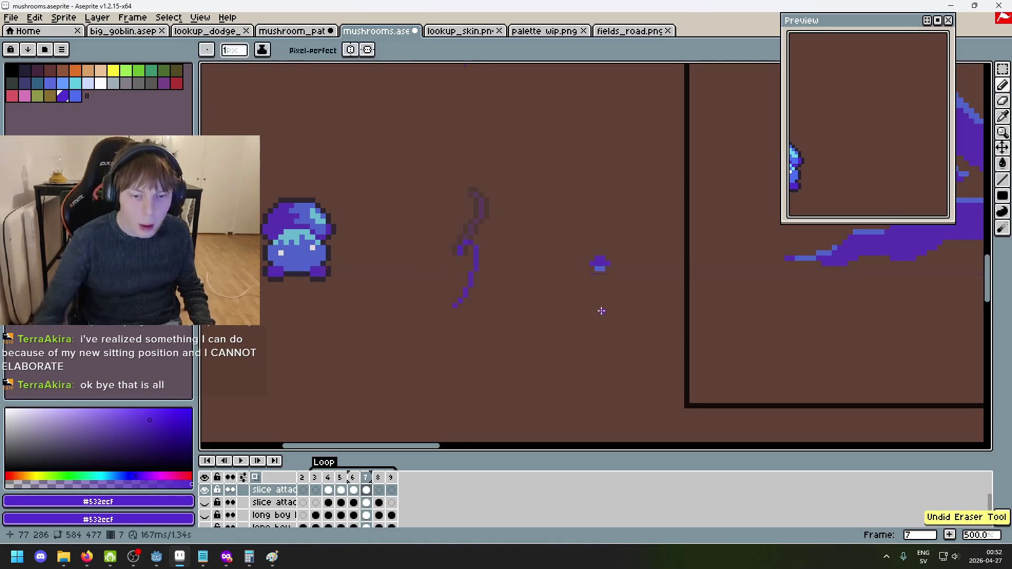
Extend the purple stroke's tail down-left and return to frame 6.
drag(465, 296, 454, 306)
scroll(491, 304, up, 3)
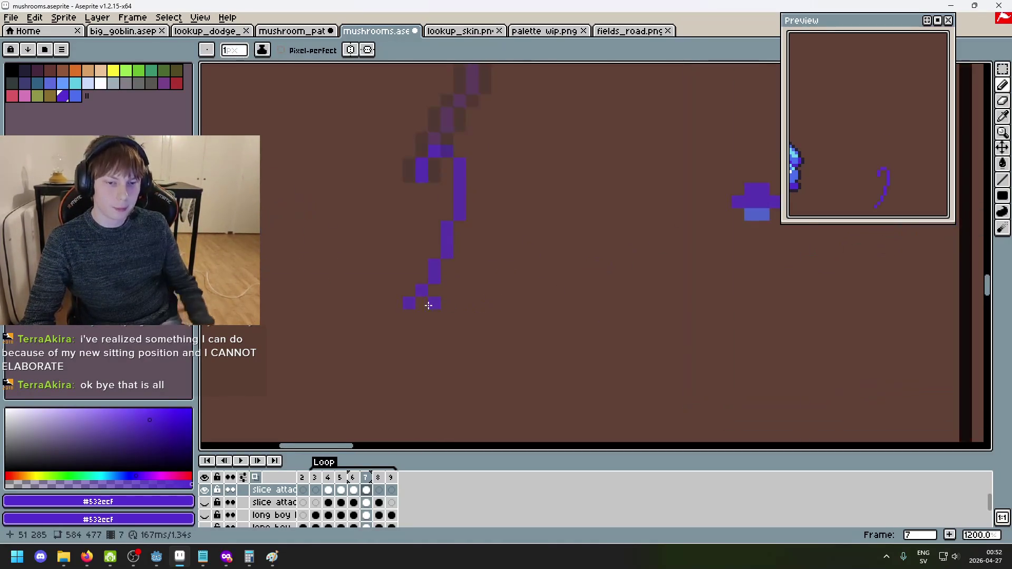
key(comma)
scroll(514, 242, down, 3)
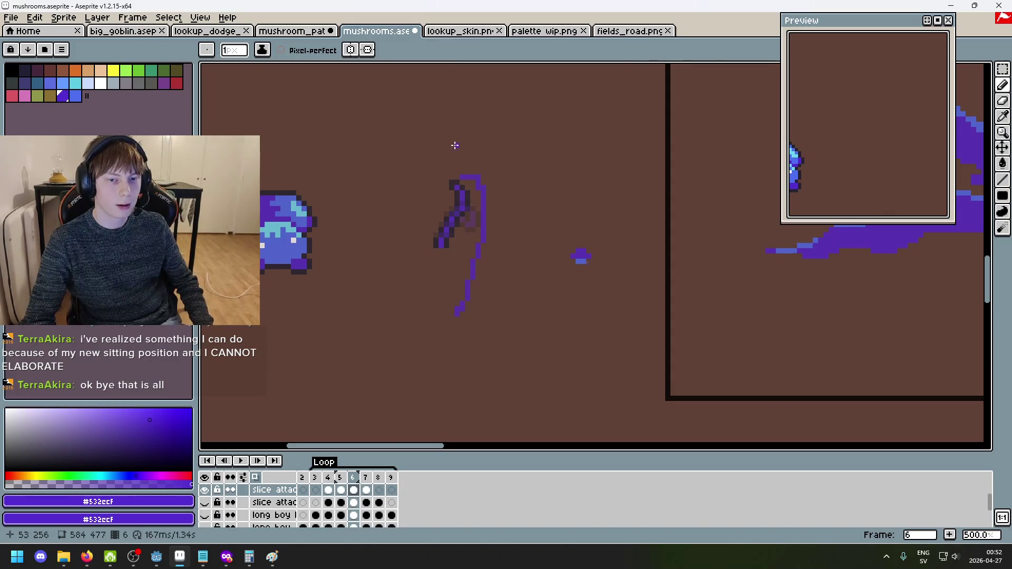
Remove the long purple curl from frame 6, discarding several redrawn curl attempts.
key(ctrl+z)
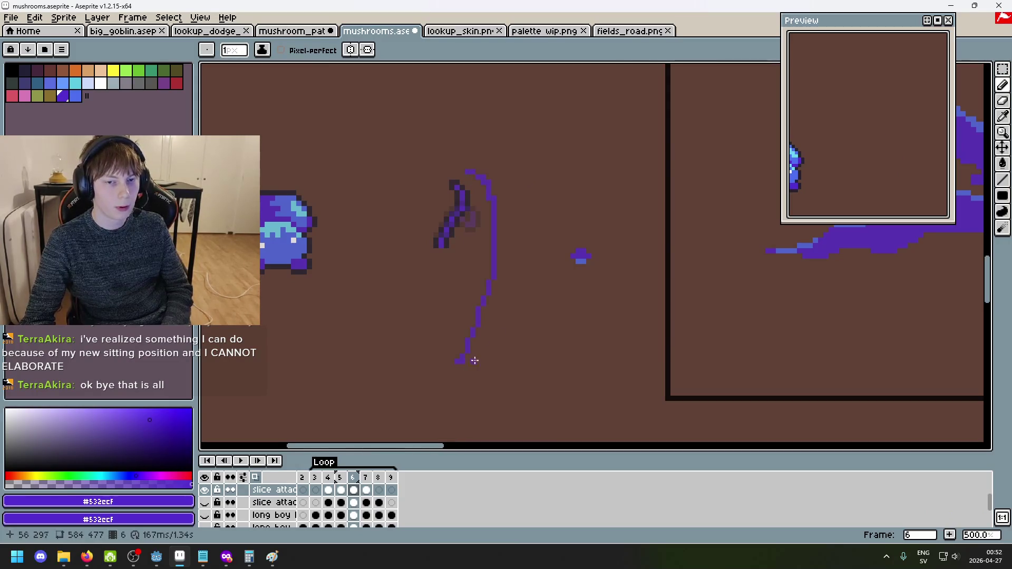
key(ctrl+z)
drag(467, 176, 467, 318)
key(ctrl+z)
drag(470, 162, 430, 384)
key(ctrl+z)
drag(471, 162, 451, 368)
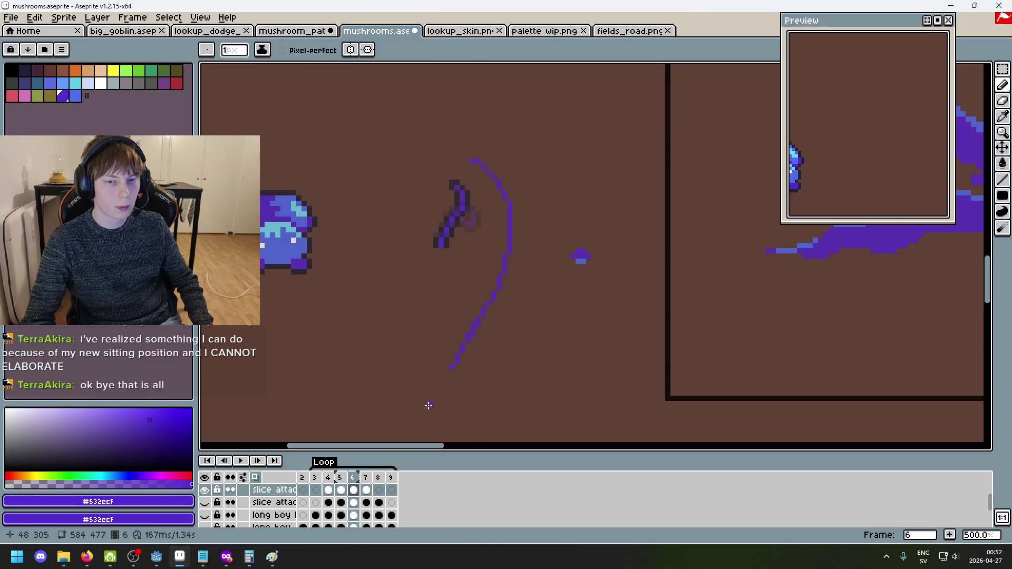
key(ctrl+z)
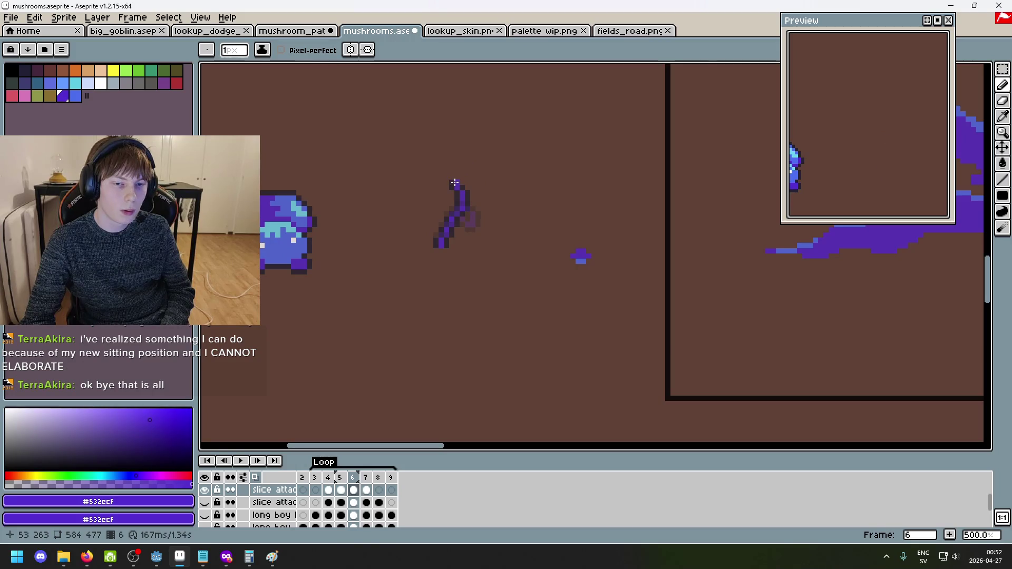
Add a purple pixel below frame 7's stroke tail, then eyedrop #252230 on frame 6.
key(Right)
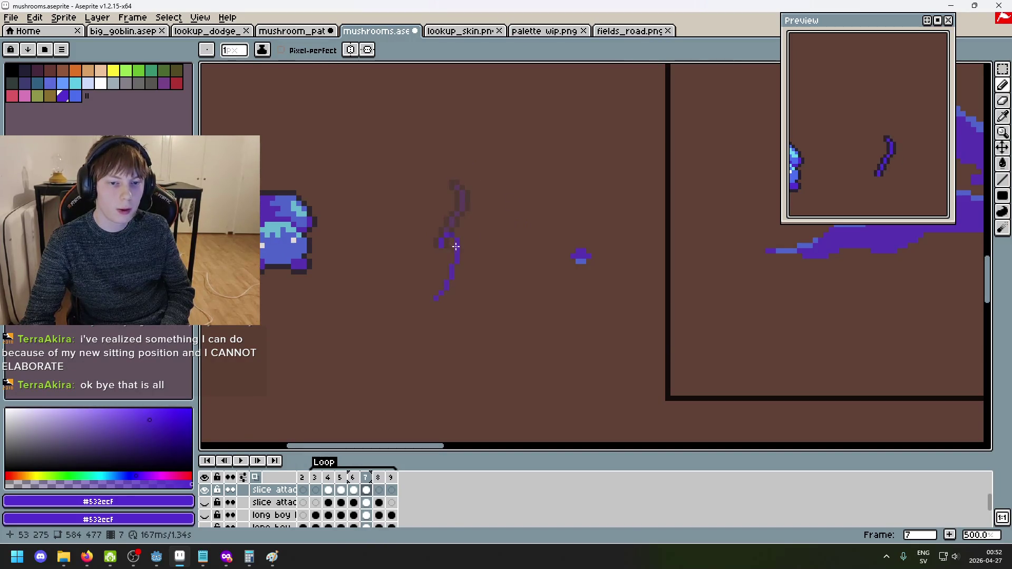
scroll(448, 263, up, 4)
click(428, 358)
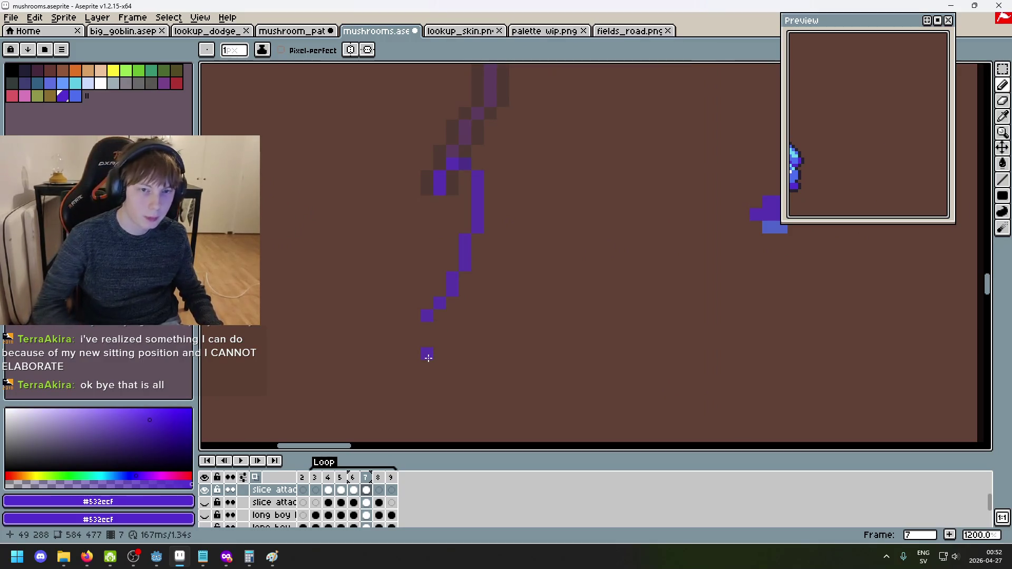
key(Left)
alt+click(453, 181)
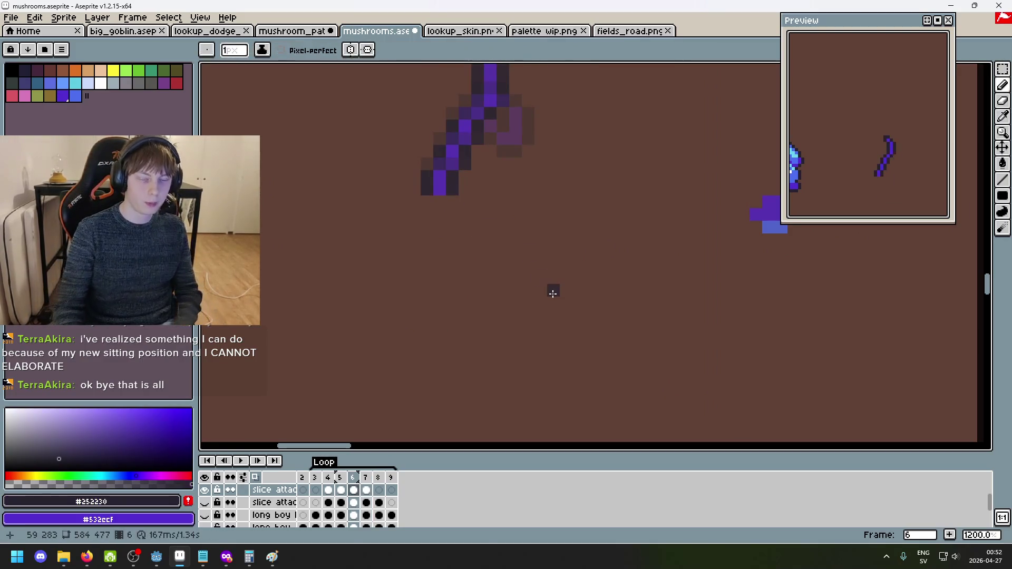
On frame 7, paint #252230 outline pixels along the stroke's left side, top and right column.
key(Right)
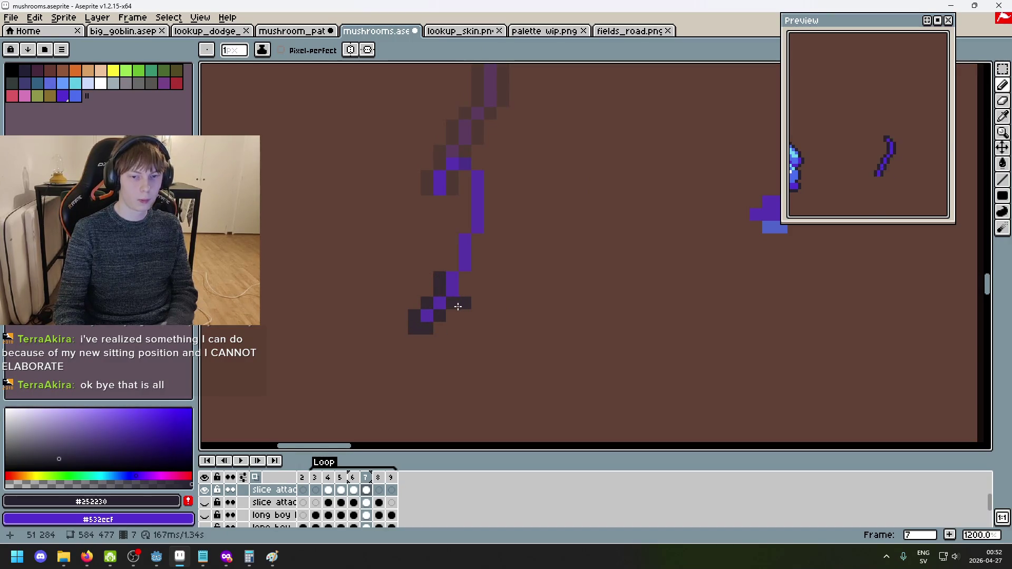
drag(457, 270, 456, 240)
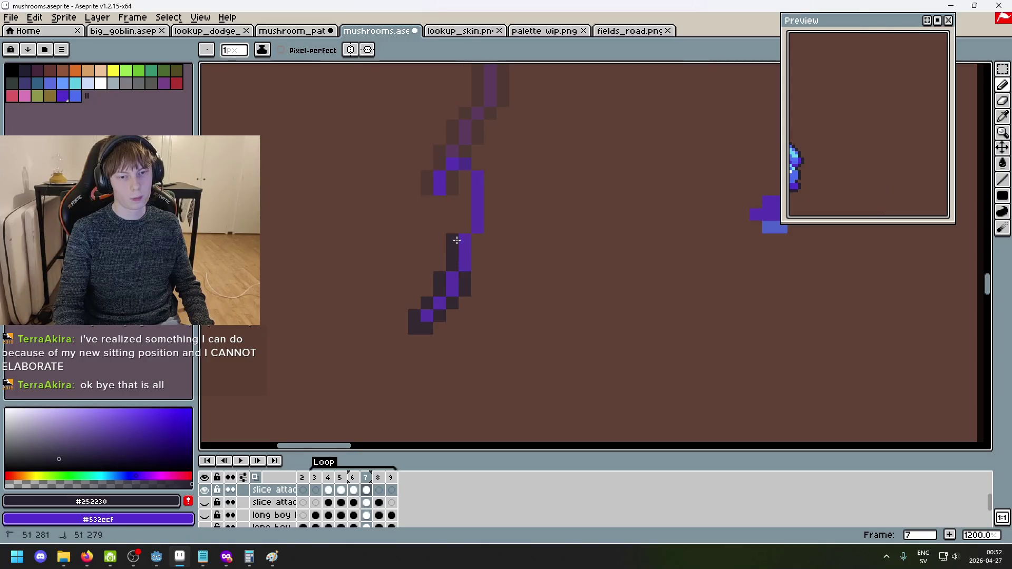
click(427, 189)
click(427, 176)
click(450, 159)
click(452, 153)
mouse_move(487, 179)
mouse_down()
mouse_move(490, 226)
mouse_move(475, 269)
mouse_up()
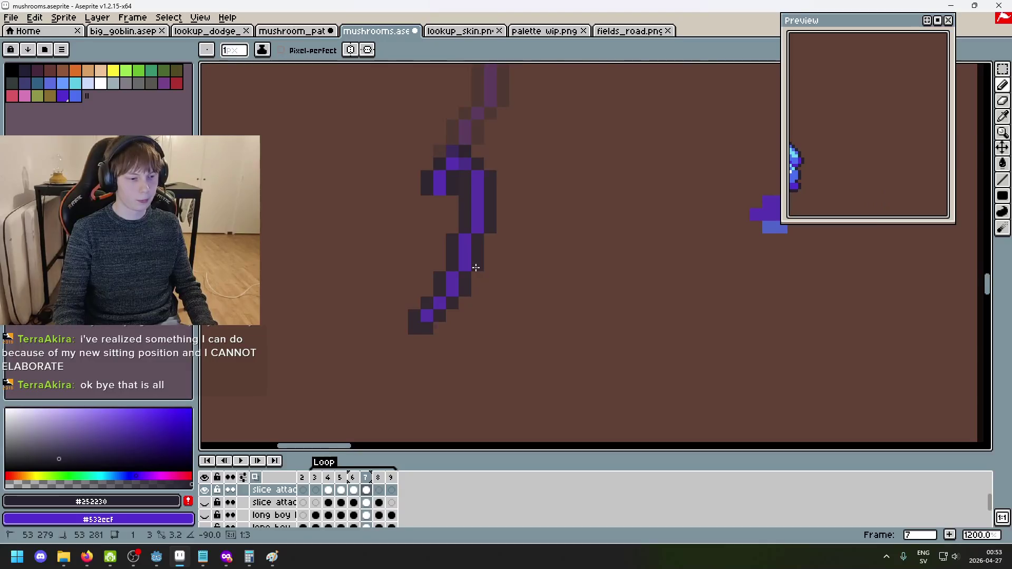
scroll(552, 296, down, 5)
Flip through frames 6 to 8, briefly showing the slice attack Left layer.
key(comma)
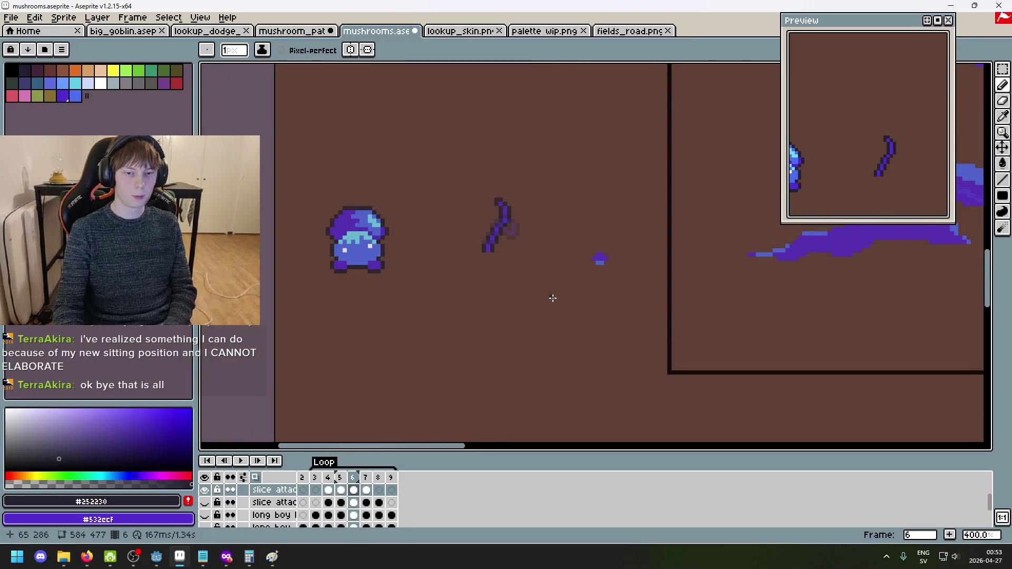
key(period)
key(comma)
key(period)
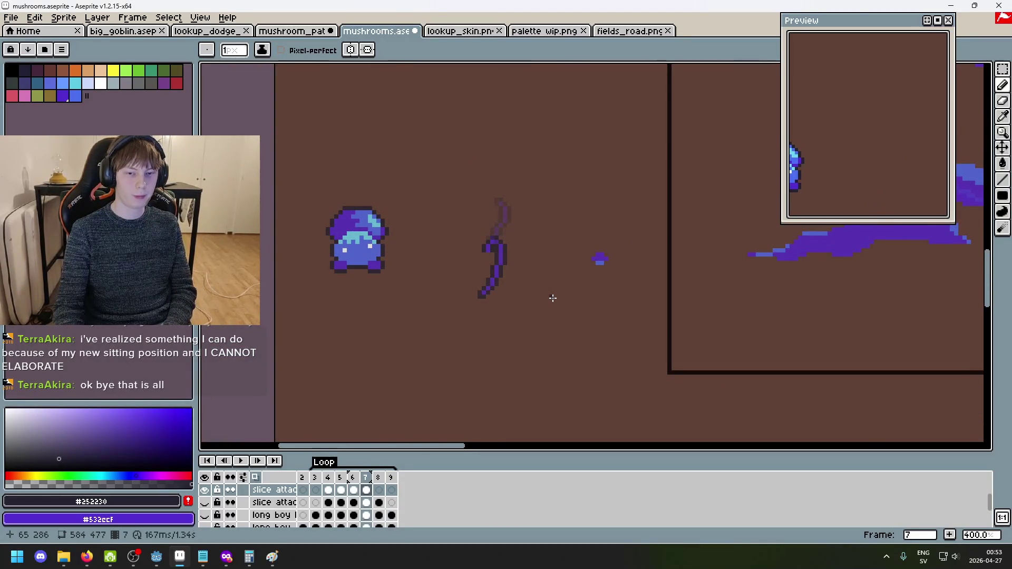
key(period)
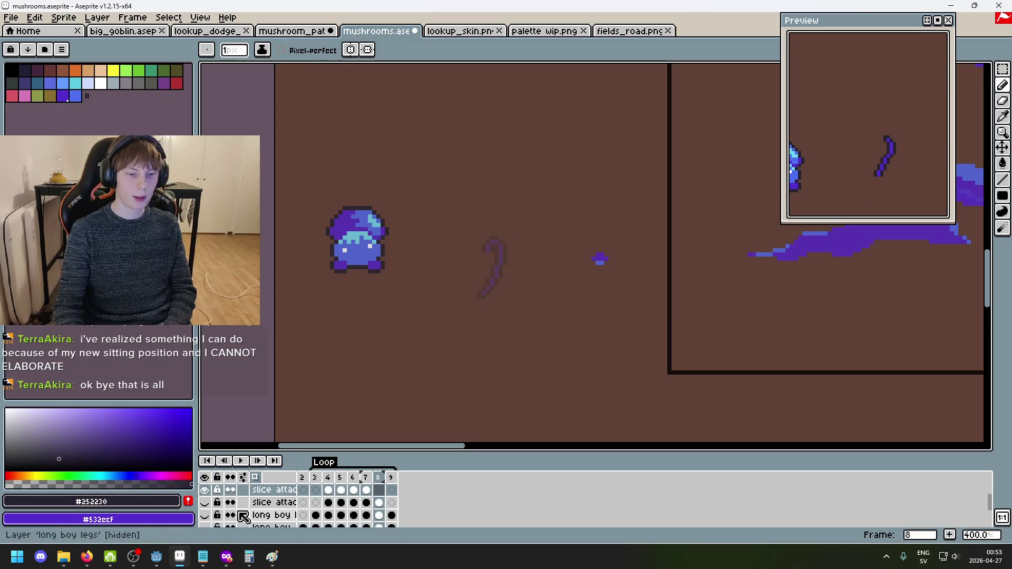
click(205, 504)
click(207, 504)
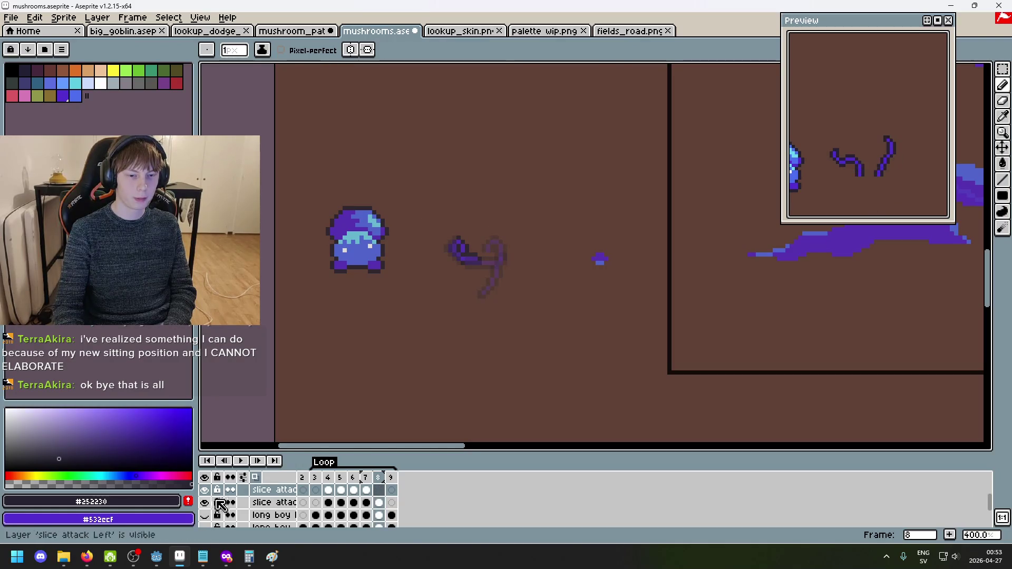
Step back and forth between frames 7, 8 and 9, toggling the slice attack right layer.
key(Left)
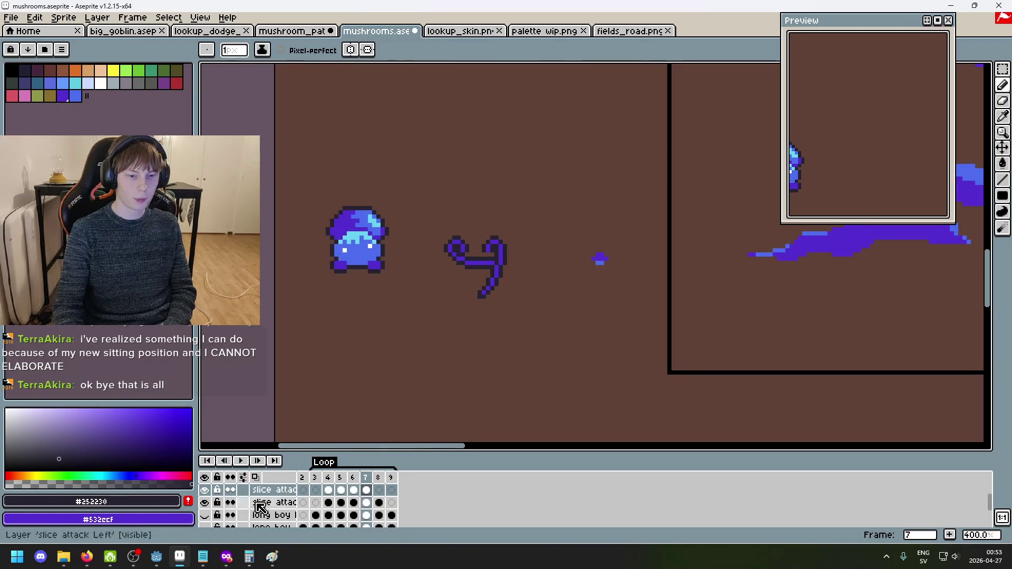
click(209, 496)
click(209, 497)
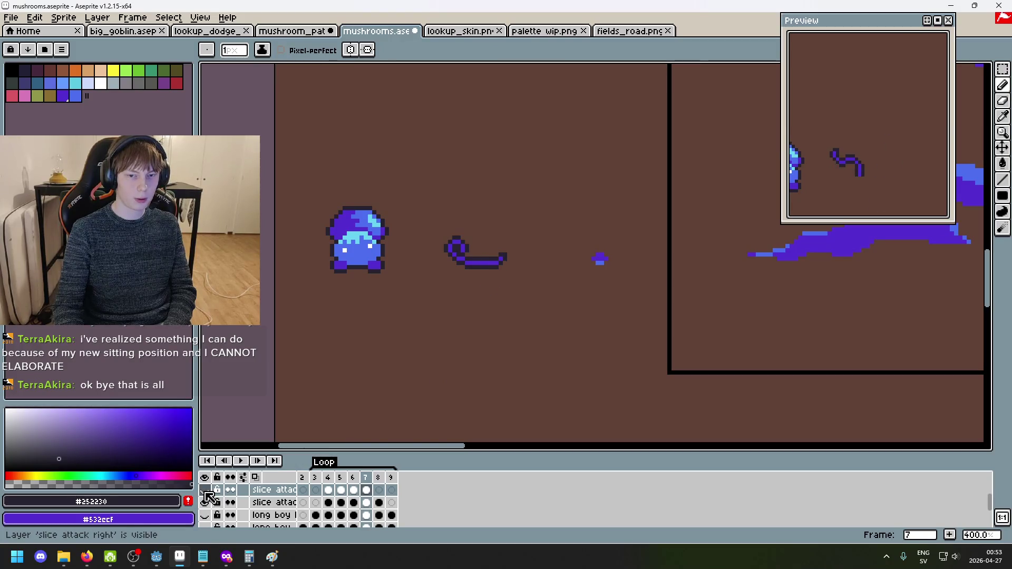
key(Right)
key(Left)
key(Left)
key(Right)
key(Right)
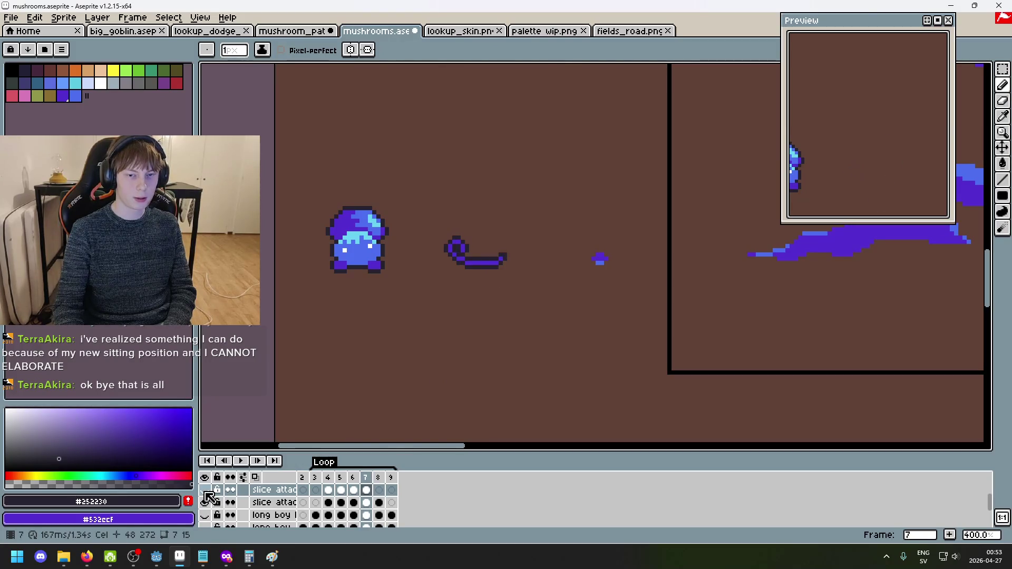
key(Left)
key(Right)
key(Right)
key(Left)
key(Left)
key(Right)
key(Left)
key(Right)
key(Left)
key(Right)
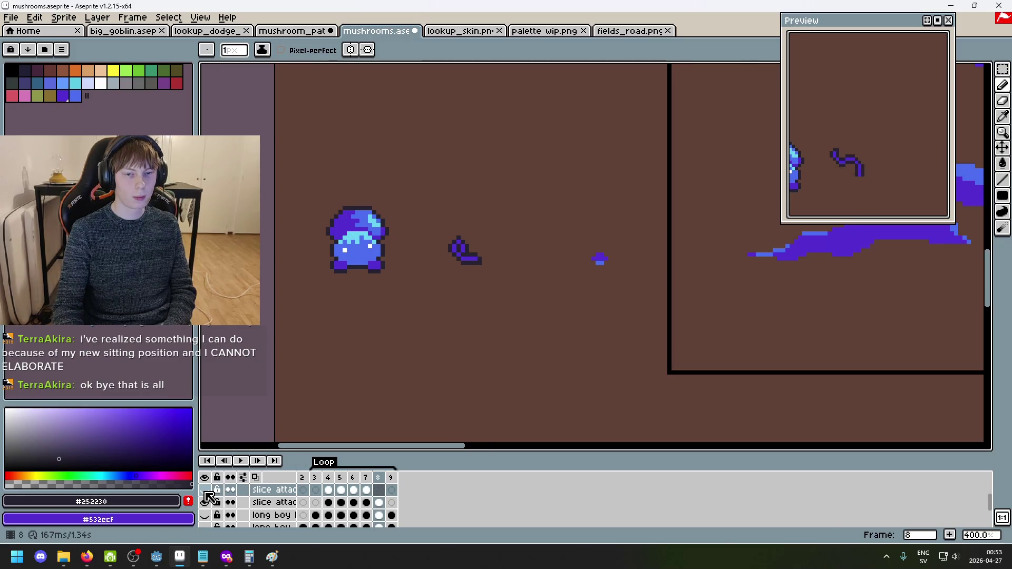
key(Right)
key(Left)
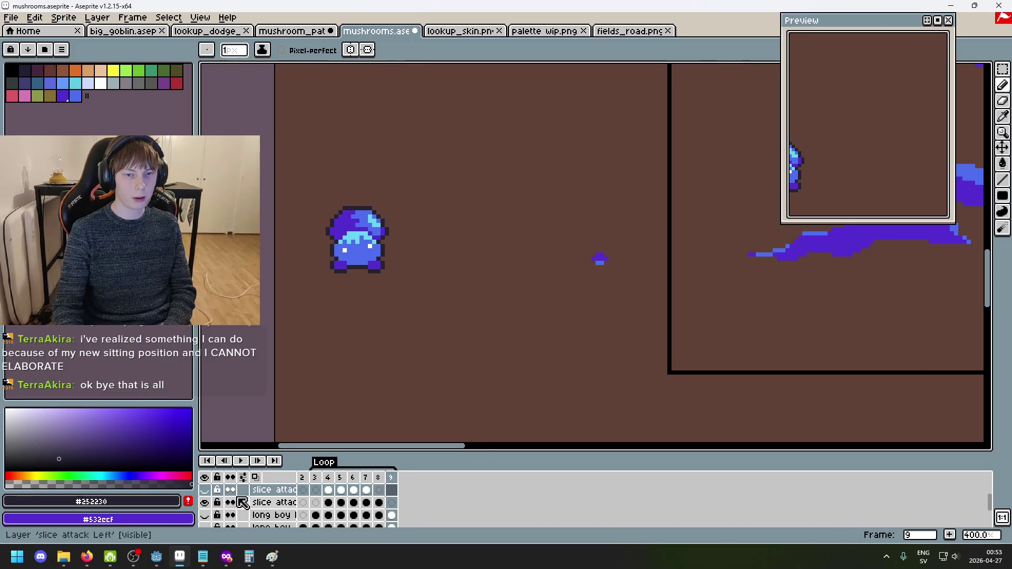
Hide the slice attack Left layer and turn on onion skinning, ending on frame 8.
click(205, 498)
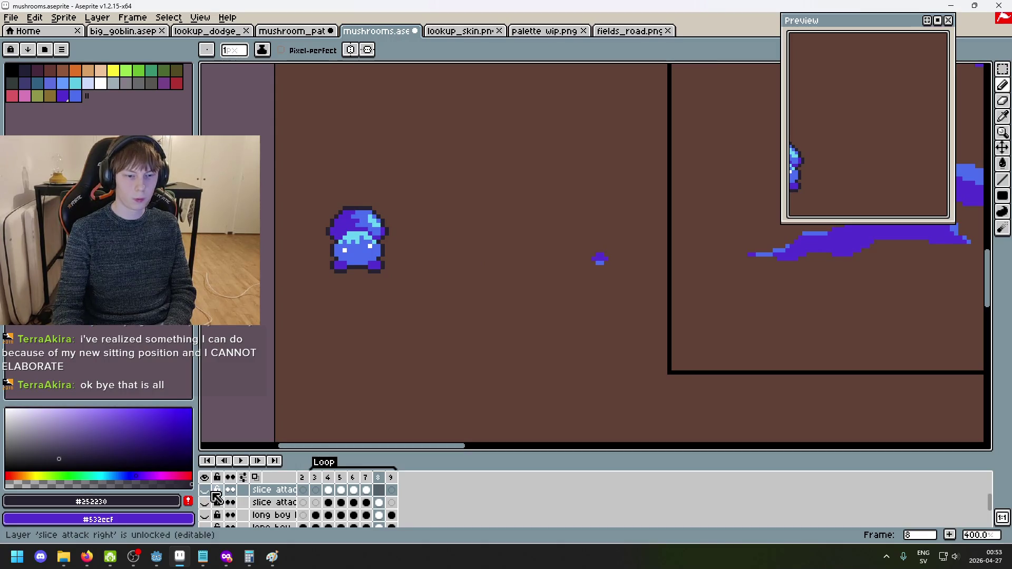
key(Left)
key(Left)
key(Right)
key(Right)
key(Left)
key(Right)
click(255, 477)
key(Left)
key(Right)
Add a dark pixel on the frame 8 stroke's right edge and repaint one pixel purple.
scroll(507, 246, up, 2)
scroll(507, 246, up, 3)
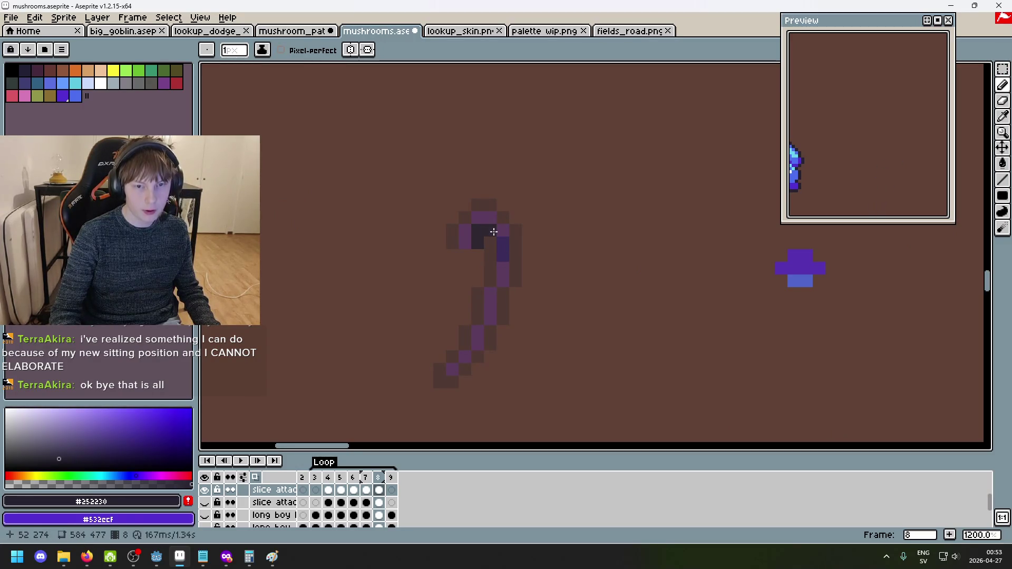
scroll(505, 278, up, 3)
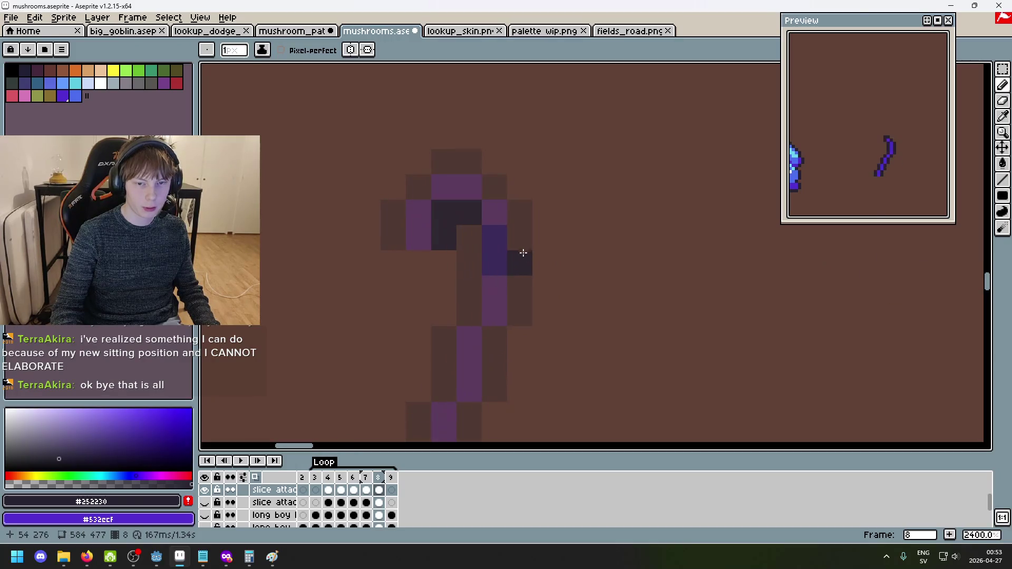
click(523, 237)
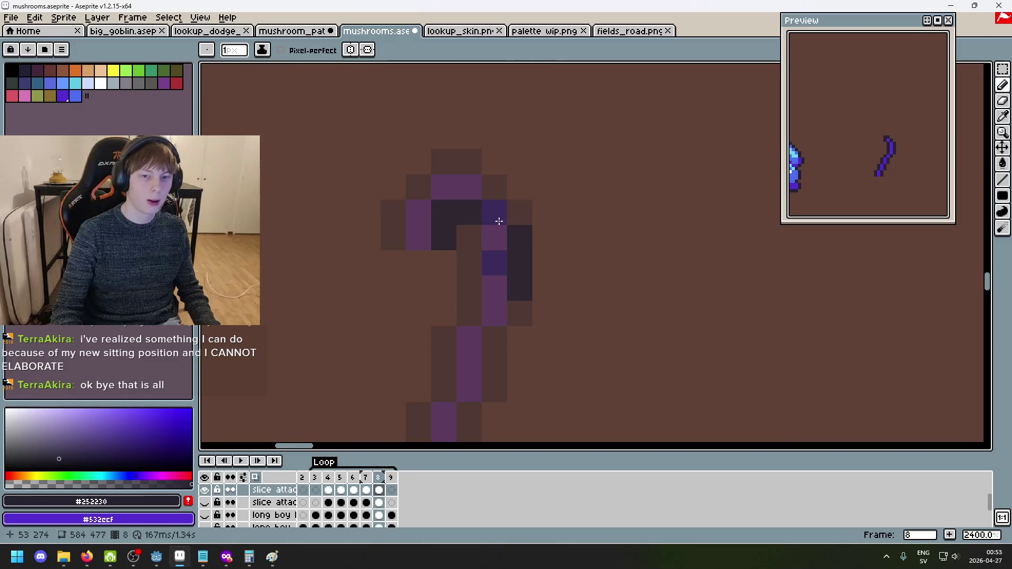
click(495, 263)
scroll(554, 311, down, 5)
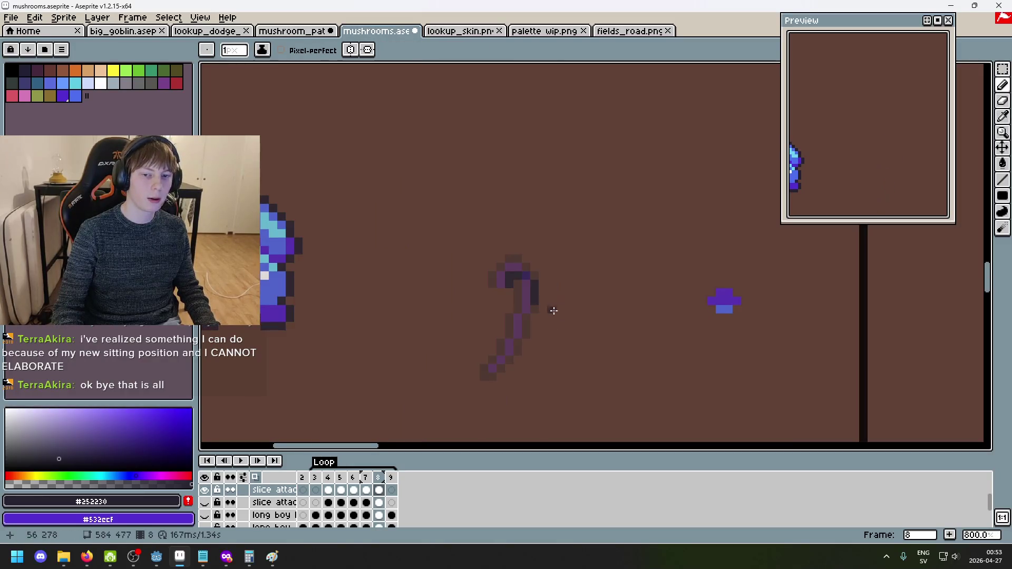
scroll(542, 326, up, 5)
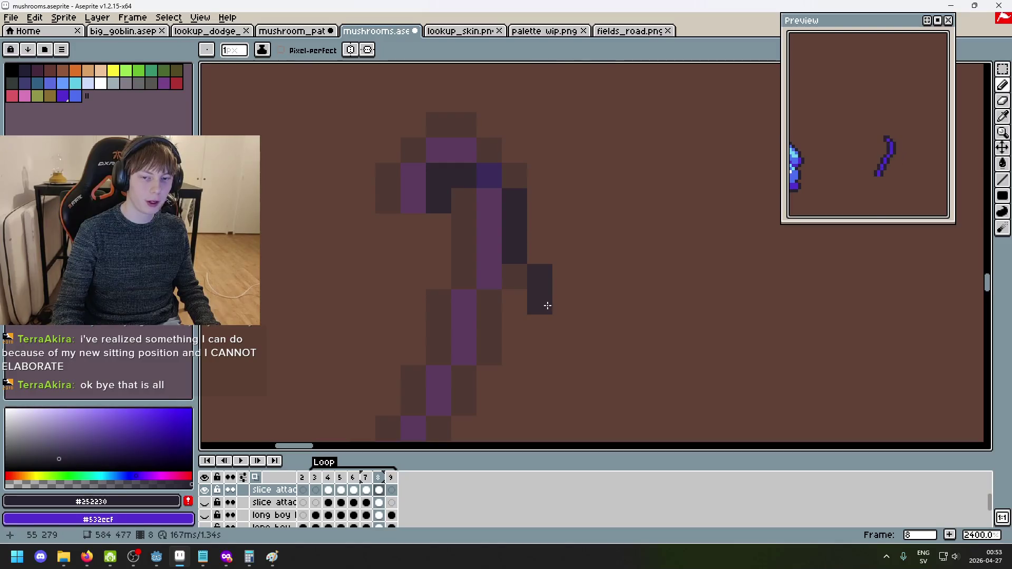
scroll(537, 277, down, 5)
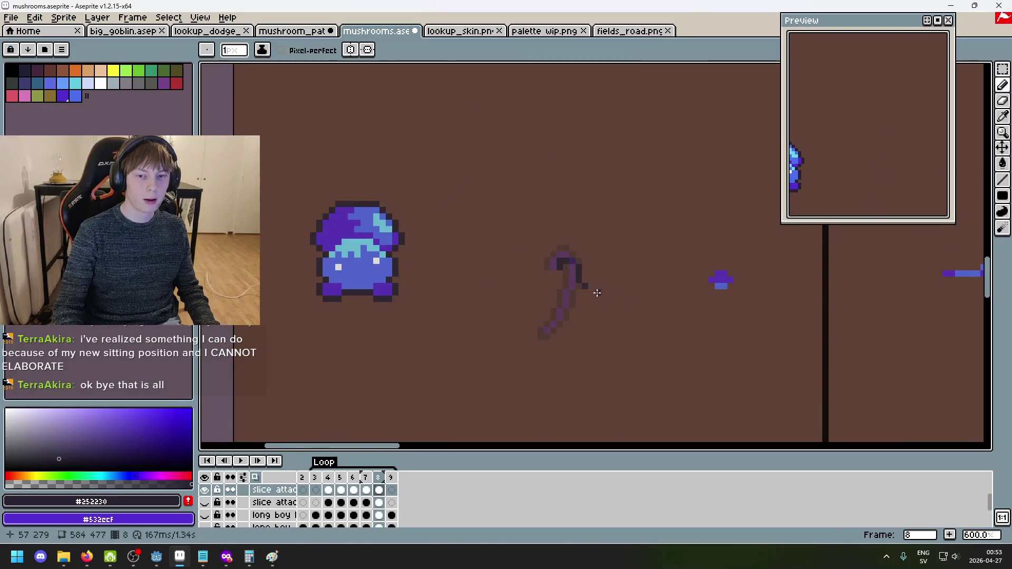
scroll(597, 293, up, 4)
scroll(605, 314, down, 3)
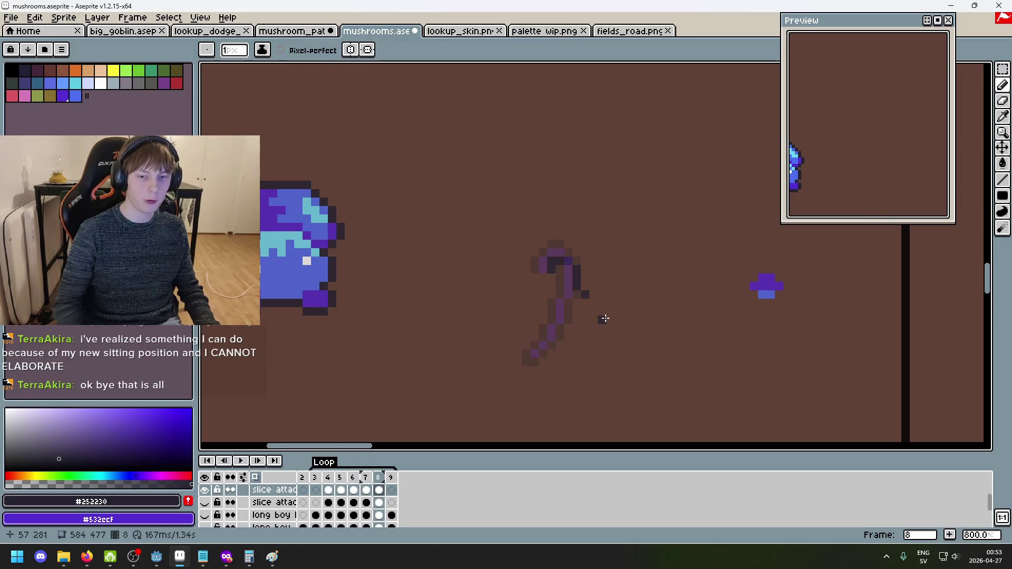
scroll(605, 318, up, 2)
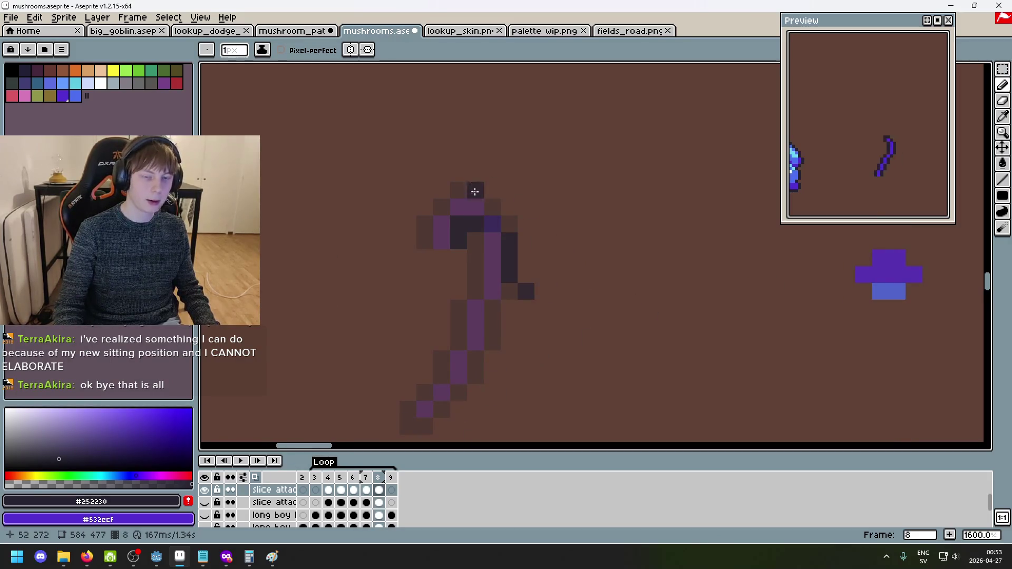
Add dark pixels at the stroke's lower-left end and curve end, checking against frame 7.
click(364, 434)
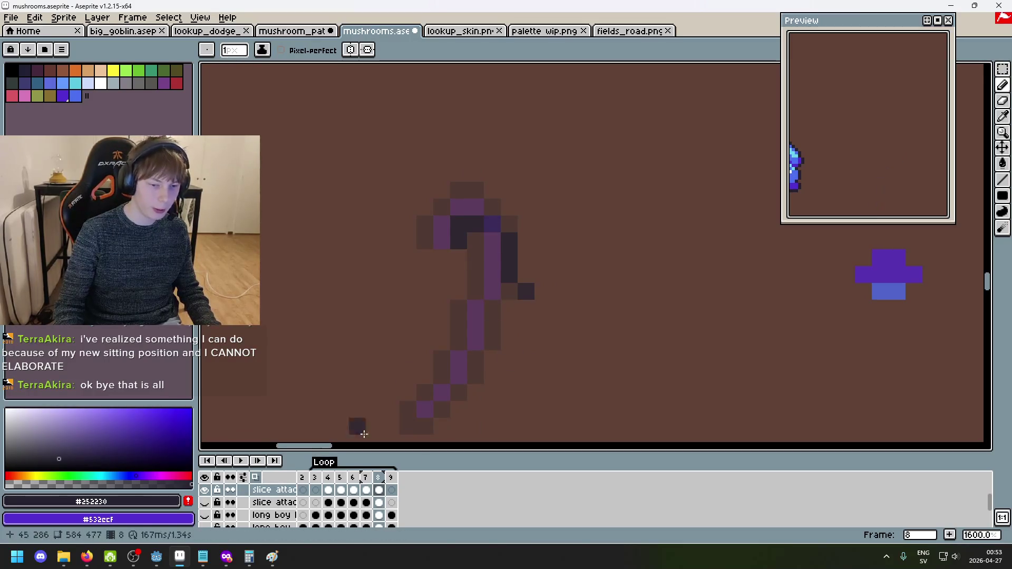
key(Left)
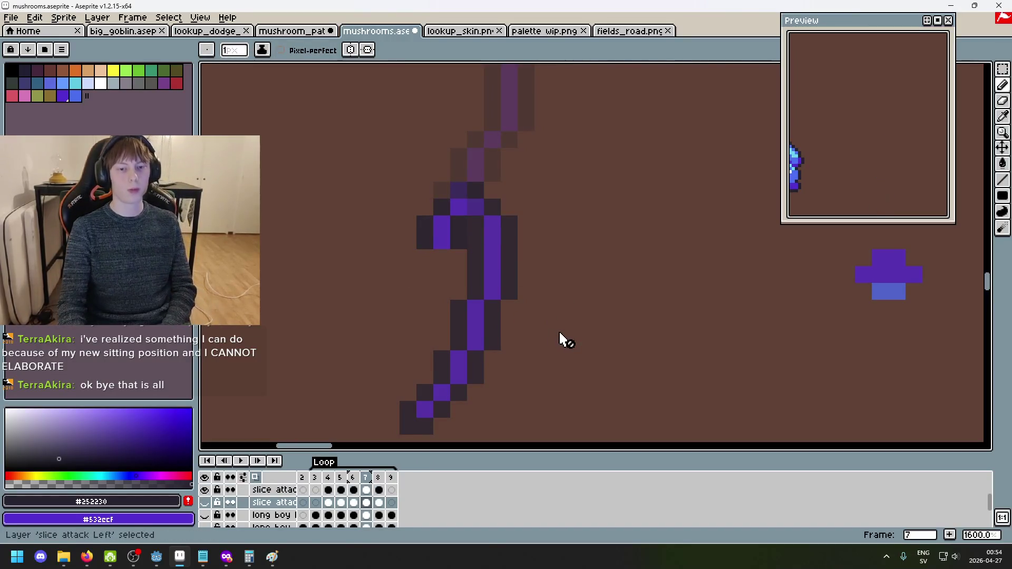
key(Right)
click(535, 291)
scroll(546, 285, up, 3)
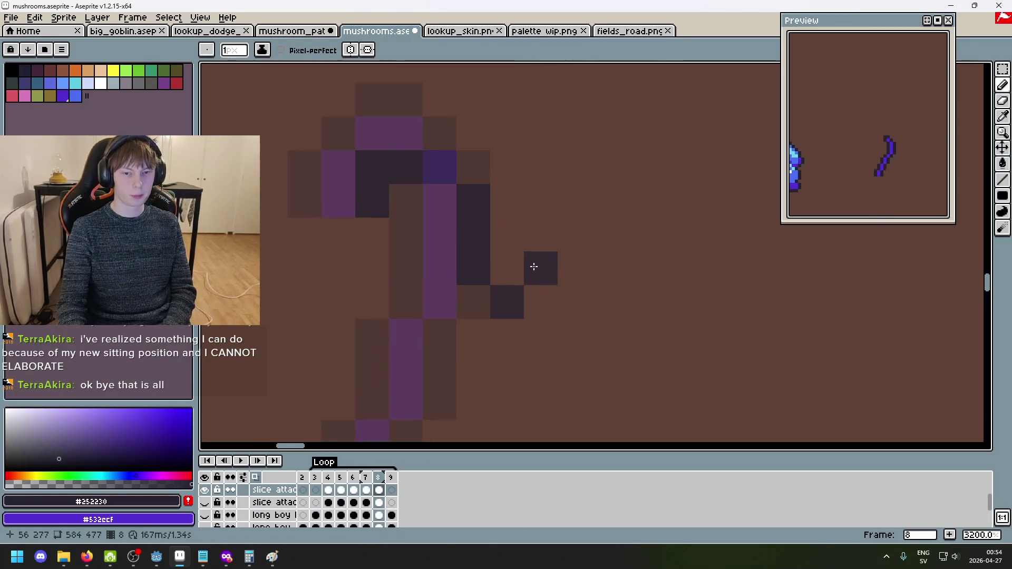
Turn off onion skinning and paint frame 7's purple along frame 8's slash interior and top.
click(256, 479)
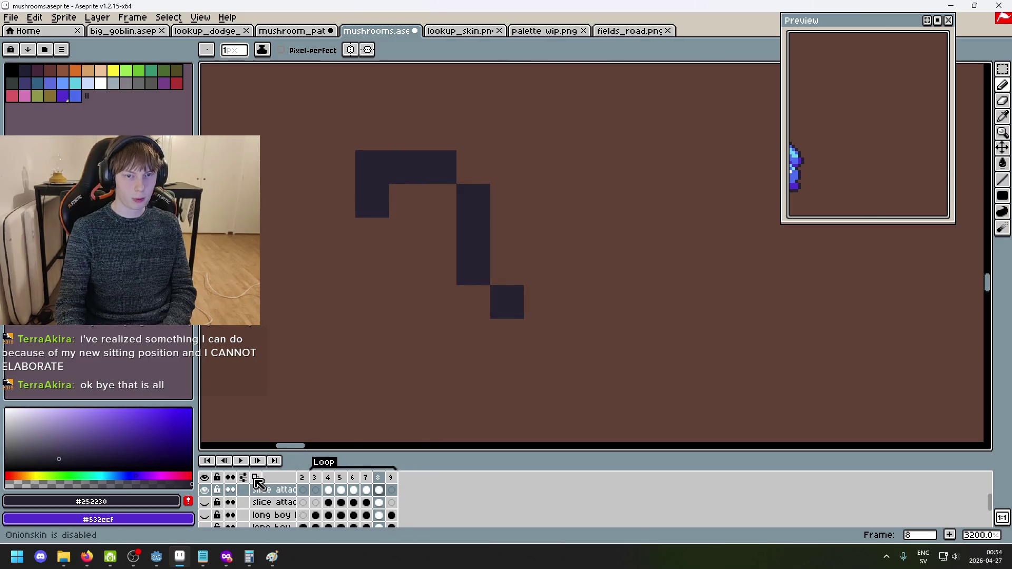
key(Left)
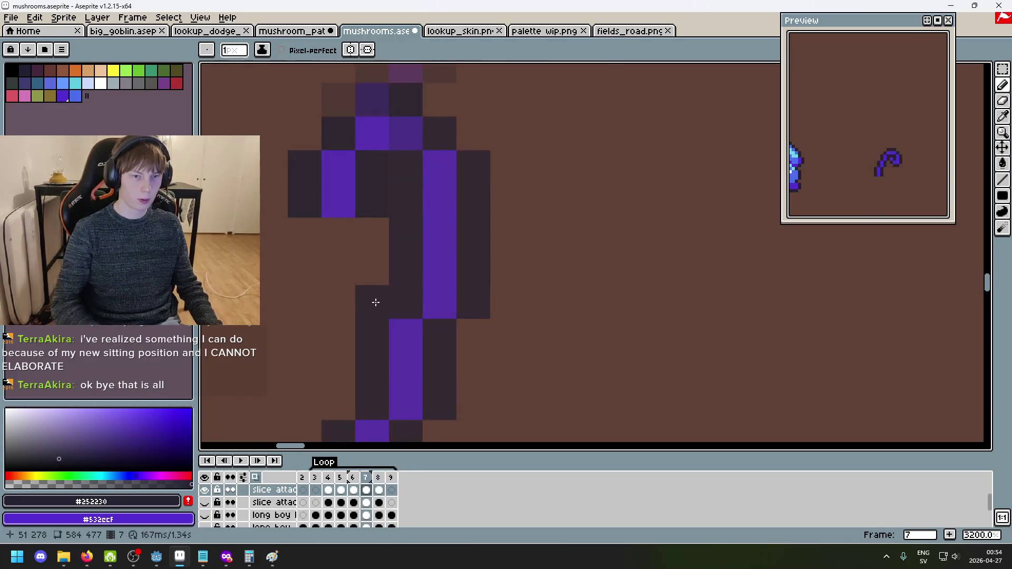
alt+click(334, 172)
key(Right)
mouse_move(507, 300)
mouse_down()
mouse_move(474, 266)
mouse_move(467, 210)
mouse_up()
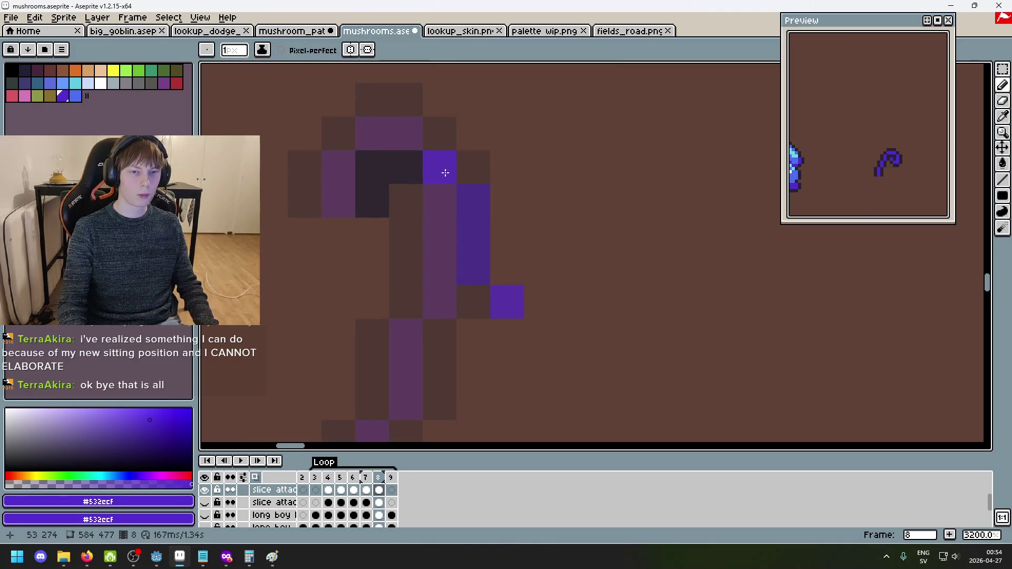
drag(445, 173, 388, 168)
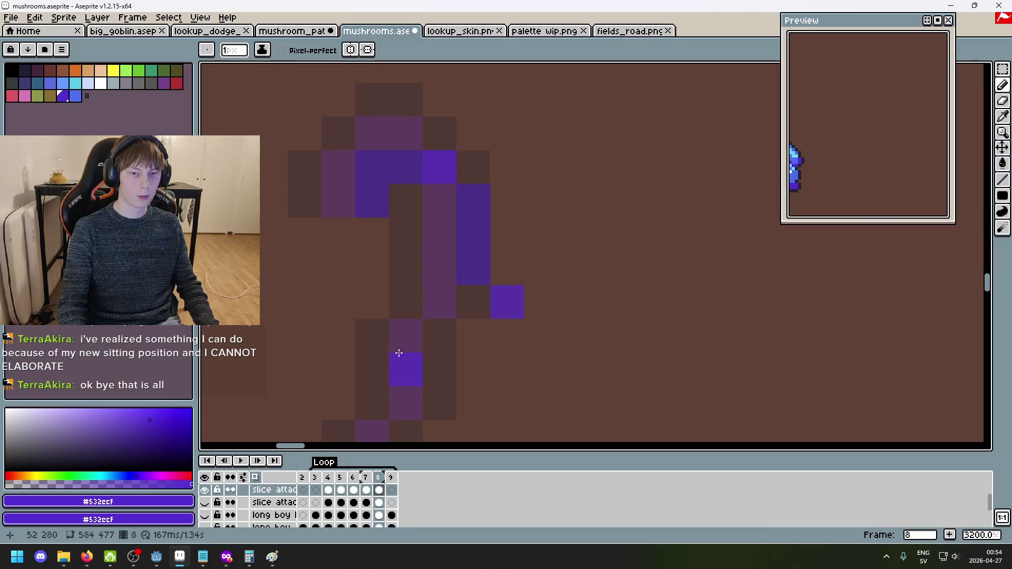
Outline frame 8's purple slash in dark #252230 sampled from frame 7.
key(Left)
alt+click(320, 191)
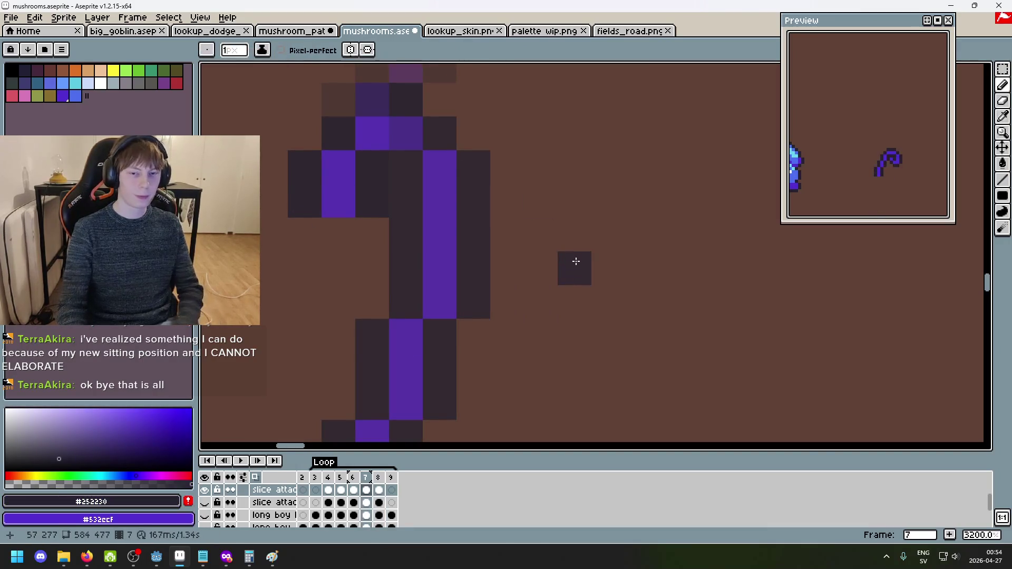
key(Right)
mouse_move(507, 270)
mouse_down()
mouse_move(541, 300)
mouse_move(519, 334)
mouse_move(477, 310)
mouse_up()
drag(442, 272, 442, 213)
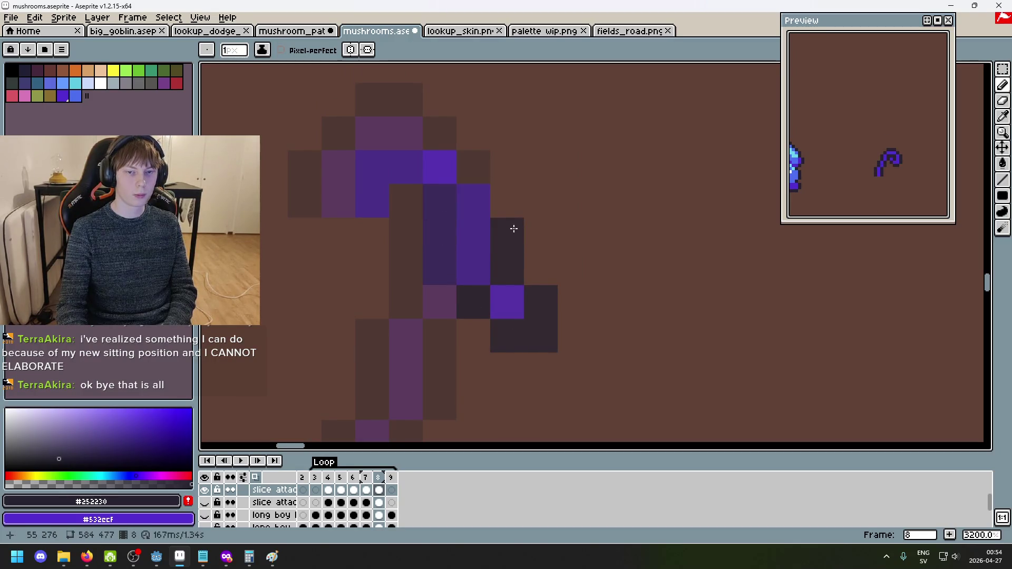
drag(514, 229, 511, 209)
drag(439, 134, 385, 135)
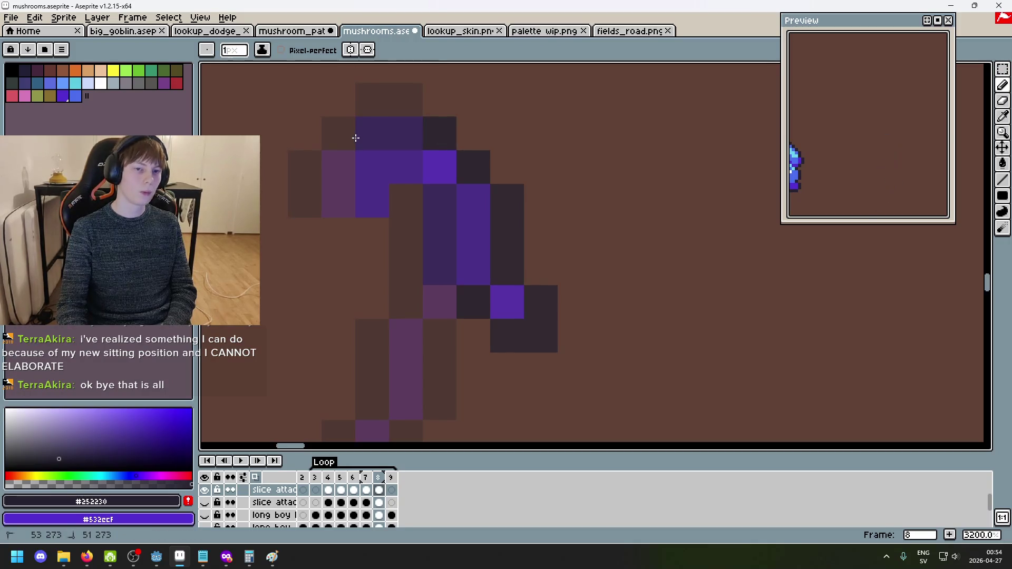
drag(334, 167, 338, 202)
click(406, 201)
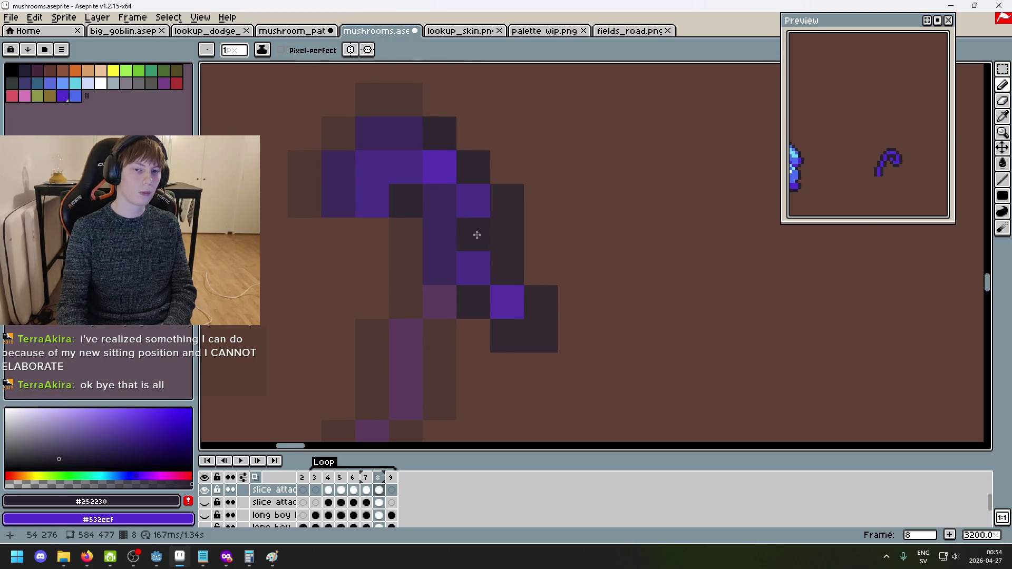
scroll(477, 235, down, 6)
key(Return)
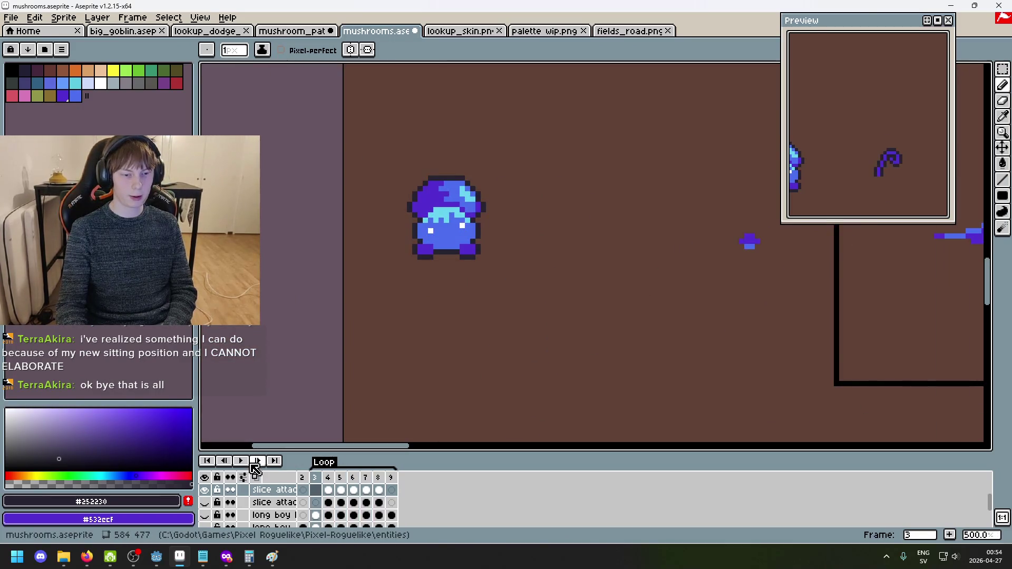
Play the animation with the top slice attack layer hidden, then stop and jump to frame 4.
click(244, 462)
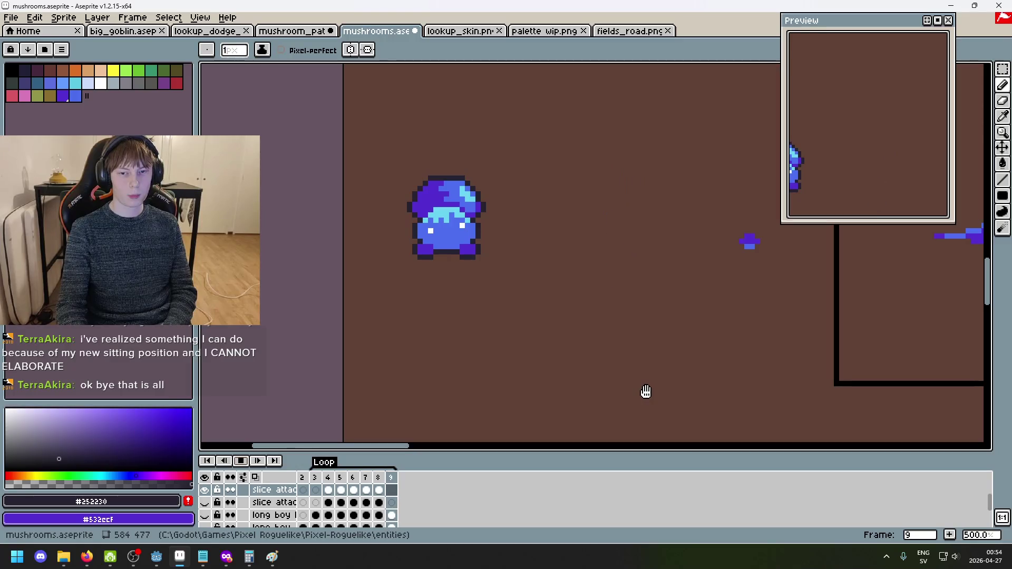
mouse_move(645, 392)
mouse_down()
mouse_move(593, 369)
mouse_move(445, 353)
mouse_up()
click(204, 489)
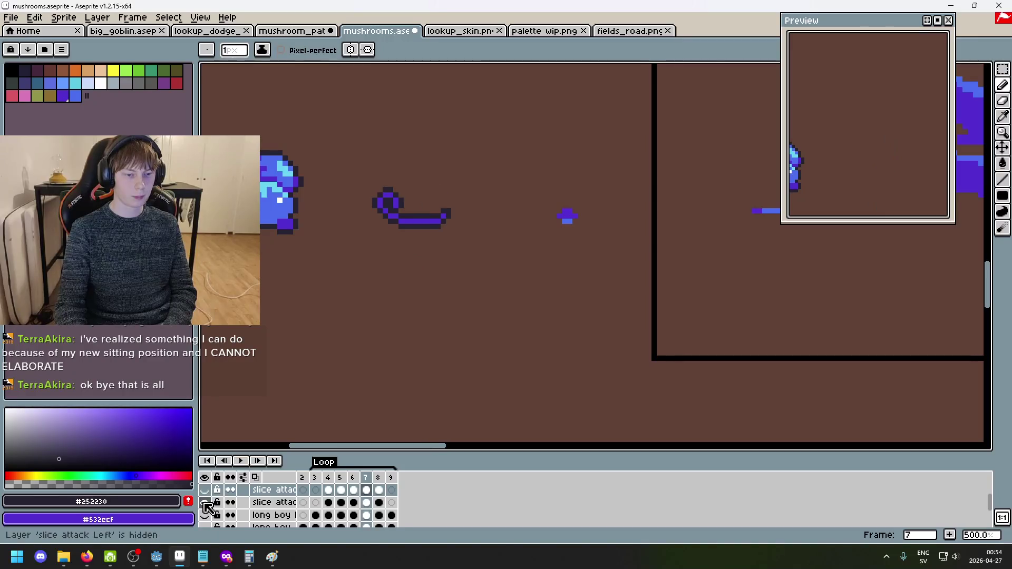
click(241, 461)
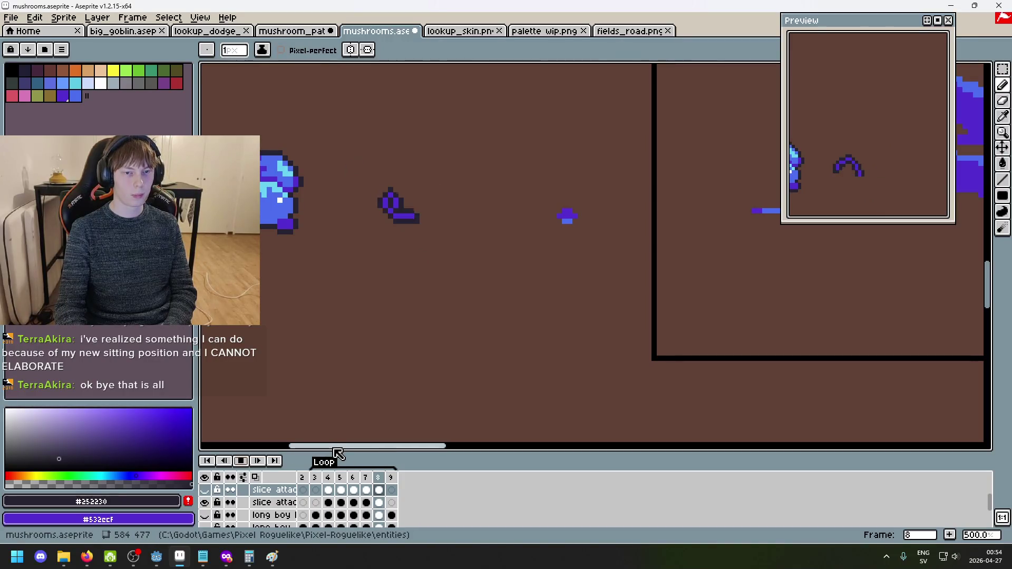
key(Return)
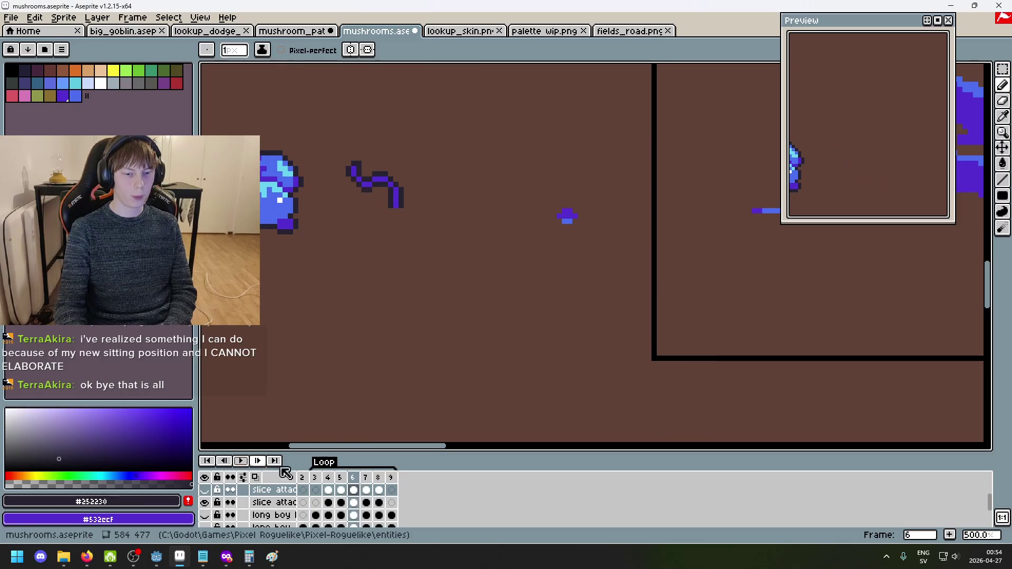
click(328, 477)
Replay the slash with the top layer shown and the second layer hidden, stopping on frame 8.
click(245, 463)
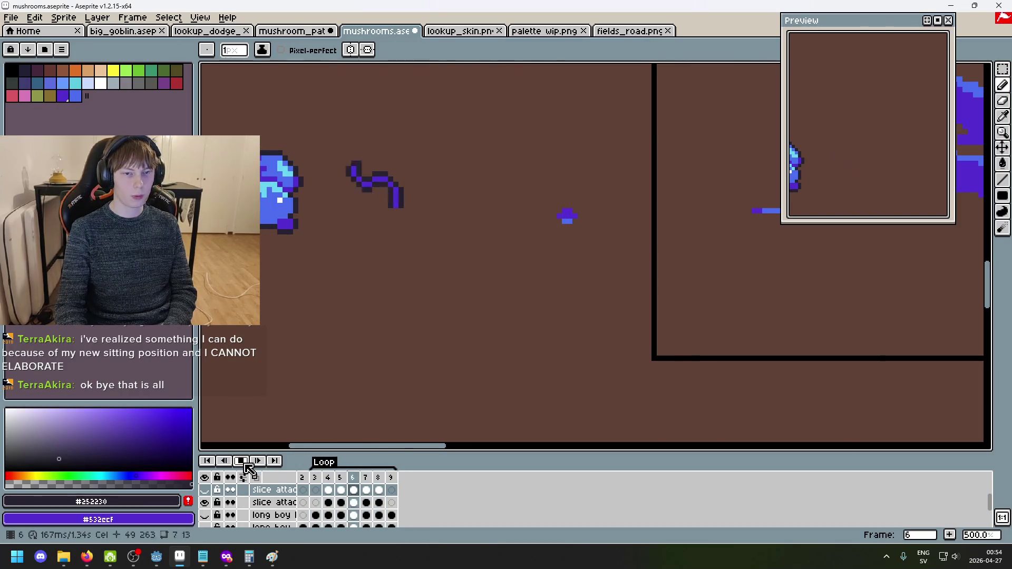
click(245, 464)
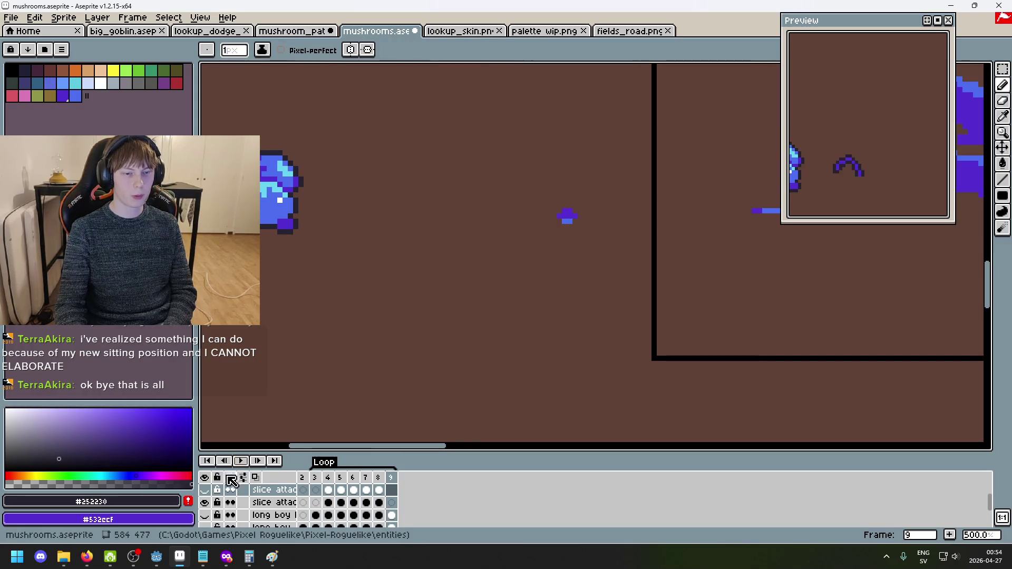
click(242, 462)
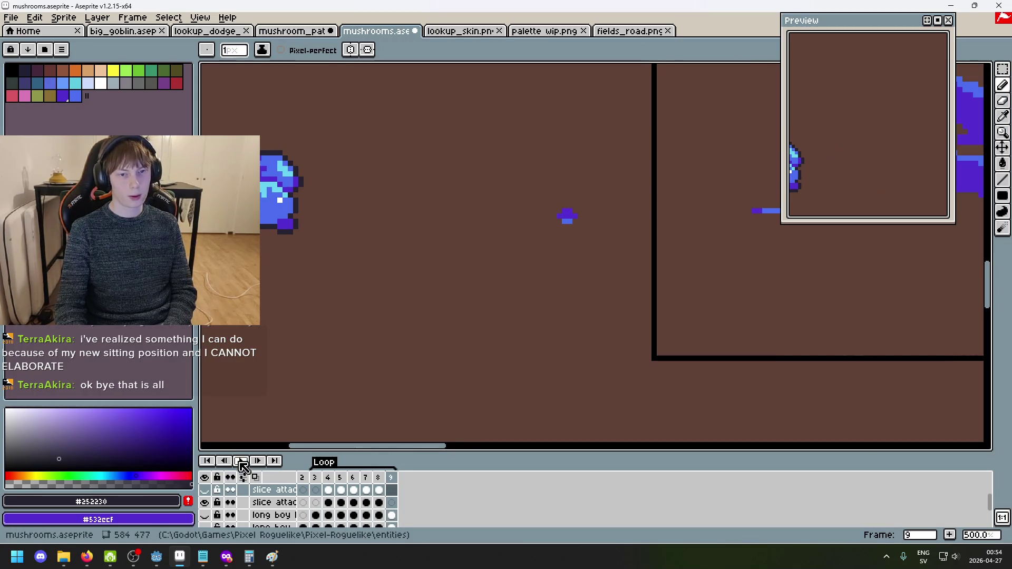
click(205, 502)
click(204, 489)
click(242, 461)
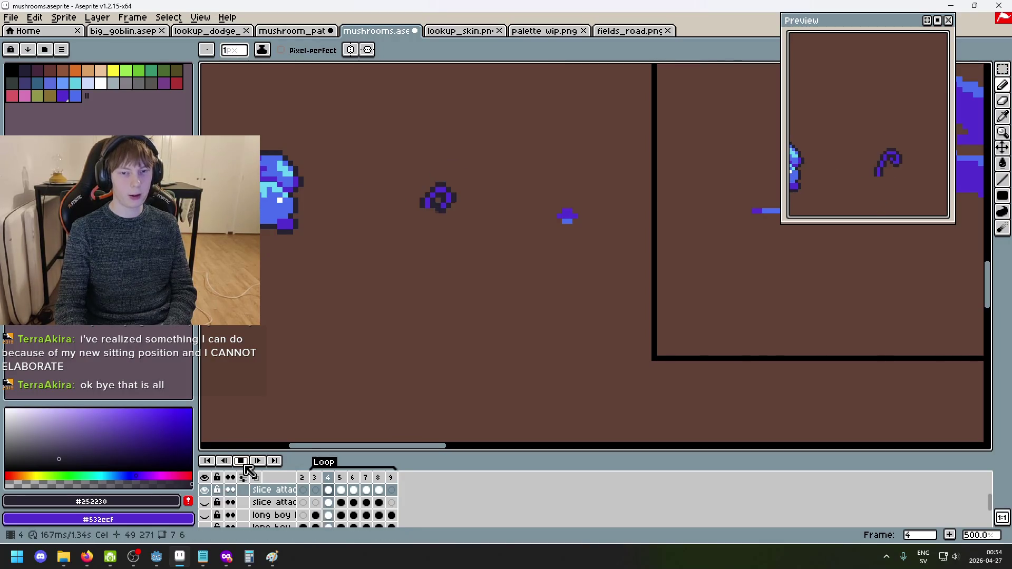
click(242, 462)
scroll(460, 216, up, 2)
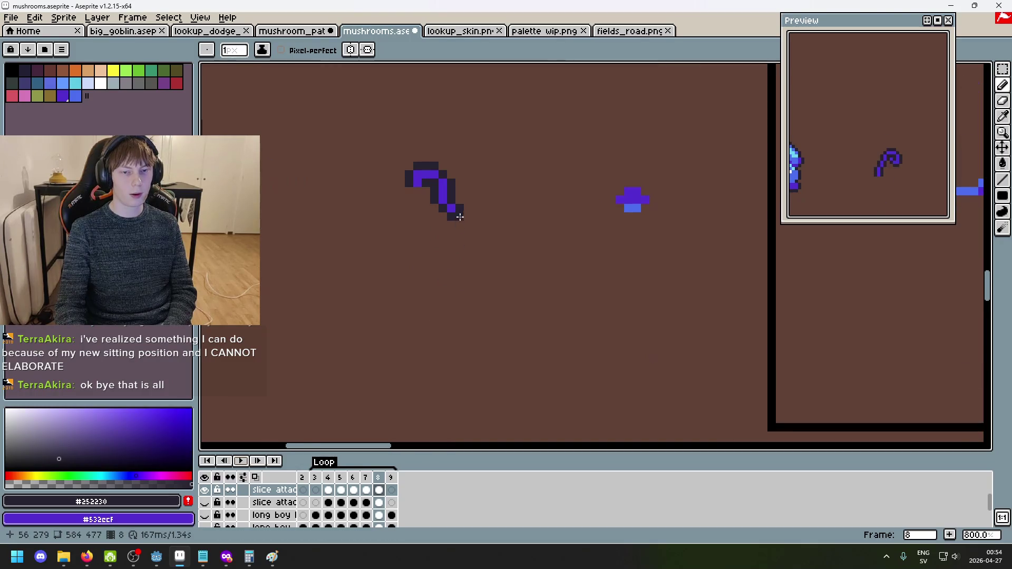
Play the animation while swapping visibility between the two slice attack layers.
key(m)
key(Return)
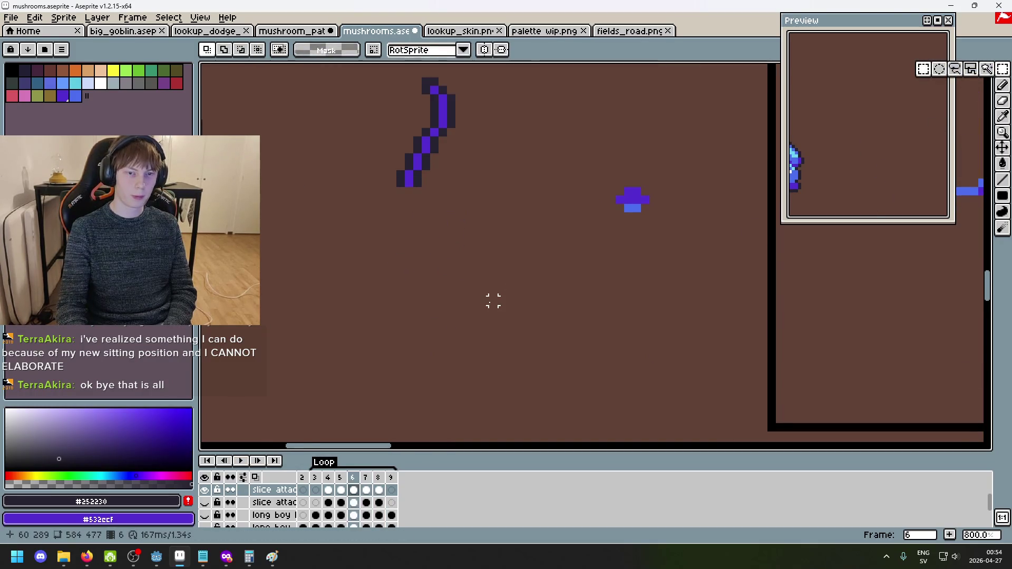
click(205, 502)
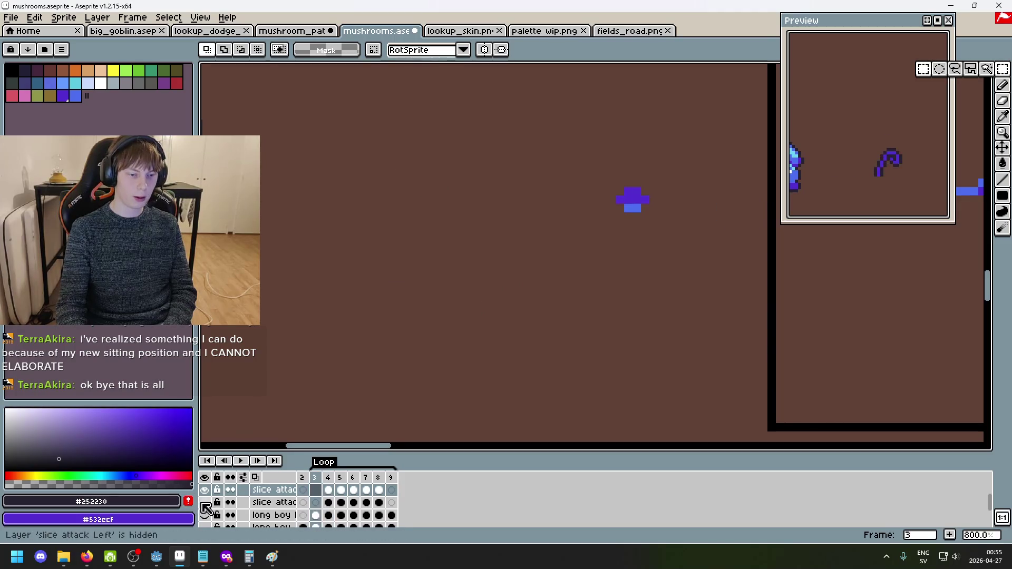
click(205, 489)
scroll(483, 314, down, 1)
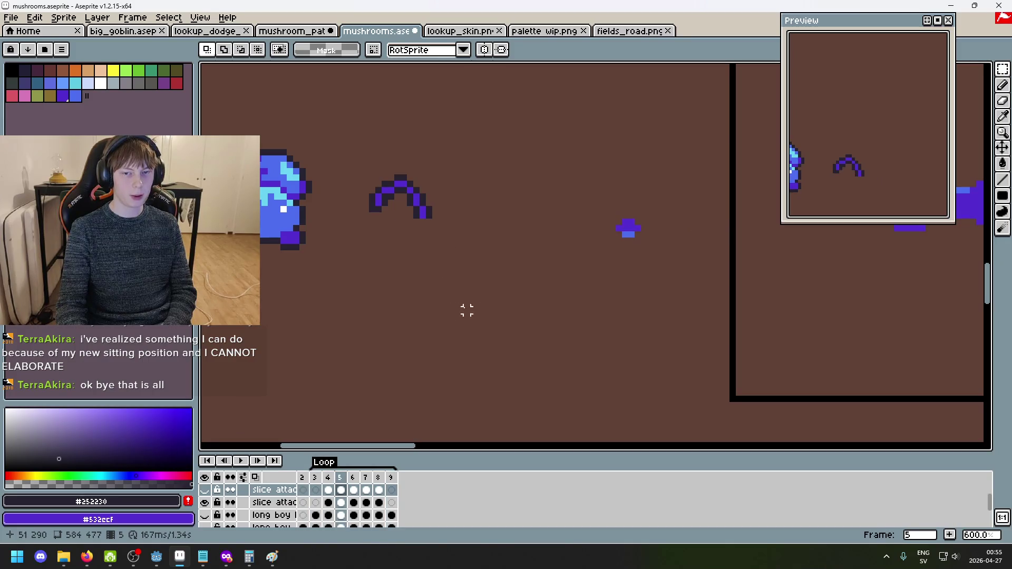
click(204, 490)
click(205, 502)
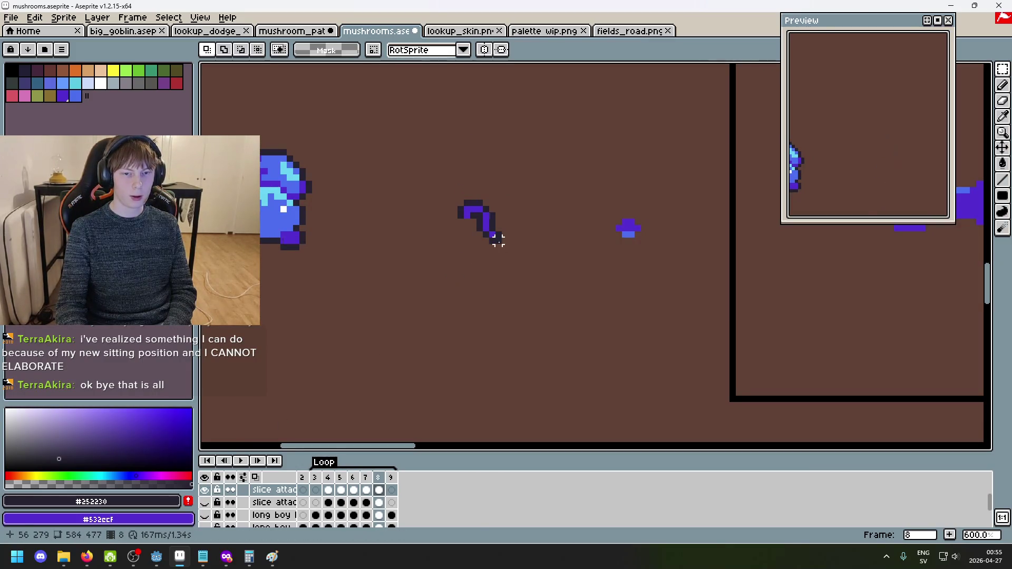
Move the slash's lower tail down a few pixels and add a purple pixel inside the stroke.
mouse_move(474, 223)
mouse_down()
mouse_move(517, 260)
mouse_move(505, 267)
mouse_up()
click(529, 244)
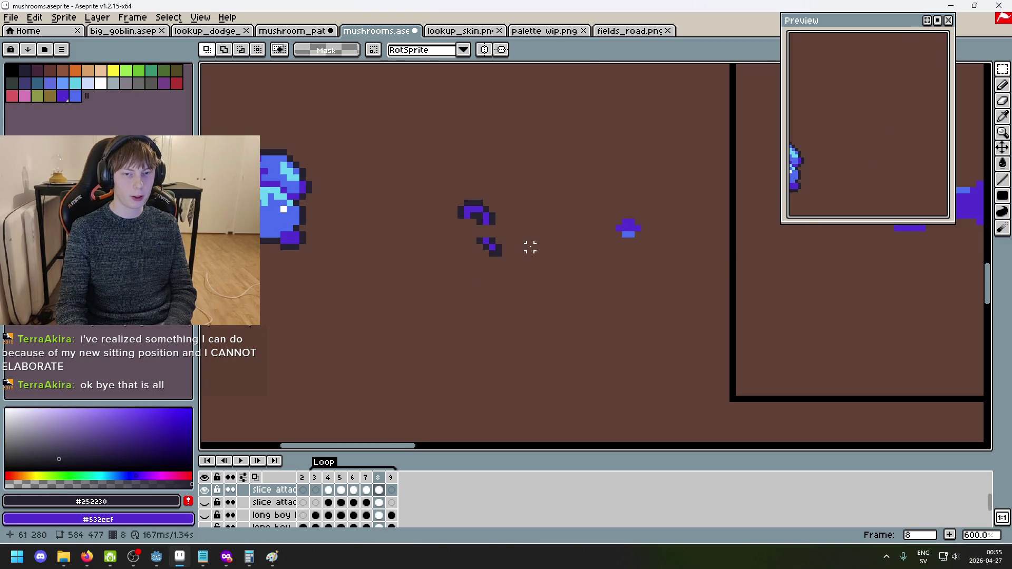
scroll(529, 244, up, 3)
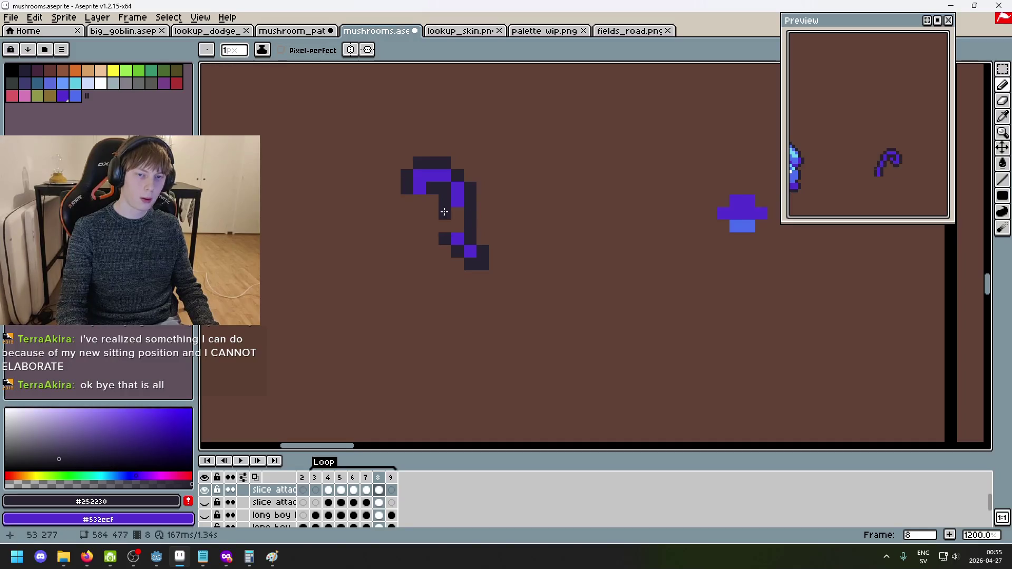
alt+click(459, 203)
click(458, 226)
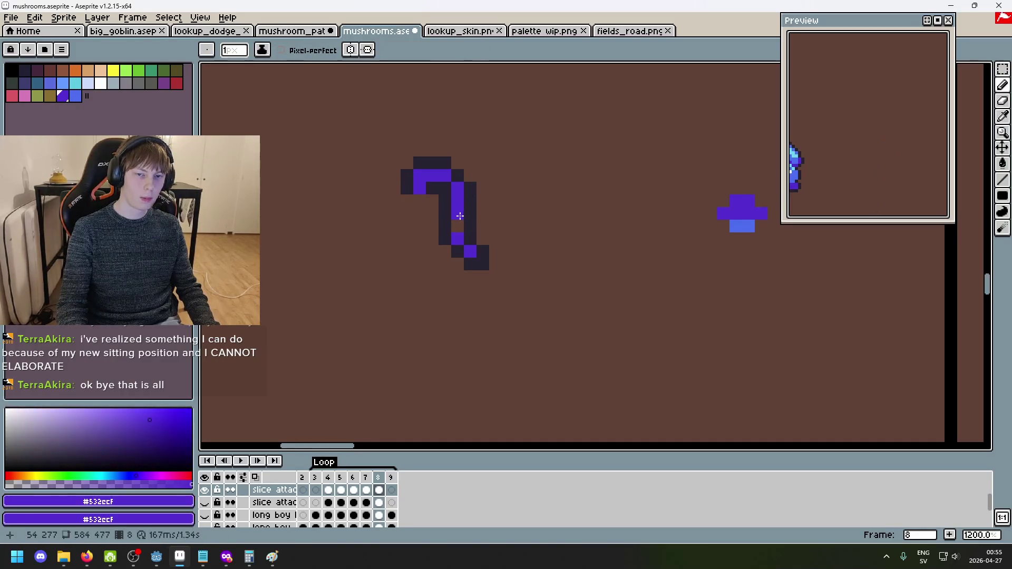
scroll(493, 255, down, 4)
Step through the frames to review the slash, bringing the mushroom sprite into view.
key(Left)
key(Right)
key(Right)
key(Left)
key(Left)
key(Left)
key(Right)
key(Right)
key(Left)
key(Right)
key(Right)
key(Left)
key(Left)
key(Left)
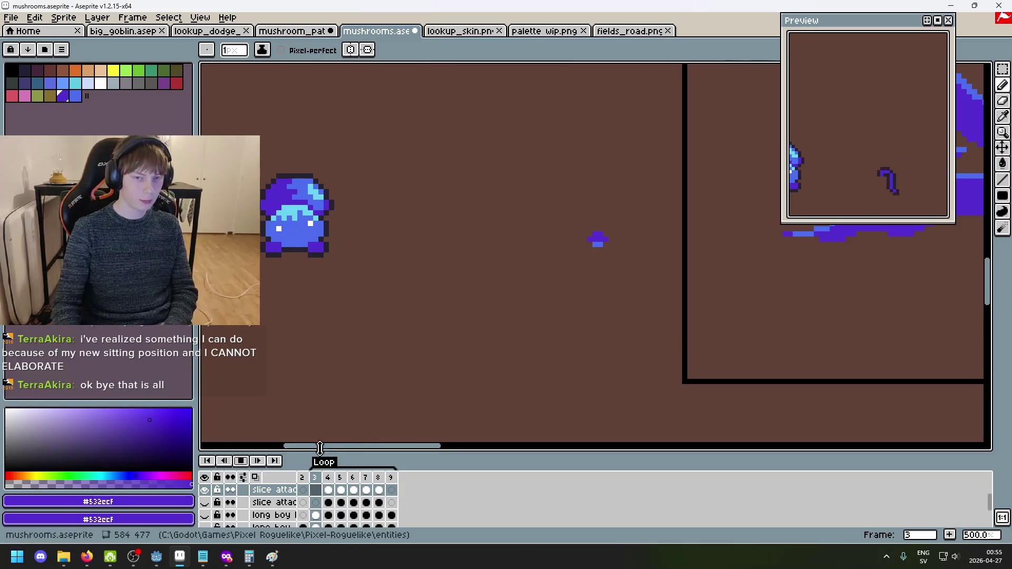
key(Right)
key(Right)
key(Right)
scroll(447, 400, down, 2)
drag(488, 409, 554, 357)
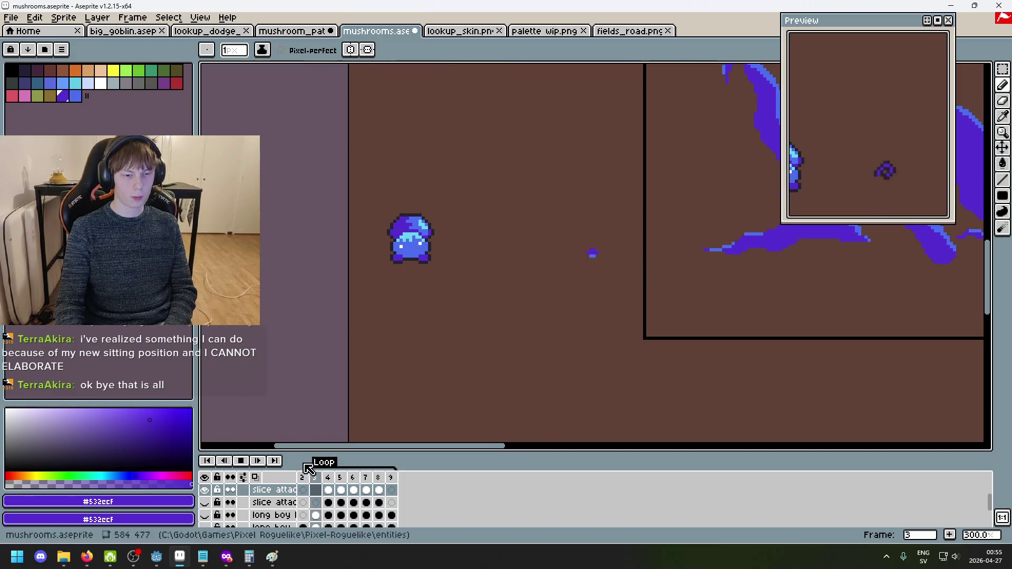
scroll(566, 278, up, 4)
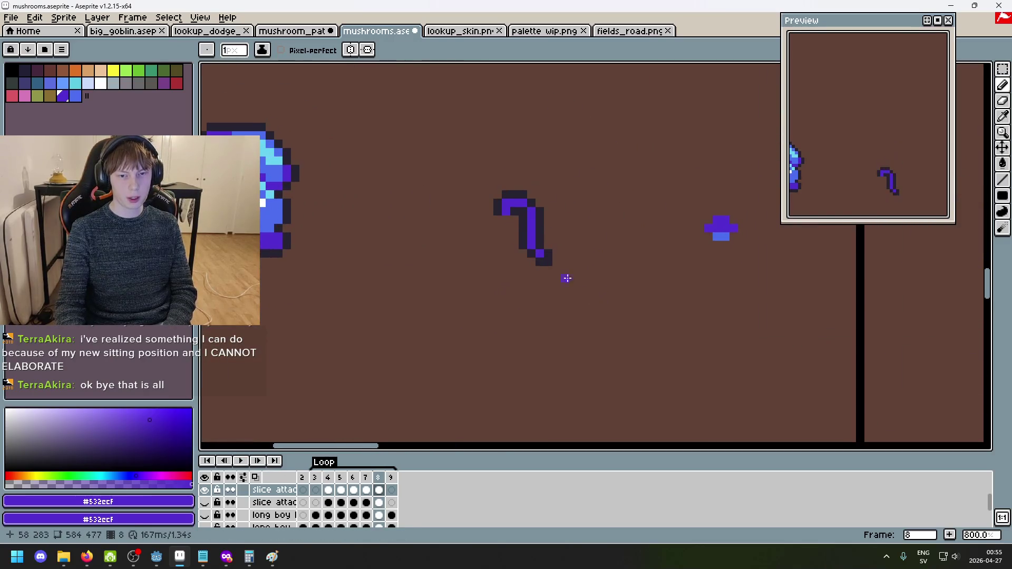
scroll(567, 279, up, 3)
Cap the hook's tip with a dark #252230 pixel on frame 8 and play the animation.
key(e)
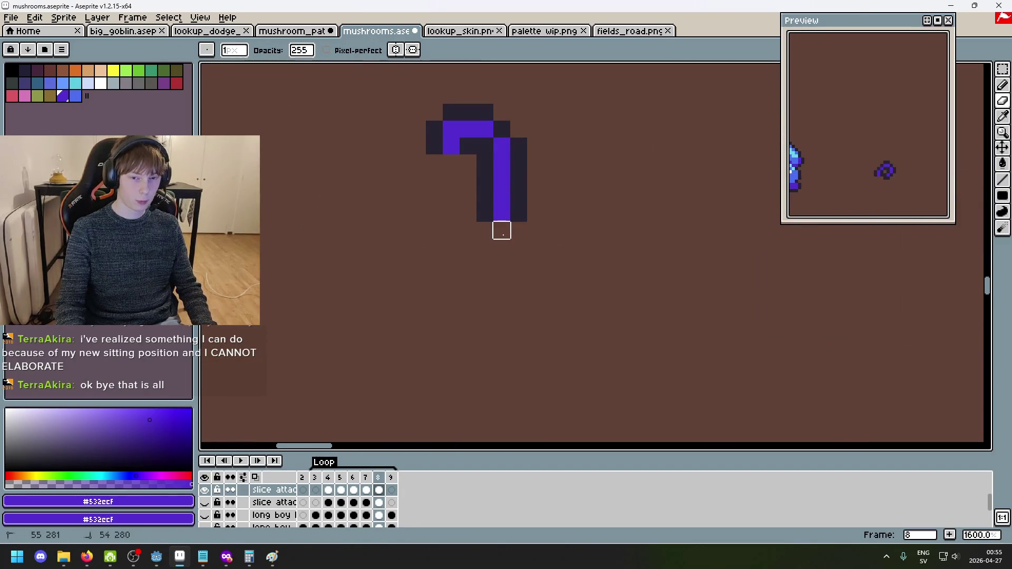
alt+click(520, 210)
key(b)
click(521, 231)
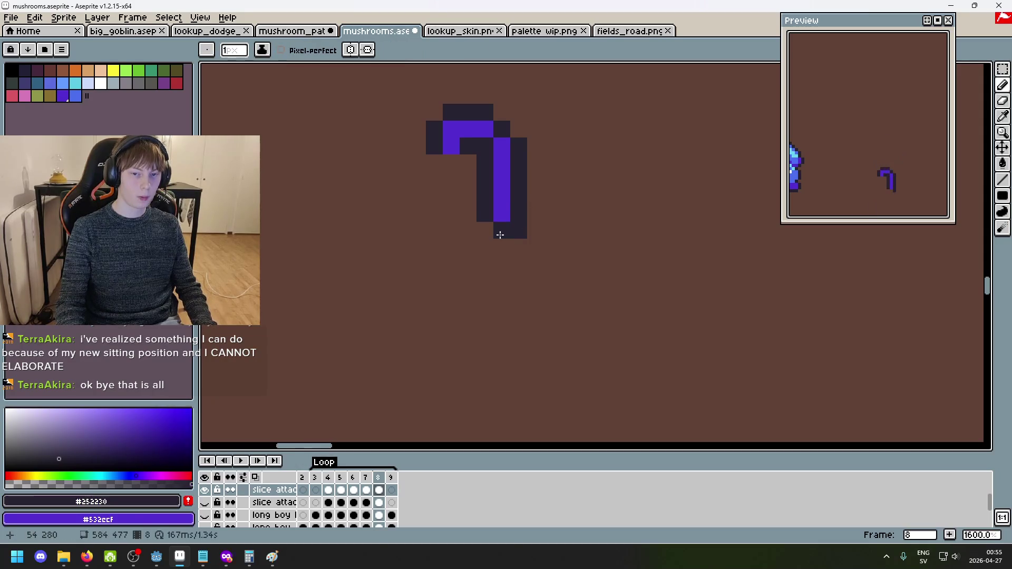
scroll(553, 261, down, 6)
key(Return)
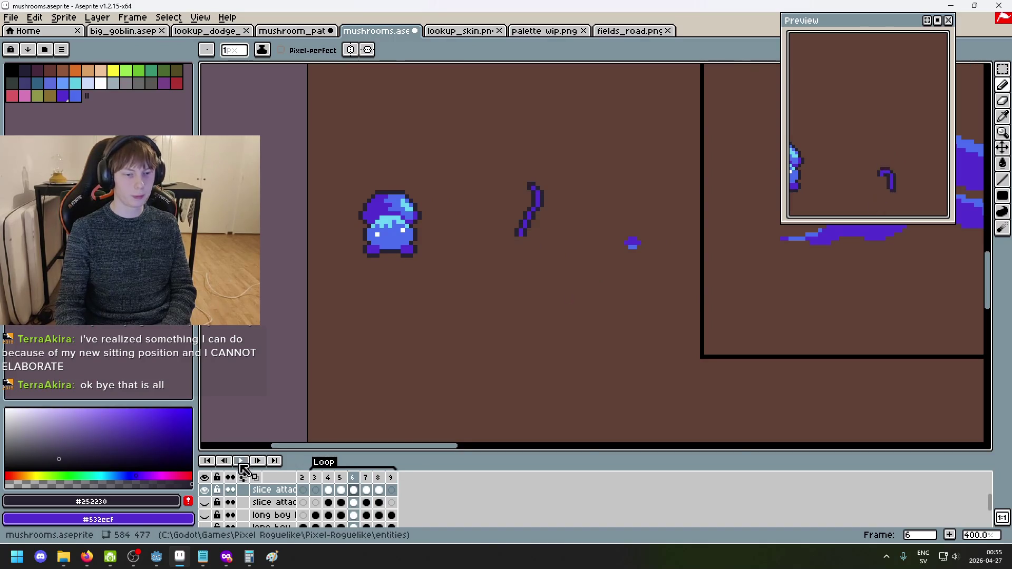
Bring the mushroom and hook sprites into view and stop the playback.
scroll(507, 396, down, 3)
scroll(517, 311, up, 2)
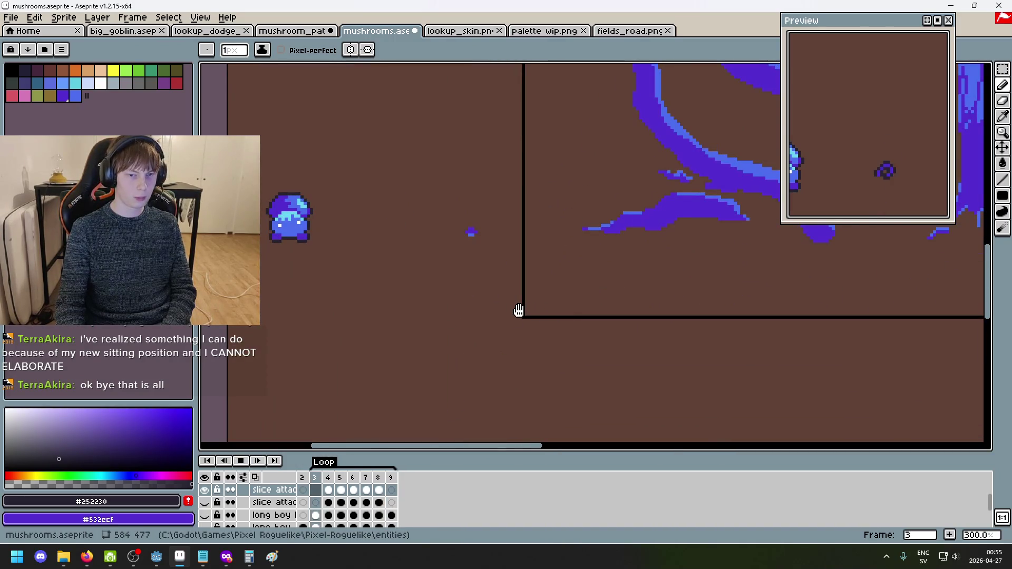
drag(501, 312, 614, 300)
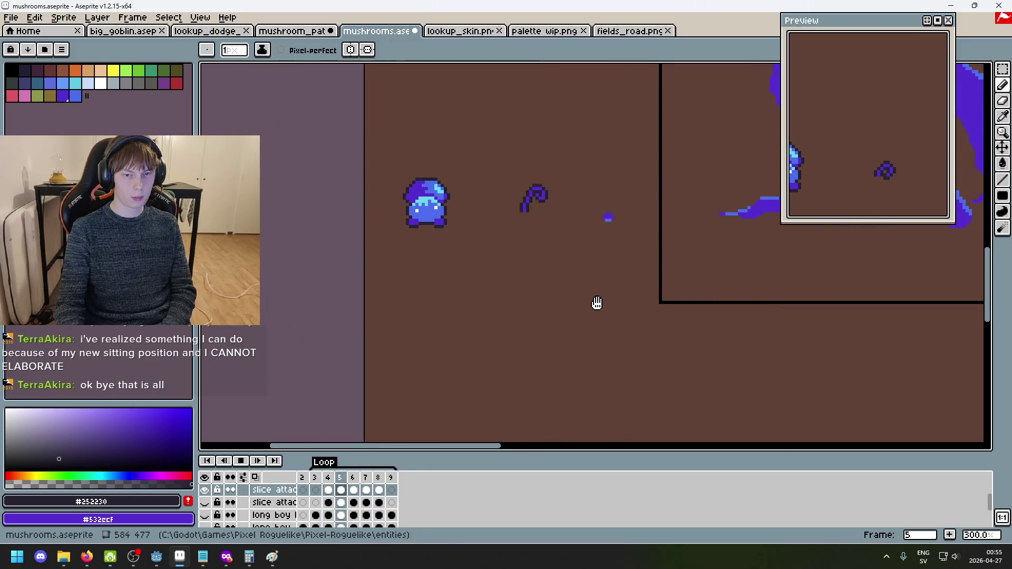
key(Return)
On frame 8, marquee the hook and nudge it slightly, then commit the move.
scroll(559, 205, up, 6)
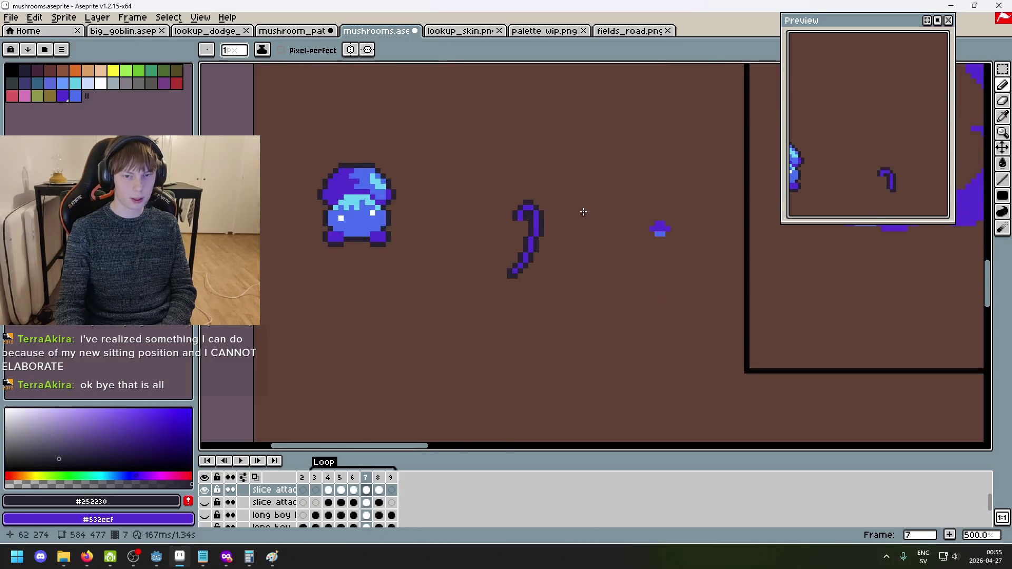
key(Right)
key(m)
drag(550, 324, 377, 152)
drag(510, 233, 502, 230)
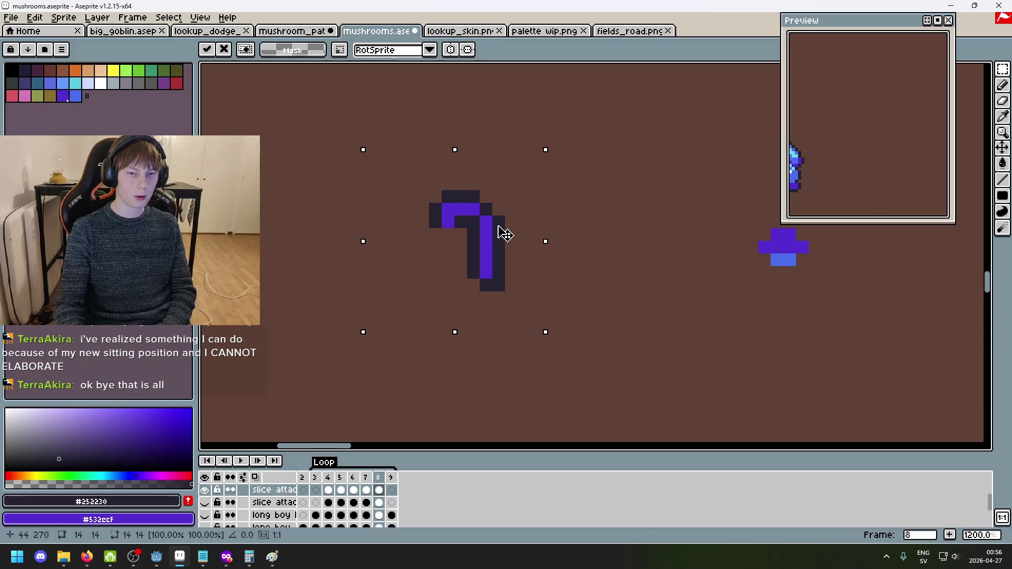
key(Return)
key(Return)
Recentre the sprites during replay and stop playback on frame 7.
scroll(625, 234, down, 2)
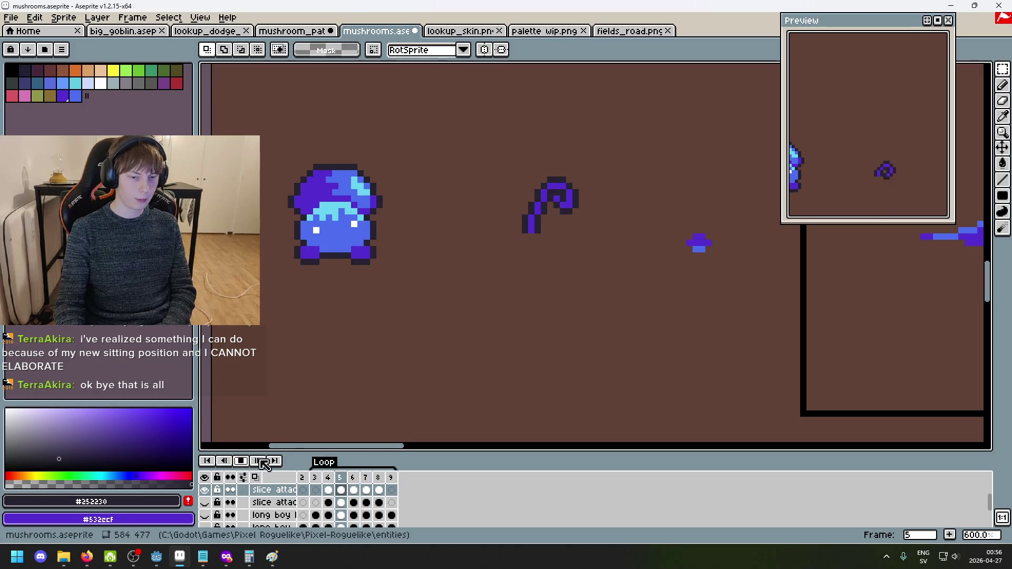
scroll(474, 384, down, 2)
drag(474, 384, 617, 294)
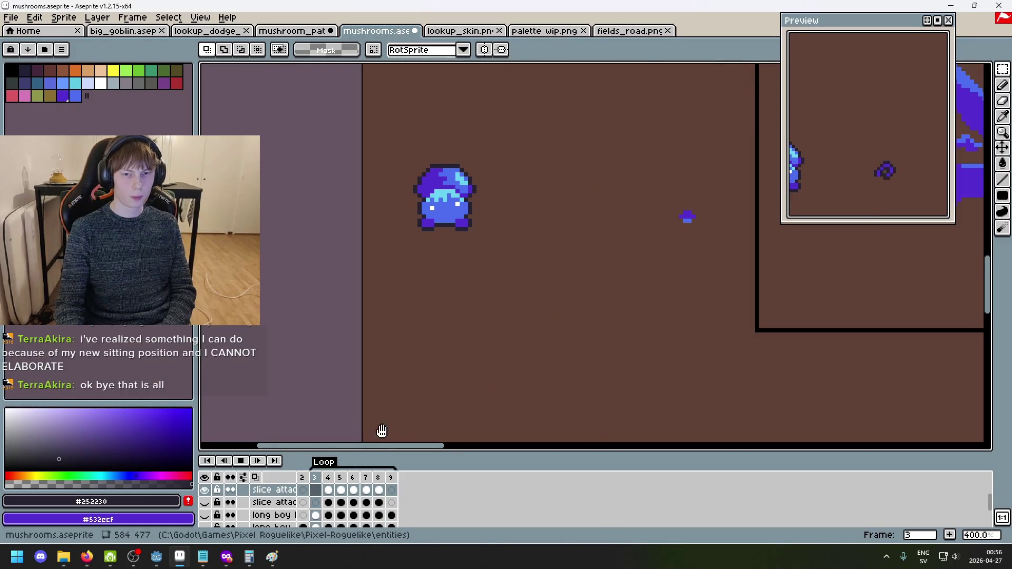
key(Return)
Flick between frames 7 and 8 to compare the longer and shorter hook.
scroll(604, 213, up, 2)
key(Left)
key(Right)
key(Left)
key(Right)
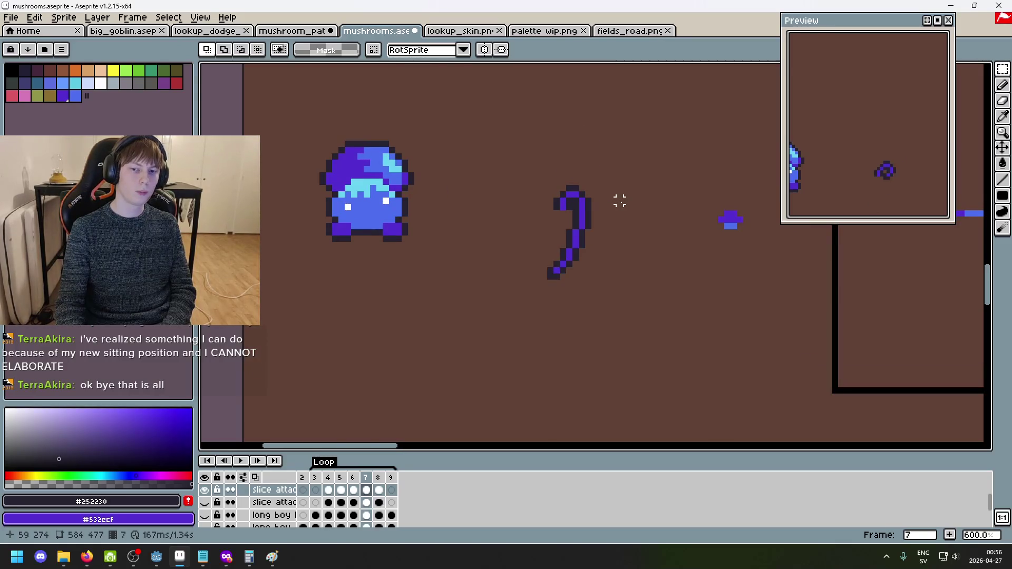
key(Left)
key(Right)
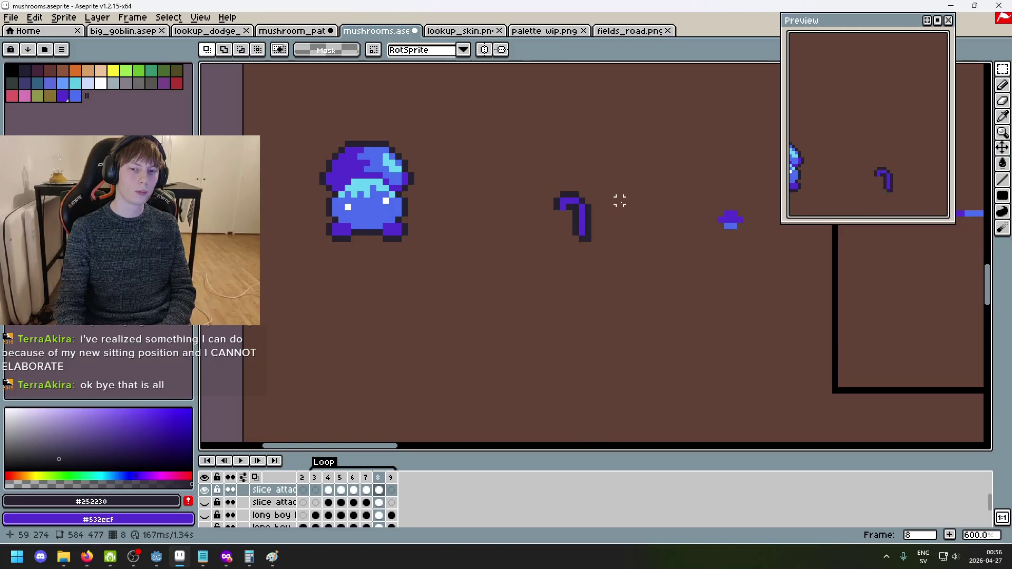
key(Left)
key(Right)
key(Right)
key(Right)
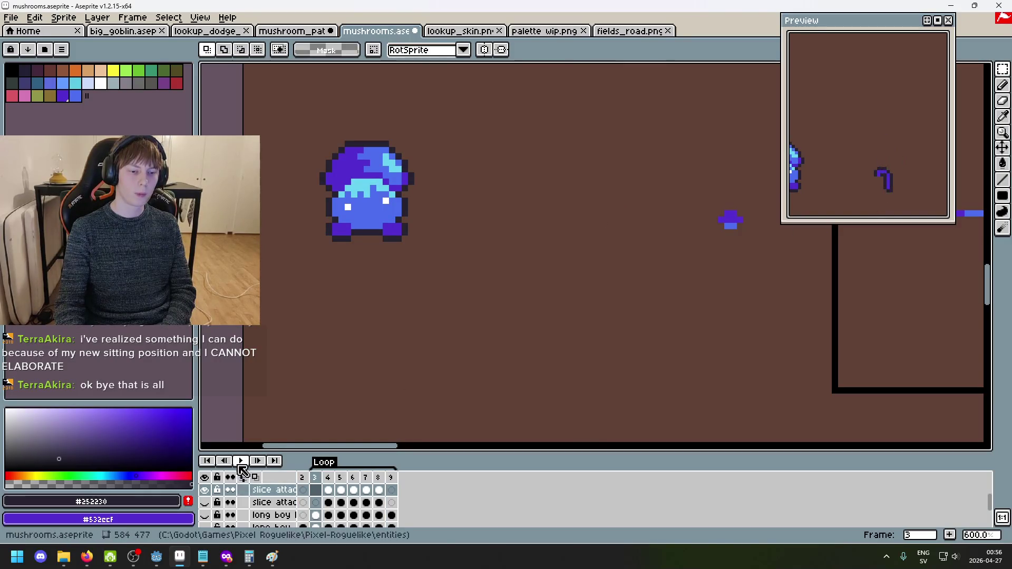
Replay the animation with the whole mushroom scene in view, then stop it.
key(Return)
scroll(502, 334, down, 4)
drag(501, 334, 566, 288)
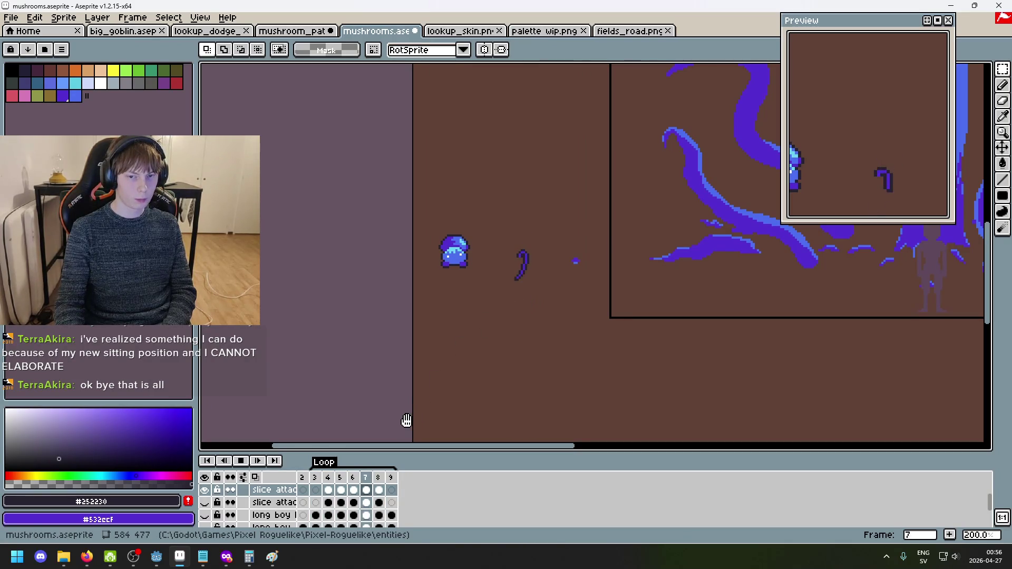
click(241, 461)
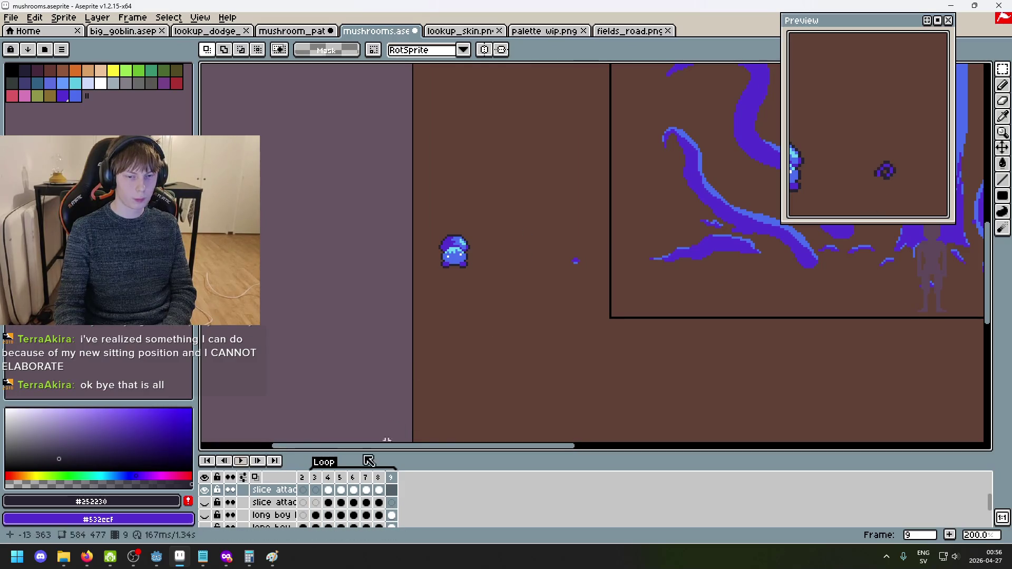
Show the 'long boy legs' layer, play the animation, and hide the slice attack layers.
click(206, 514)
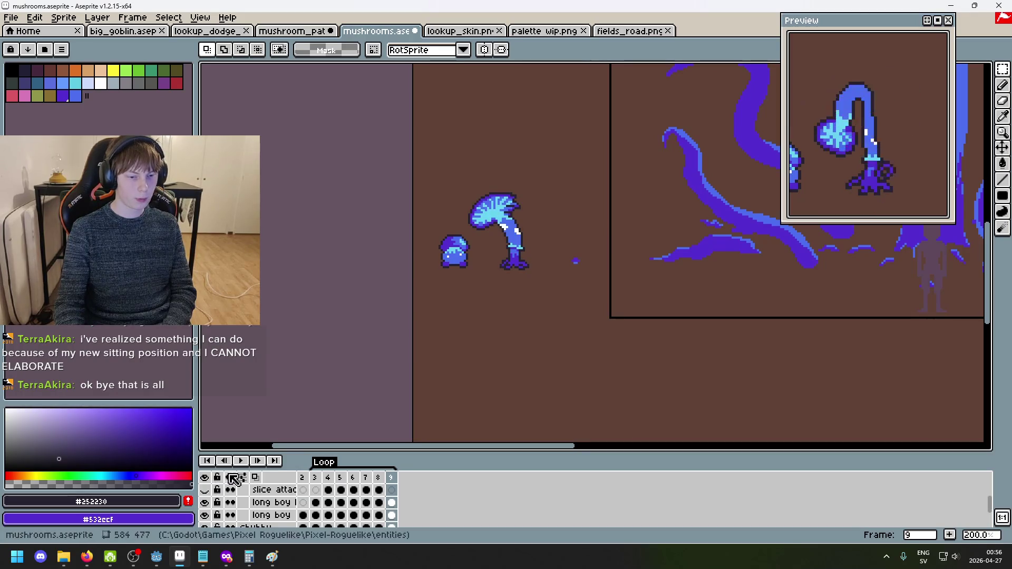
click(244, 464)
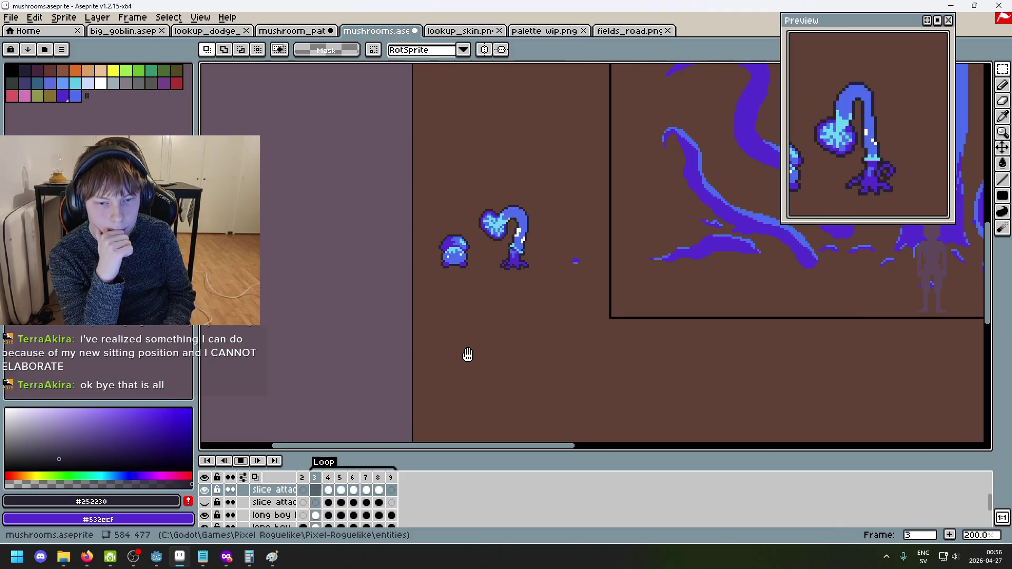
scroll(556, 268, up, 1)
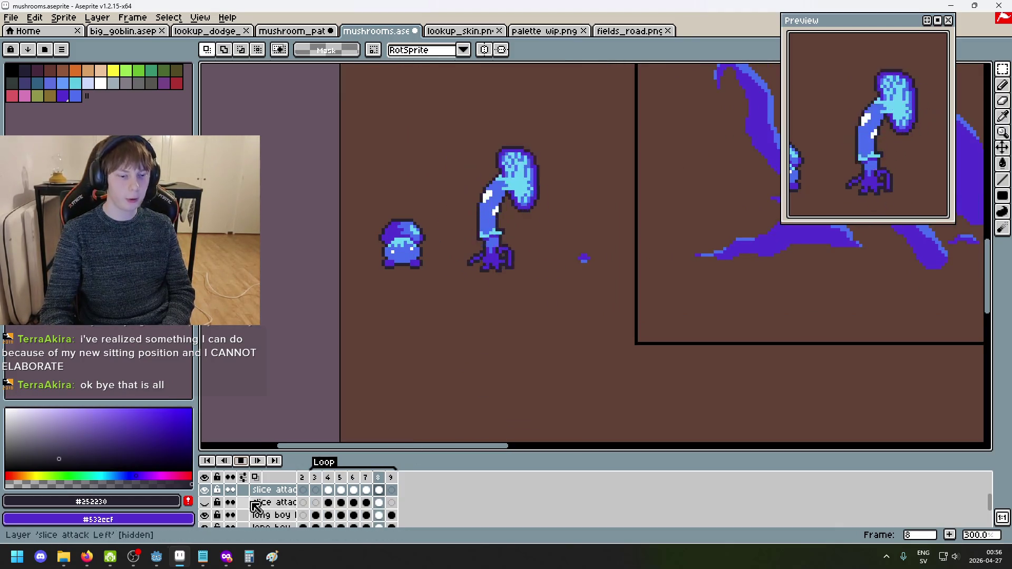
scroll(214, 511, up, 1)
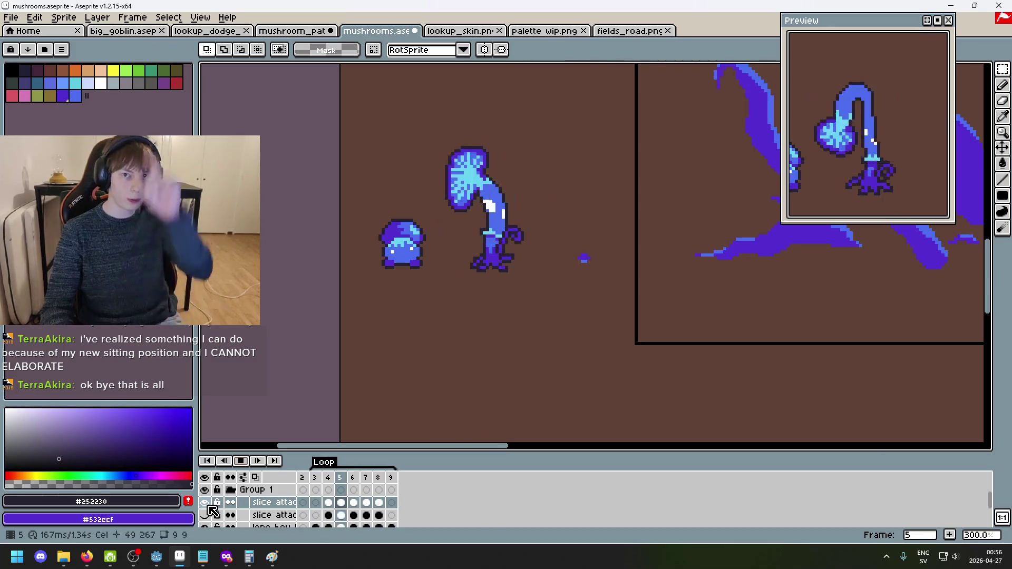
click(205, 503)
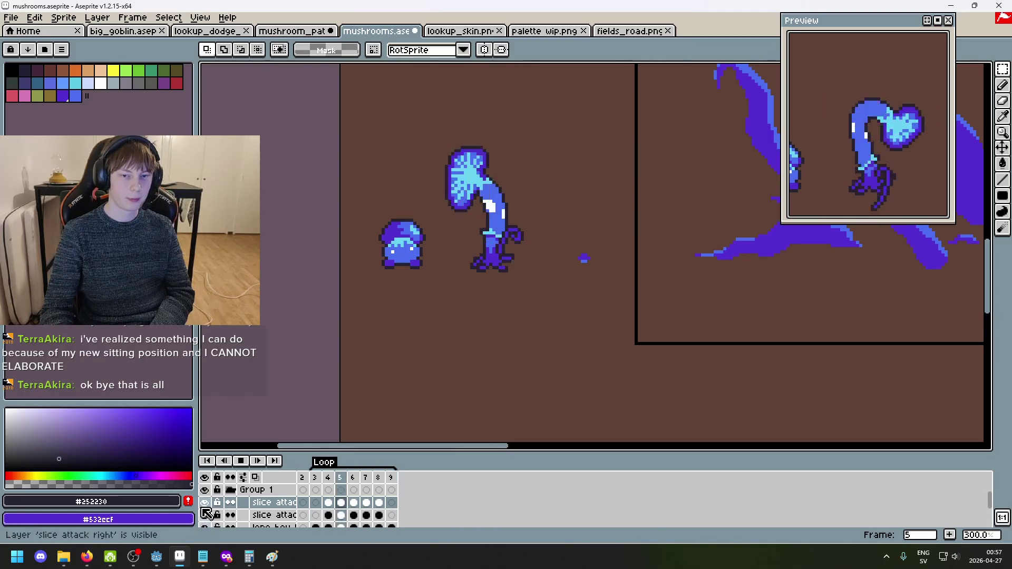
click(205, 502)
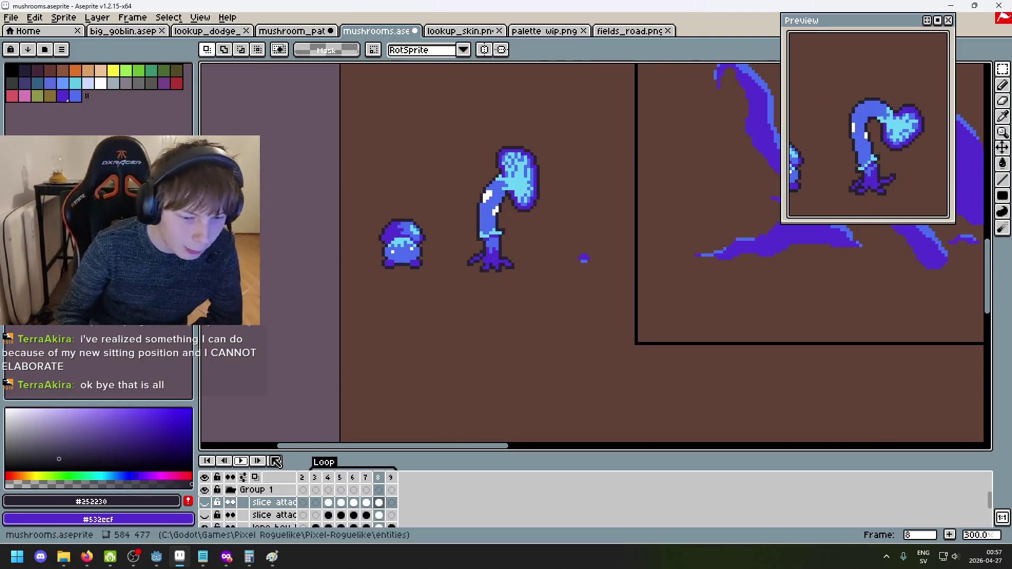
scroll(546, 342, up, 1)
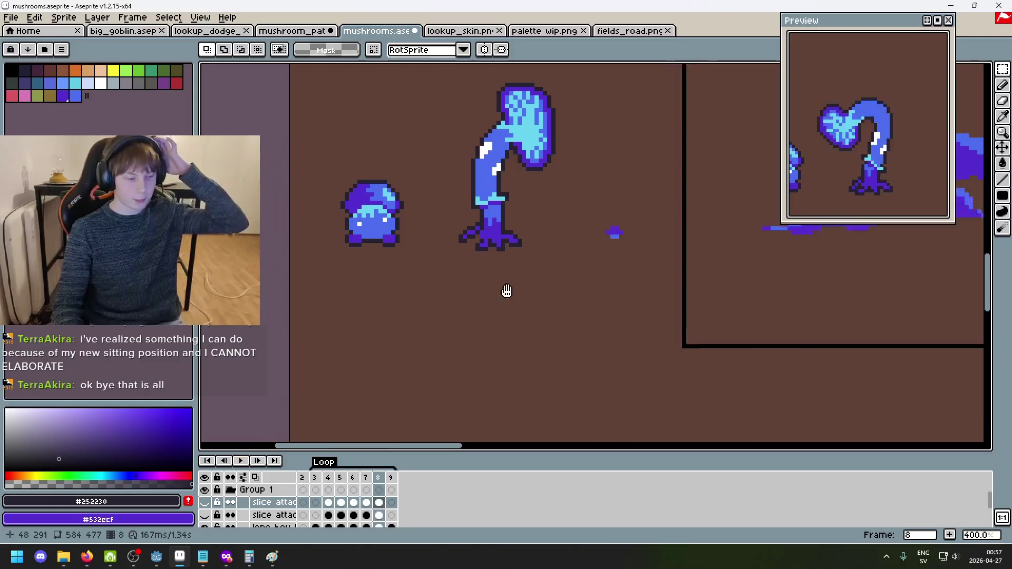
drag(506, 289, 625, 293)
scroll(596, 302, up, 1)
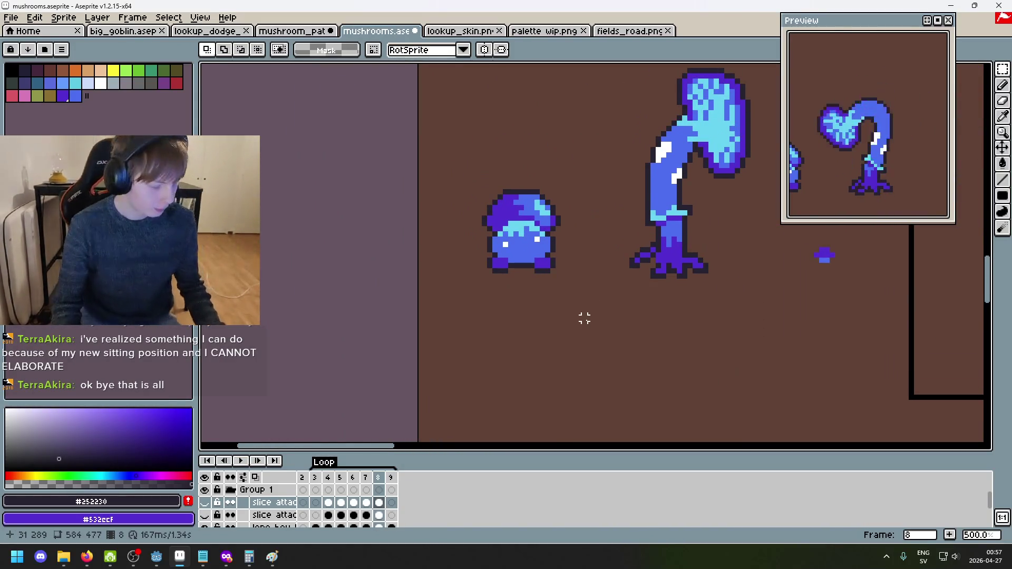
scroll(572, 318, up, 1)
scroll(536, 306, up, 1)
scroll(532, 308, down, 2)
scroll(522, 311, up, 7)
scroll(511, 316, up, 1)
scroll(512, 316, down, 2)
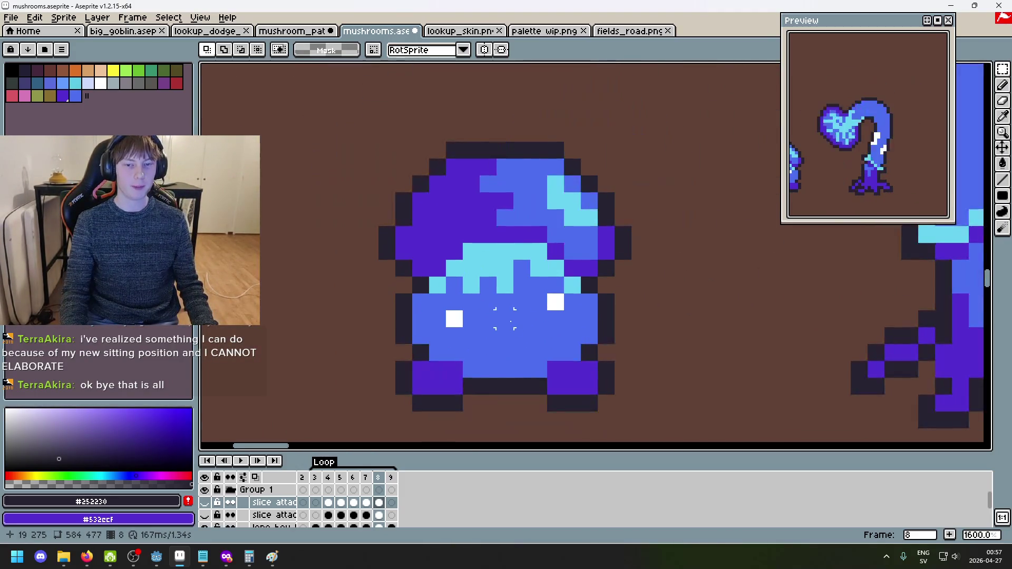
scroll(555, 302, down, 3)
scroll(510, 248, up, 1)
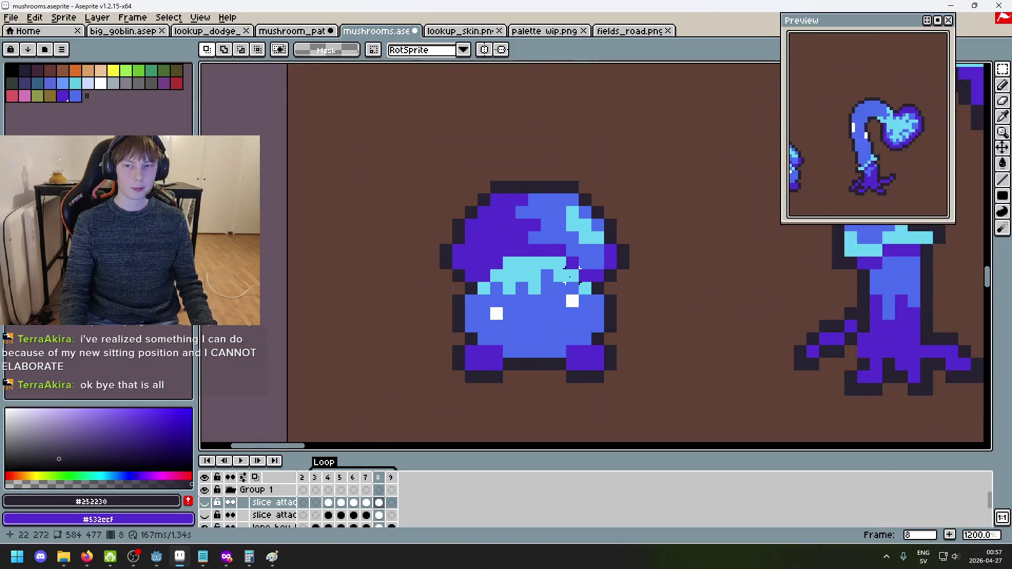
scroll(579, 305, down, 1)
scroll(539, 309, right, 2)
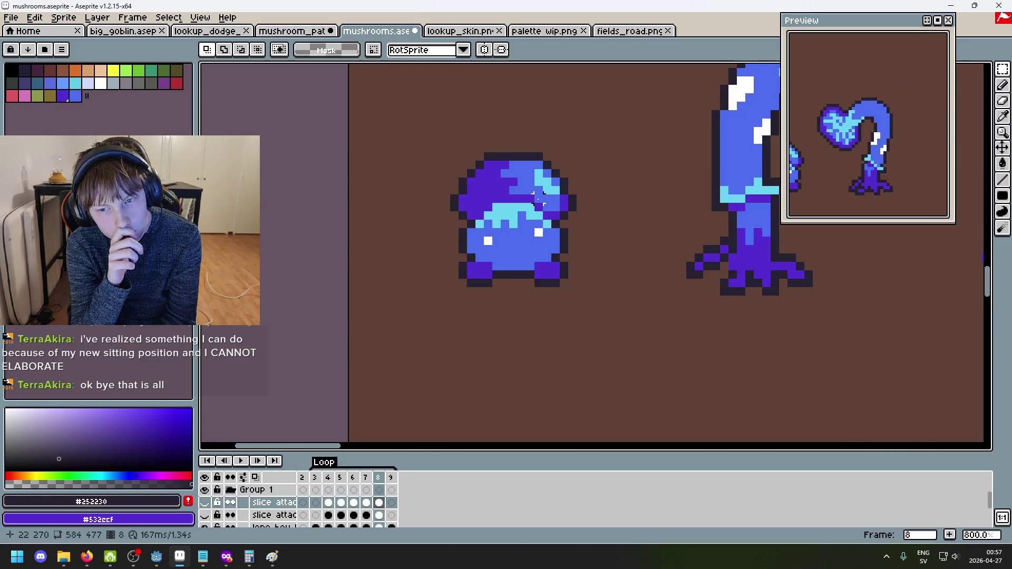
scroll(574, 337, up, 2)
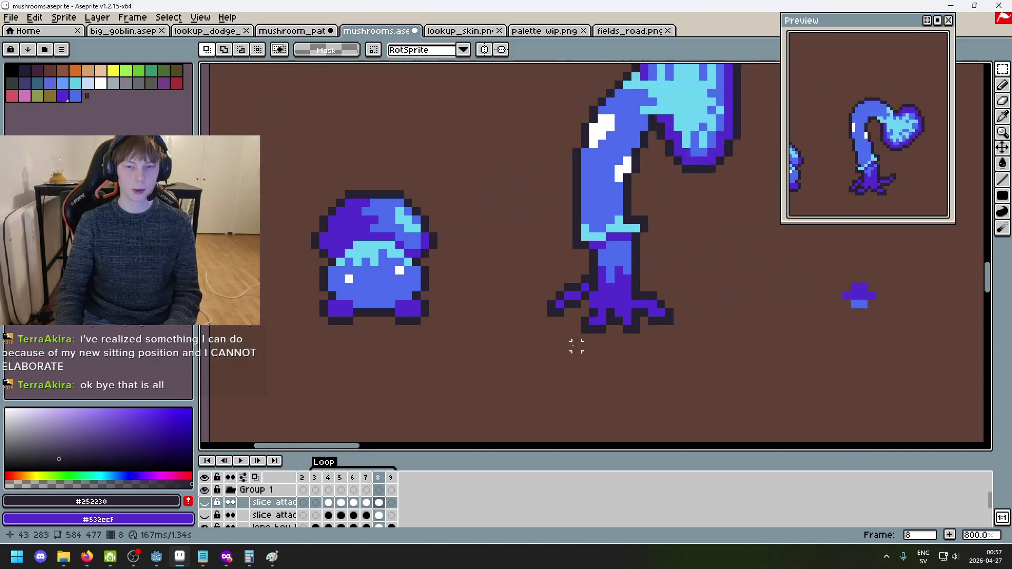
key(Return)
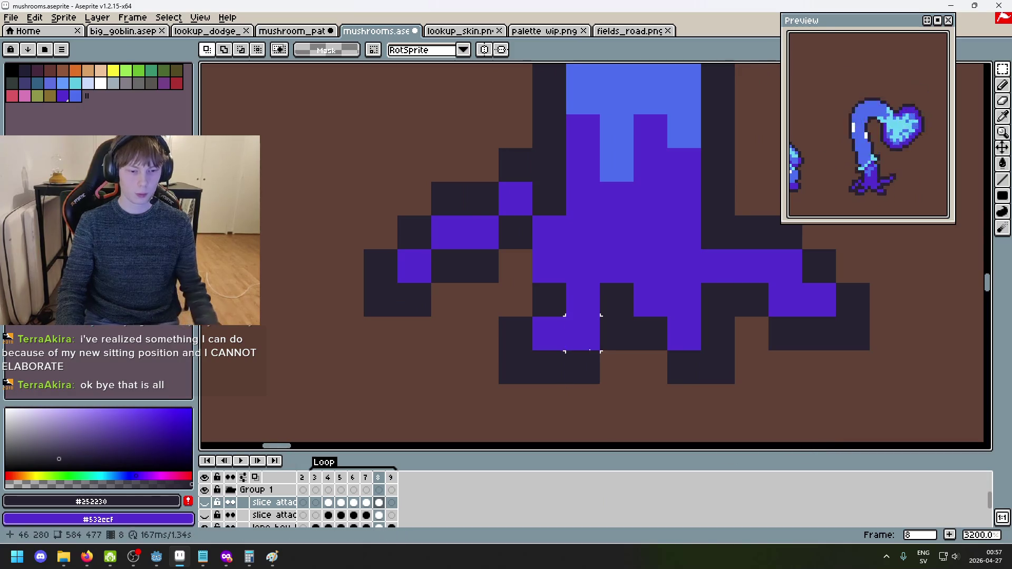
click(319, 526)
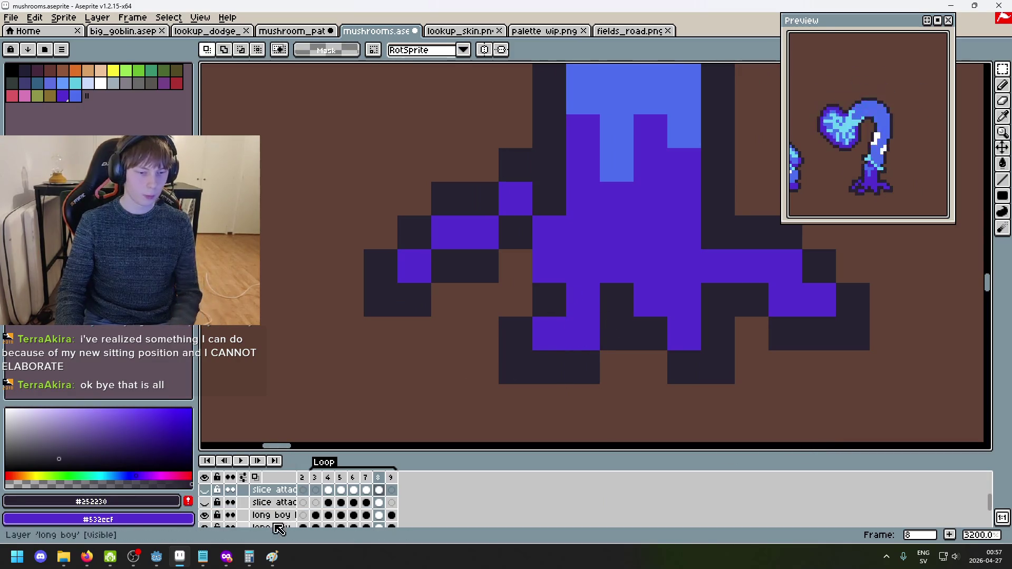
Save mushrooms.aseprite with the Pencil active and bring the tall mushroom's cap into view.
key(b)
scroll(585, 400, down, 4)
key(ctrl+s)
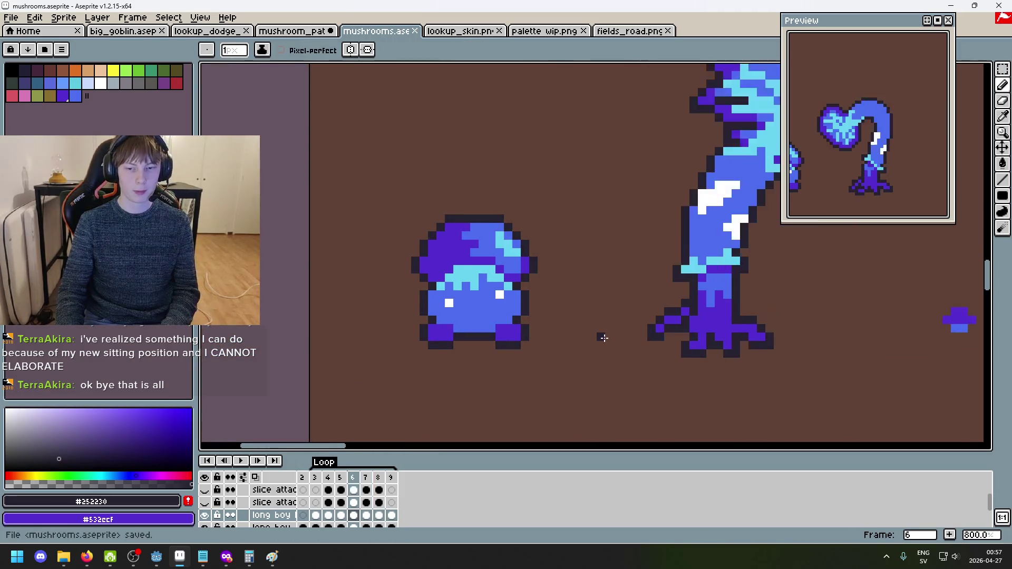
drag(603, 337, 692, 309)
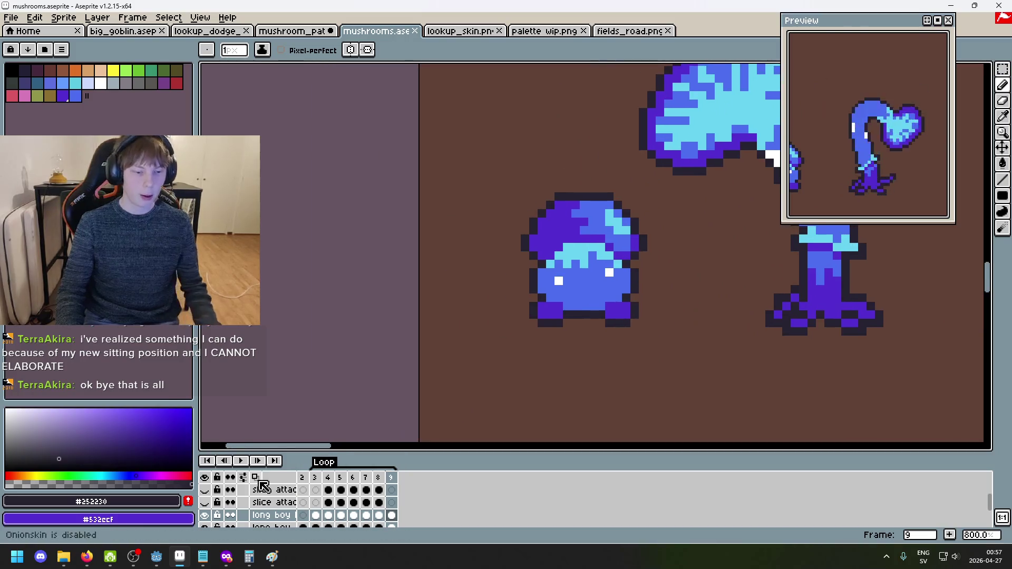
scroll(247, 498, up, 5)
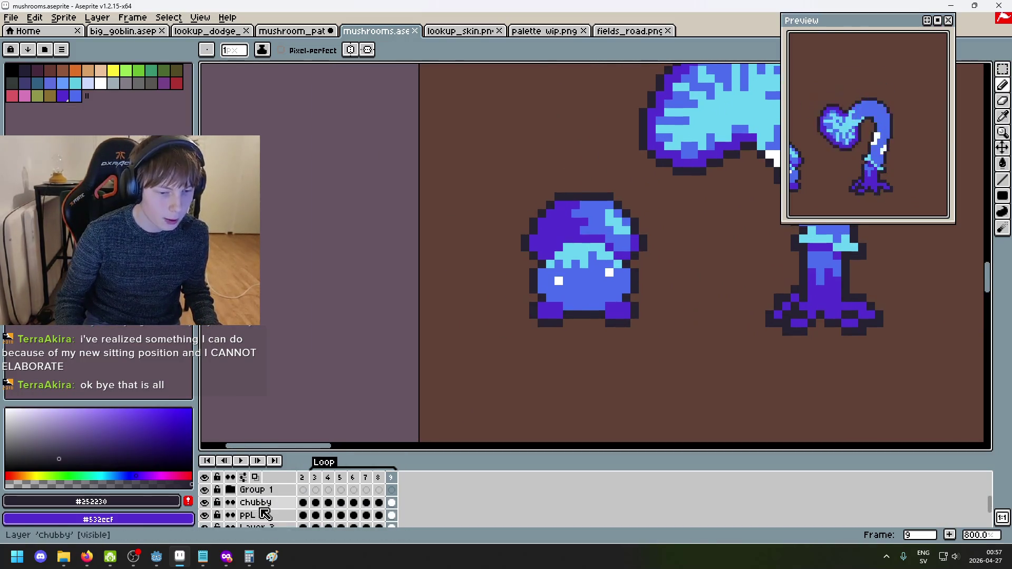
Create a new layer group and move the Chubby layer into Group 2.
click(258, 508)
right_click(261, 507)
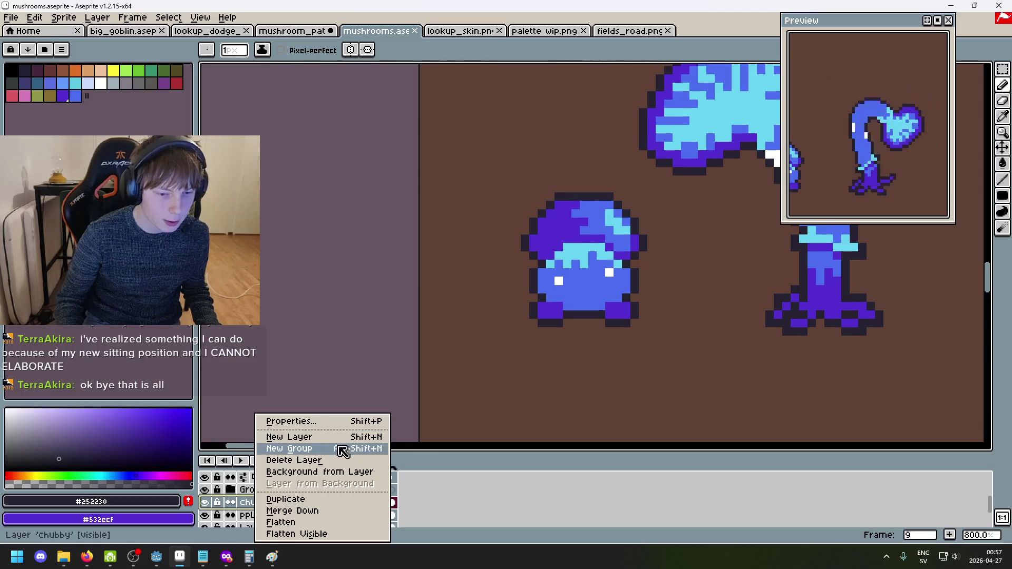
click(340, 448)
scroll(268, 525, down, 1)
drag(268, 522, 276, 510)
scroll(276, 510, down, 2)
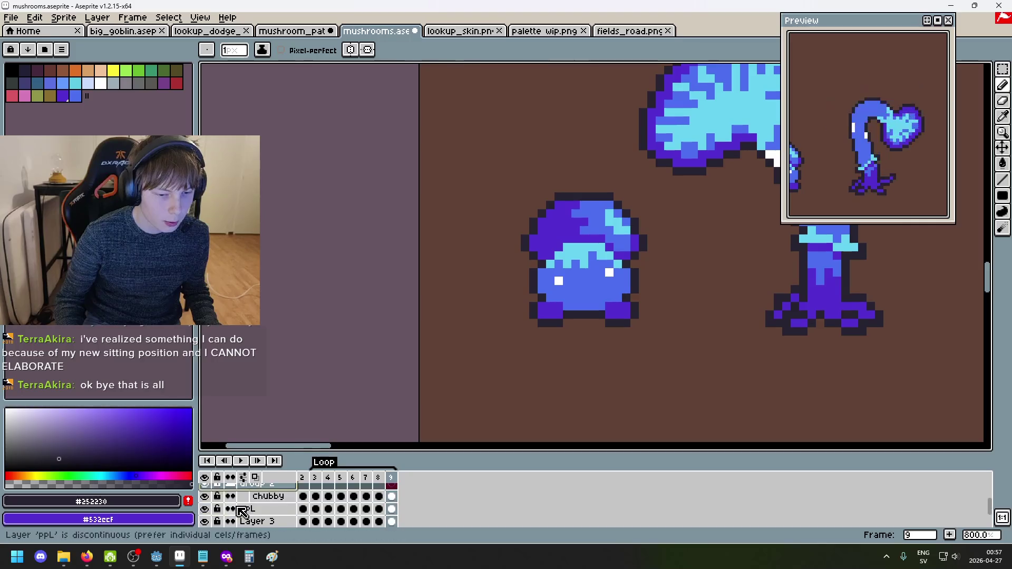
click(268, 510)
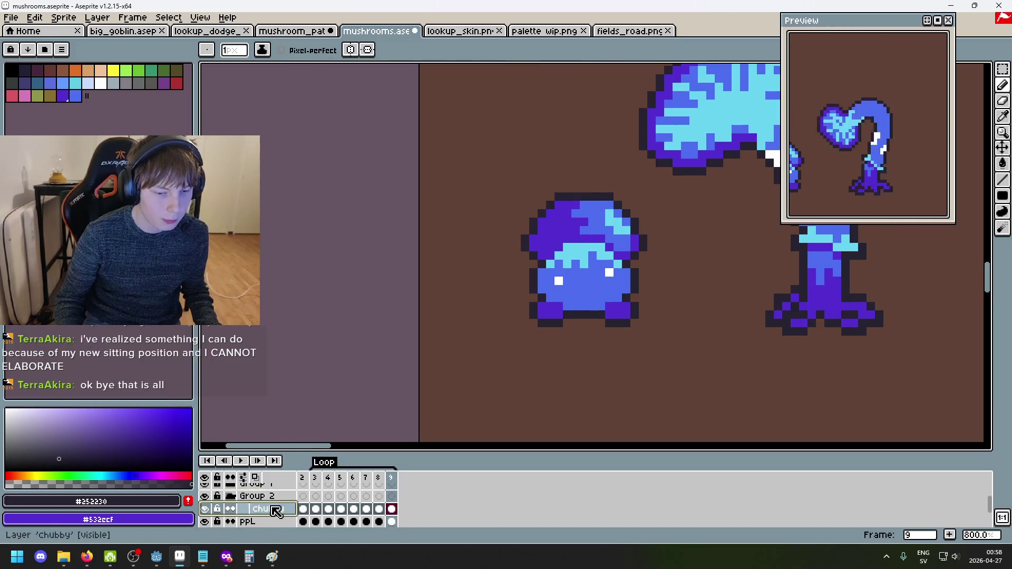
click(311, 486)
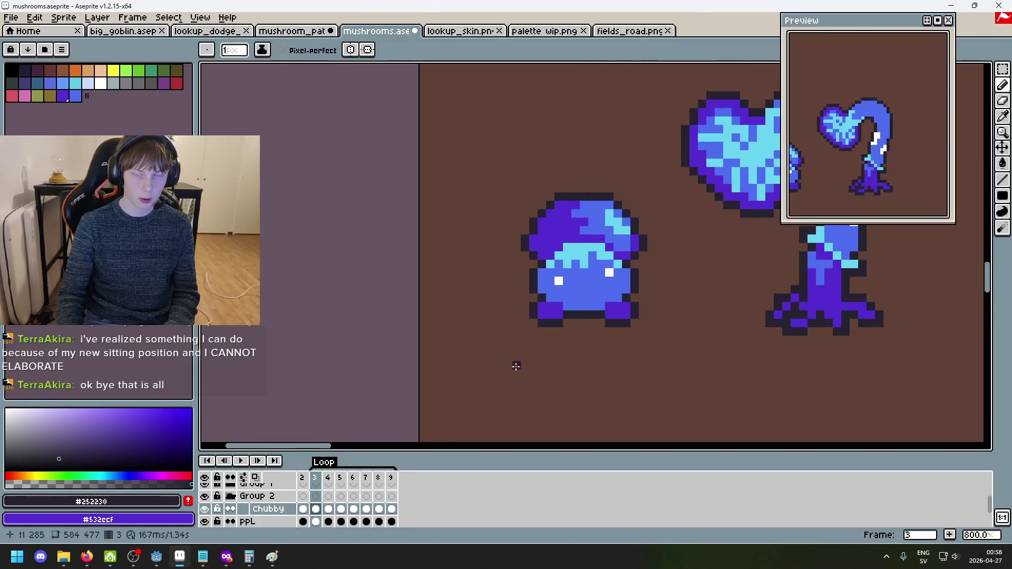
double_click(325, 463)
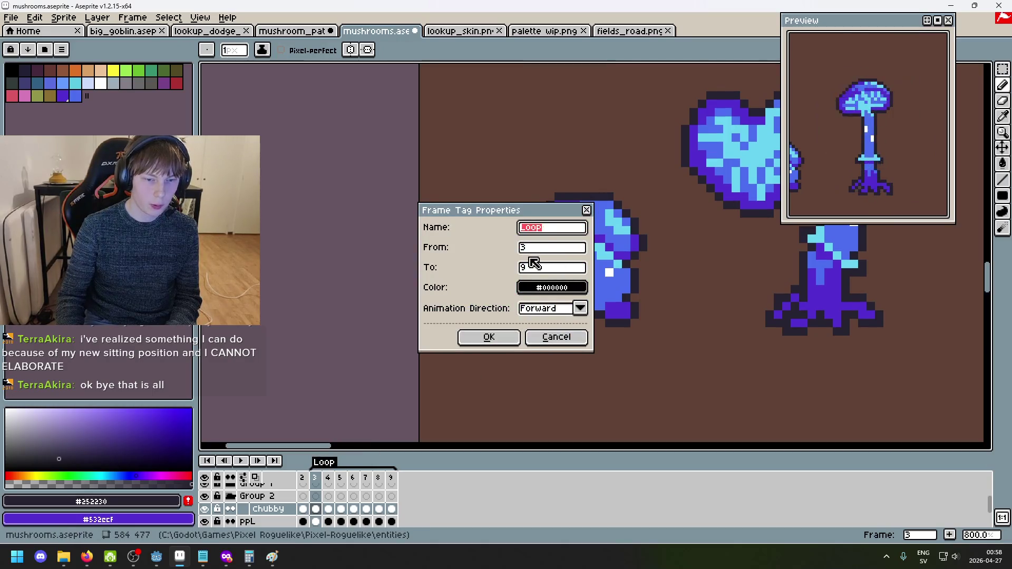
key(BackSpace)
text(8)
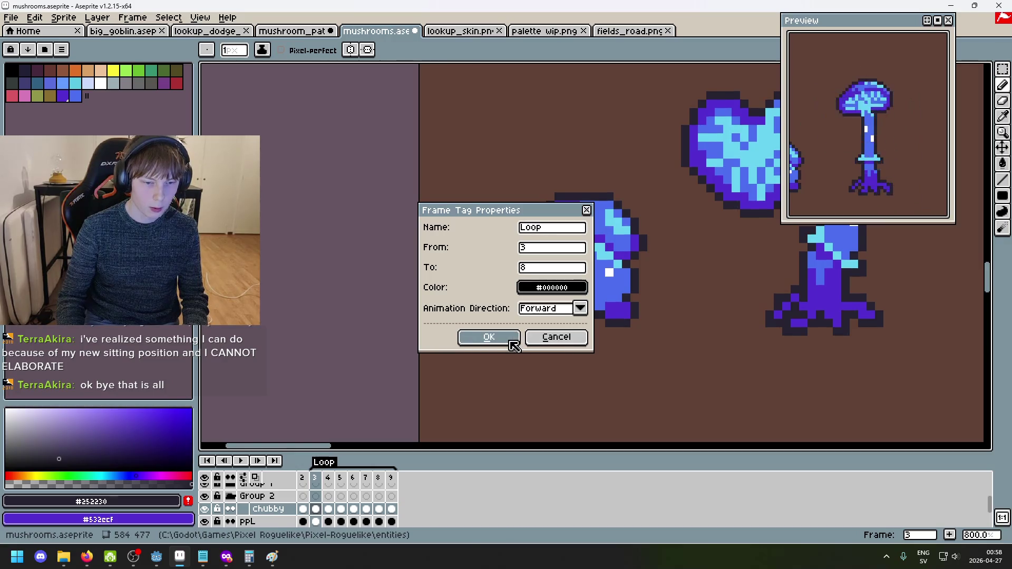
click(557, 339)
scroll(597, 311, down, 1)
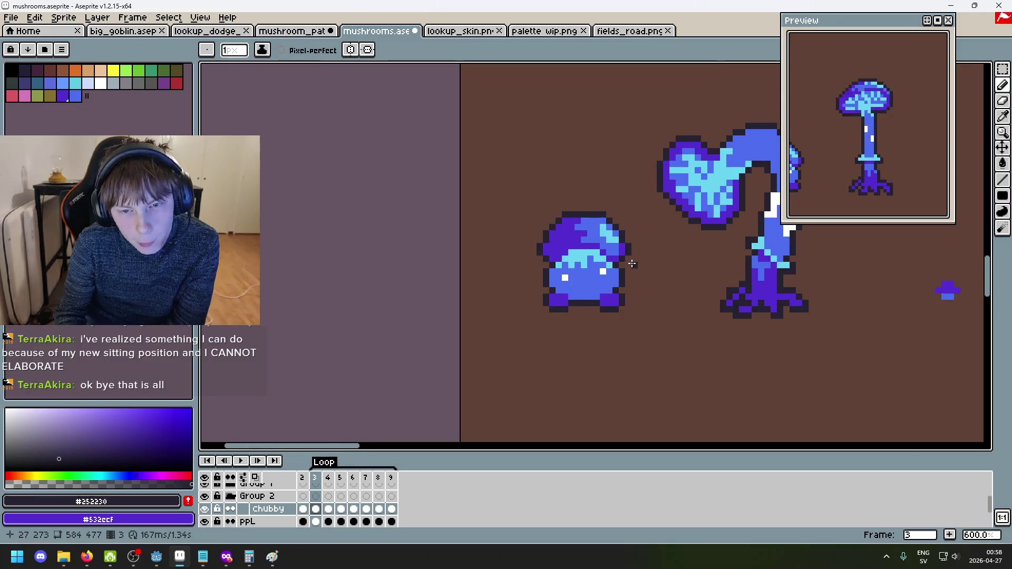
scroll(574, 255, up, 2)
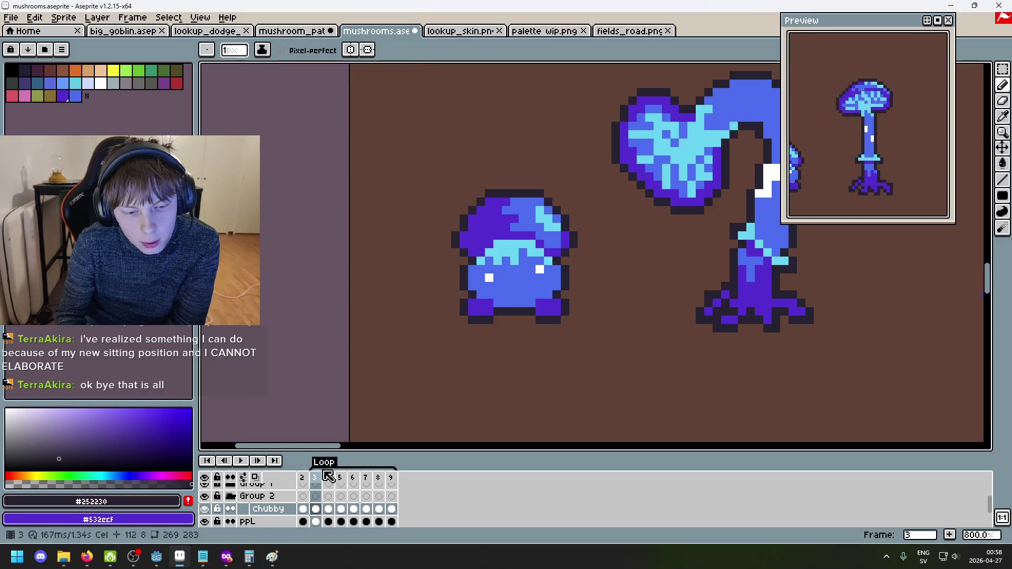
Select Chubby's cels on frames 3 to 6 and open the frame-header menu for them.
right_click(316, 467)
click(315, 465)
right_click(315, 465)
click(302, 464)
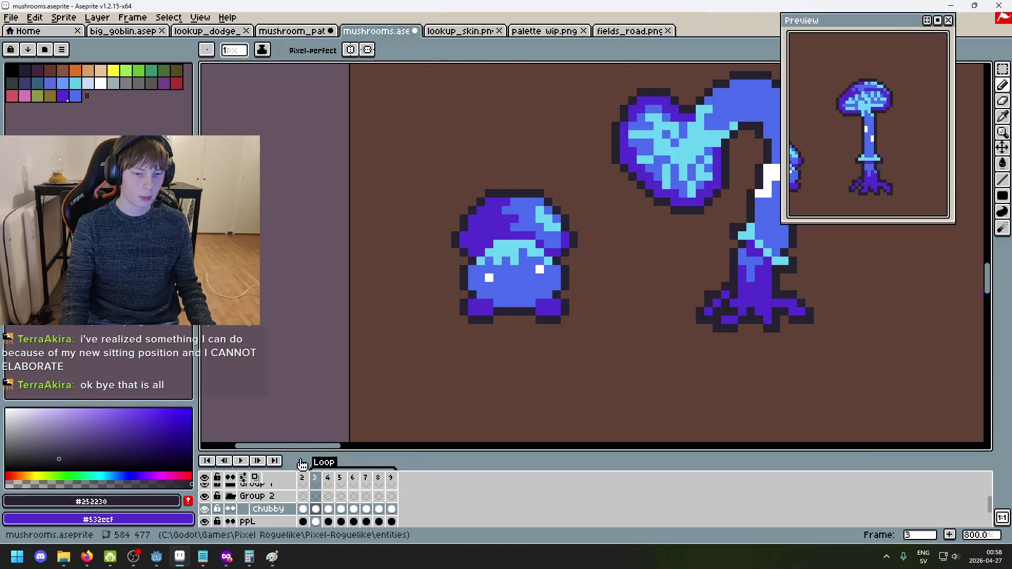
drag(319, 515, 357, 515)
right_click(320, 510)
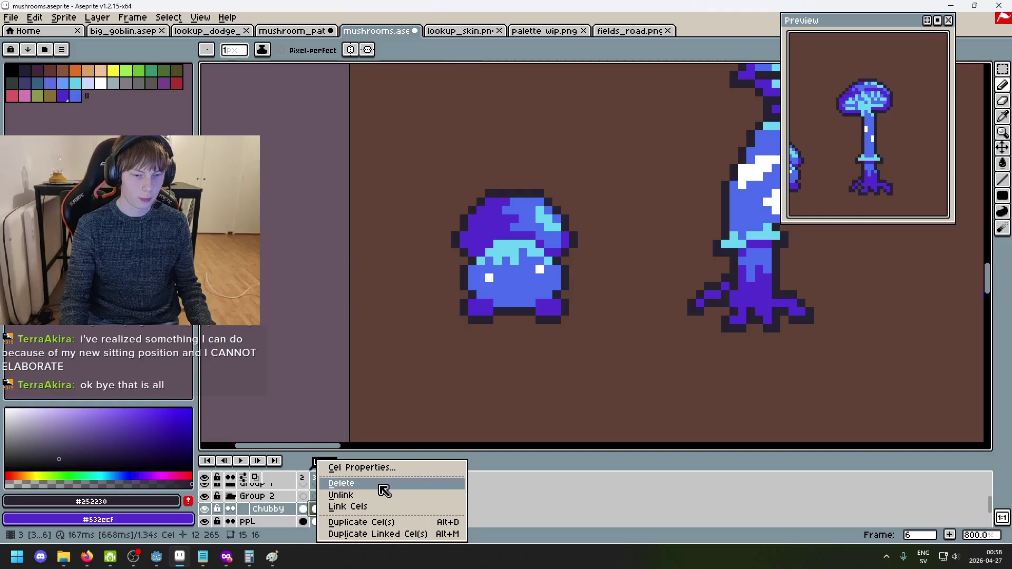
key(Escape)
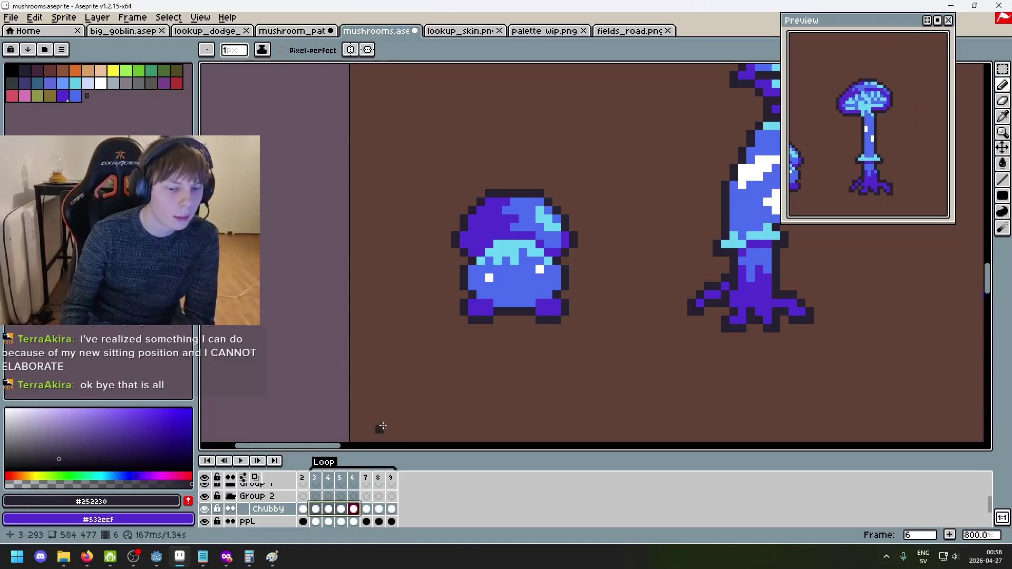
right_click(332, 466)
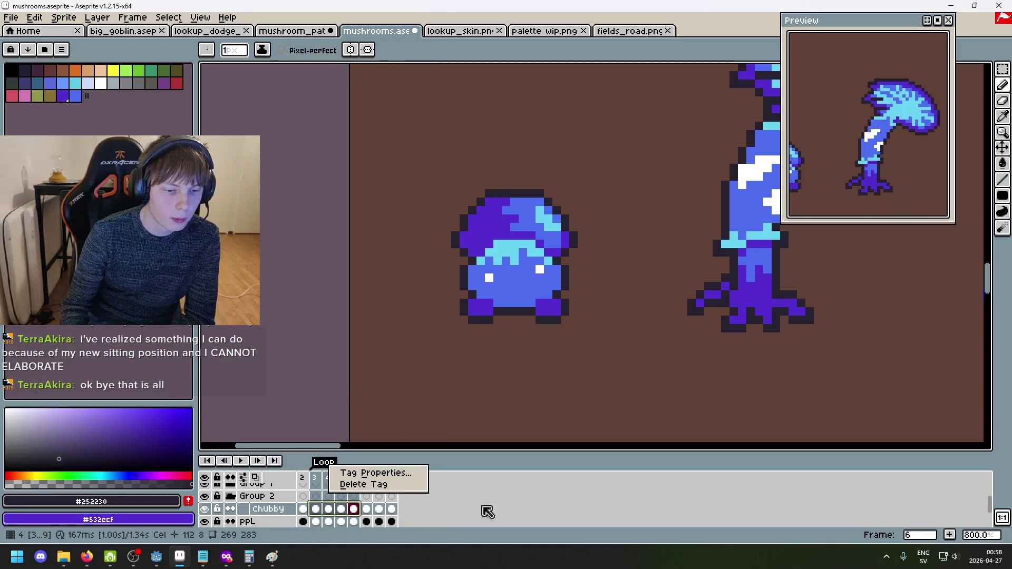
key(Escape)
right_click(321, 510)
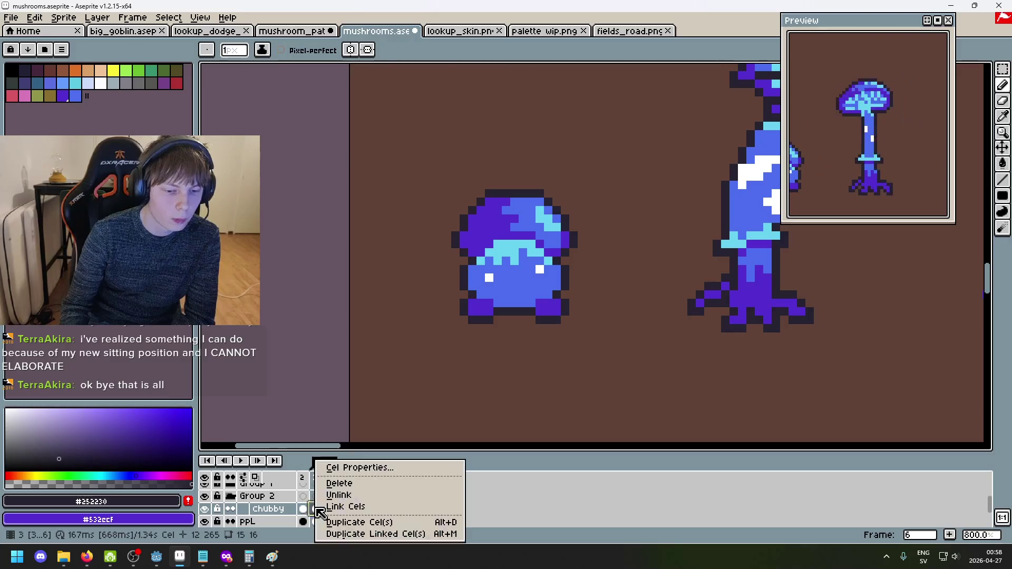
key(Escape)
right_click(320, 477)
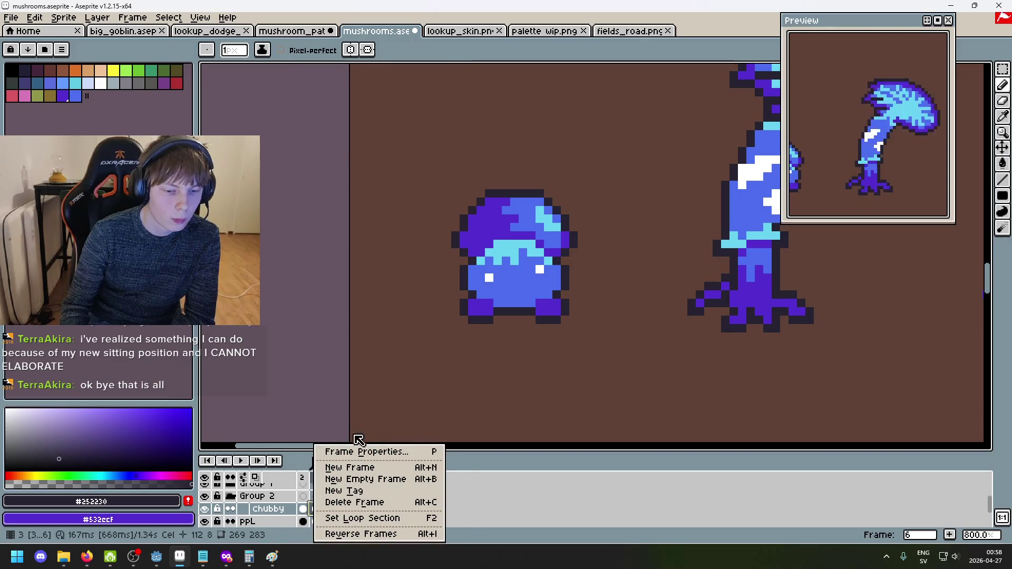
Add a 'Chubby idle' tag spanning frames 3–6 and play the animation.
click(384, 491)
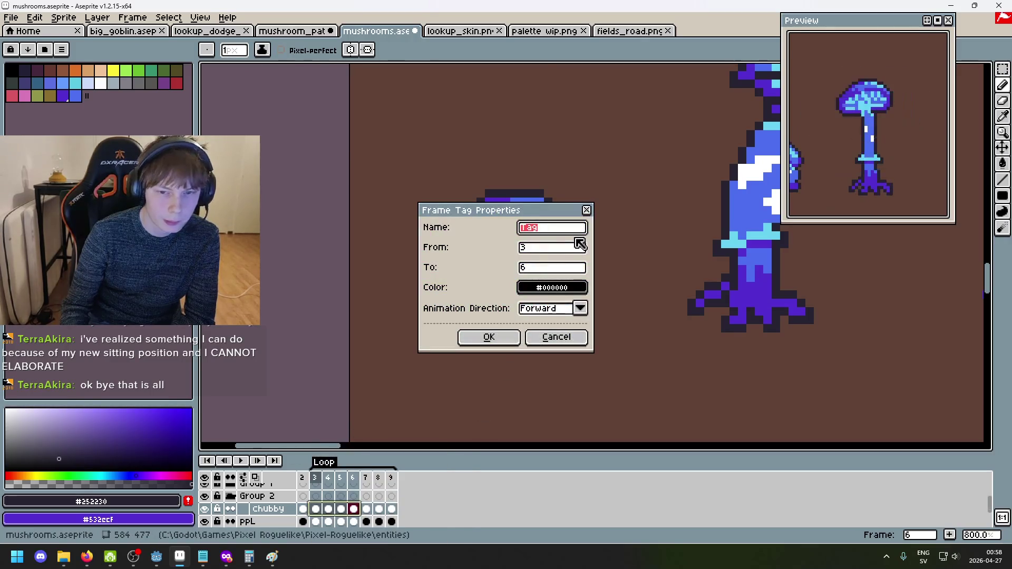
text(Chubby idle)
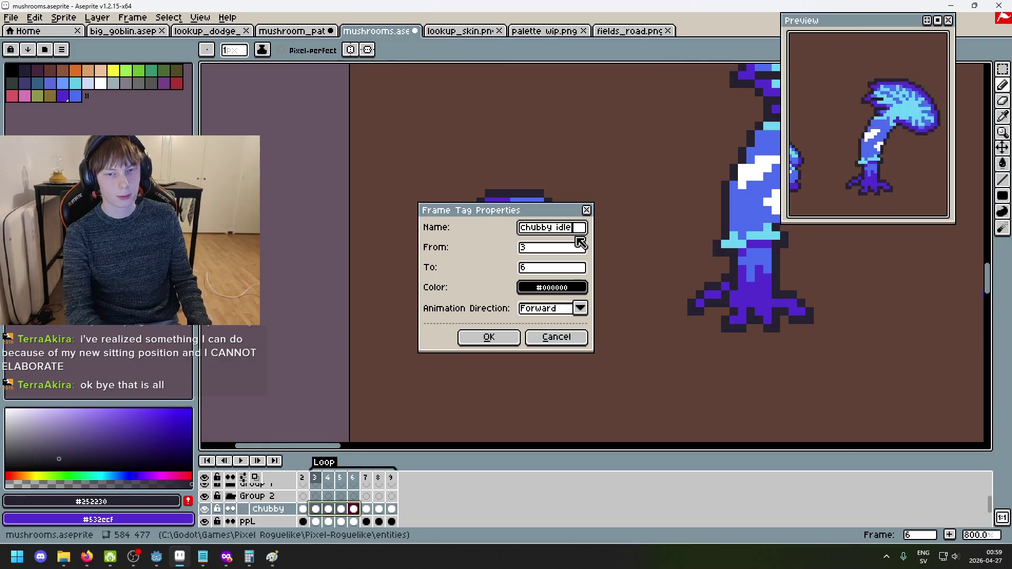
key(Return)
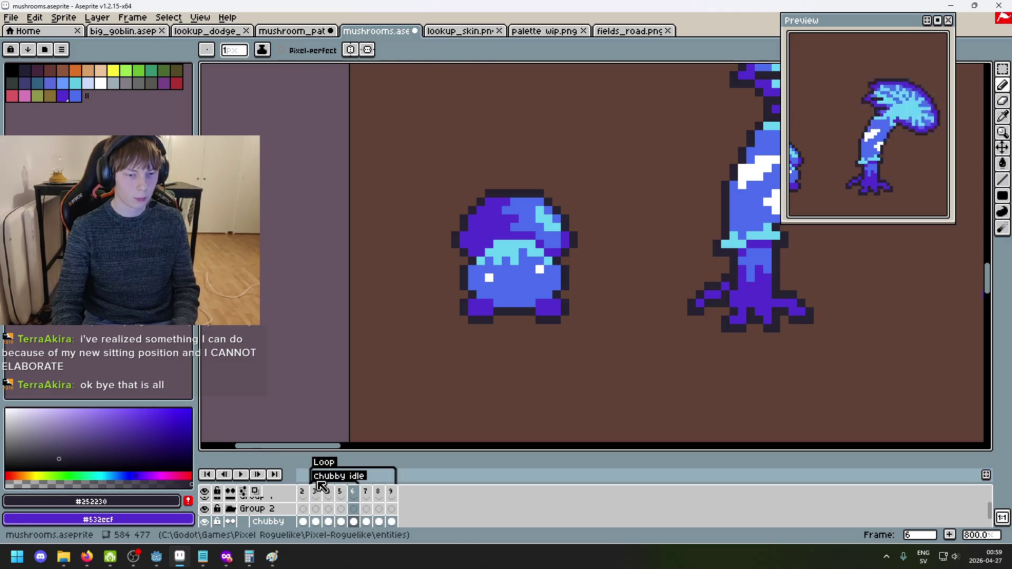
click(334, 494)
click(241, 474)
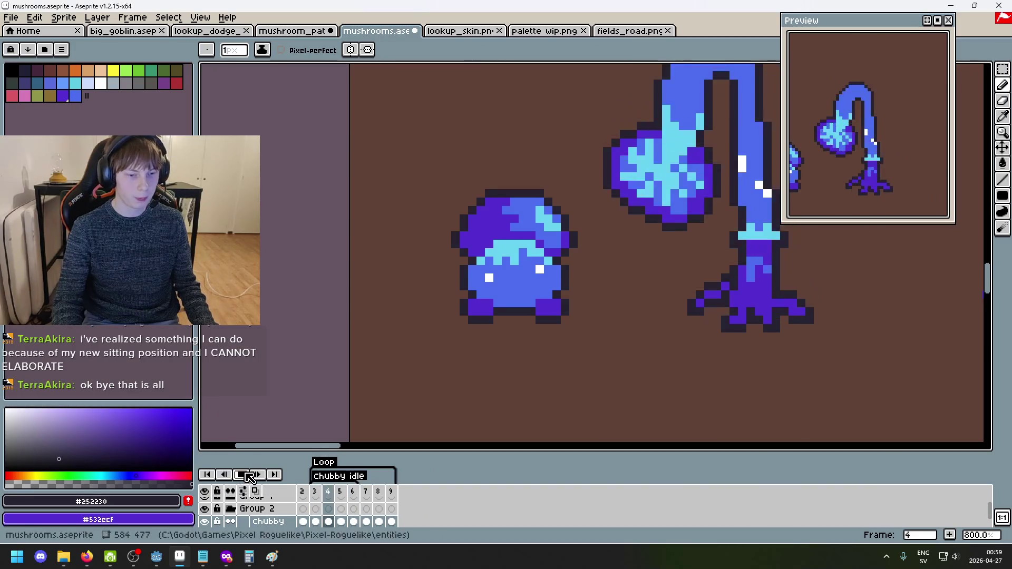
Stop playback and rename Group 2 to 'Chubby'.
key(Return)
scroll(508, 318, right, 3)
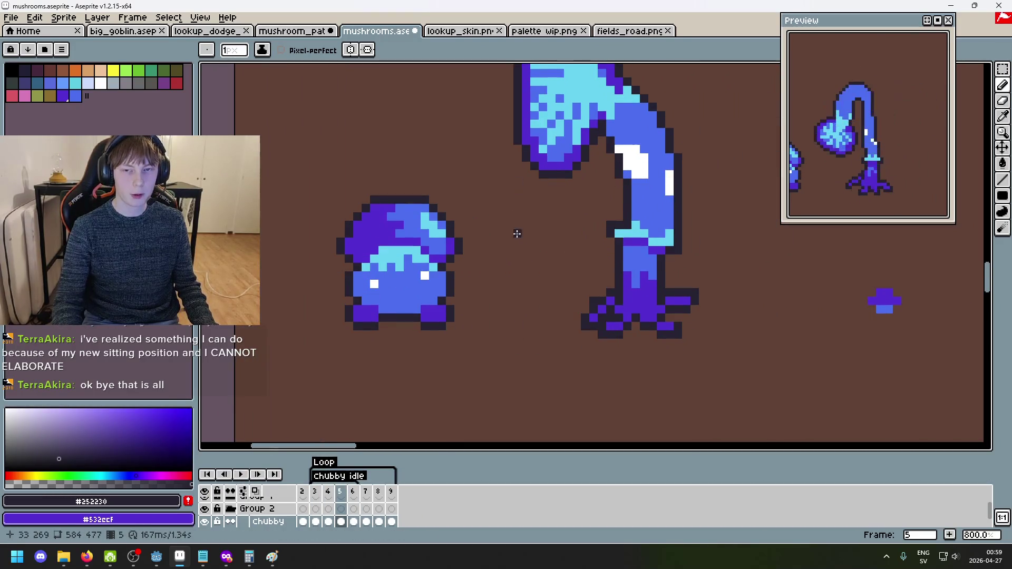
scroll(221, 511, down, 1)
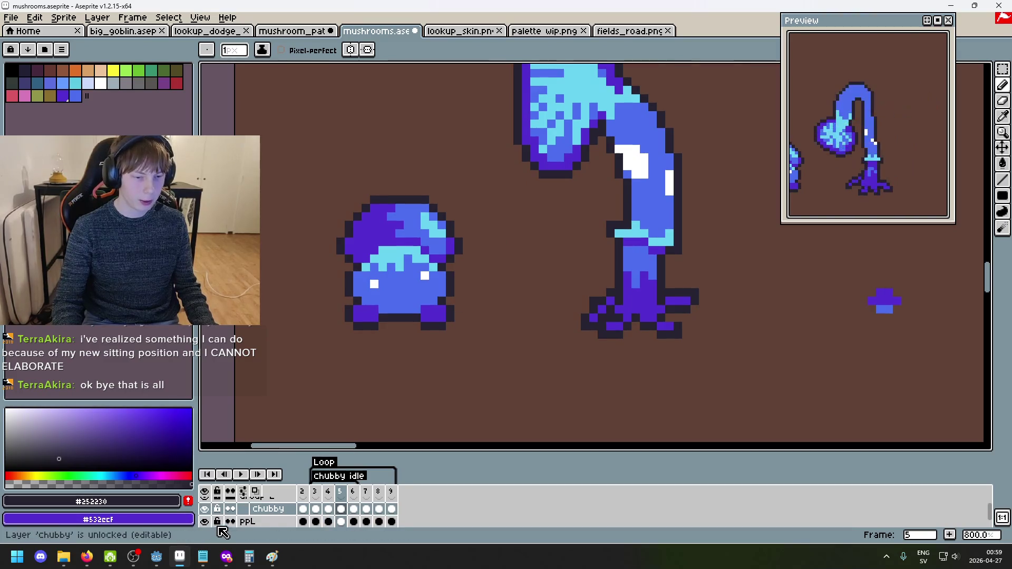
scroll(222, 529, down, 2)
scroll(226, 527, up, 4)
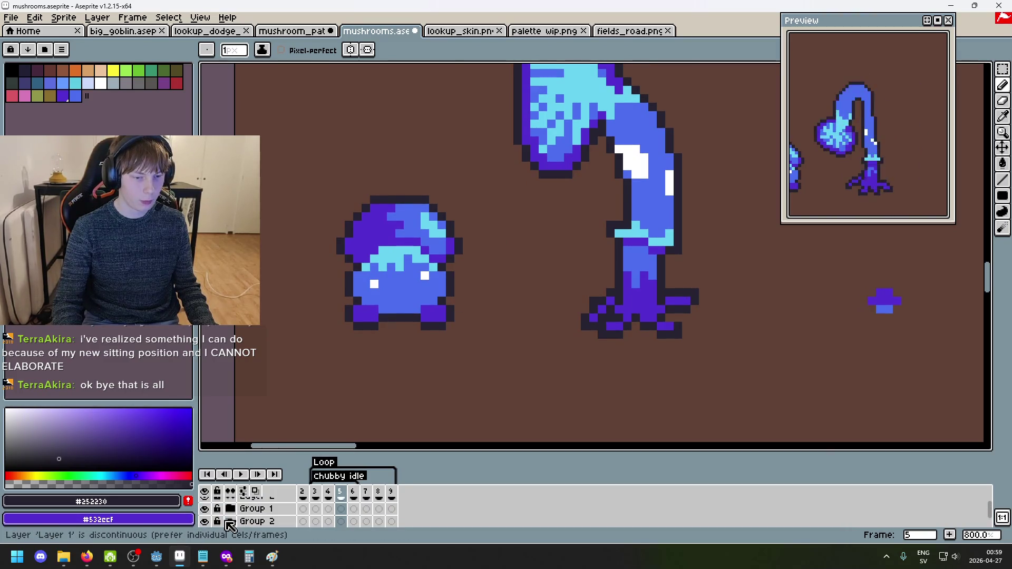
scroll(231, 522, down, 2)
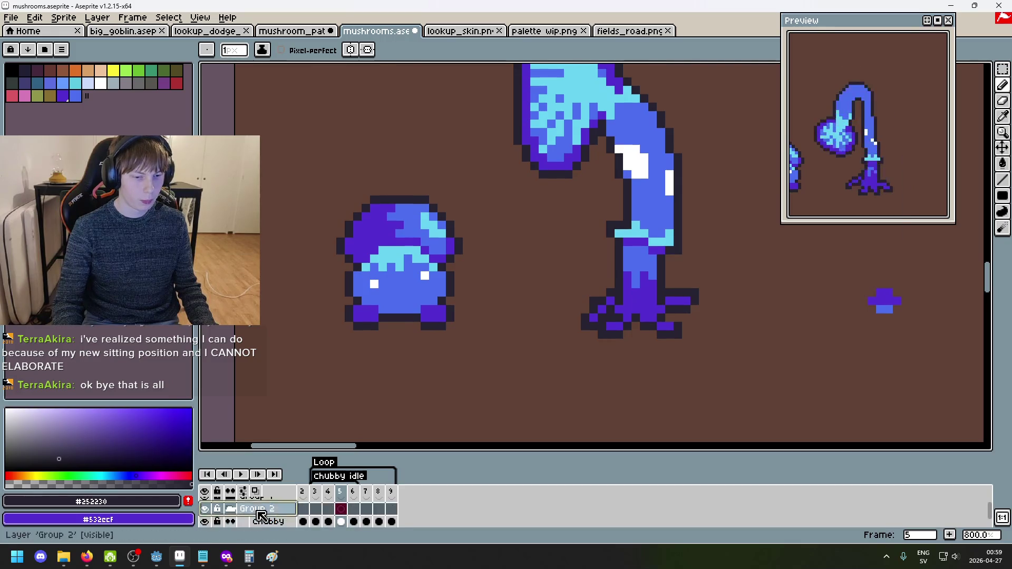
double_click(258, 510)
text(Chubby)
key(Return)
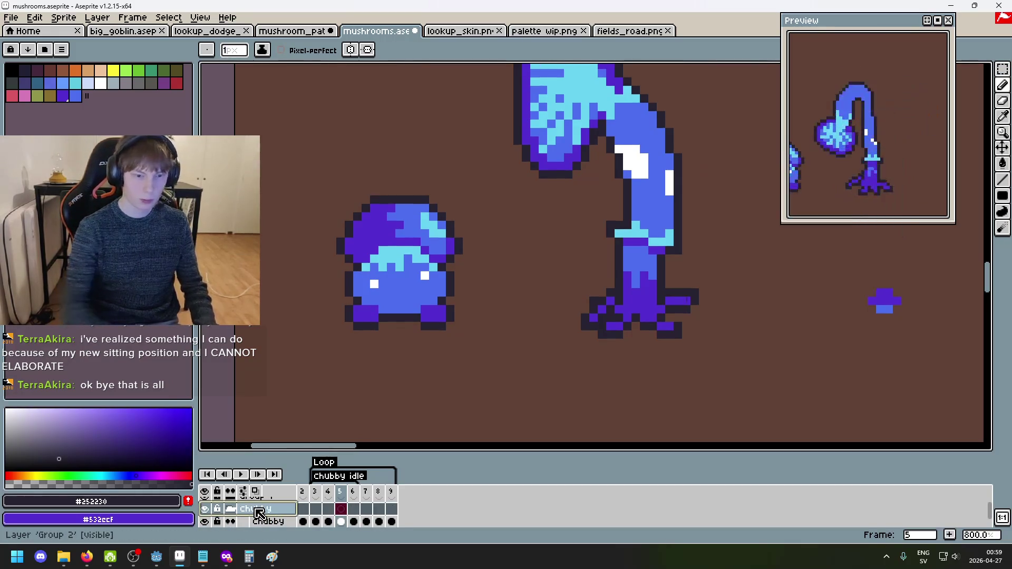
Rename Group 1 to 'long boy', correcting the name after a first attempt.
scroll(258, 514, up, 1)
double_click(272, 511)
text(T)
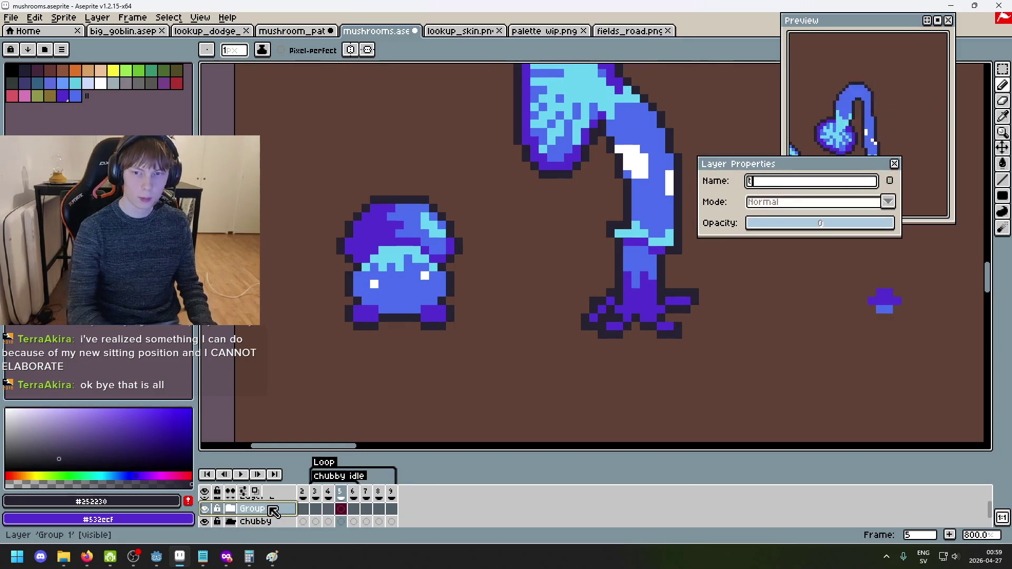
key(Return)
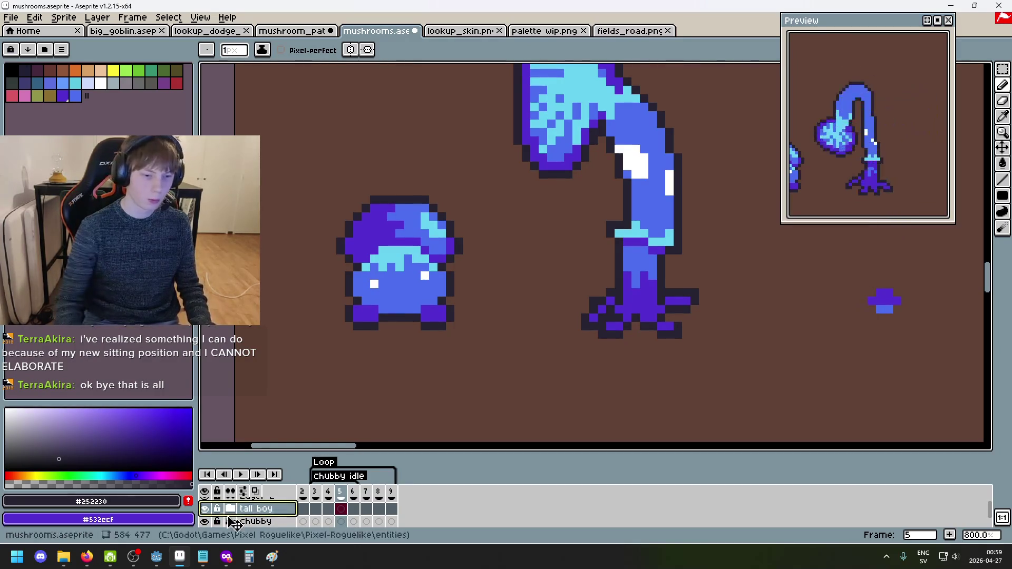
double_click(262, 510)
key(Home)
key(Delete)
key(Delete)
key(Delete)
key(Delete)
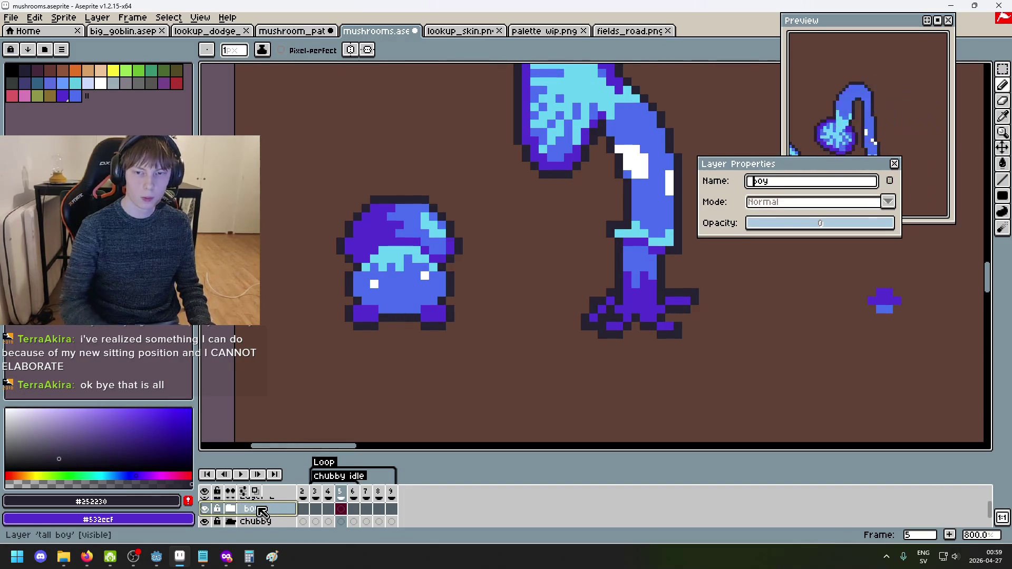
text(long)
key(Return)
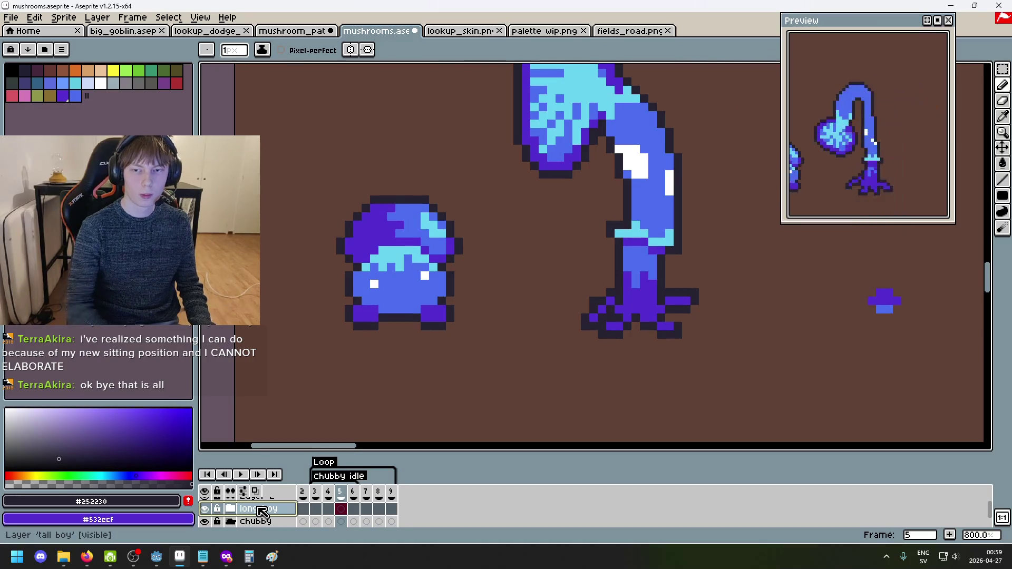
Hide the long boy group and play the Chubby animation from frame 2.
click(204, 508)
click(303, 494)
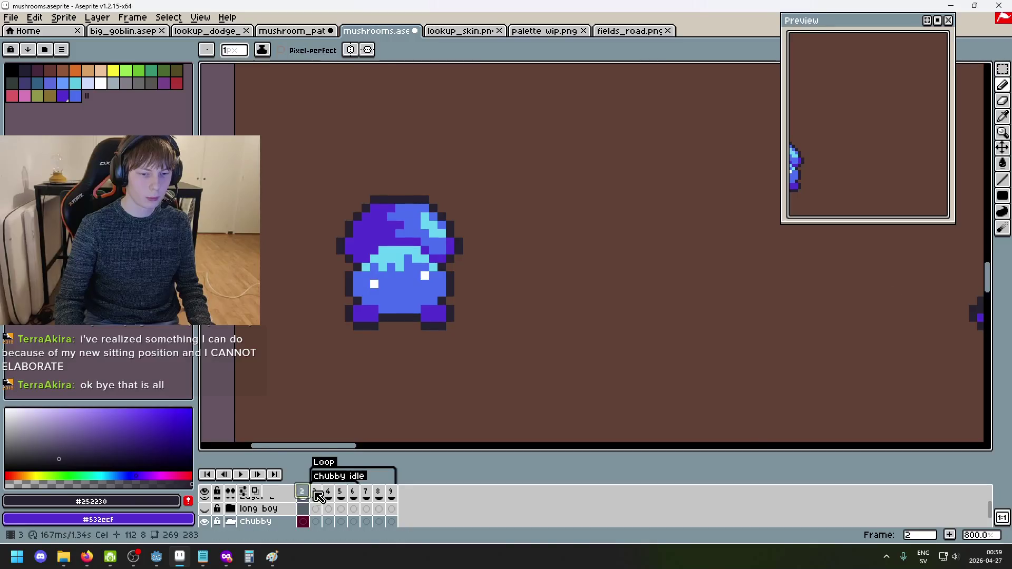
click(246, 477)
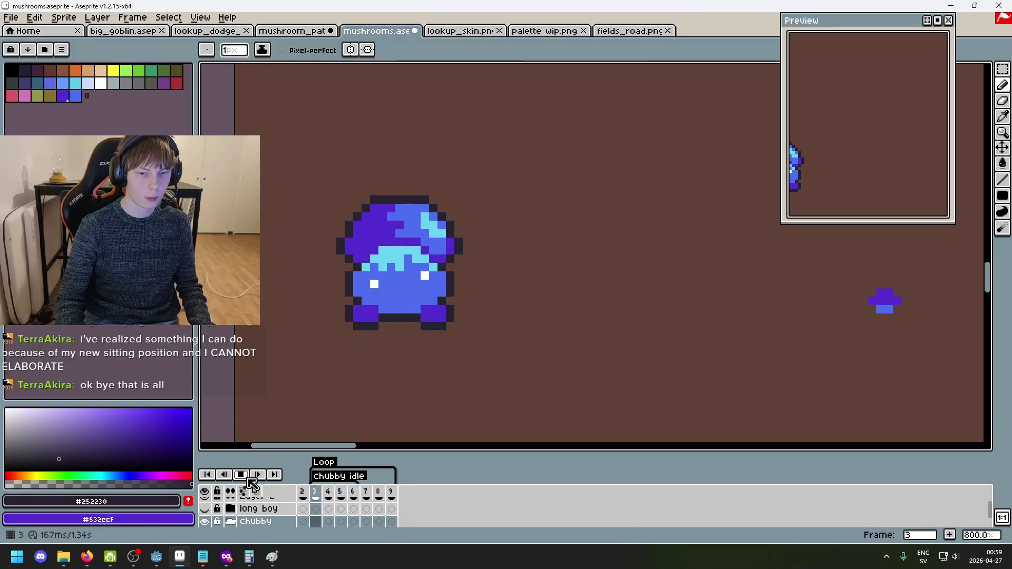
scroll(633, 309, up, 1)
Centre the Chubby mushroom and try marquee selections around its cap, clearing each one.
mouse_move(845, 174)
mouse_down()
mouse_move(942, 154)
mouse_move(931, 149)
mouse_up()
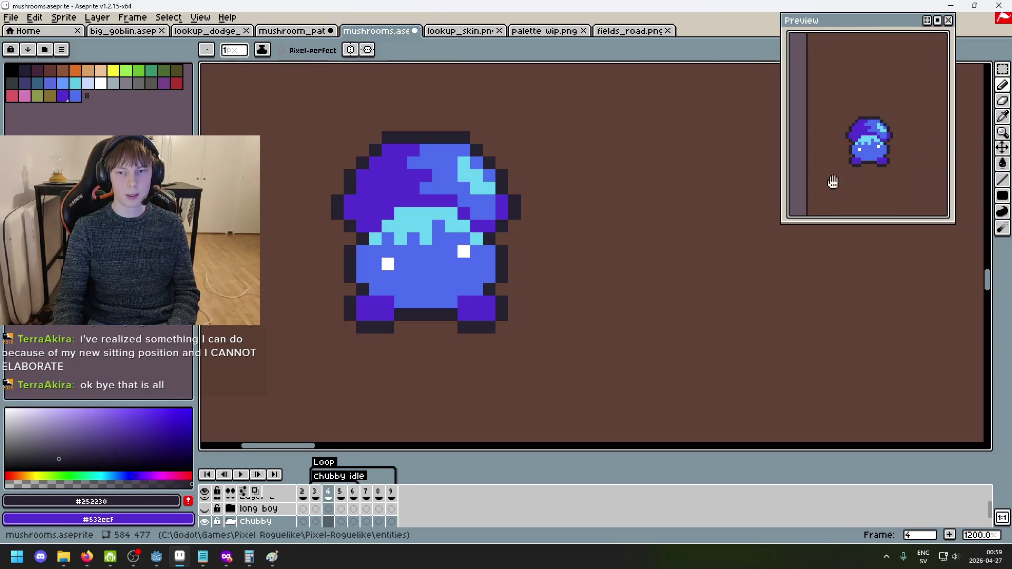
click(302, 491)
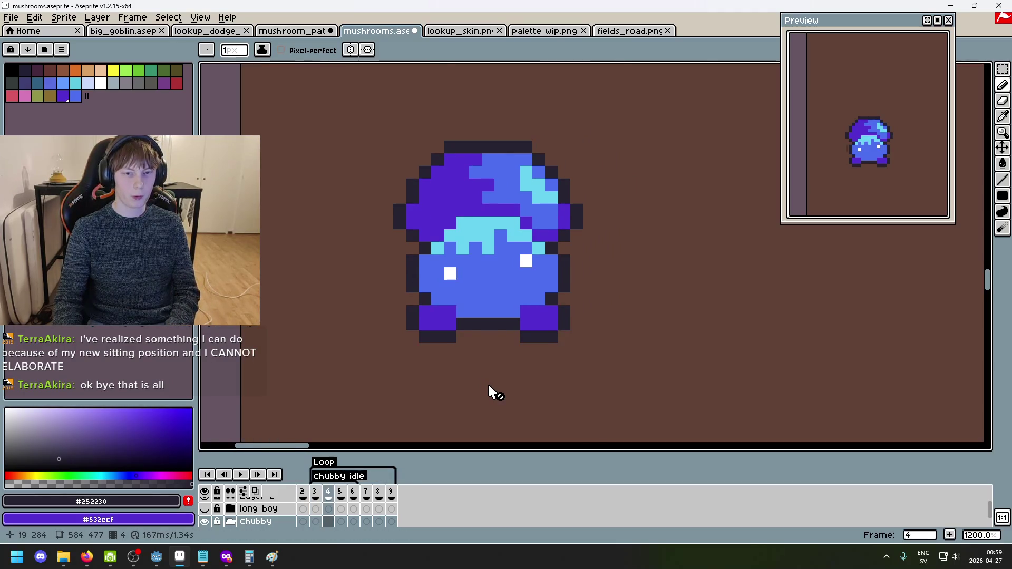
key(w)
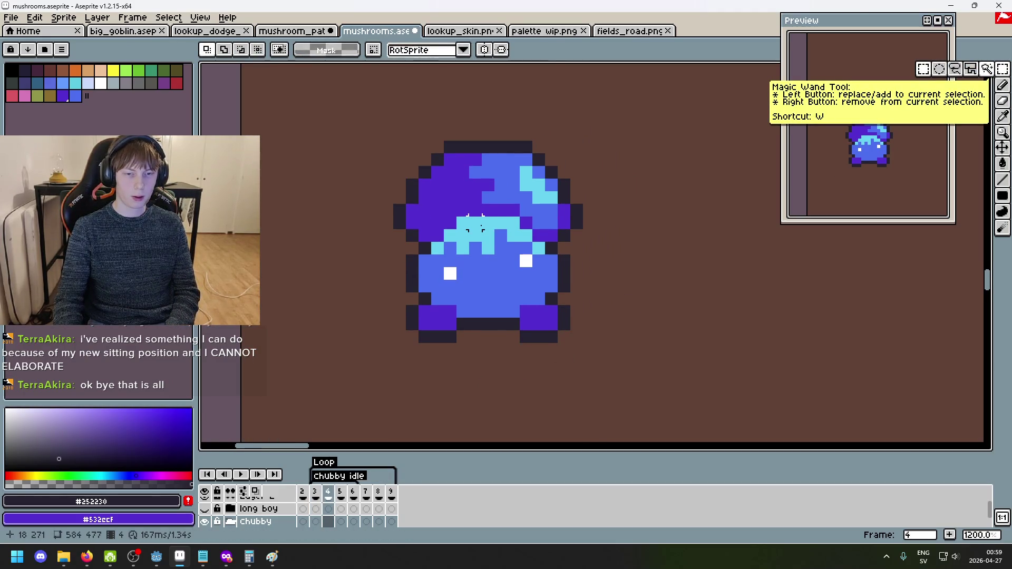
mouse_move(341, 126)
mouse_down()
mouse_move(644, 262)
mouse_move(653, 278)
mouse_up()
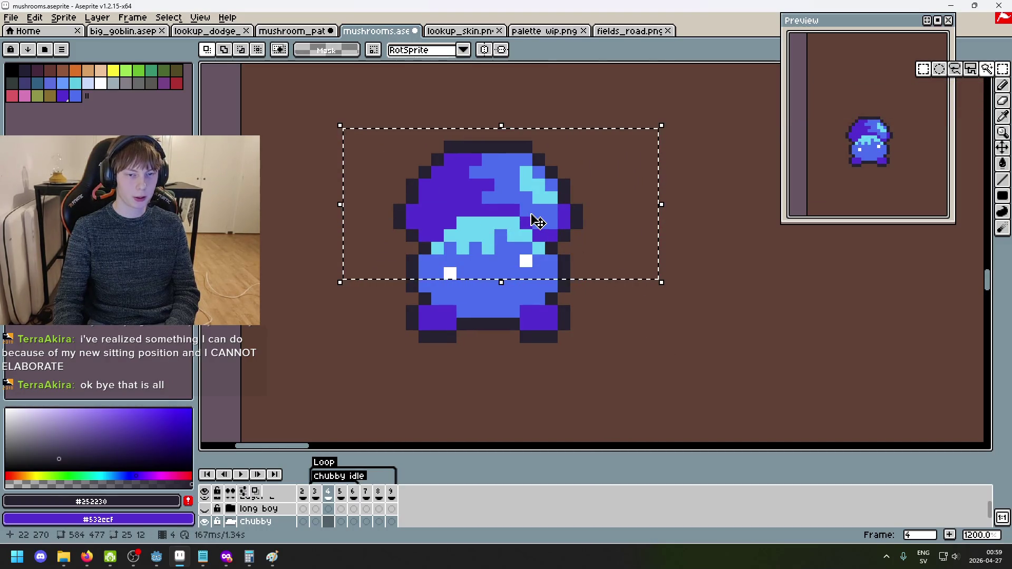
click(590, 362)
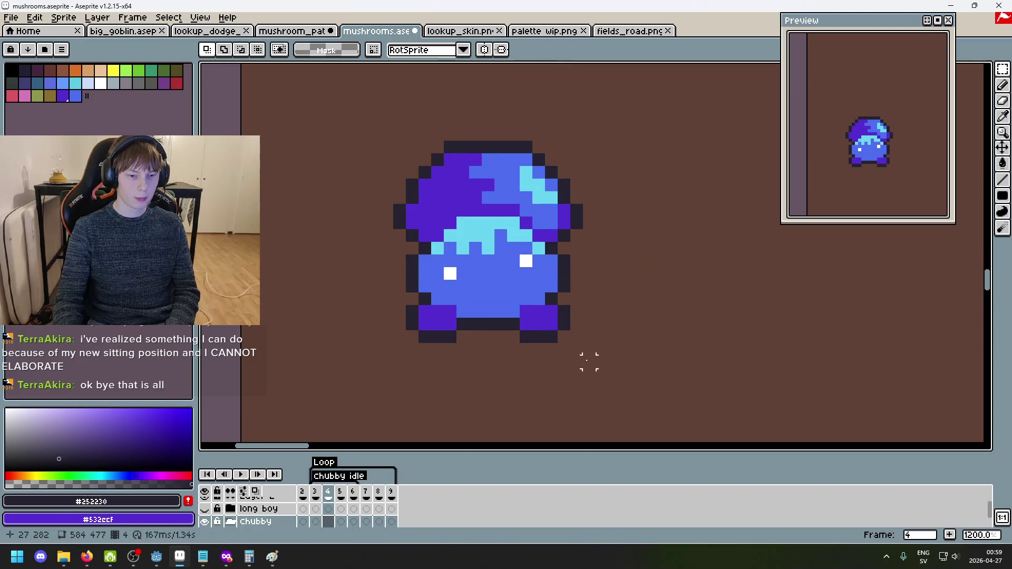
scroll(652, 298, left, 1)
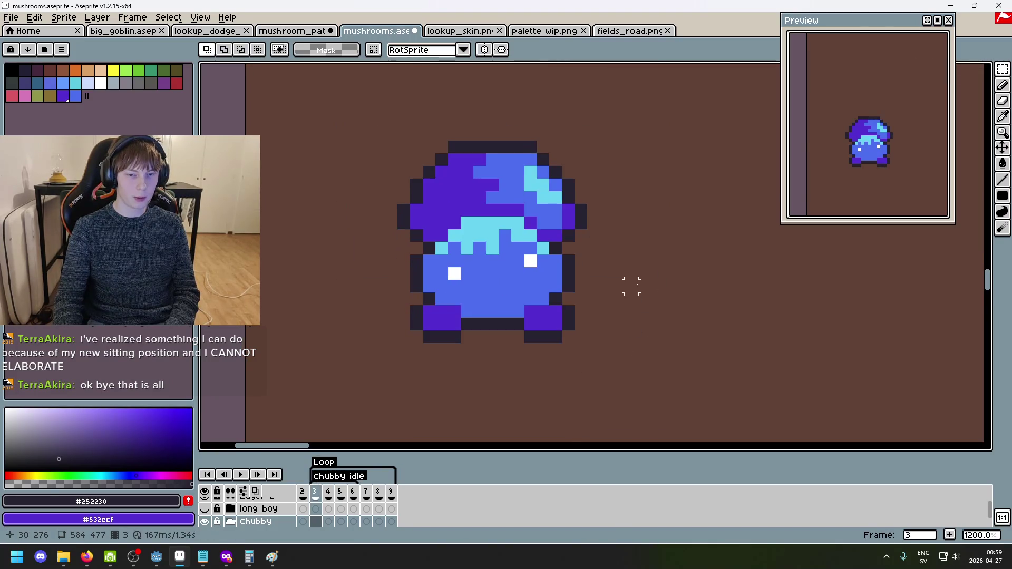
drag(359, 114, 652, 281)
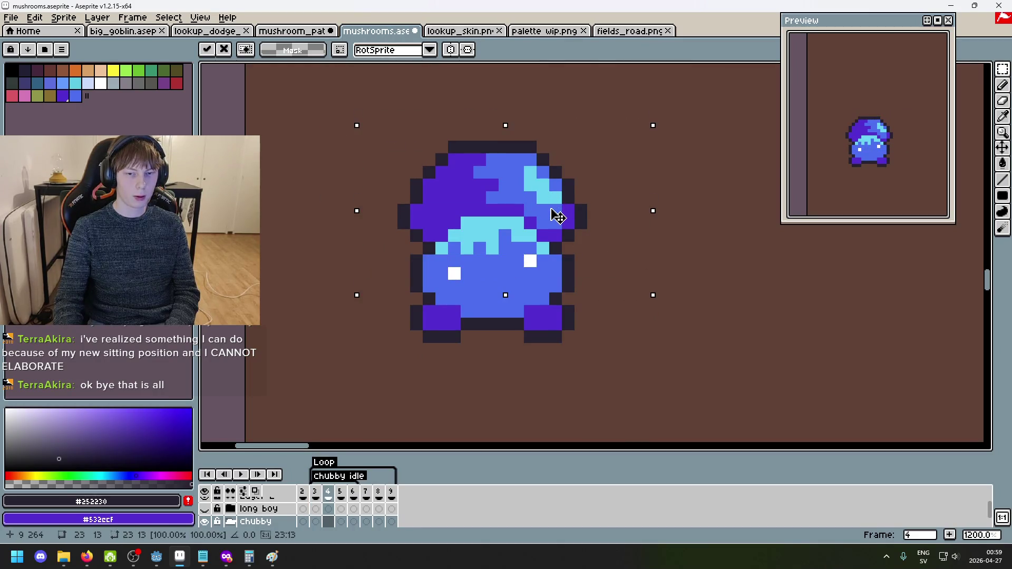
click(603, 357)
On the chubby layer, move the selected cap down one pixel, commit, and deselect.
scroll(333, 522, up, 1)
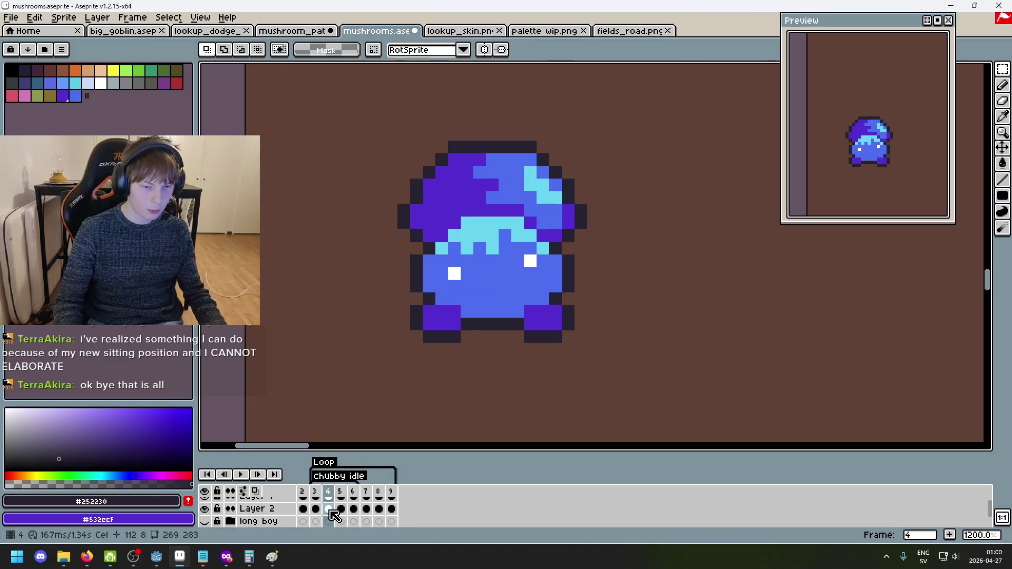
scroll(336, 519, down, 2)
scroll(340, 529, down, 1)
click(268, 516)
drag(348, 116, 628, 283)
drag(526, 222, 530, 228)
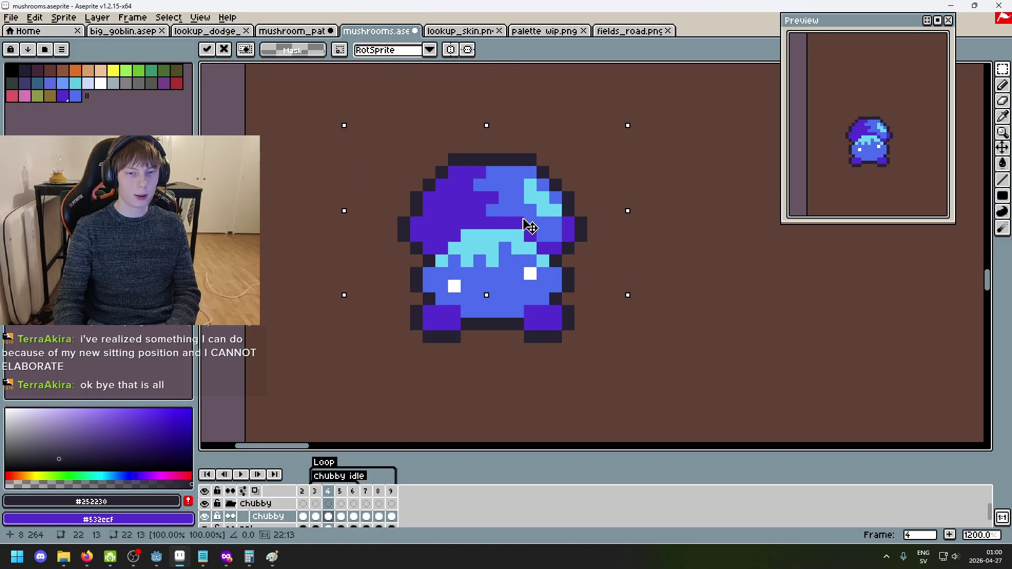
key(Return)
key(ctrl+d)
scroll(427, 279, up, 1)
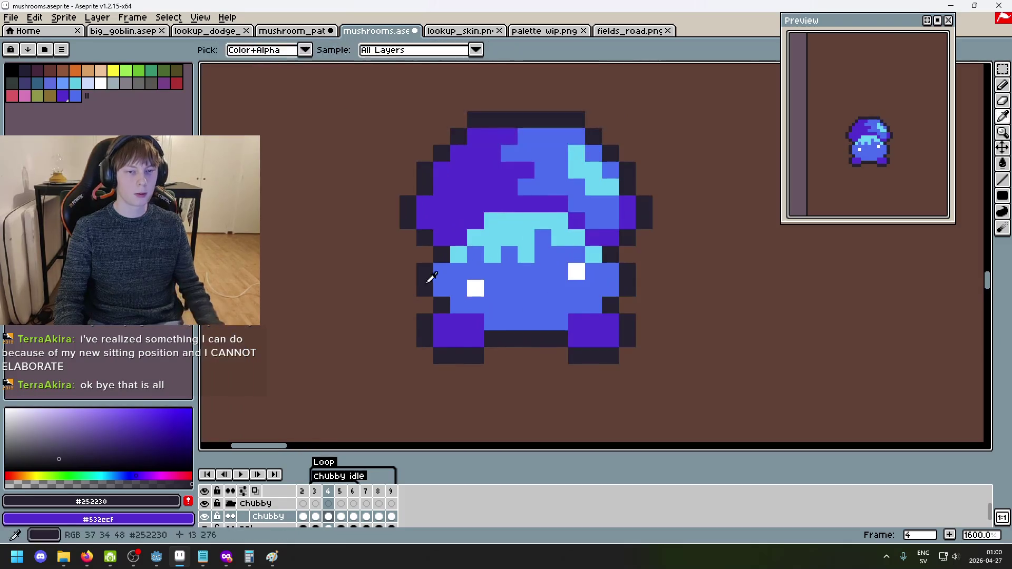
On frame 4, recolour the side outline pixels blue and add a new right outline pixel.
key(Left)
key(Right)
key(b)
click(408, 288)
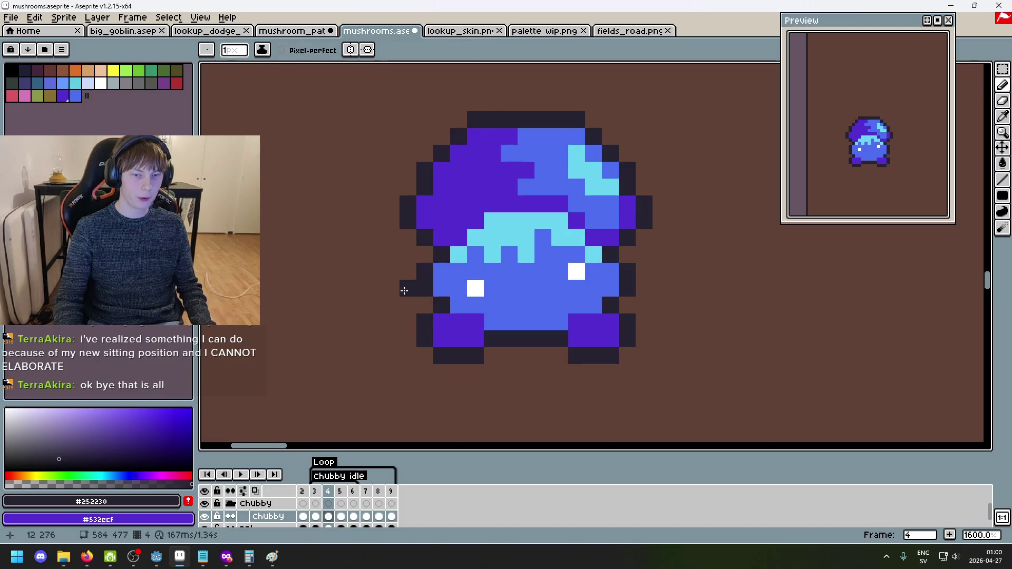
alt+click(443, 288)
click(425, 288)
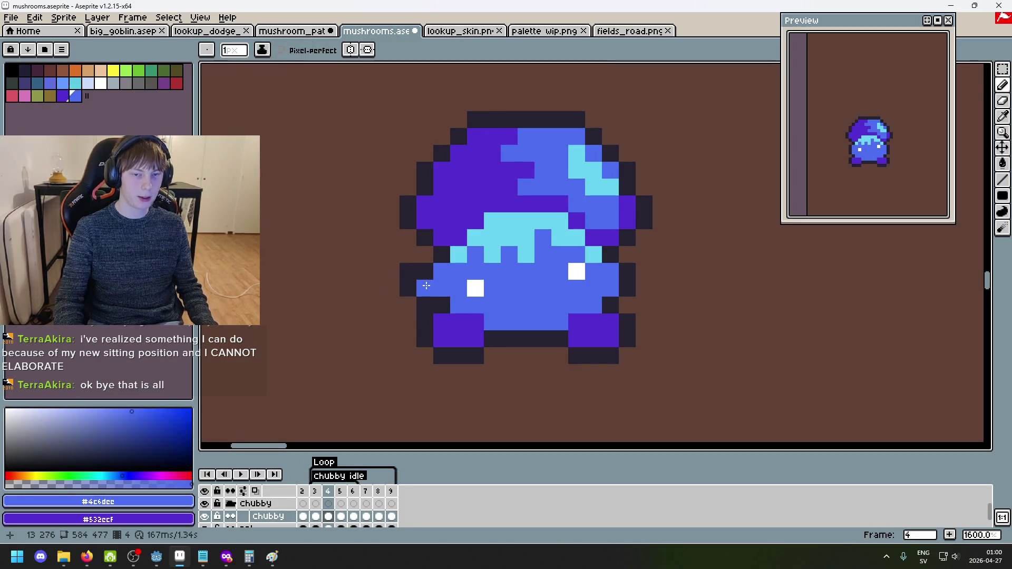
alt+click(441, 254)
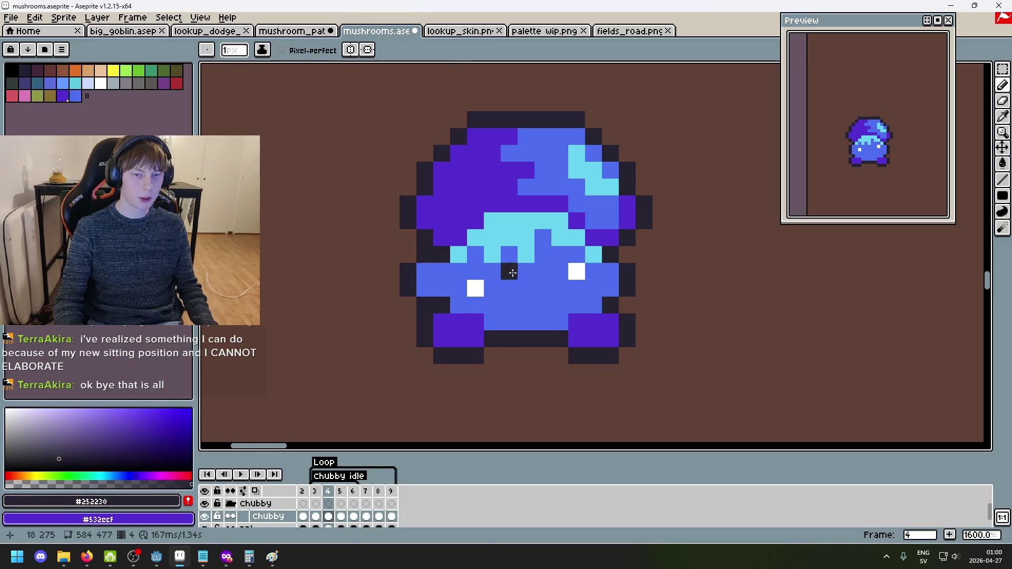
alt+click(611, 283)
click(627, 287)
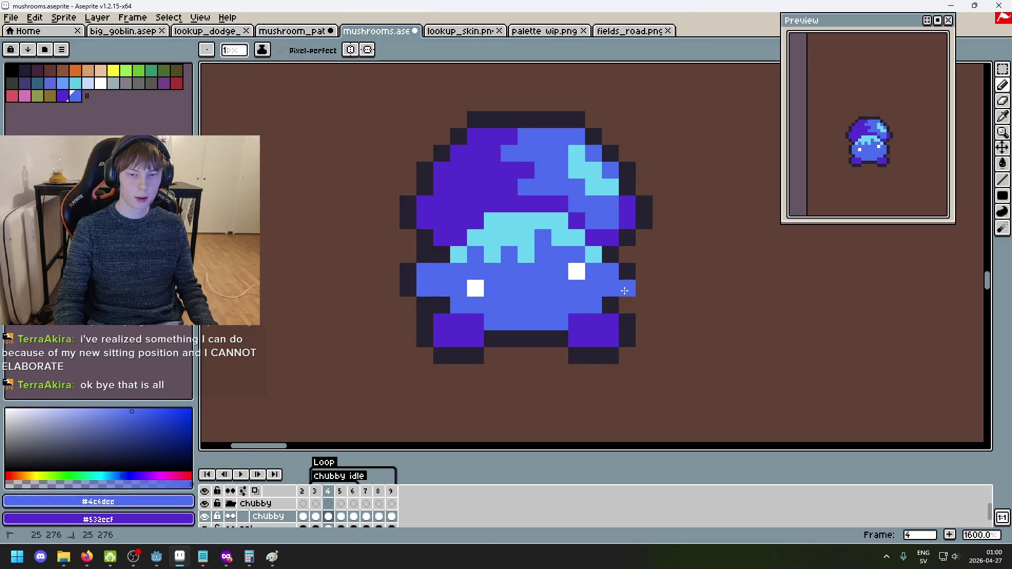
alt+click(626, 306)
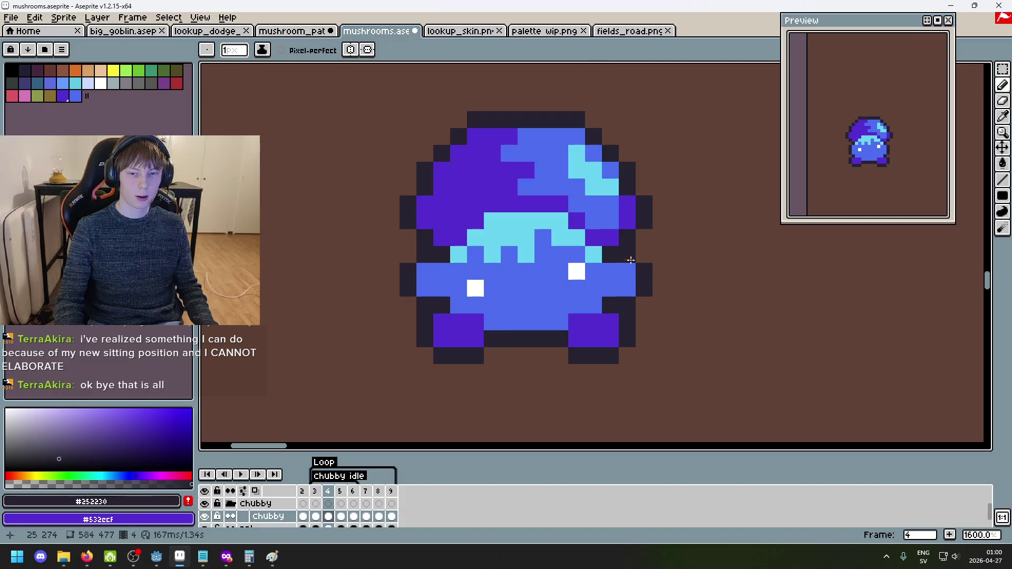
Flip between frames 3 and 4 to compare the squashed pose.
scroll(676, 305, down, 3)
key(Left)
key(Right)
key(Left)
key(Right)
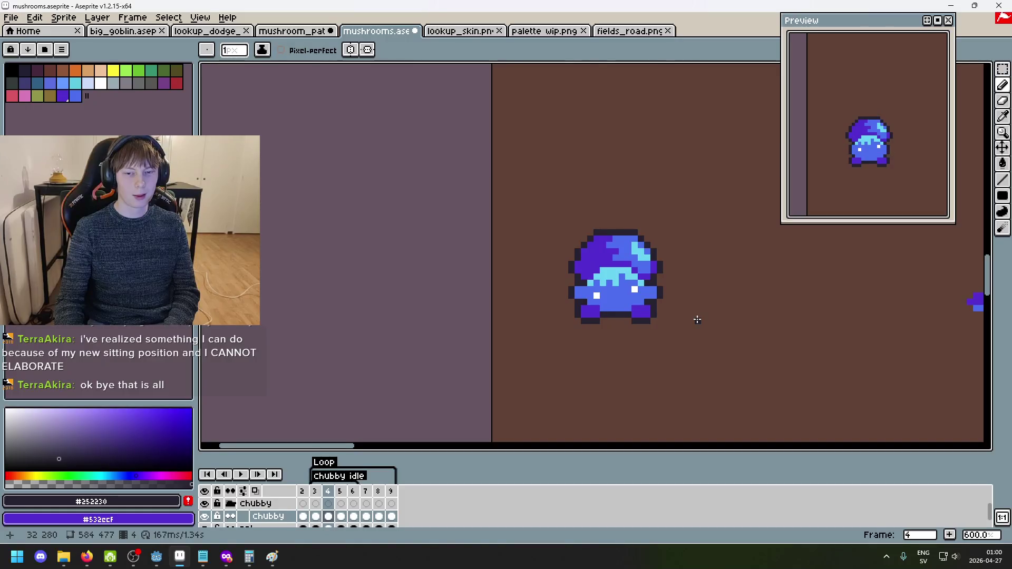
key(Left)
key(Right)
scroll(626, 280, up, 3)
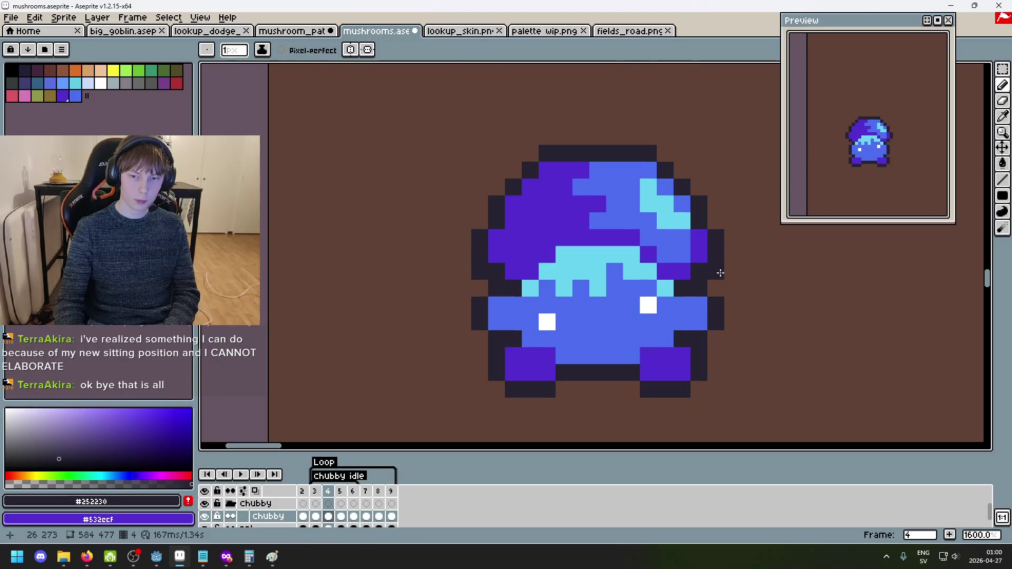
scroll(733, 274, down, 3)
Undo the last pencil stroke and re-pick the body blue and dark #252230 outline colours.
key(ctrl+z)
scroll(749, 297, down, 1)
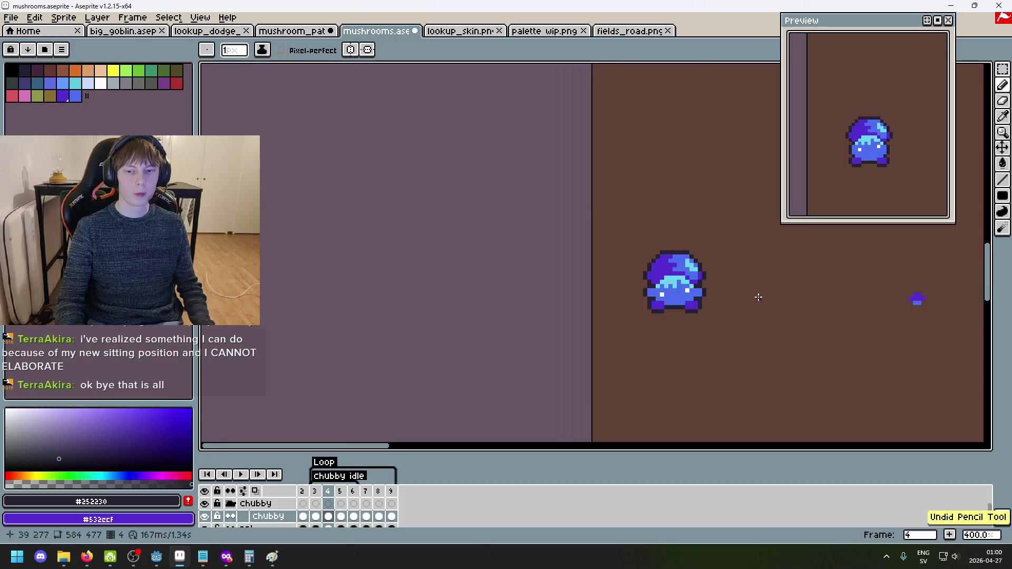
drag(757, 294, 659, 268)
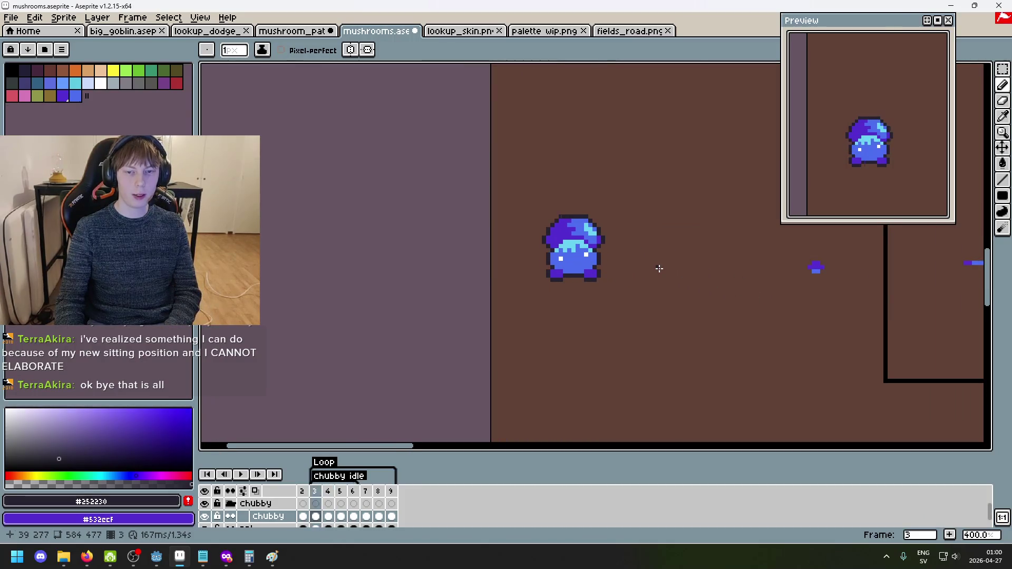
scroll(525, 259, up, 5)
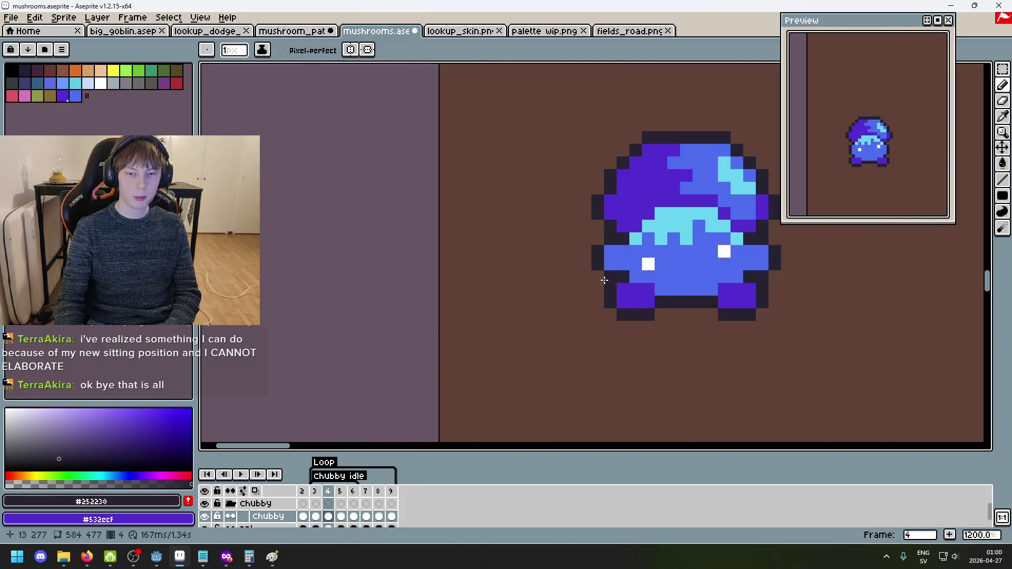
scroll(604, 280, up, 1)
alt+click(614, 274)
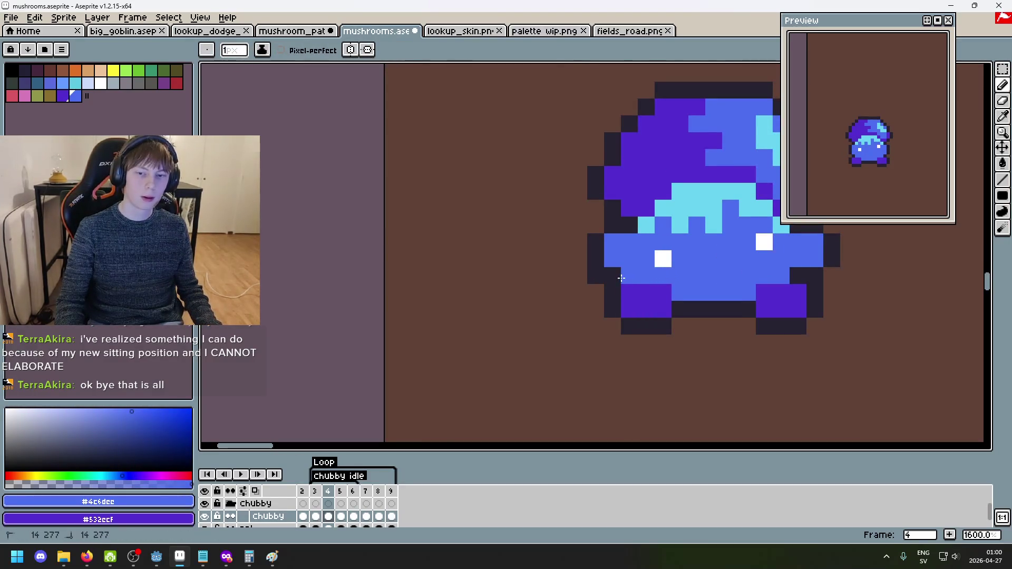
alt+click(815, 277)
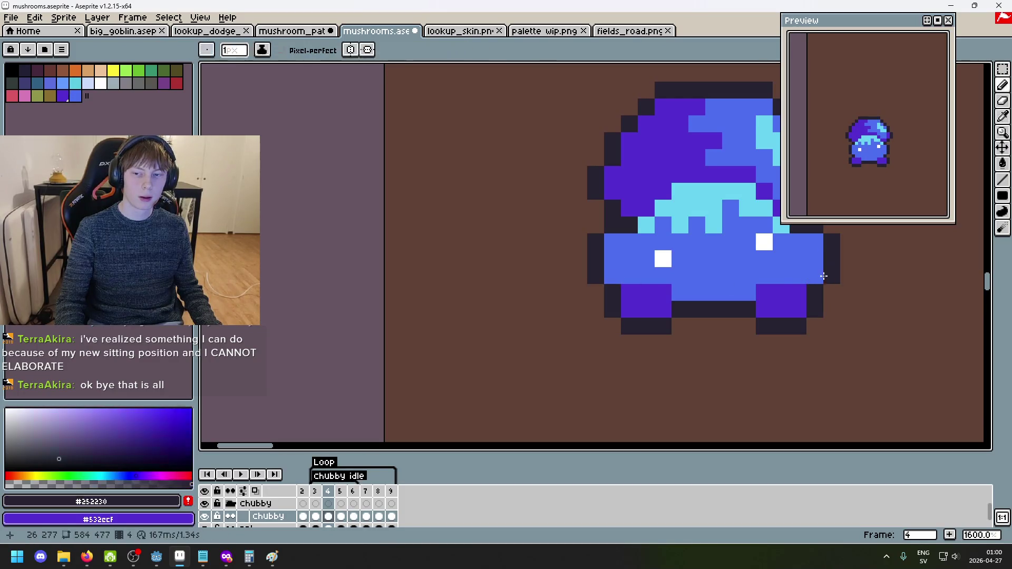
scroll(531, 319, down, 4)
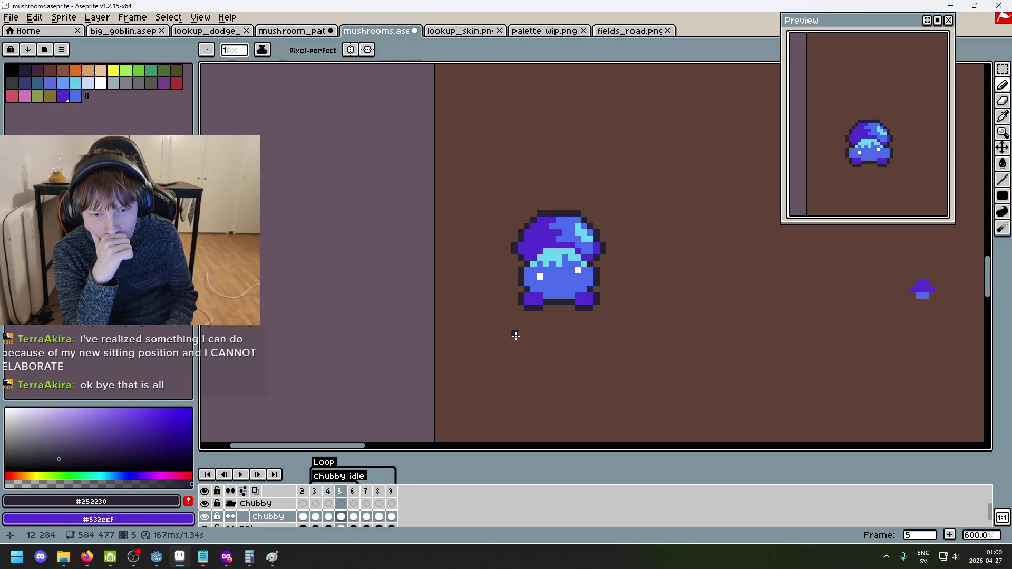
key(Return)
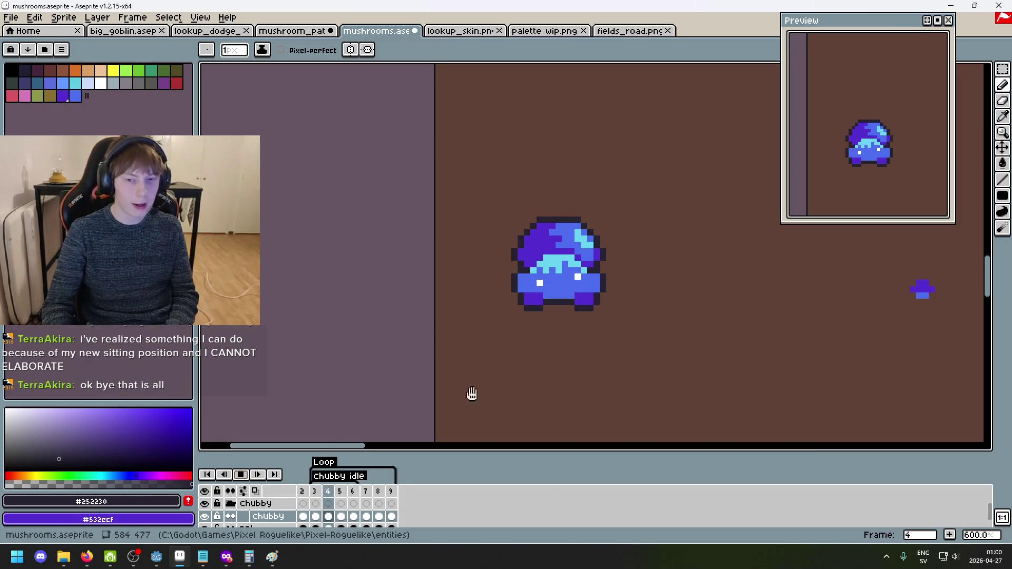
Pan and zoom to recentre the squashed Chubby mushroom while the idle animation plays.
drag(524, 366, 491, 334)
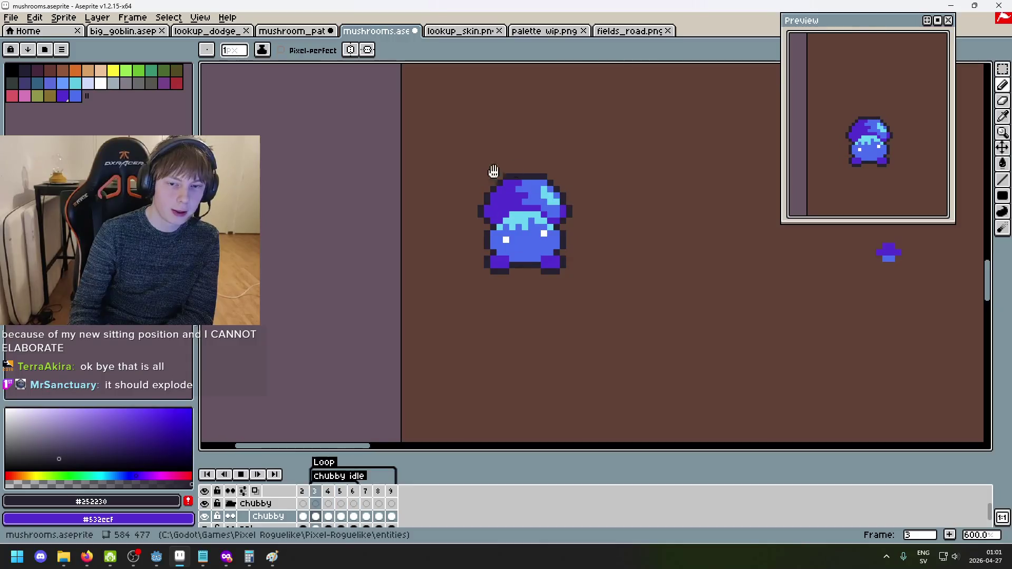
scroll(629, 228, down, 2)
scroll(629, 227, up, 2)
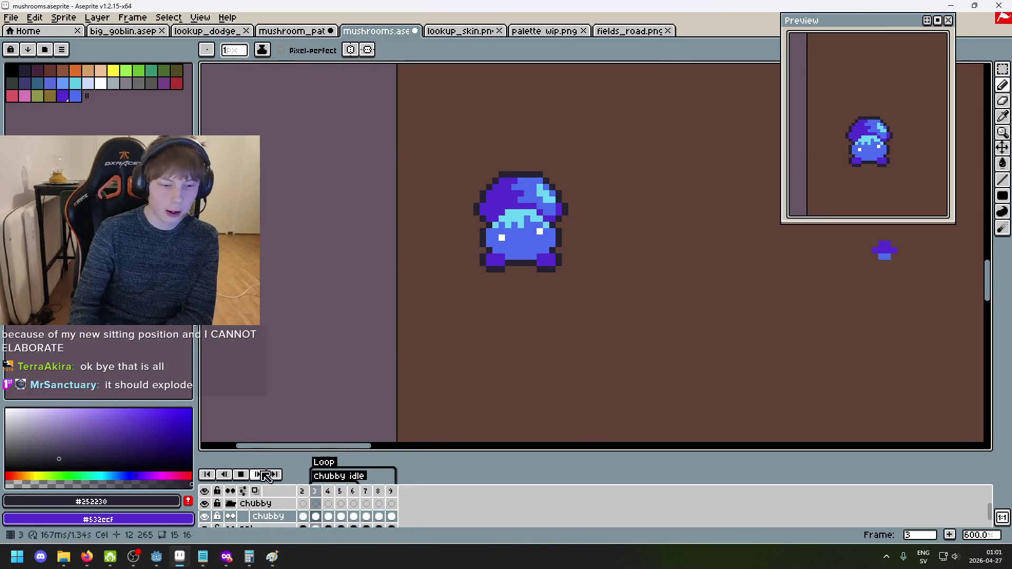
In frame 4, repaint the Chubby mushroom's white eye pixels farther out and cover the old ones in body blue.
key(Return)
scroll(546, 260, up, 1)
scroll(546, 260, up, 3)
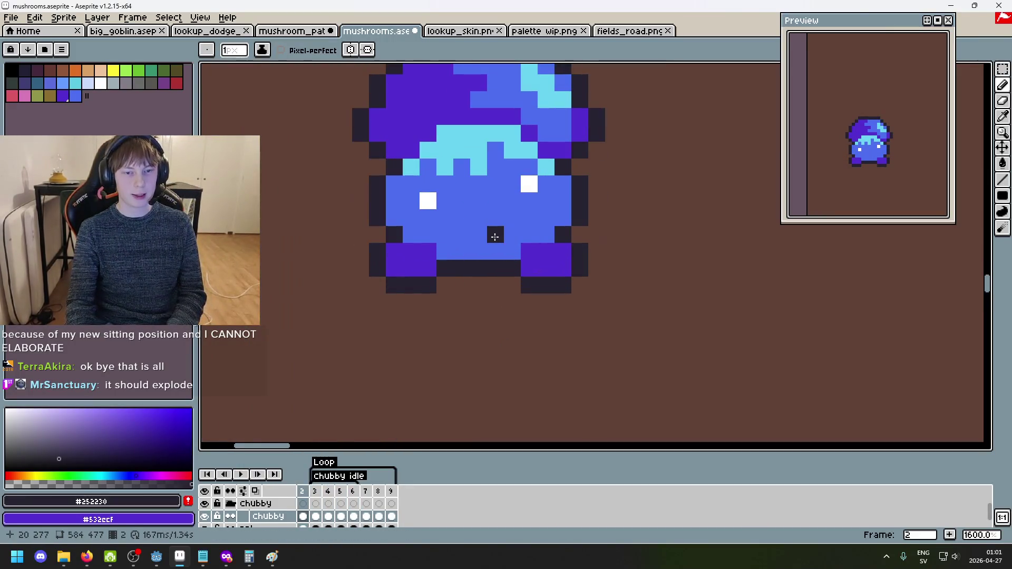
key(Right)
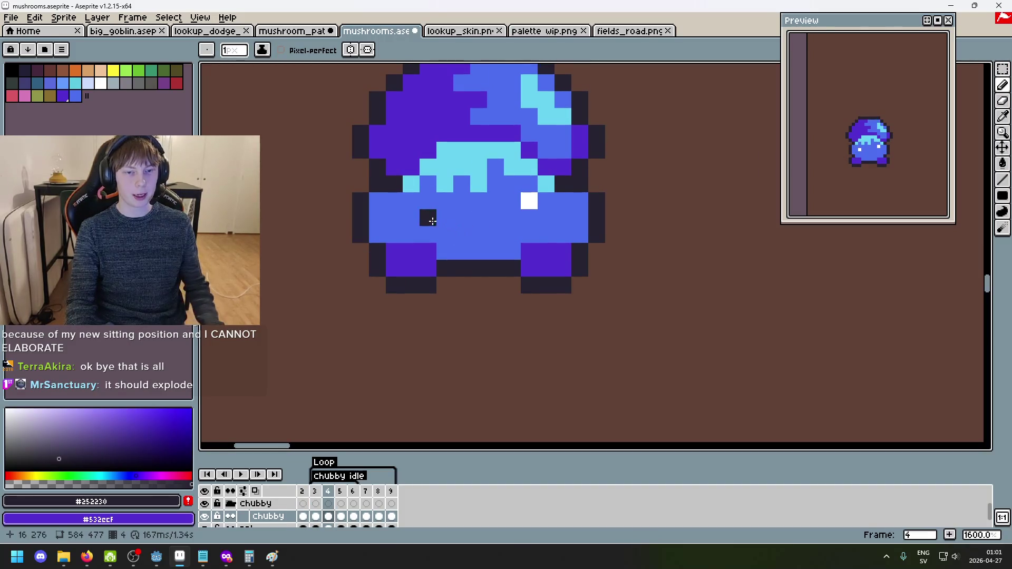
alt+click(428, 217)
click(412, 233)
key(ctrl+z)
key(ctrl+z)
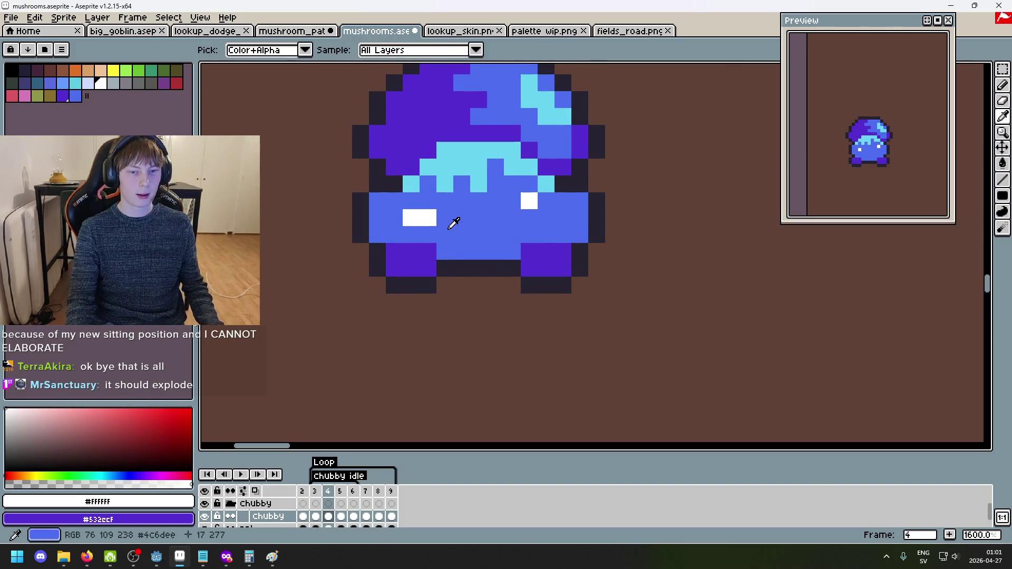
alt+click(530, 210)
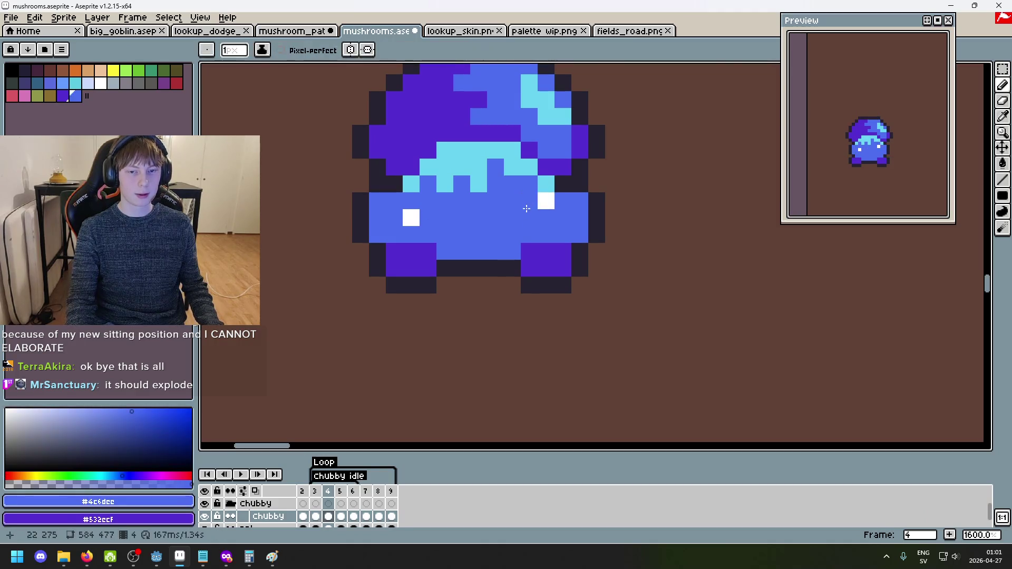
Step through the frames and play the Chubby idle animation again.
scroll(571, 292, down, 4)
key(Left)
key(Right)
key(Right)
key(Right)
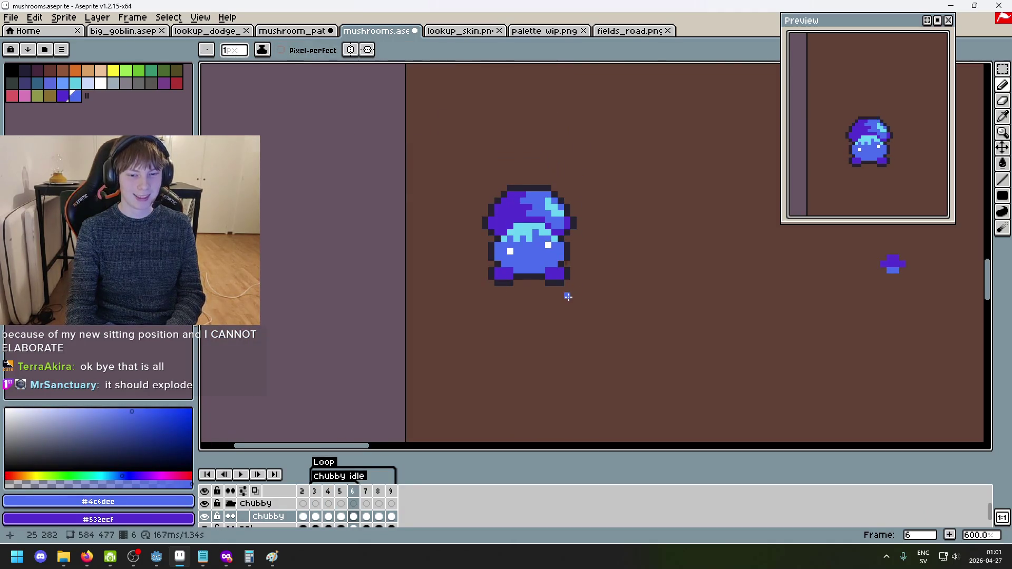
click(240, 475)
scroll(453, 386, down, 1)
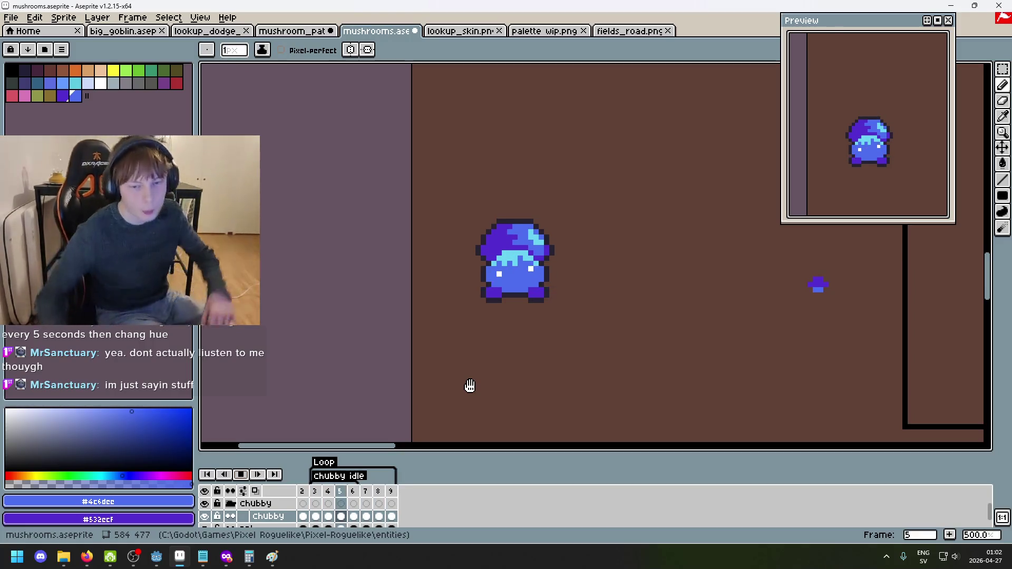
Recentre the mushroom, stop playback and step through frames 3 to 5 to inspect the squash.
drag(569, 267, 539, 198)
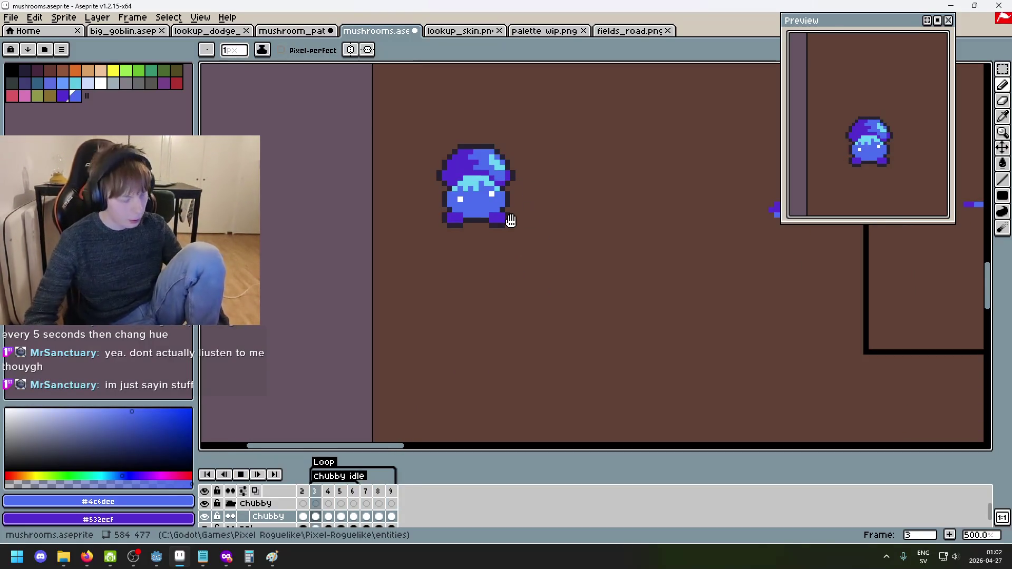
scroll(505, 184, up, 1)
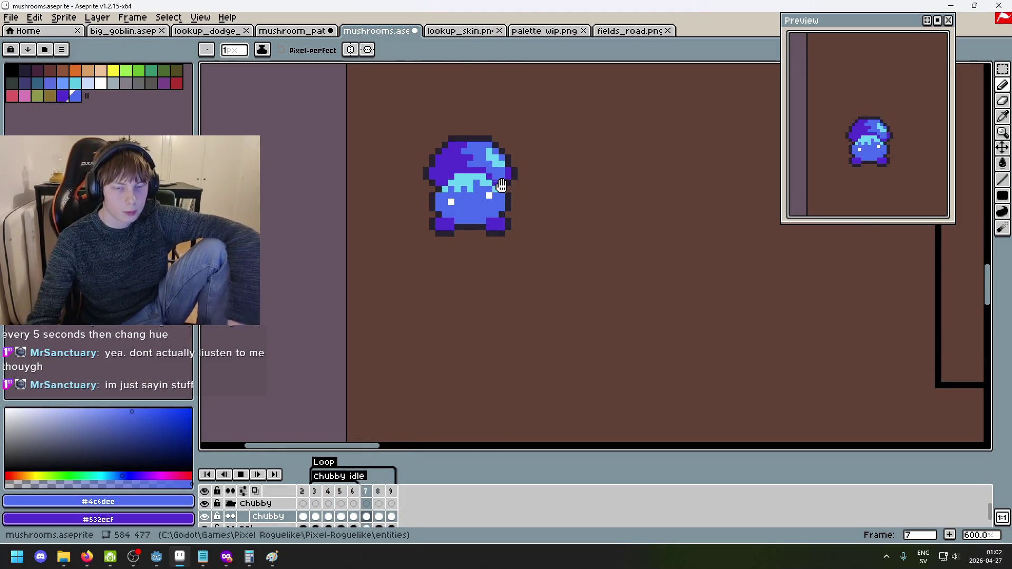
scroll(501, 184, up, 1)
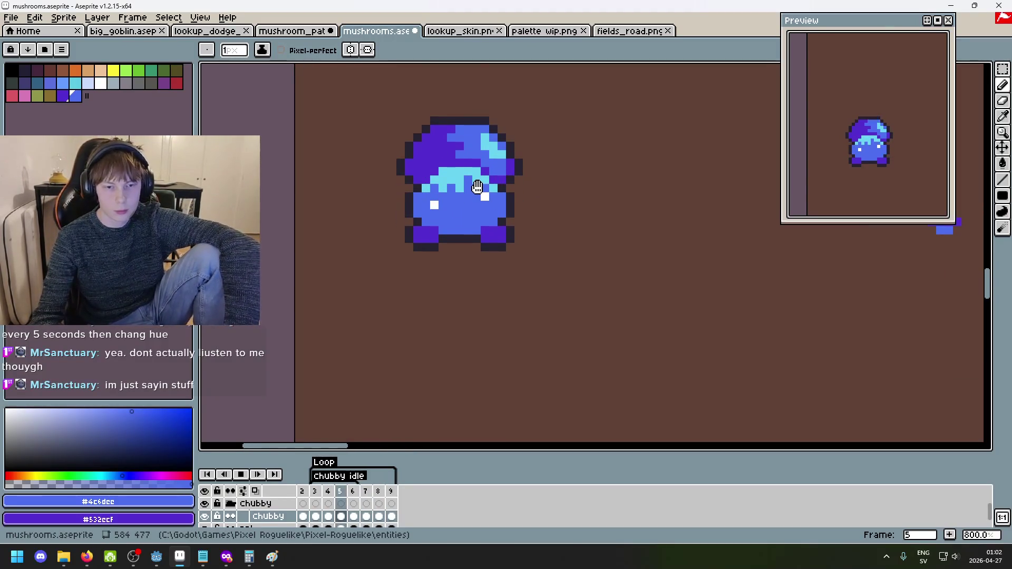
drag(476, 238, 453, 261)
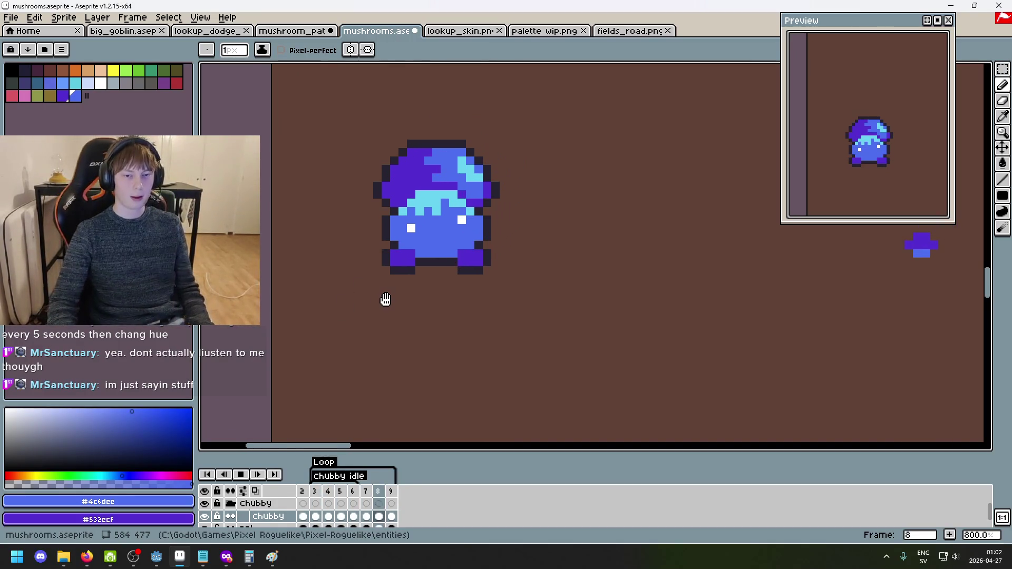
click(241, 475)
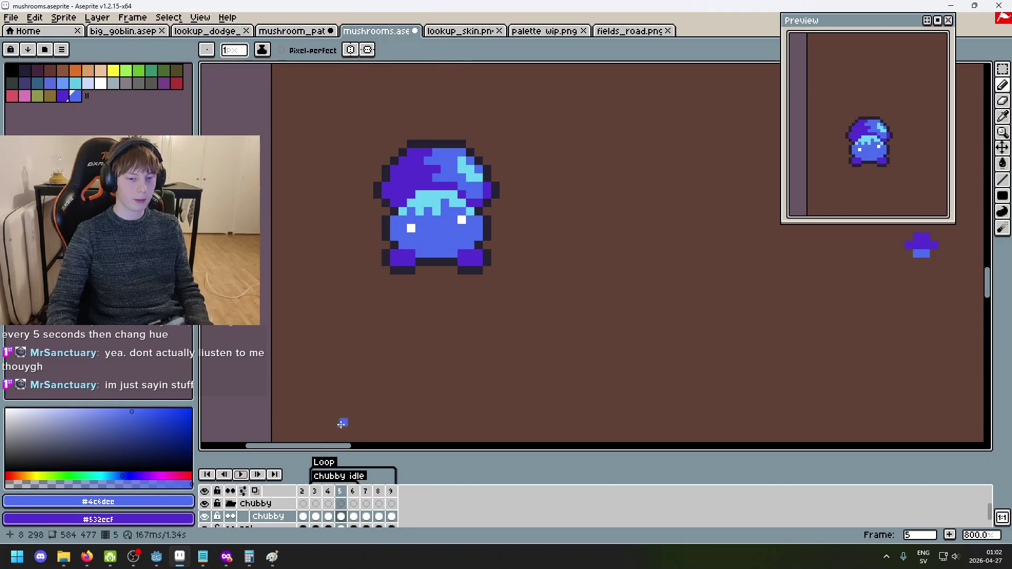
key(Left)
key(Left)
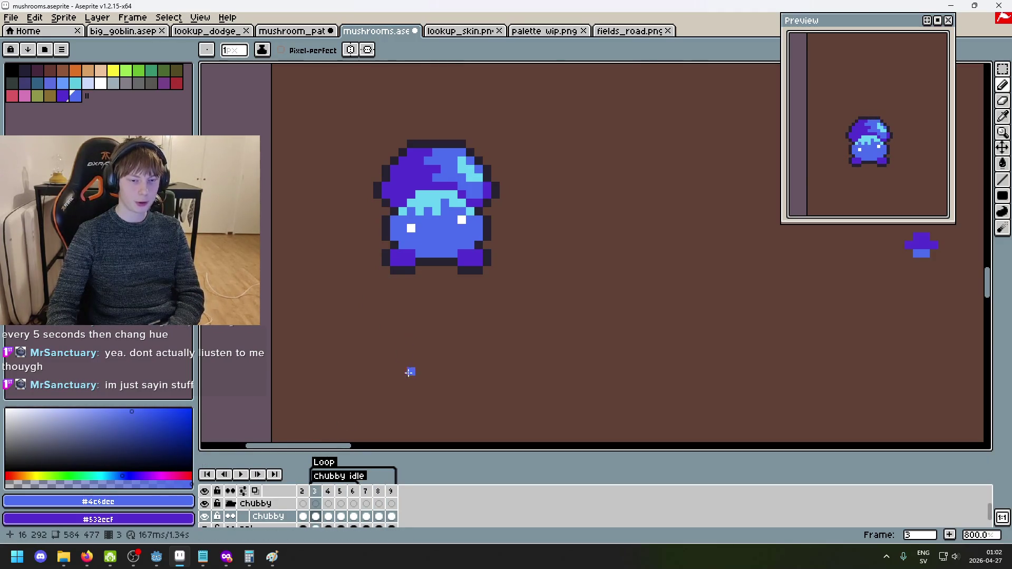
click(345, 493)
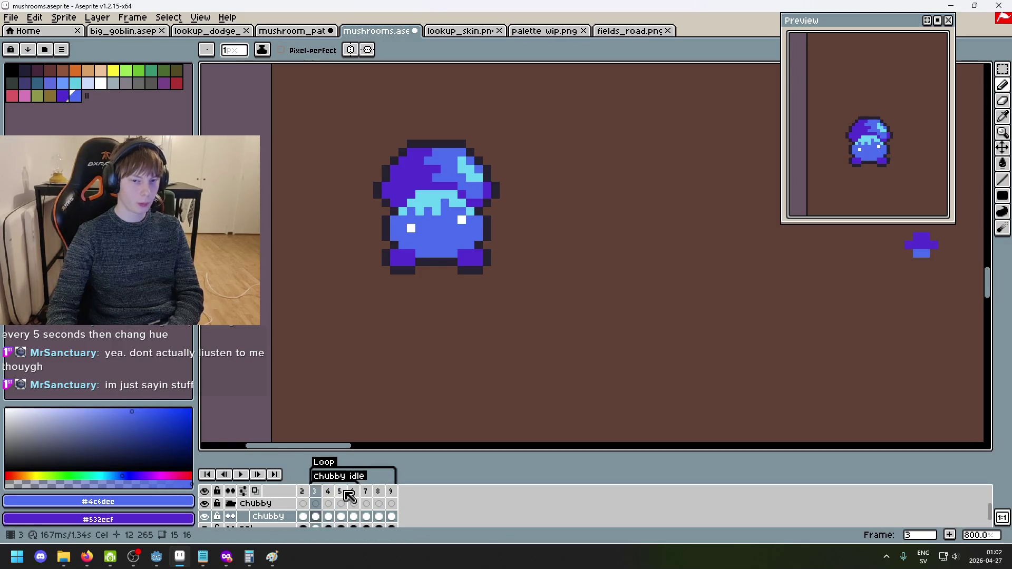
key(Left)
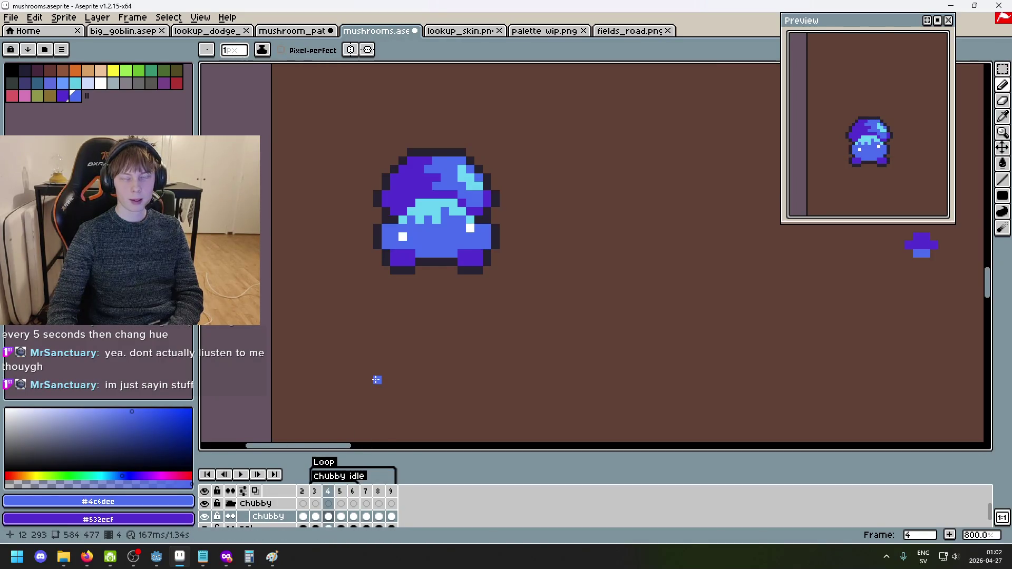
scroll(377, 379, down, 2)
Replay and stop the Chubby idle animation, then open the chubby layer's context menu.
click(241, 474)
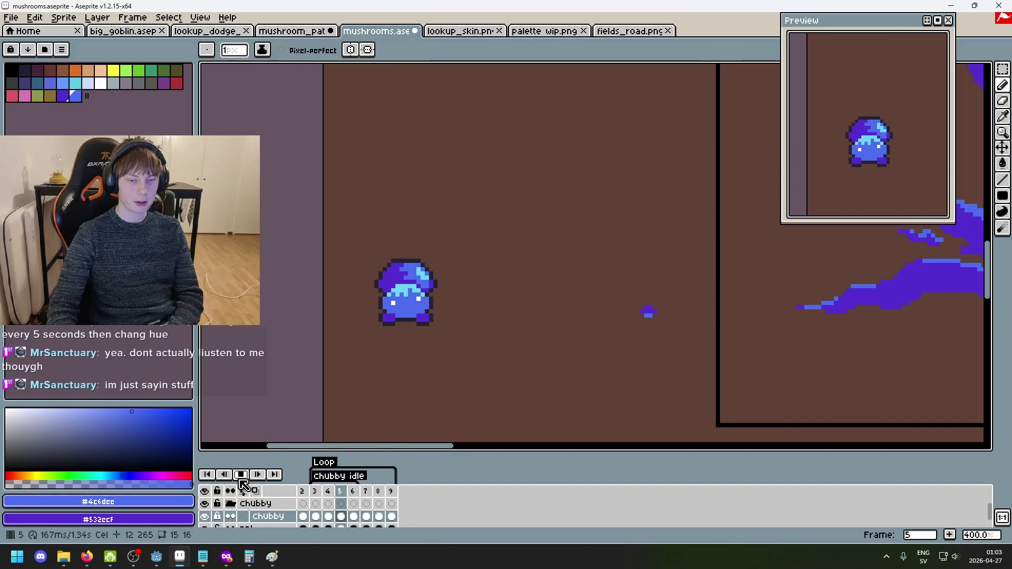
click(241, 476)
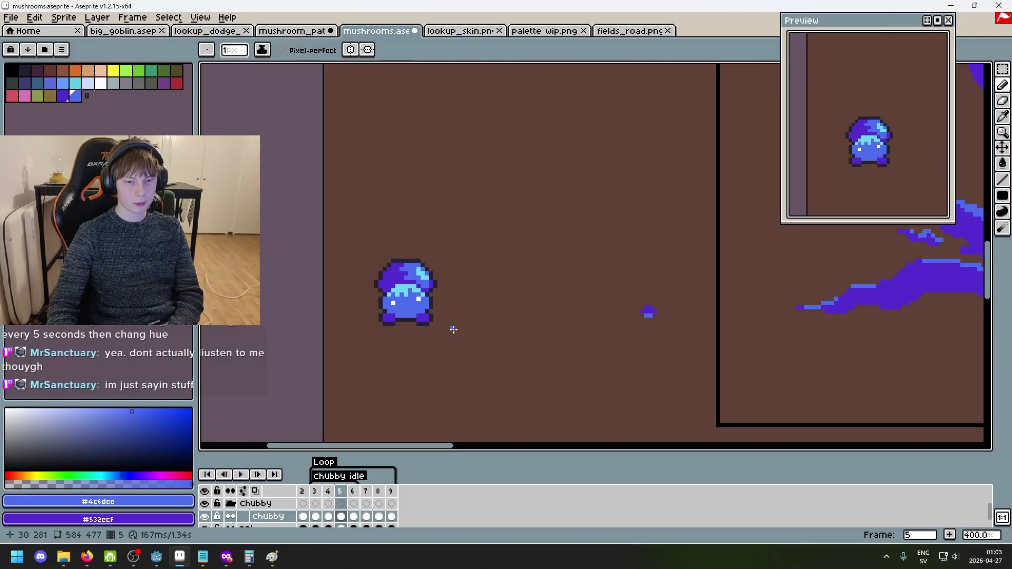
scroll(455, 285, up, 2)
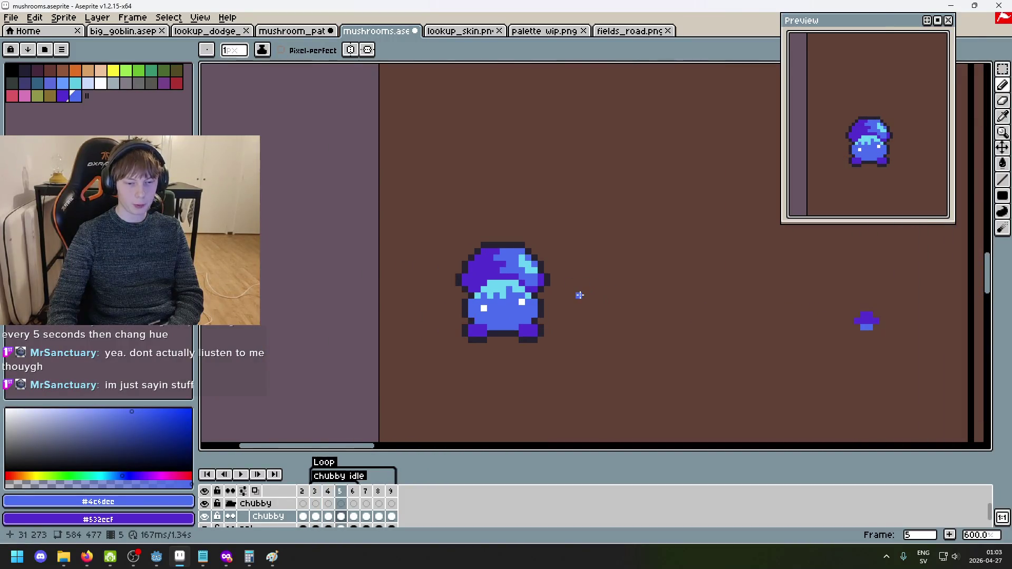
scroll(580, 295, up, 1)
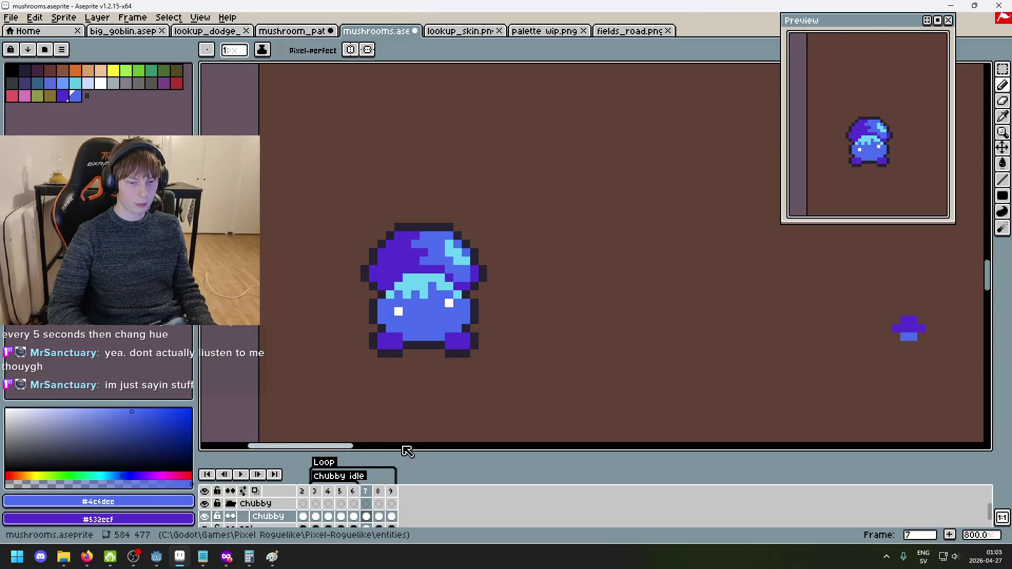
scroll(398, 502, down, 1)
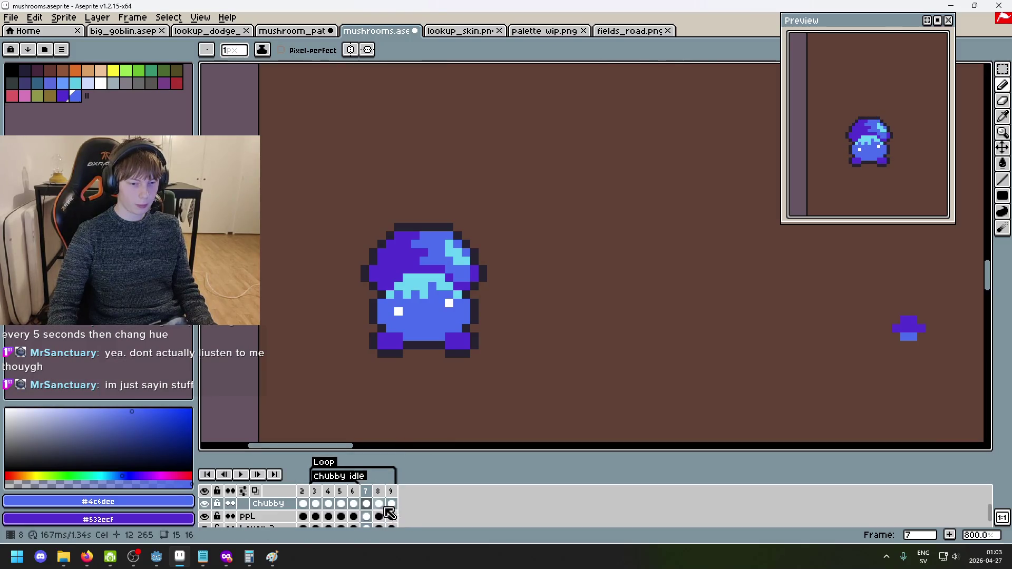
right_click(274, 508)
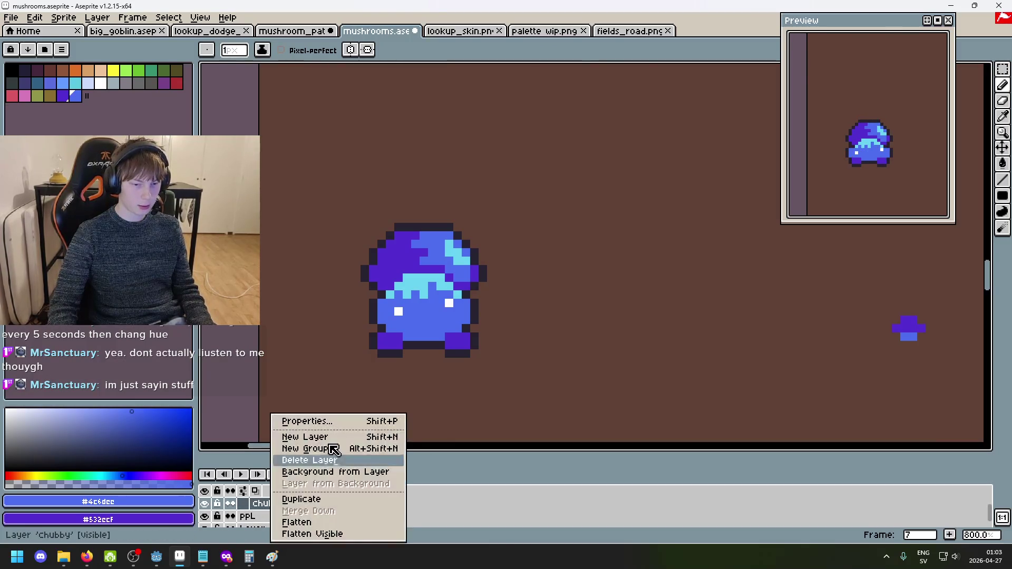
Add a layer below chubby named 'Chubby headbutt', then replay the animation to check it.
click(338, 437)
drag(276, 504, 288, 518)
double_click(287, 516)
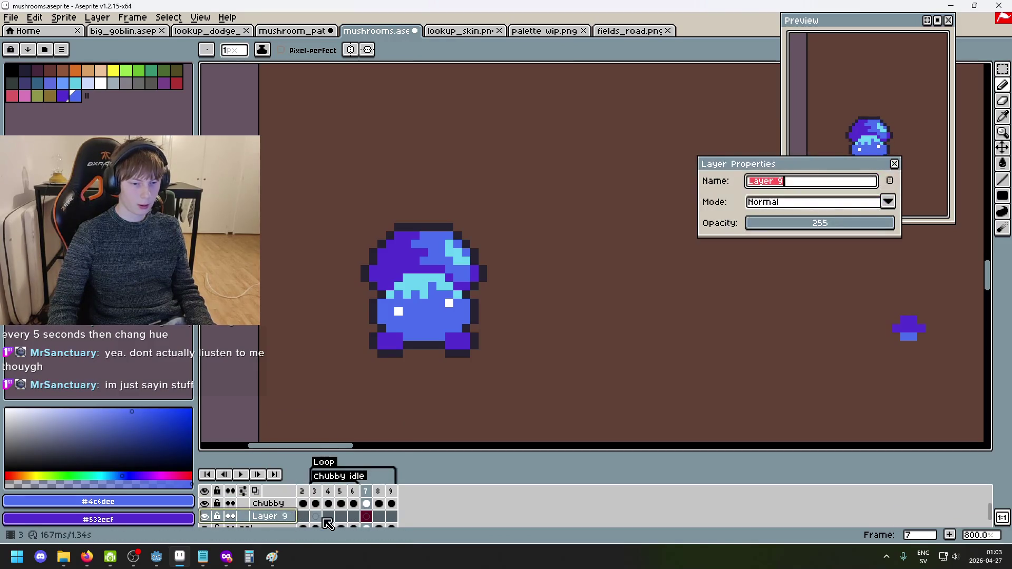
text(Chubby)
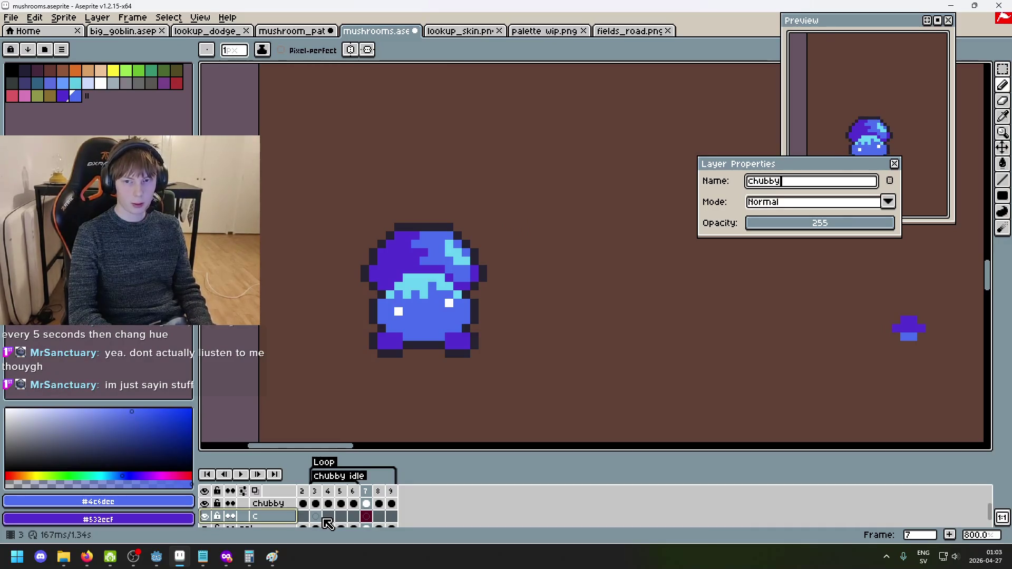
text( headbutt)
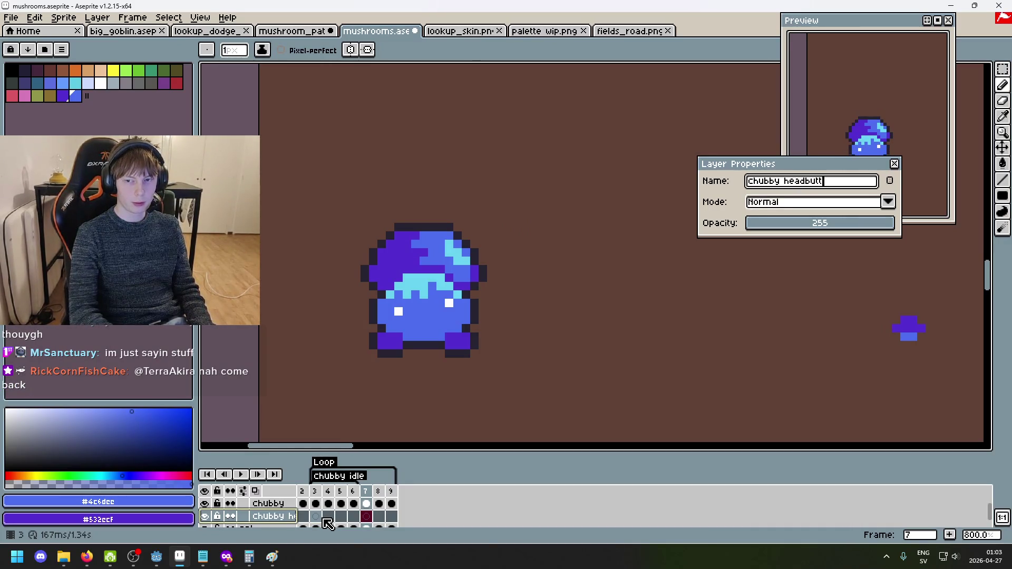
key(Return)
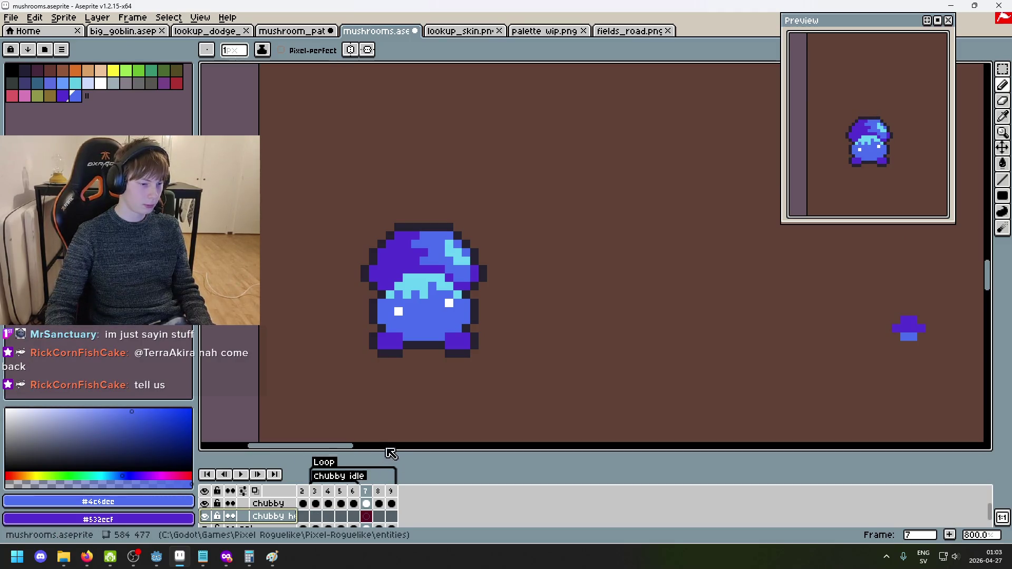
click(241, 475)
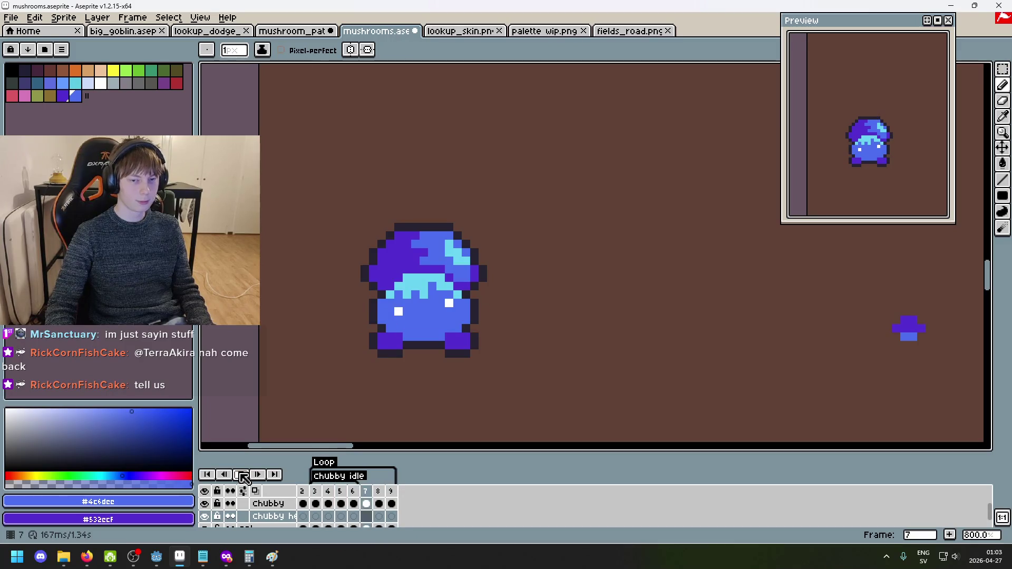
click(241, 474)
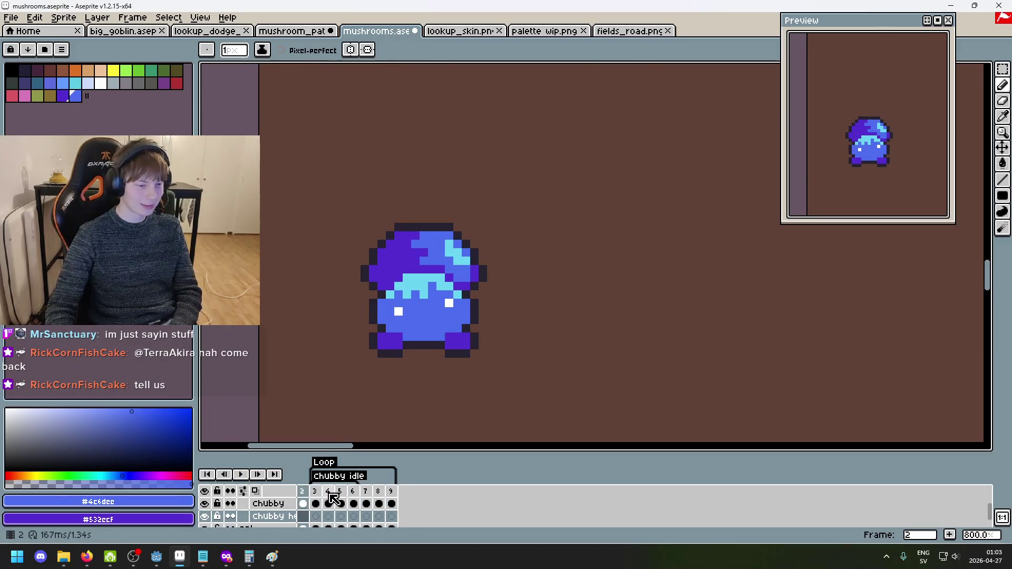
Go to frame 3 and marquee-select the mushroom, undoing an accidental paste.
key(Right)
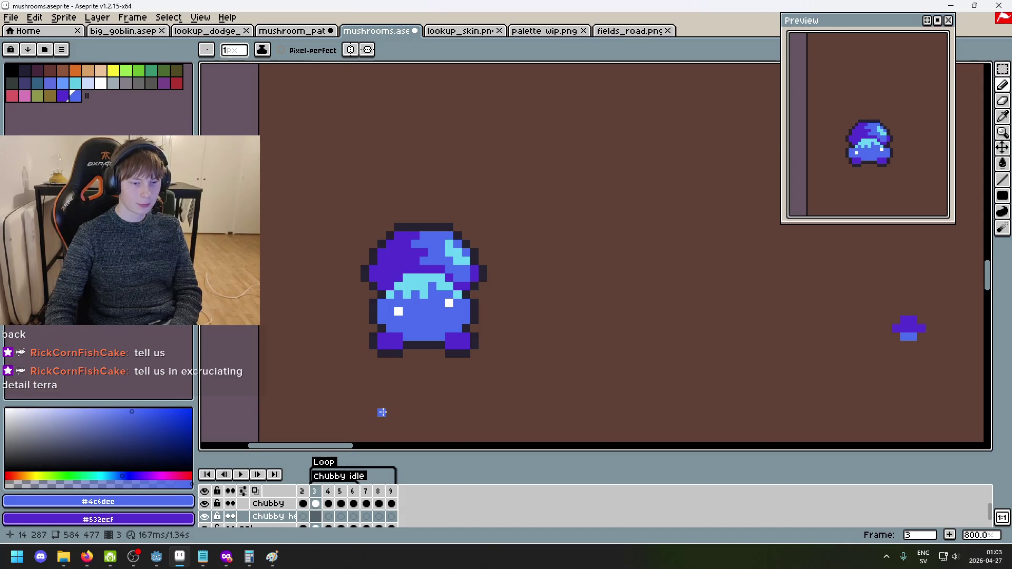
click(1002, 69)
mouse_move(328, 191)
mouse_down()
mouse_move(456, 346)
mouse_move(553, 410)
mouse_up()
key(ctrl+d)
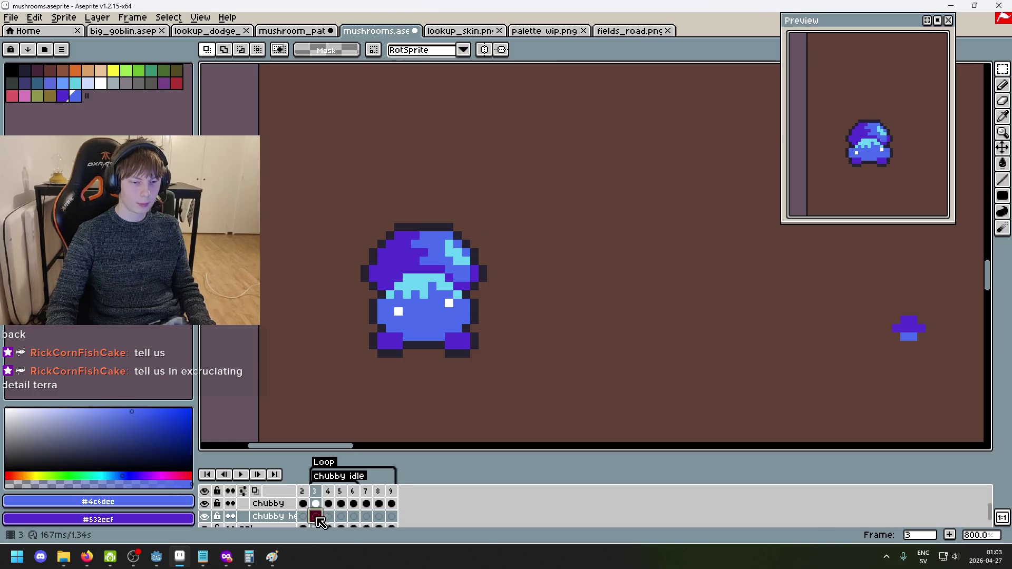
key(ctrl+v)
key(ctrl+z)
scroll(316, 514, up, 1)
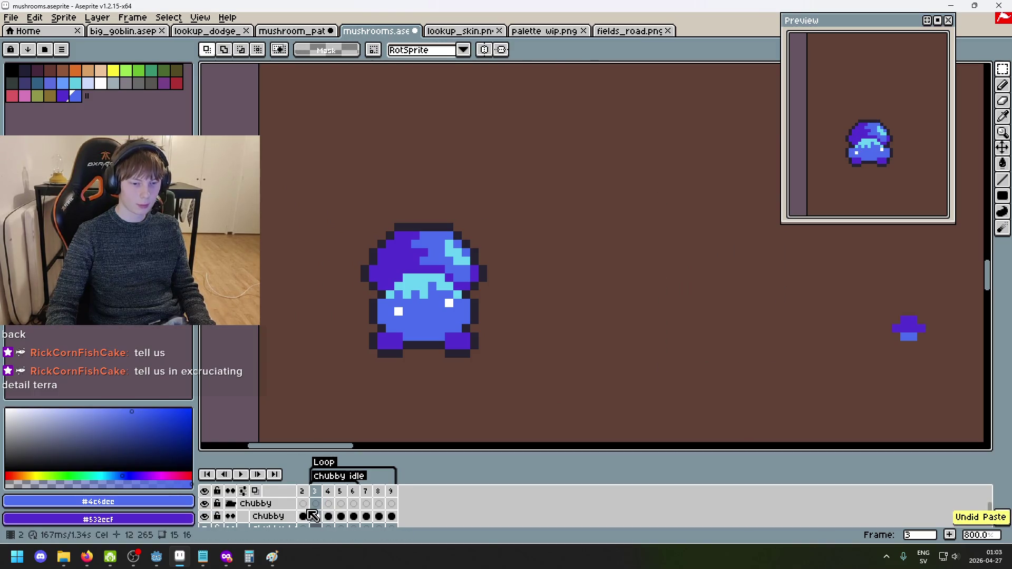
Copy the frame-3 mushroom from the chubby cel and paste it in place on the Chubby headbutt cel.
click(268, 516)
drag(316, 203, 531, 402)
key(ctrl+d)
click(315, 516)
scroll(316, 514, down, 1)
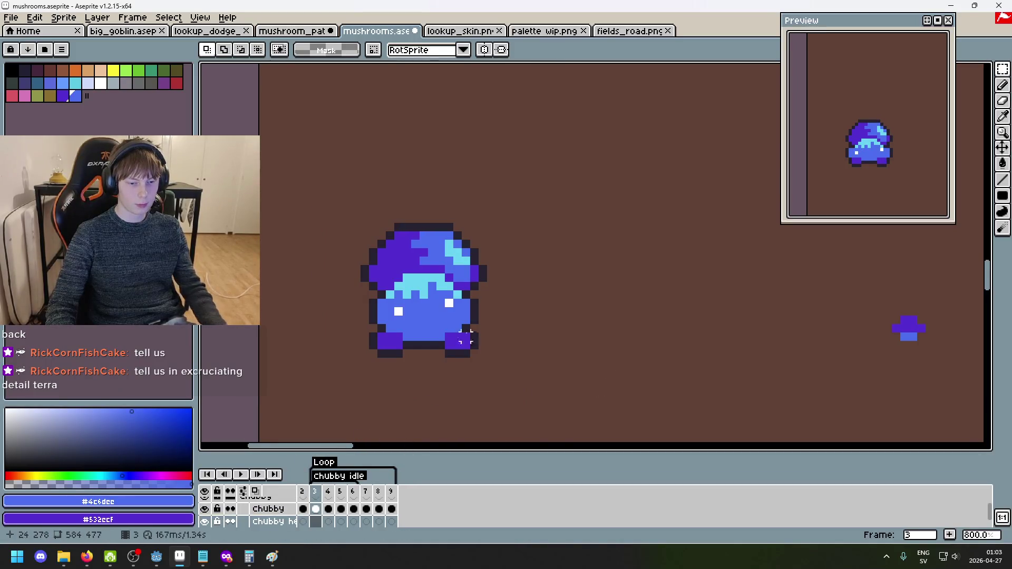
key(ctrl+shift+d)
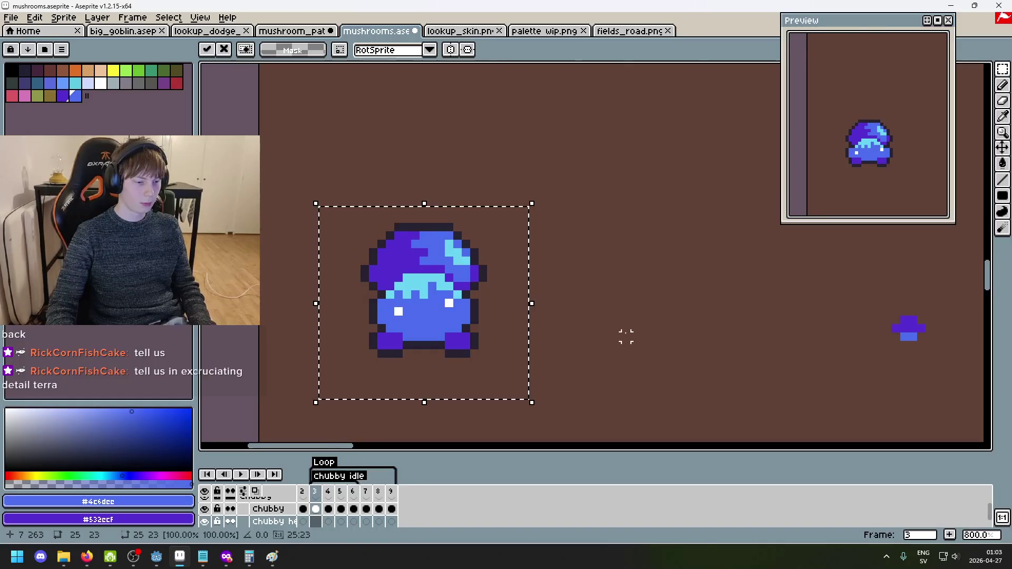
key(ctrl+d)
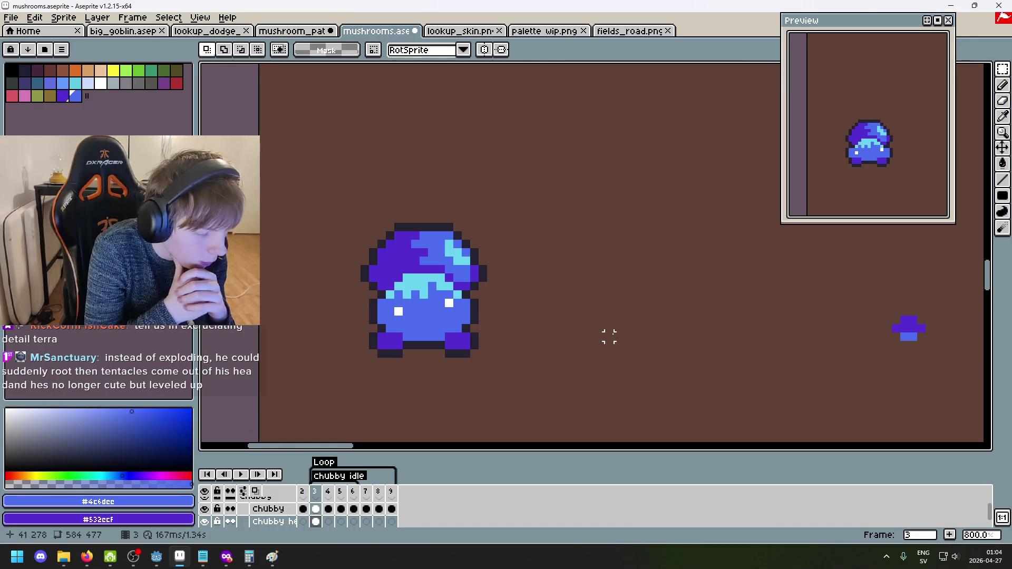
scroll(722, 335, up, 6)
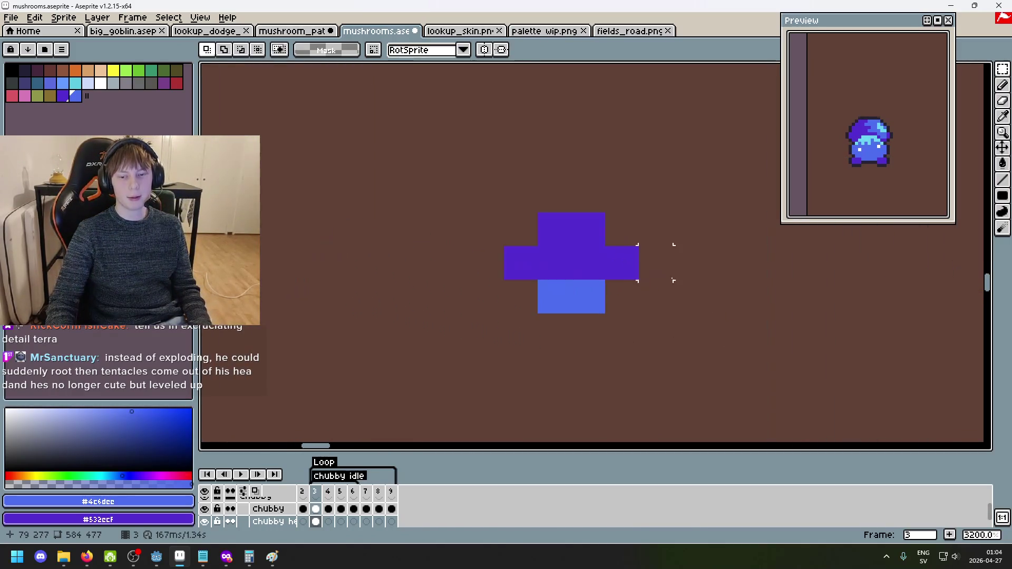
scroll(633, 274, down, 4)
scroll(591, 272, up, 2)
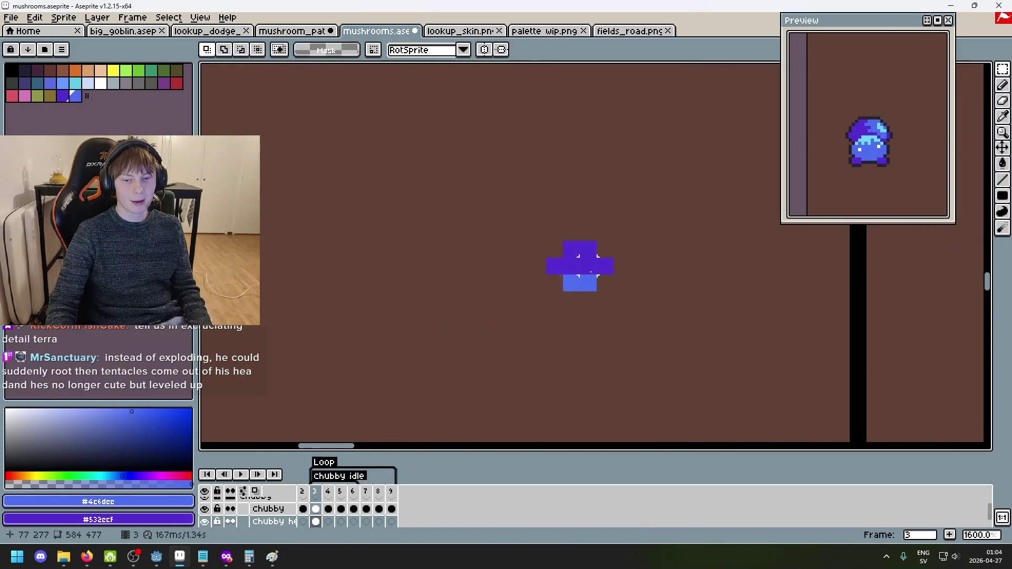
scroll(591, 272, up, 1)
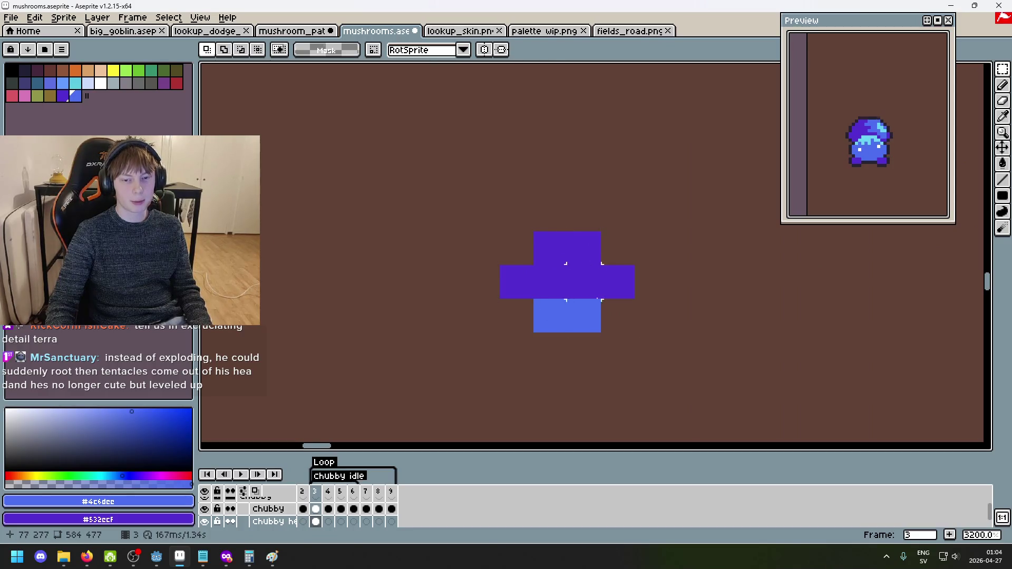
scroll(563, 286, down, 6)
scroll(635, 330, up, 3)
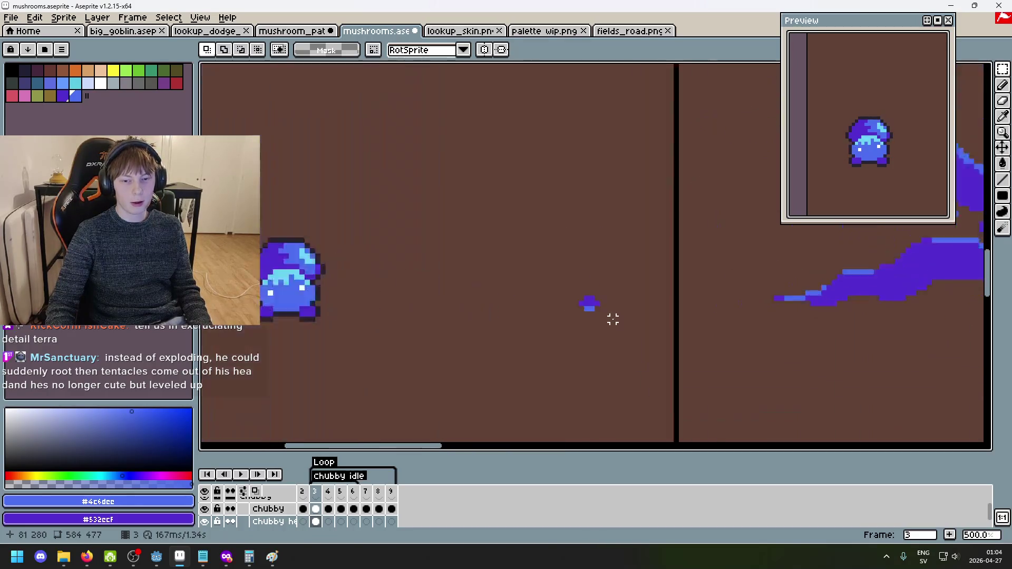
scroll(607, 295, up, 1)
scroll(738, 280, down, 5)
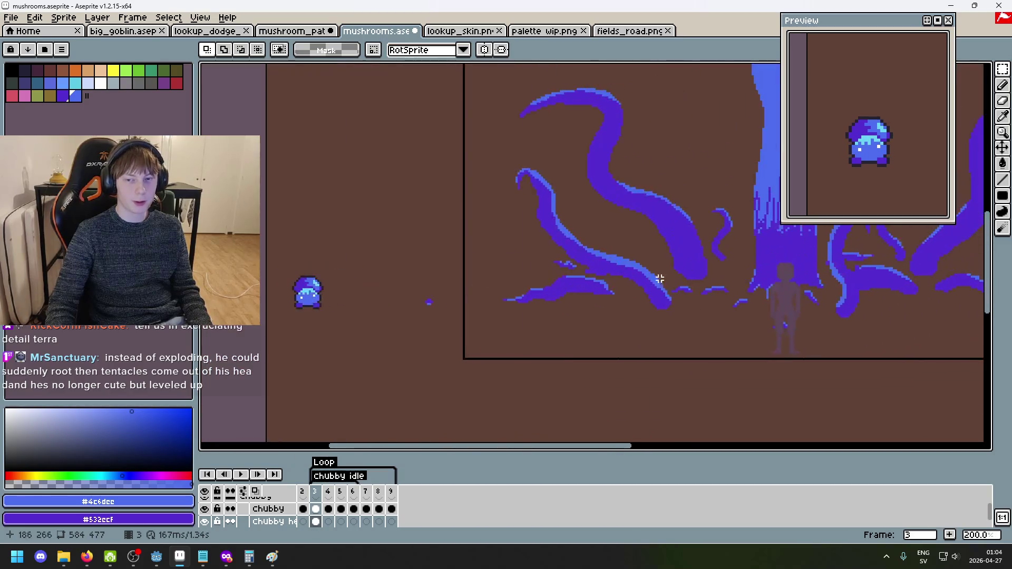
scroll(557, 276, up, 1)
scroll(557, 276, down, 1)
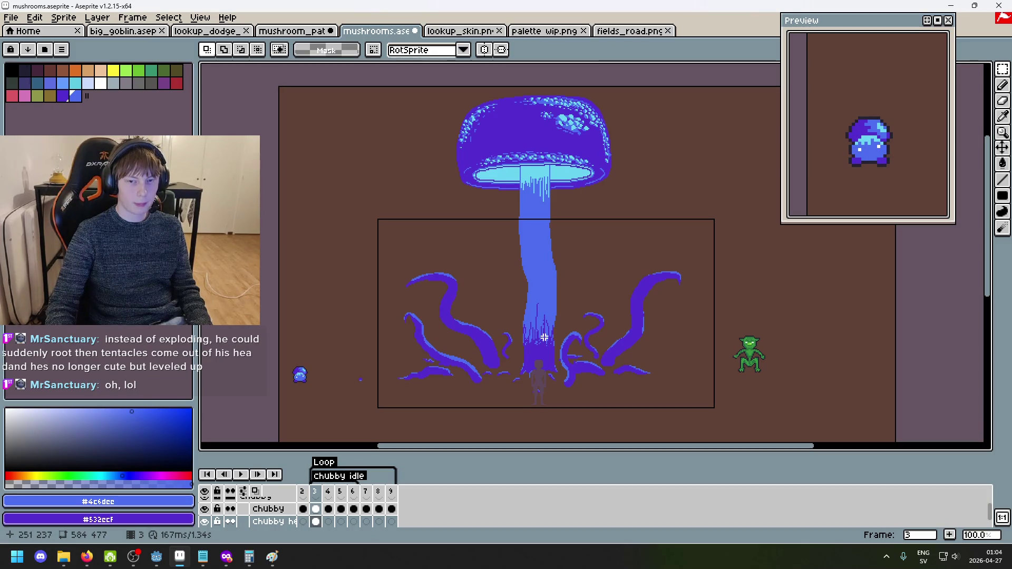
scroll(567, 189, up, 10)
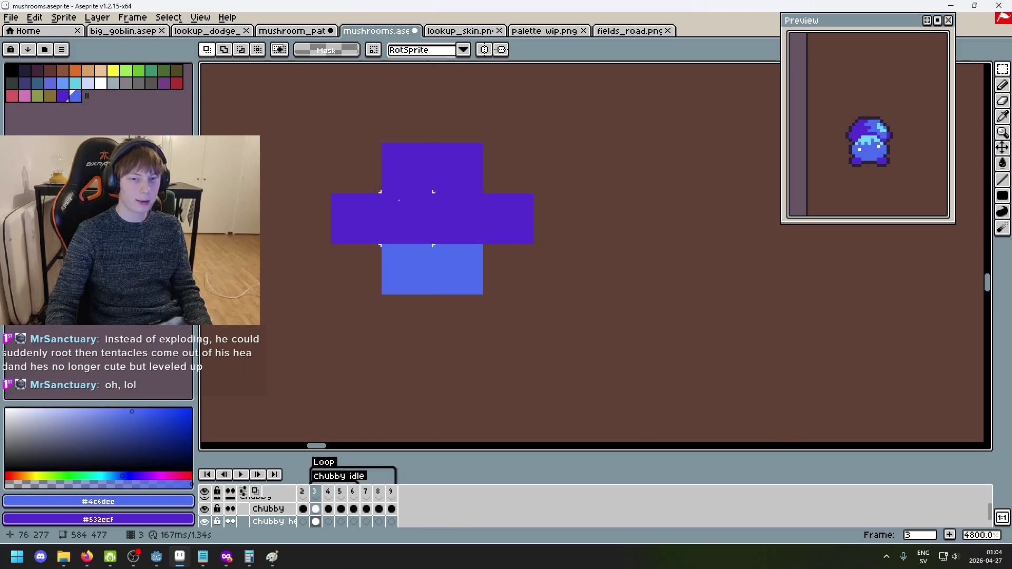
scroll(682, 244, down, 8)
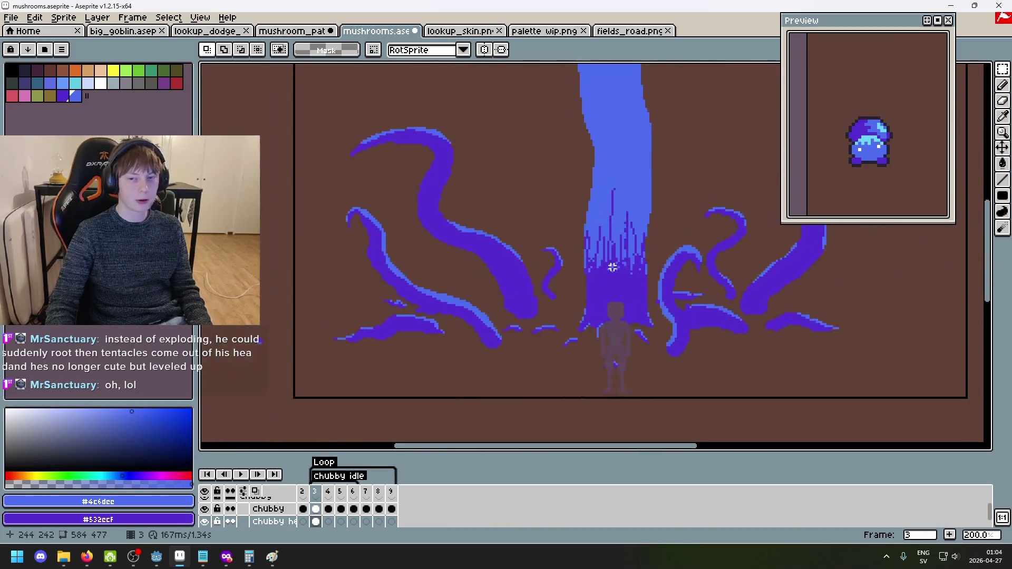
scroll(612, 268, down, 2)
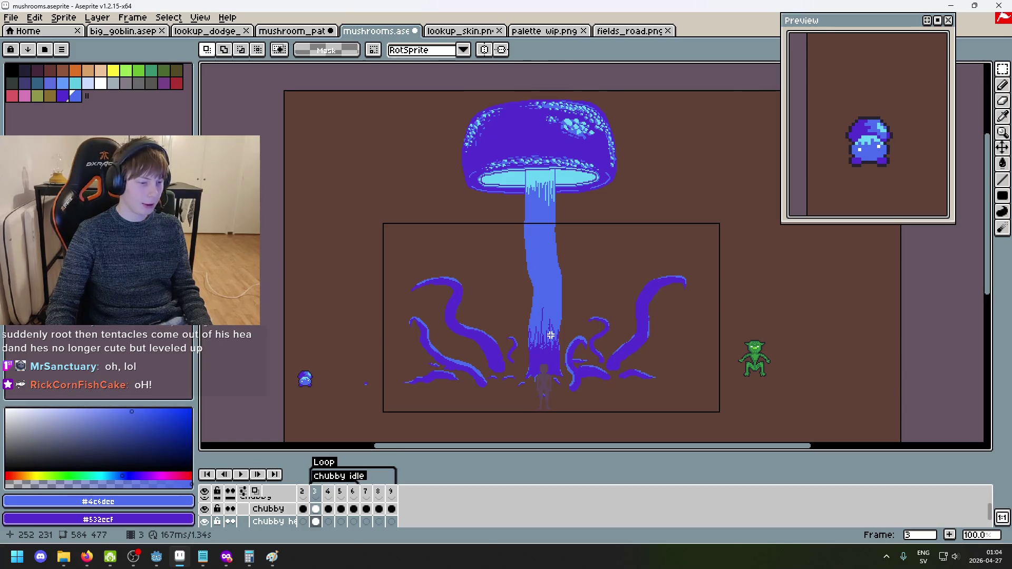
mouse_move(547, 334)
mouse_down()
mouse_move(611, 294)
mouse_move(746, 267)
mouse_up()
scroll(533, 311, up, 2)
scroll(545, 311, down, 1)
scroll(575, 317, down, 2)
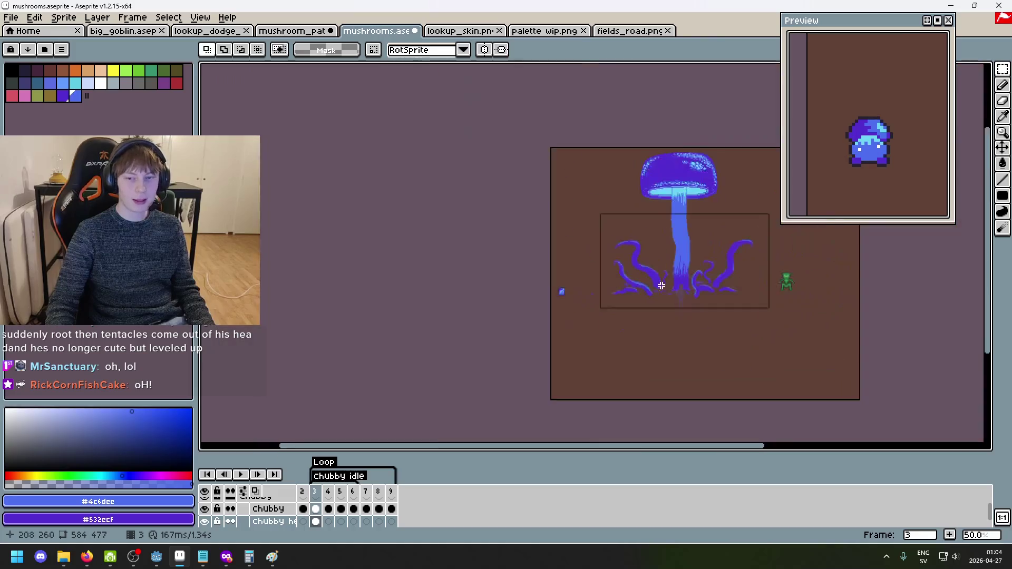
scroll(504, 265, up, 1)
drag(503, 219, 538, 200)
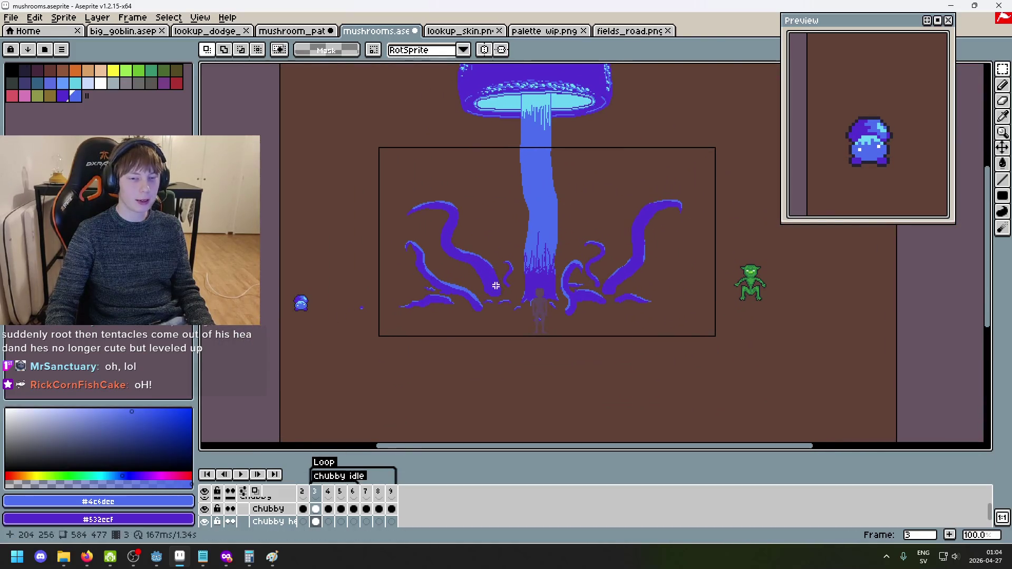
drag(495, 284, 559, 318)
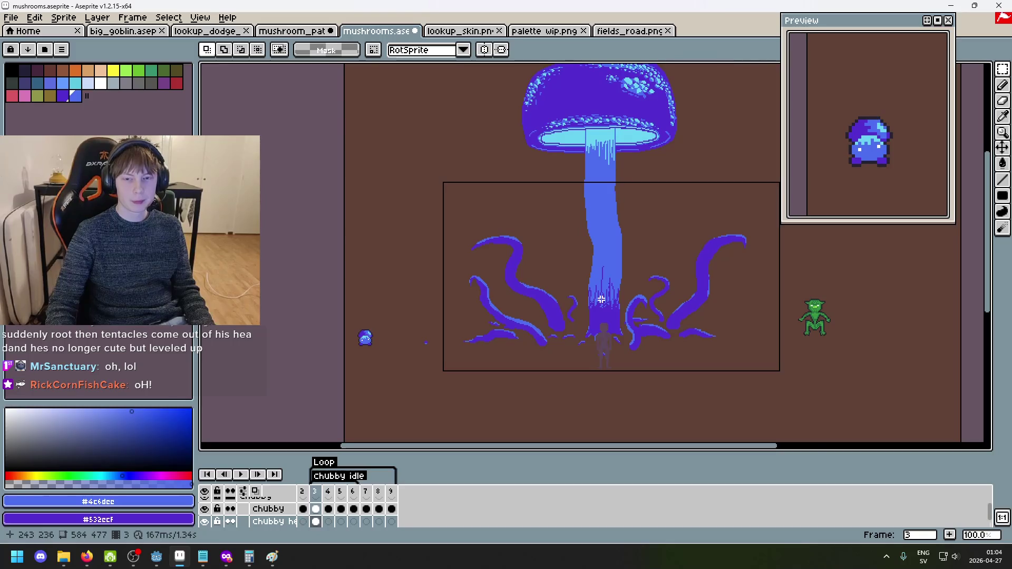
scroll(601, 299, down, 1)
scroll(568, 281, up, 1)
scroll(622, 316, up, 3)
scroll(652, 284, down, 3)
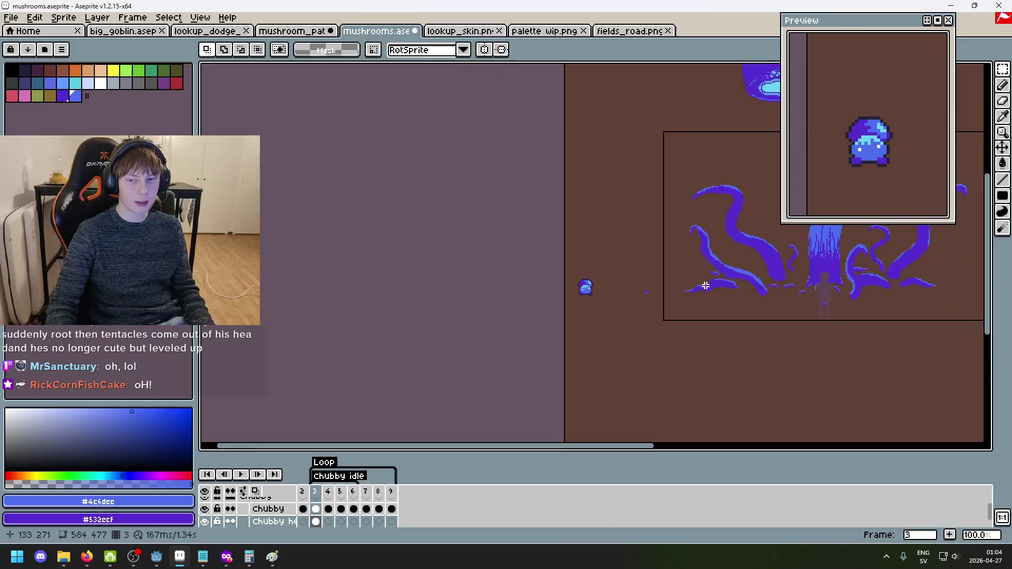
scroll(559, 252, up, 1)
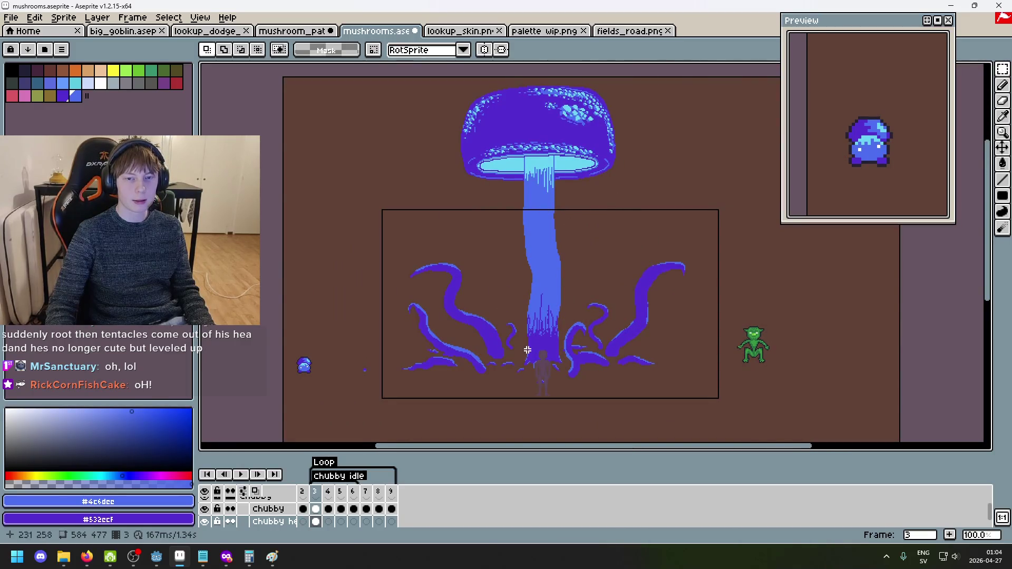
scroll(678, 224, up, 5)
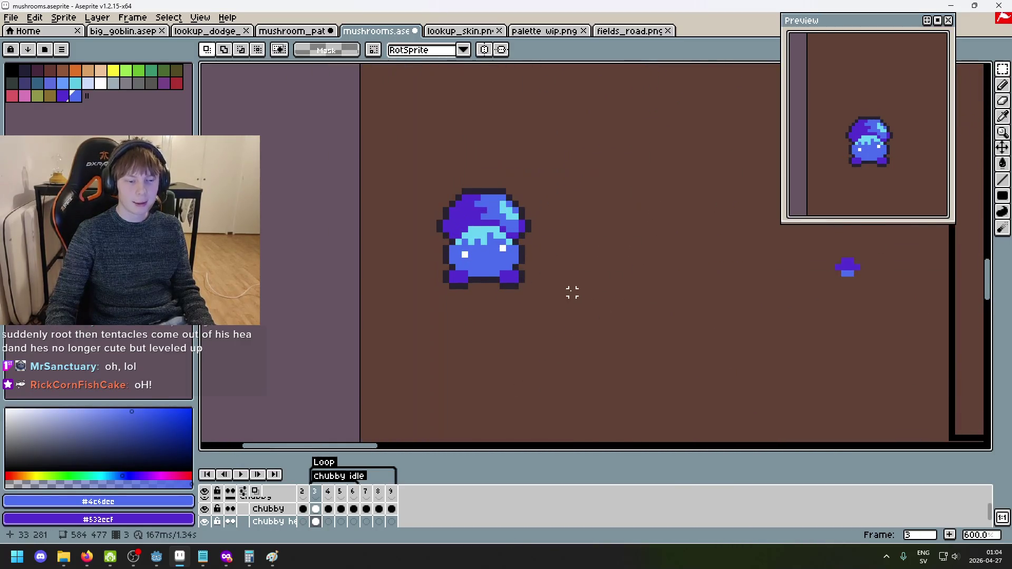
scroll(565, 293, up, 3)
scroll(542, 293, down, 3)
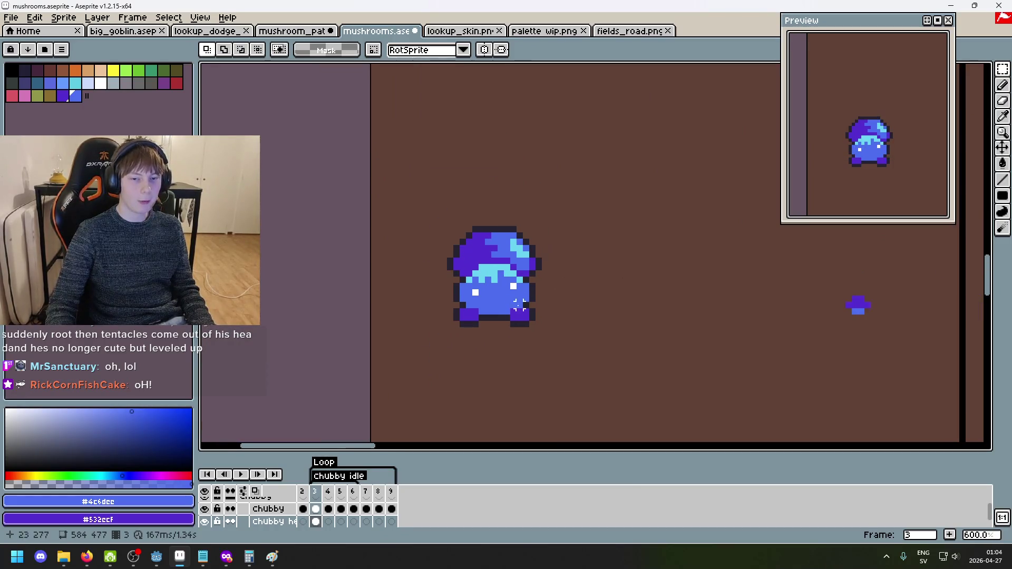
scroll(530, 269, up, 3)
click(243, 475)
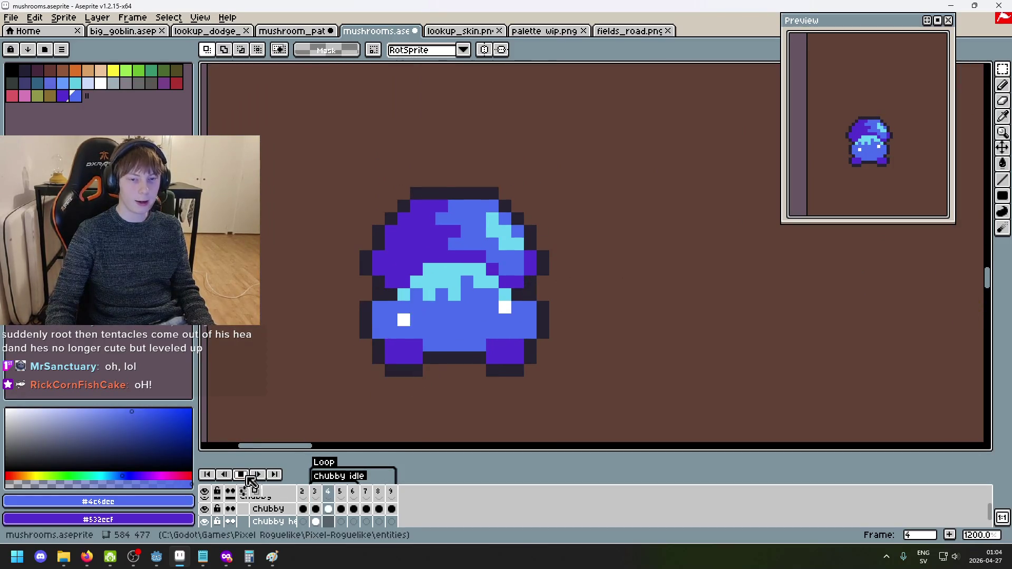
click(247, 476)
scroll(327, 522, down, 1)
scroll(227, 515, up, 1)
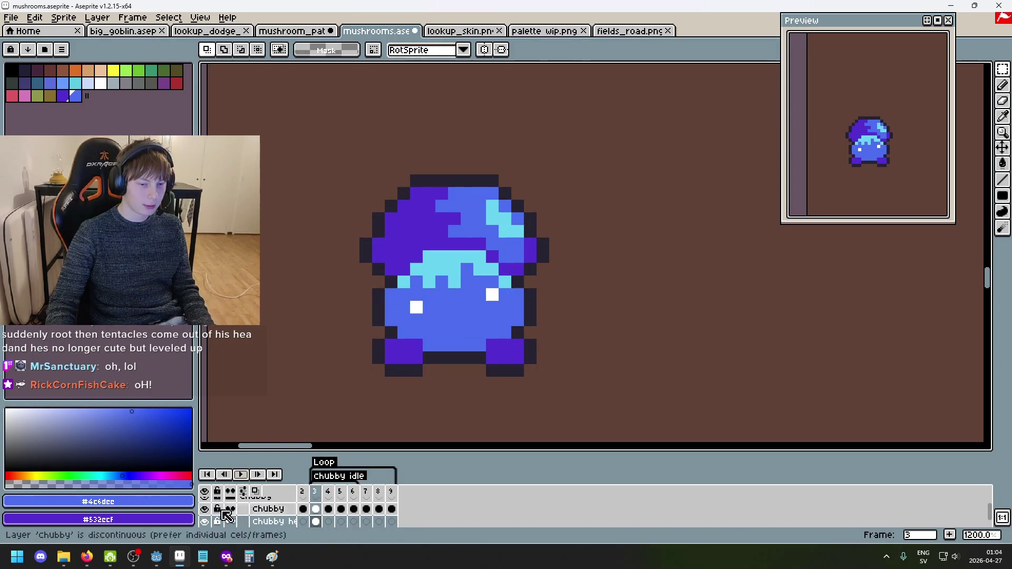
double_click(277, 522)
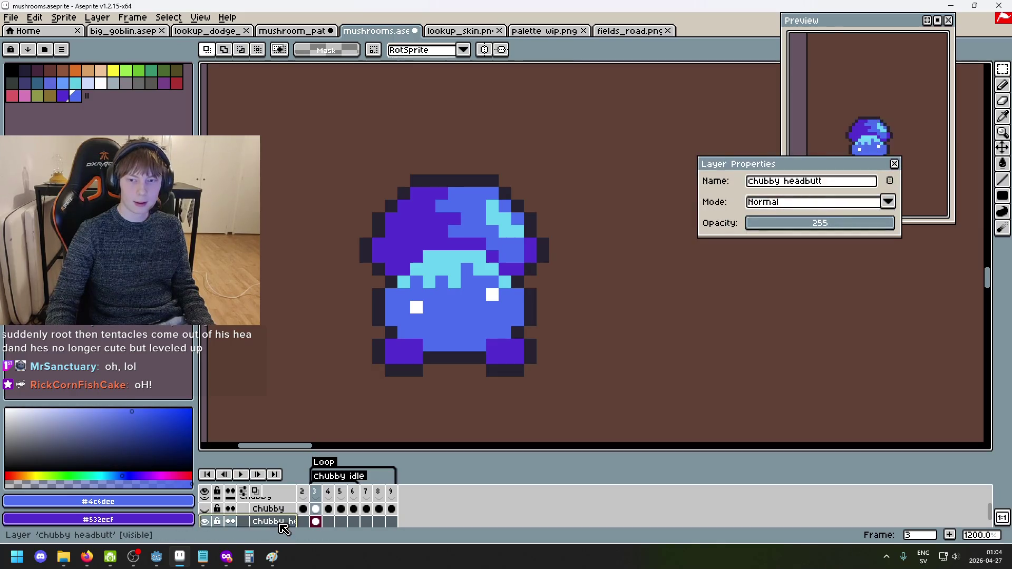
click(894, 164)
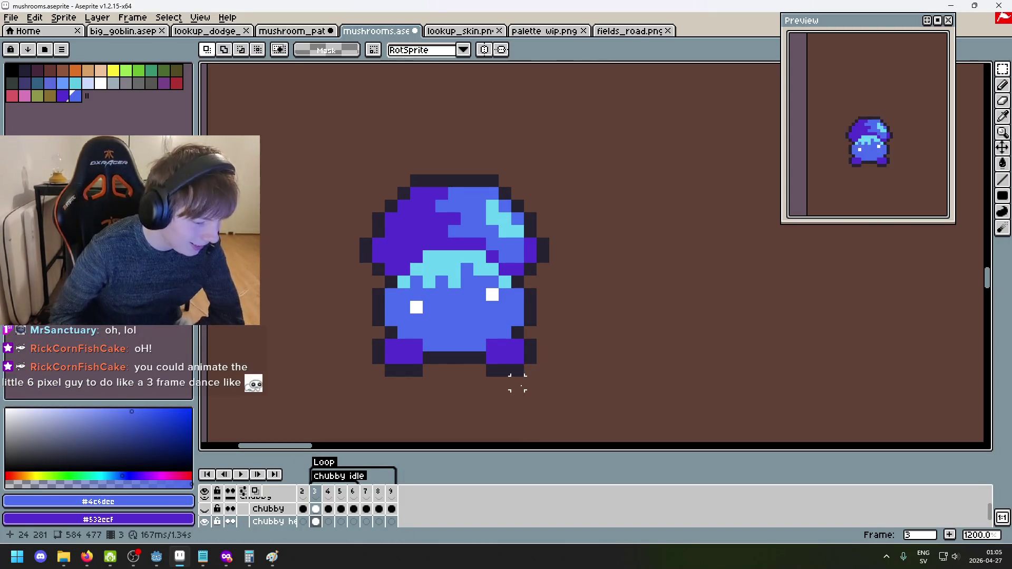
scroll(579, 332, up, 2)
scroll(334, 271, down, 5)
scroll(627, 204, up, 4)
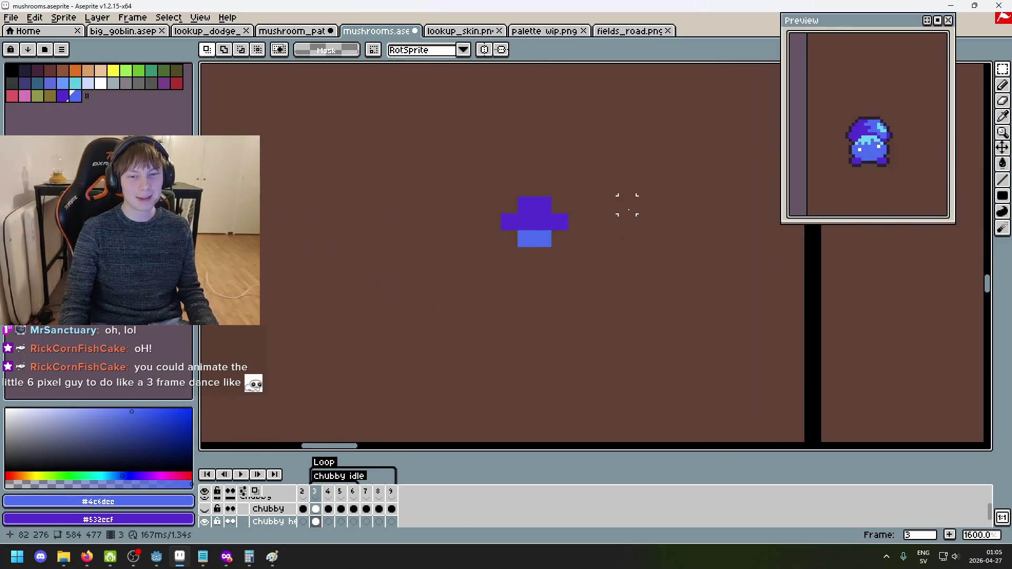
scroll(517, 211, up, 3)
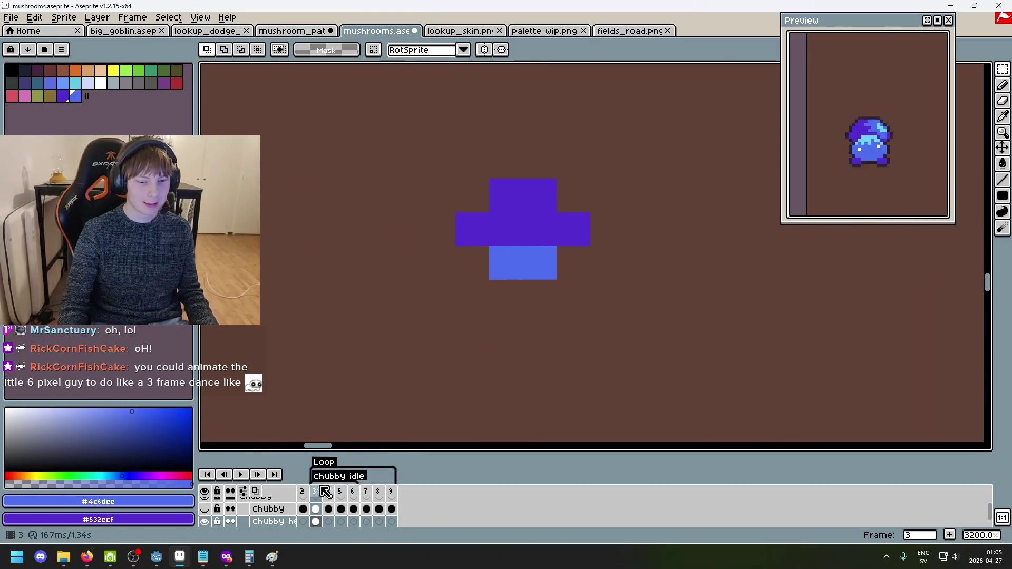
scroll(327, 385, down, 1)
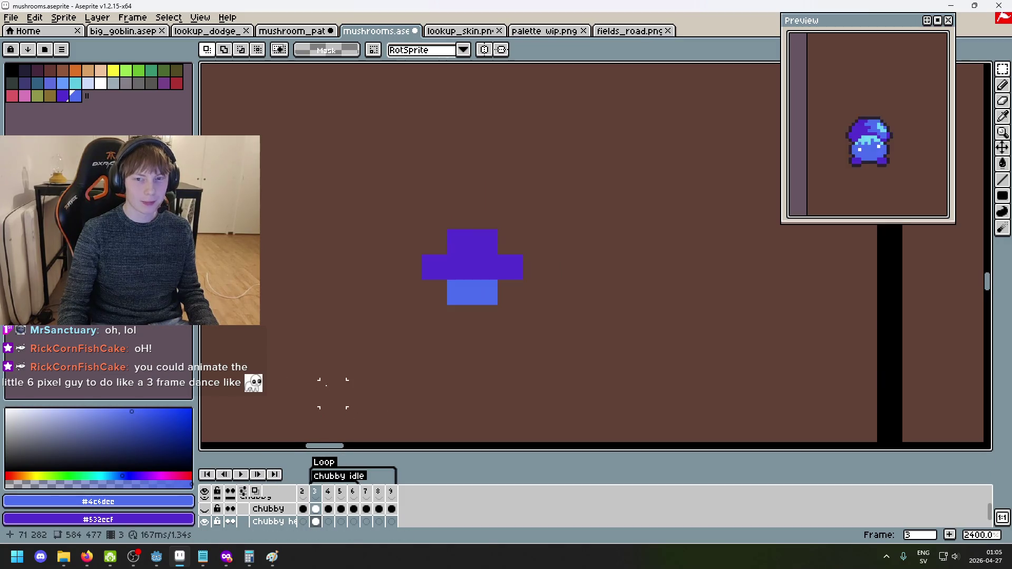
drag(383, 409, 586, 392)
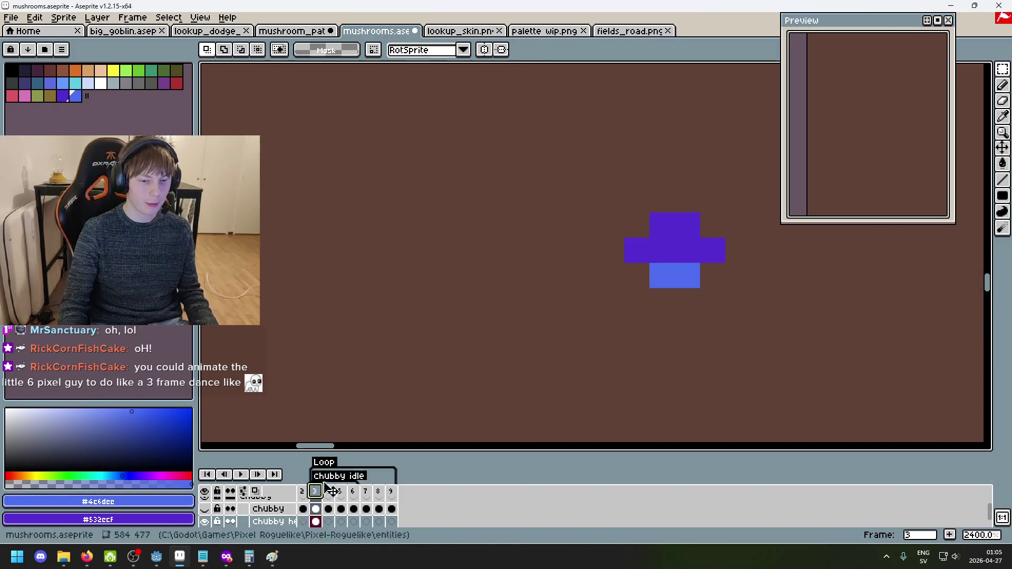
scroll(315, 491, down, 2)
scroll(308, 402, down, 4)
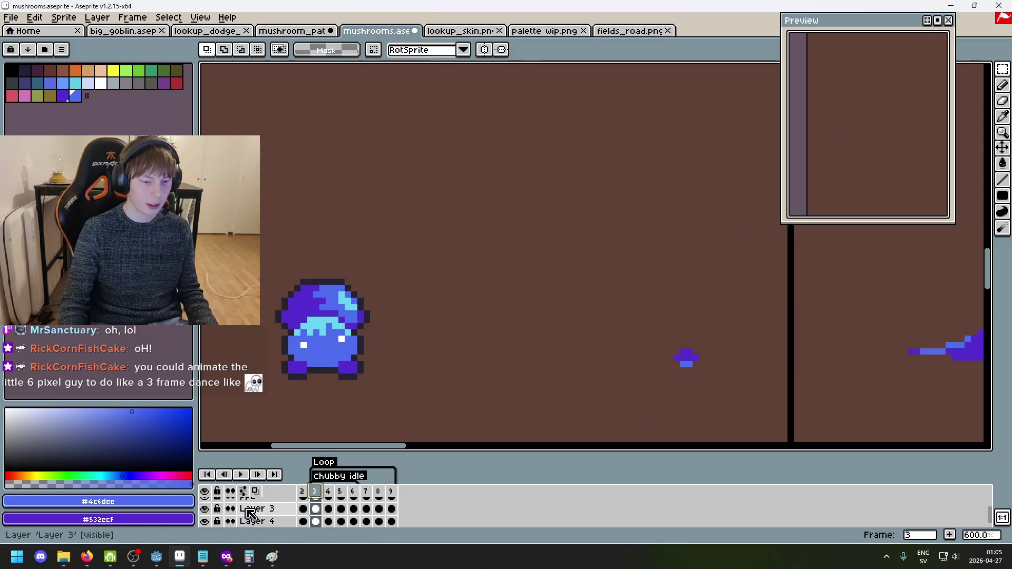
Select the PPL layer and move the frame-2 tiny mushroom left into place.
scroll(303, 514, down, 2)
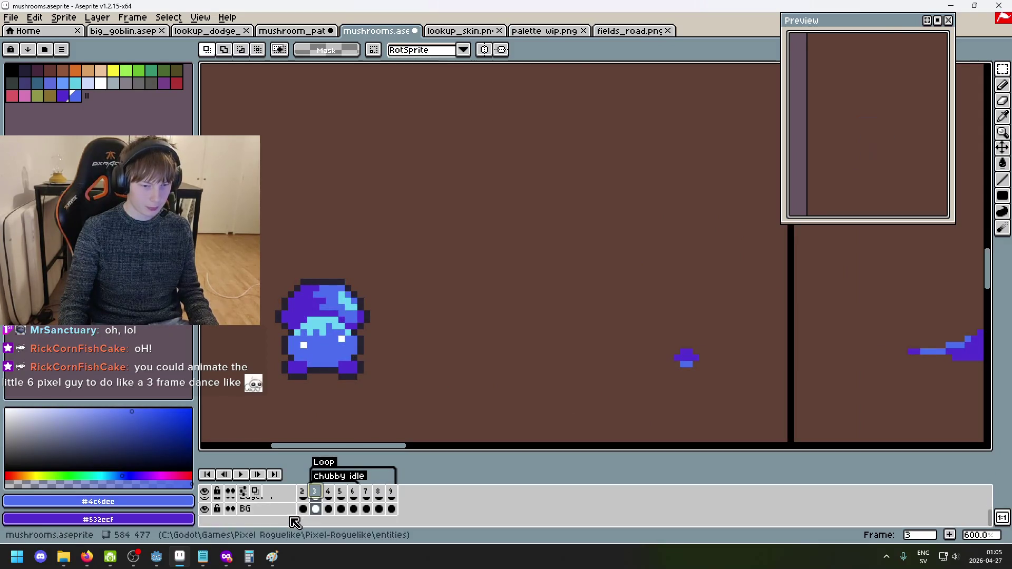
scroll(307, 496, up, 3)
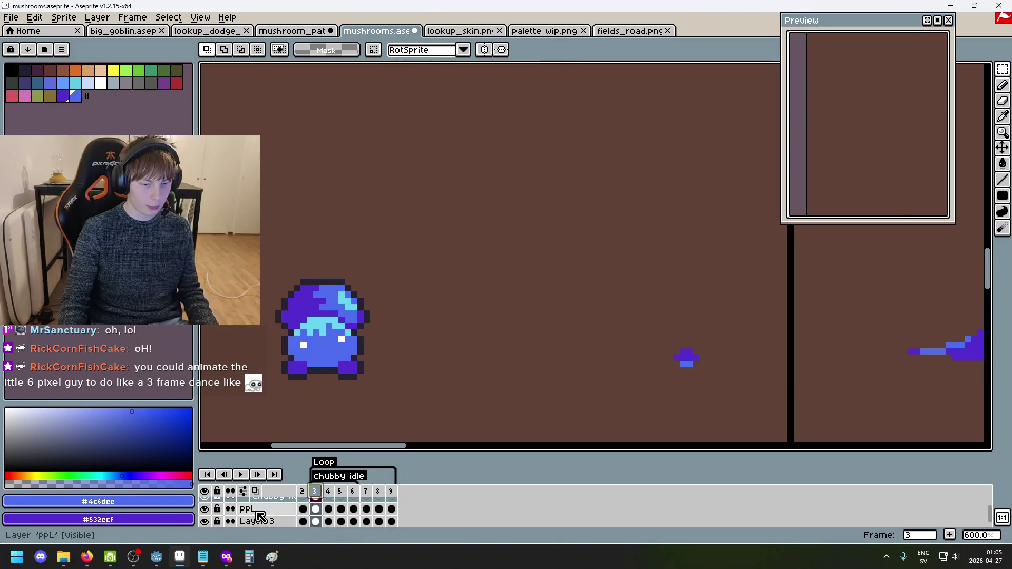
double_click(258, 510)
click(892, 171)
scroll(748, 348, up, 6)
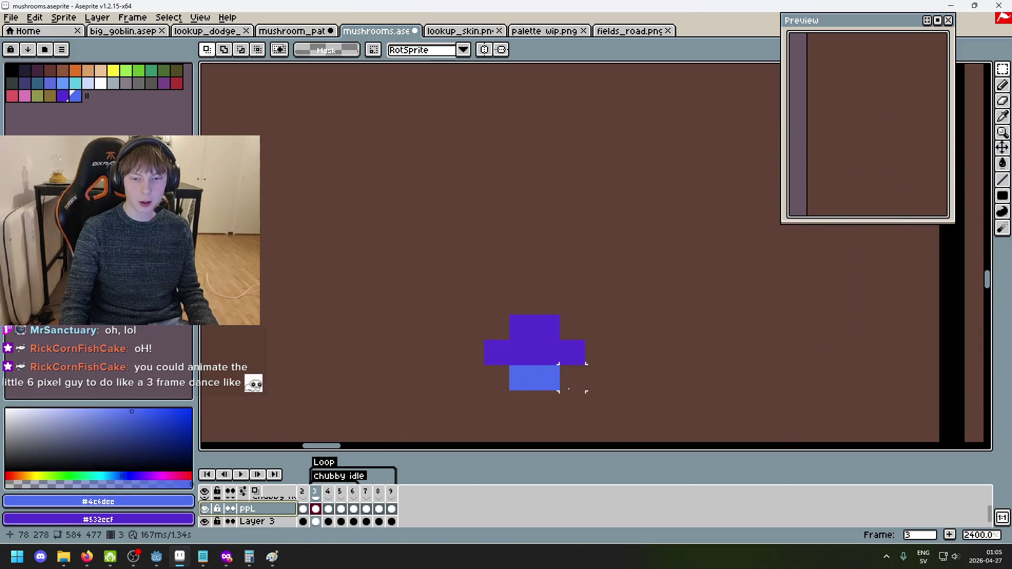
click(302, 492)
drag(649, 374, 378, 258)
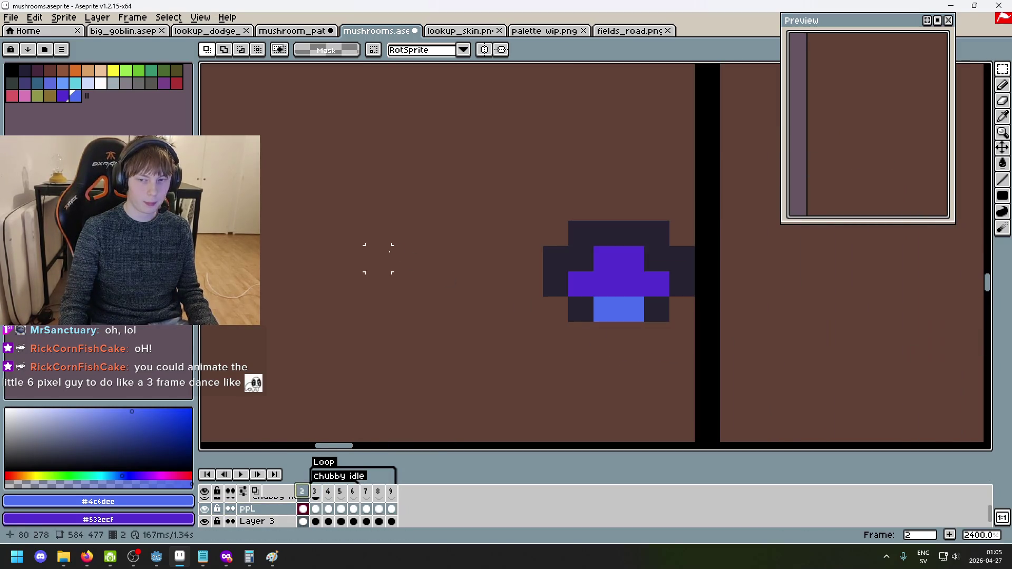
scroll(446, 304, down, 1)
drag(459, 213, 630, 351)
drag(724, 341, 759, 316)
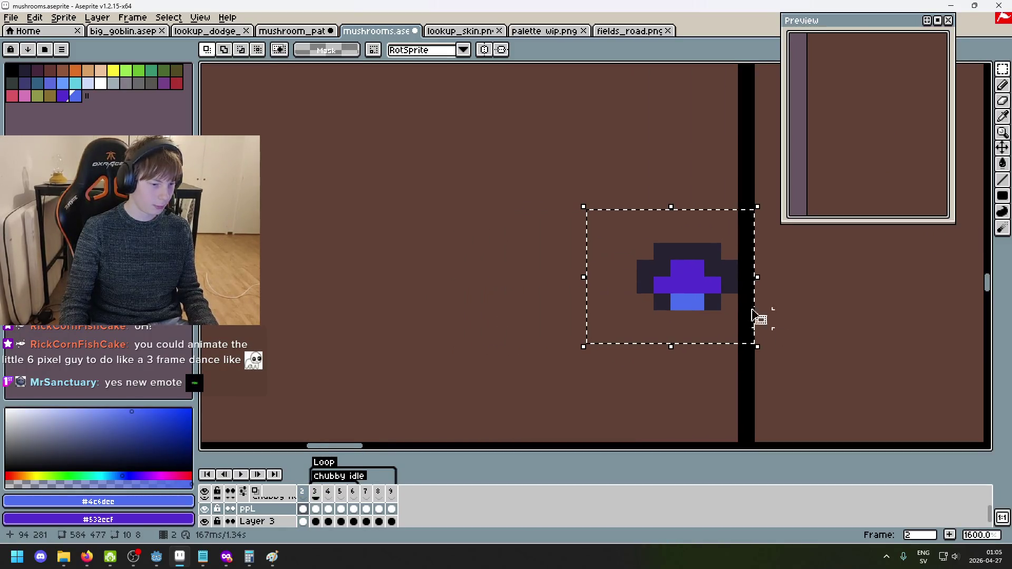
drag(688, 274, 501, 271)
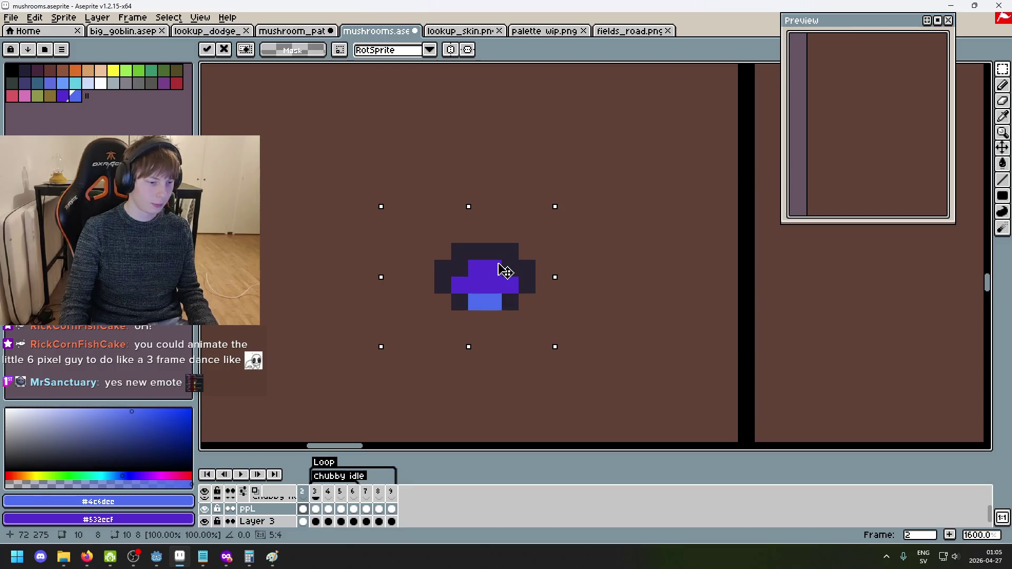
click(628, 294)
scroll(542, 336, down, 1)
Nudge the frame-2 mushroom one pixel left and one pixel up, checking against frame 3.
click(315, 498)
click(302, 498)
drag(417, 228, 575, 400)
drag(511, 304, 496, 293)
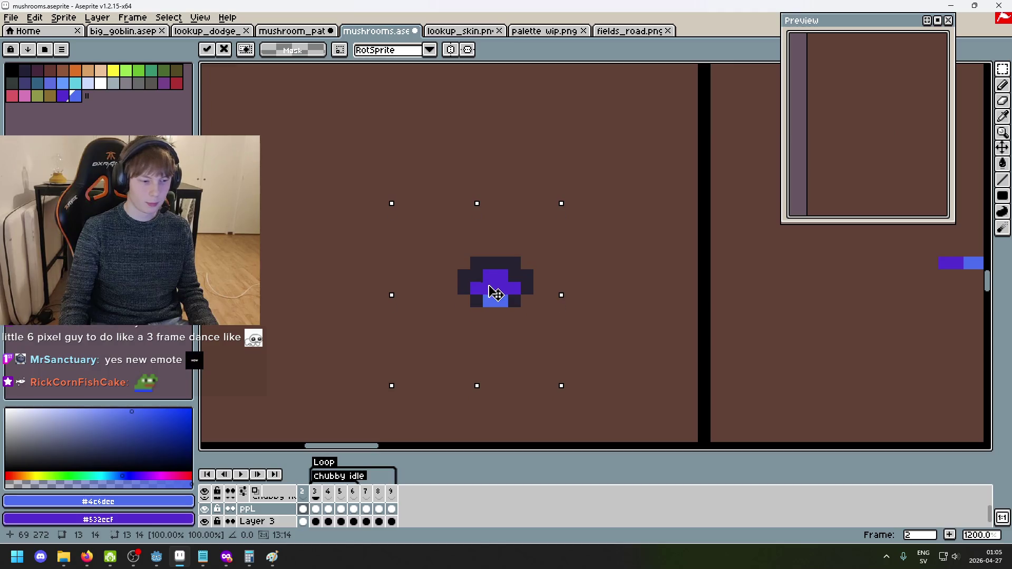
click(615, 298)
click(315, 498)
click(302, 499)
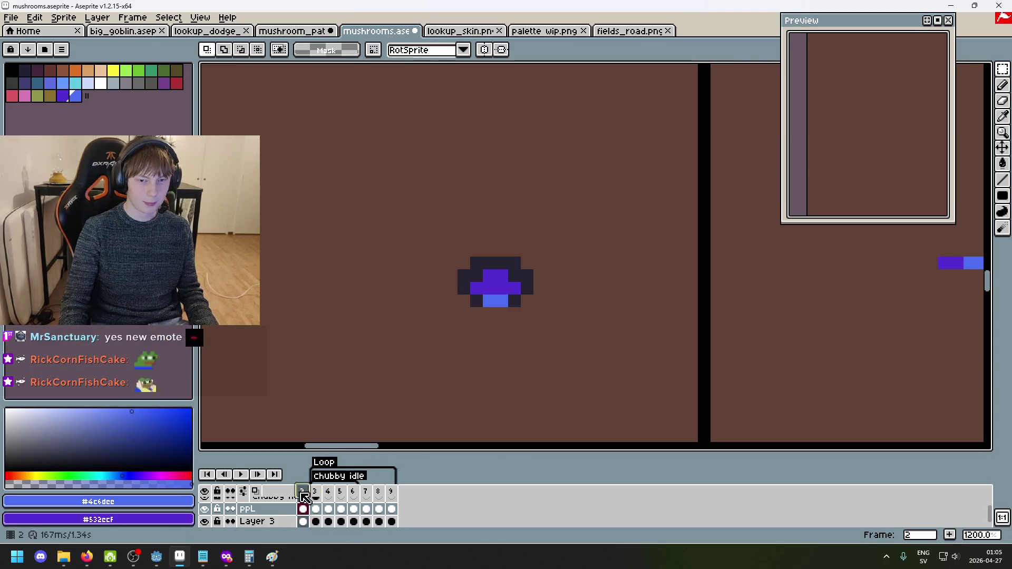
drag(559, 414, 402, 227)
drag(495, 308, 495, 296)
click(653, 301)
Flip between frames 2 and 3 to compare, then open the frame-3 PPL cel's context menu.
click(318, 518)
key(Left)
click(319, 510)
key(Left)
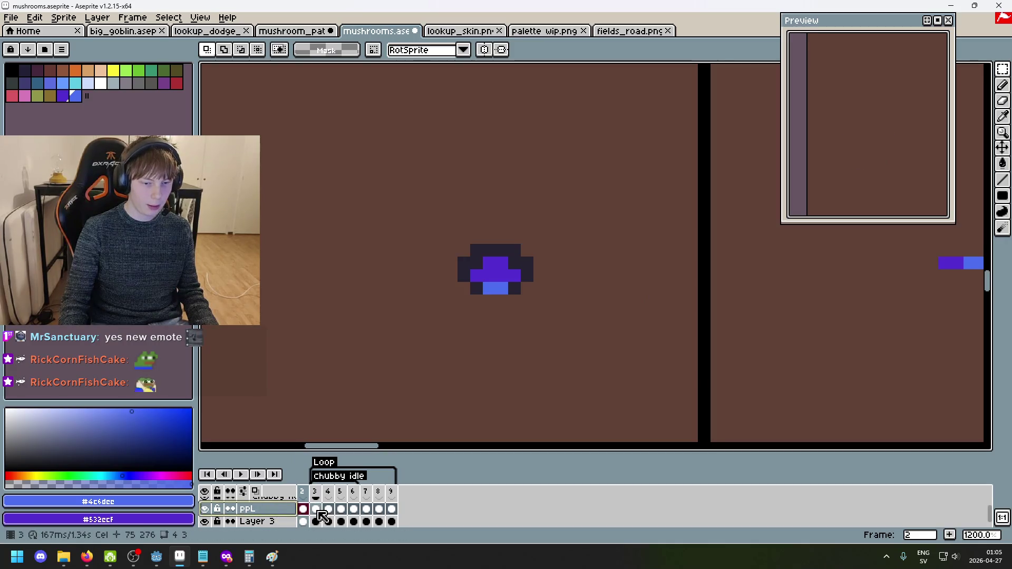
click(317, 511)
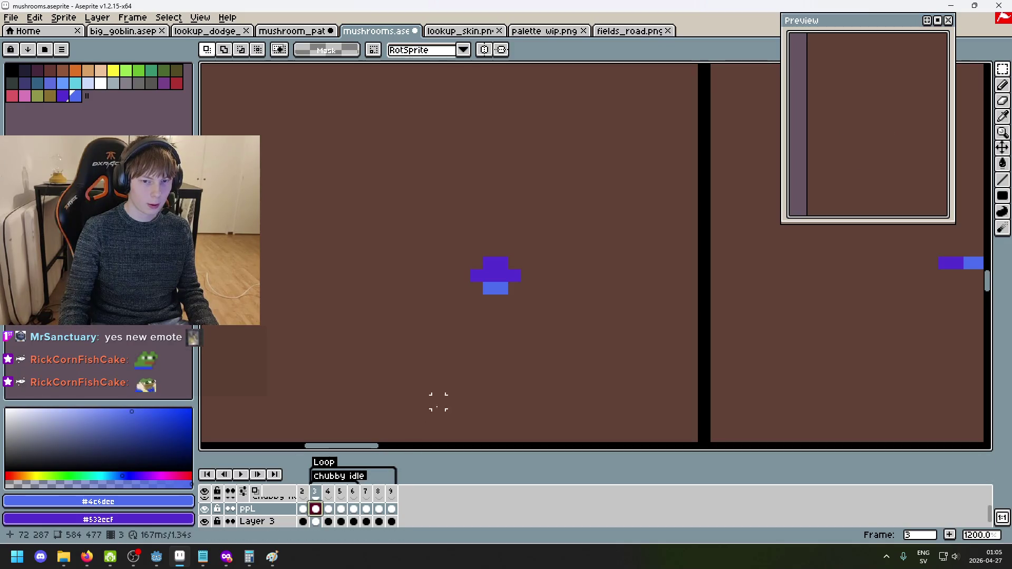
scroll(473, 320, up, 1)
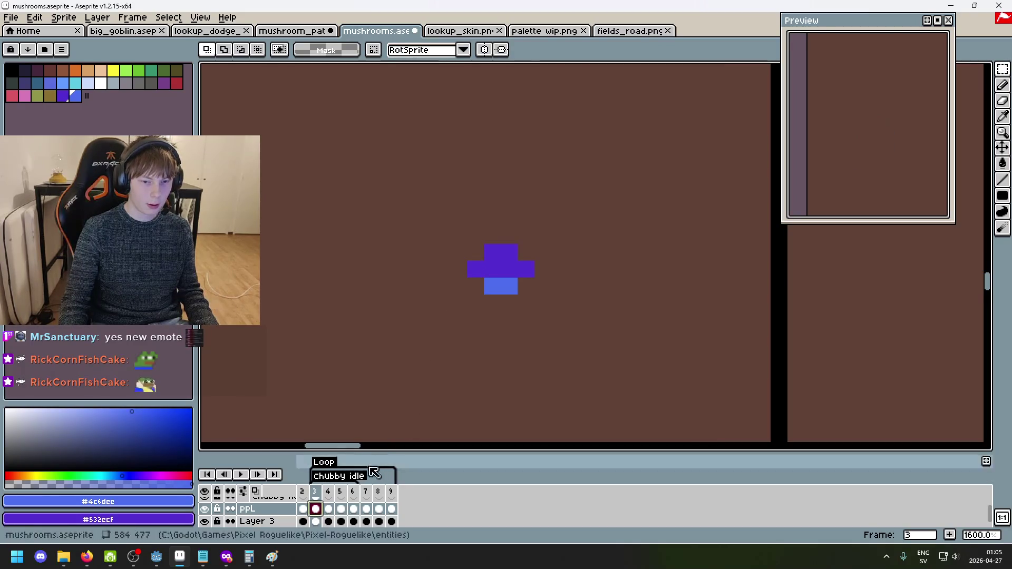
right_click(317, 509)
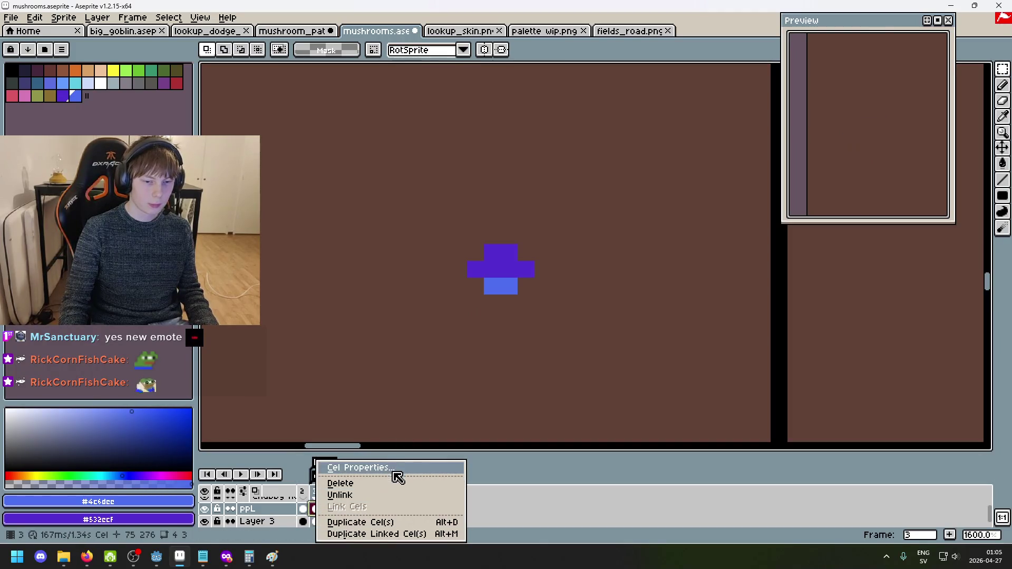
Select the PPL cels from frame 3 onward and look at their cel properties.
click(352, 484)
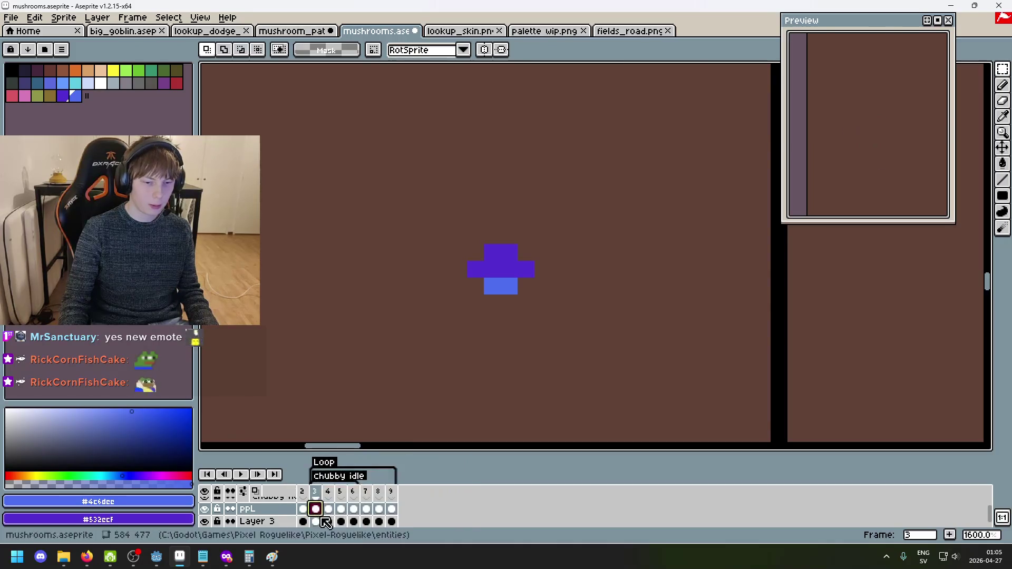
click(325, 509)
double_click(318, 510)
key(Escape)
drag(316, 510, 341, 515)
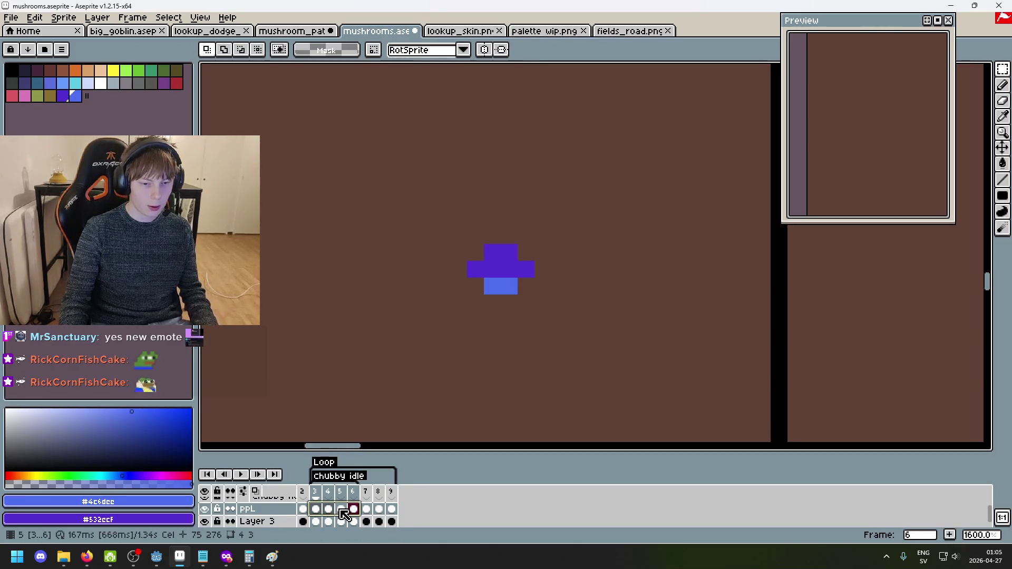
right_click(341, 514)
click(325, 516)
right_click(349, 514)
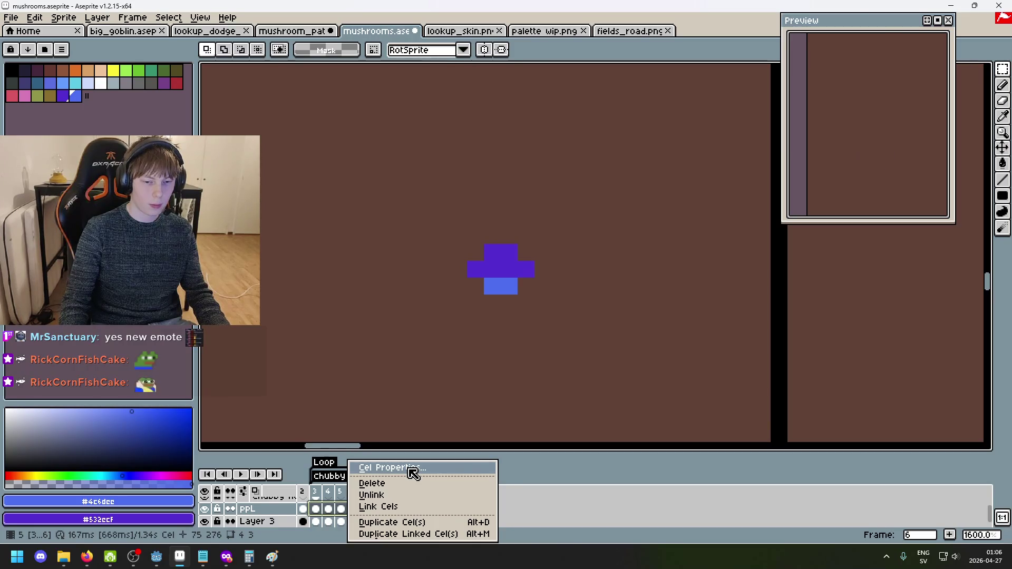
click(413, 469)
click(601, 268)
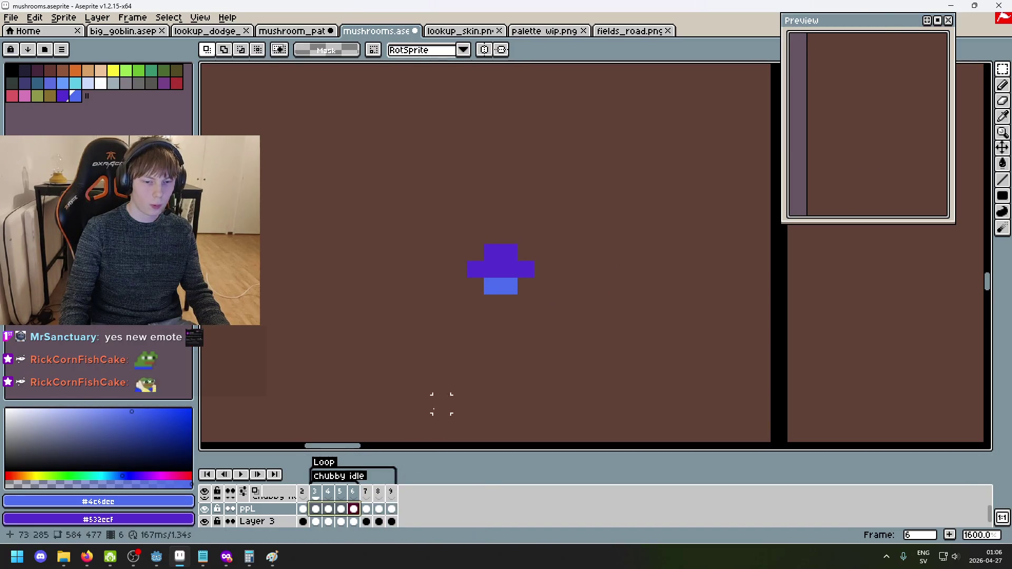
Create a new tag named 'ppL idle' spanning frames 3 to 6.
right_click(331, 492)
click(404, 492)
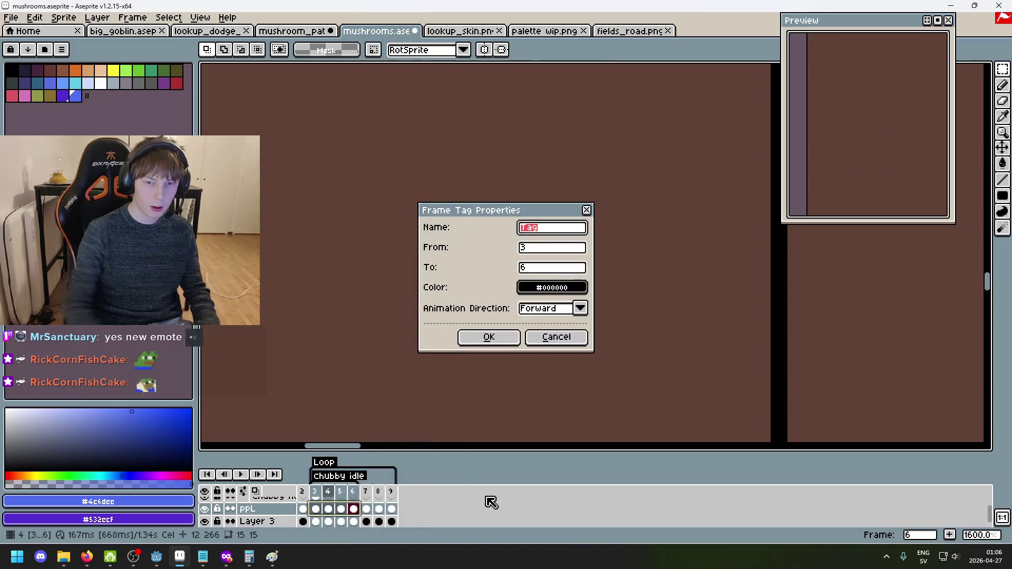
text(0)
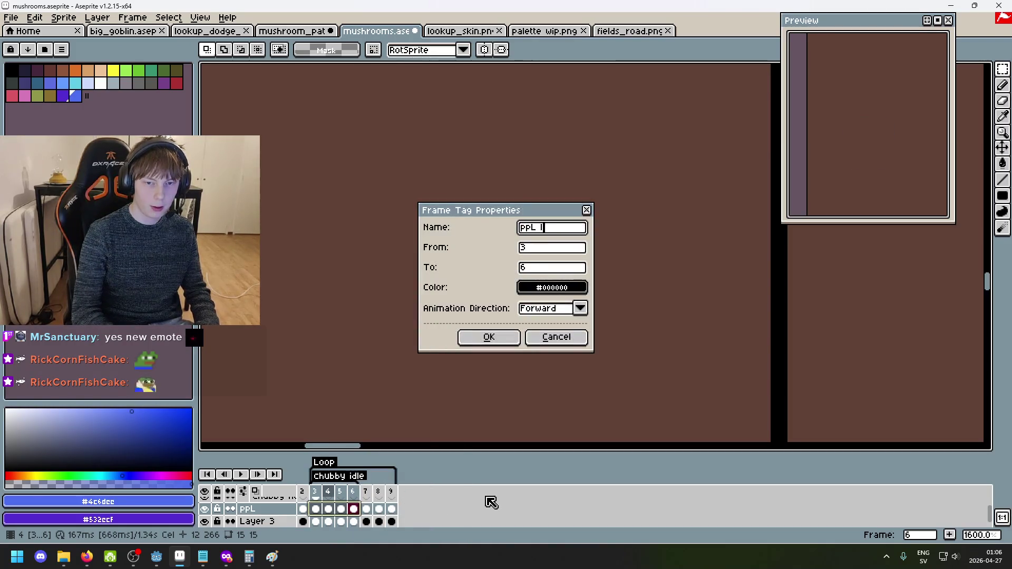
key(Return)
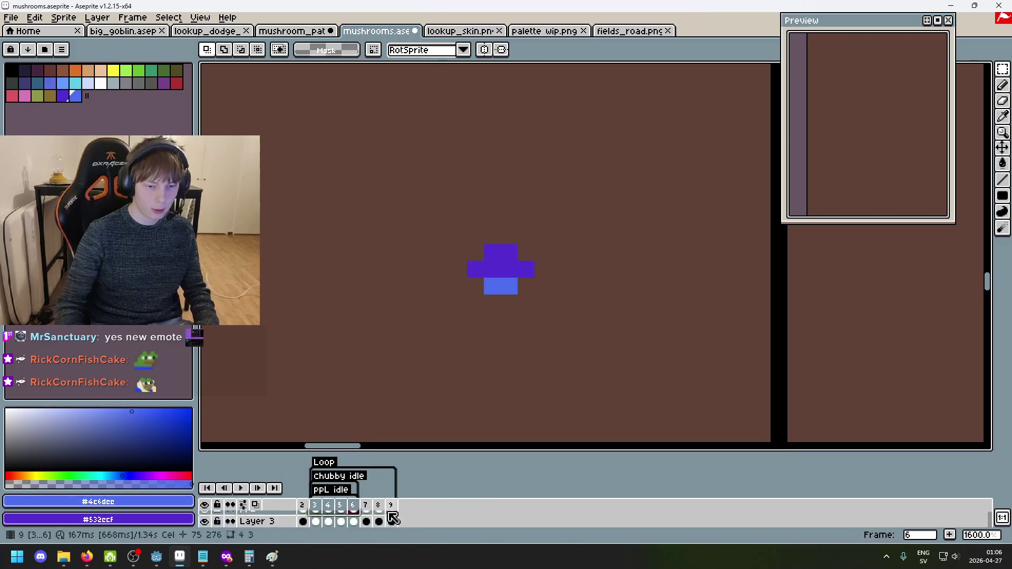
scroll(492, 337, up, 2)
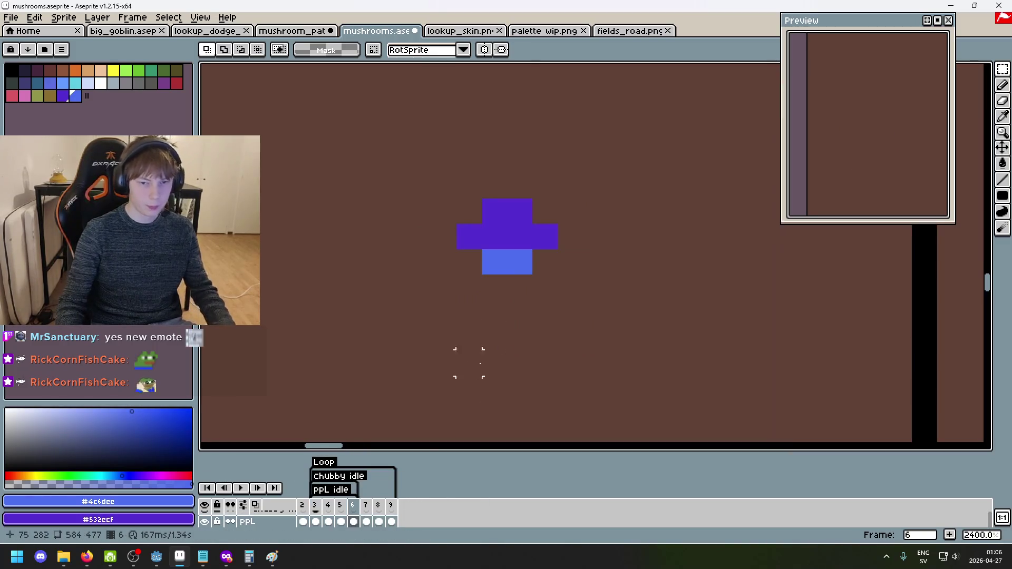
Pick the dark #252230 outline colour from frame 2 and pencil the outline around the frame-3 mushroom.
scroll(418, 362, left, 1)
click(302, 521)
alt+click(459, 214)
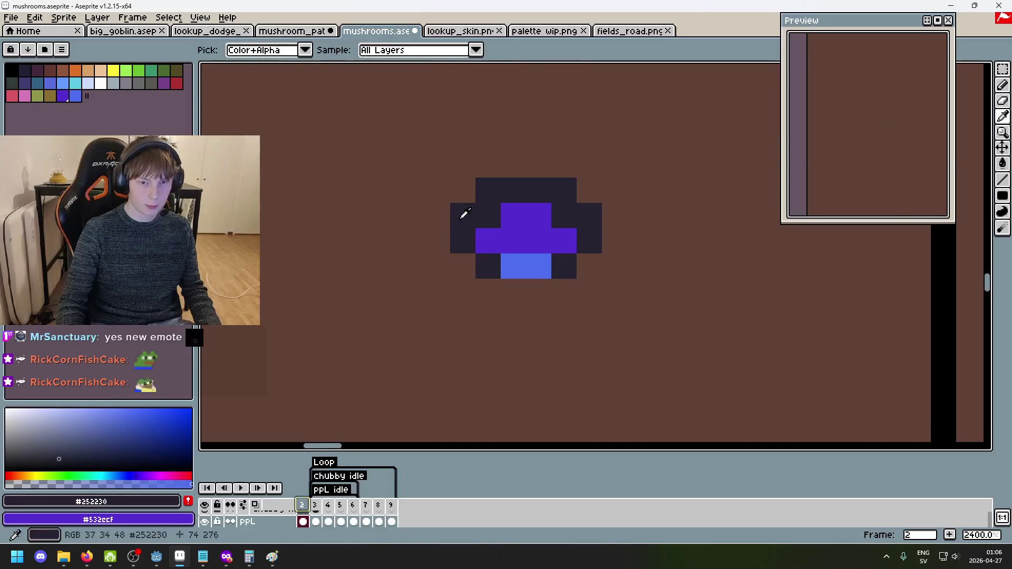
key(Right)
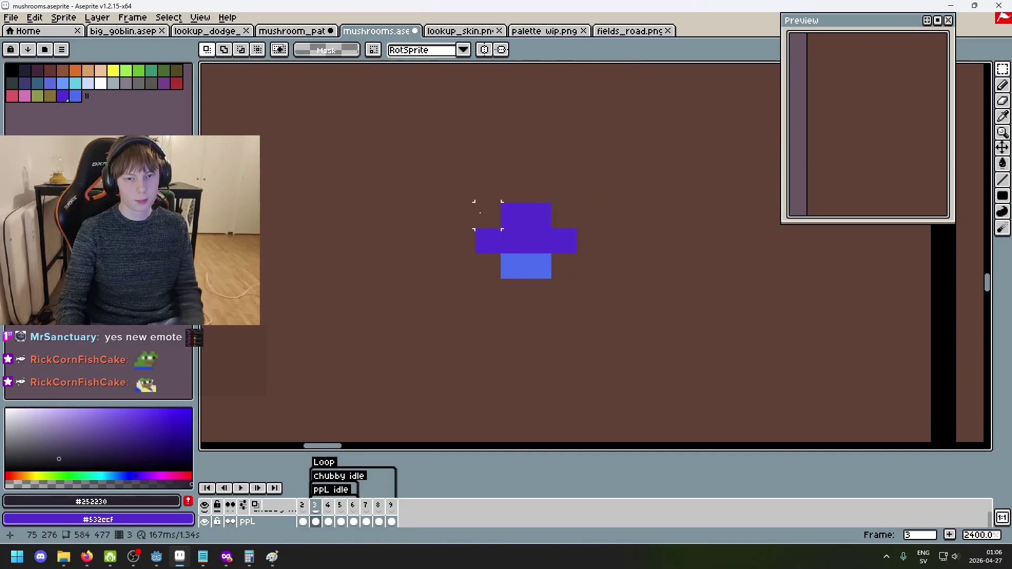
key(b)
click(488, 215)
click(464, 217)
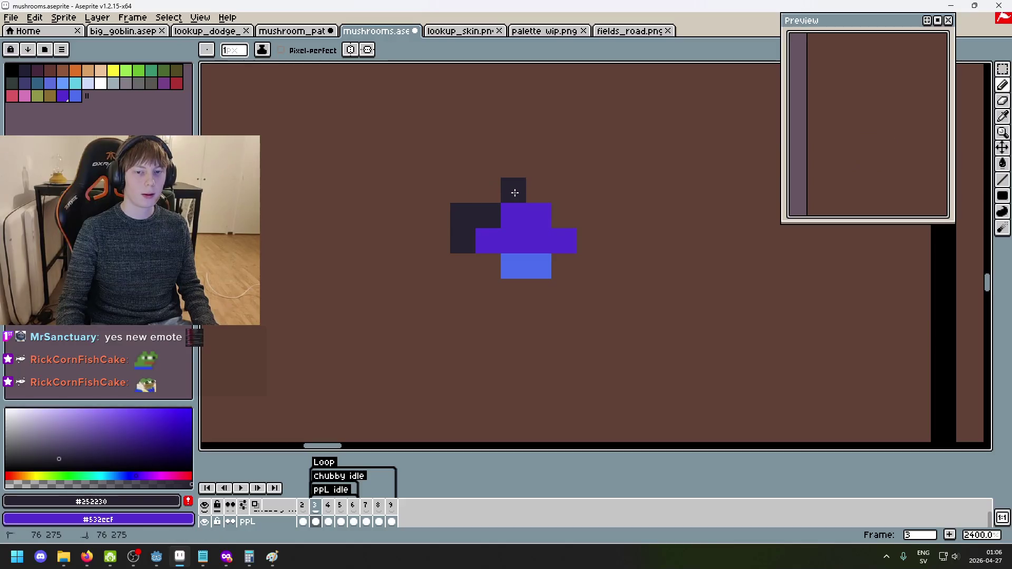
click(537, 191)
click(489, 195)
click(563, 190)
click(563, 215)
click(614, 241)
click(589, 240)
click(564, 265)
Compare the outlined frame 3 with neighbouring frames, briefly checking the mushroom_pat file.
key(Right)
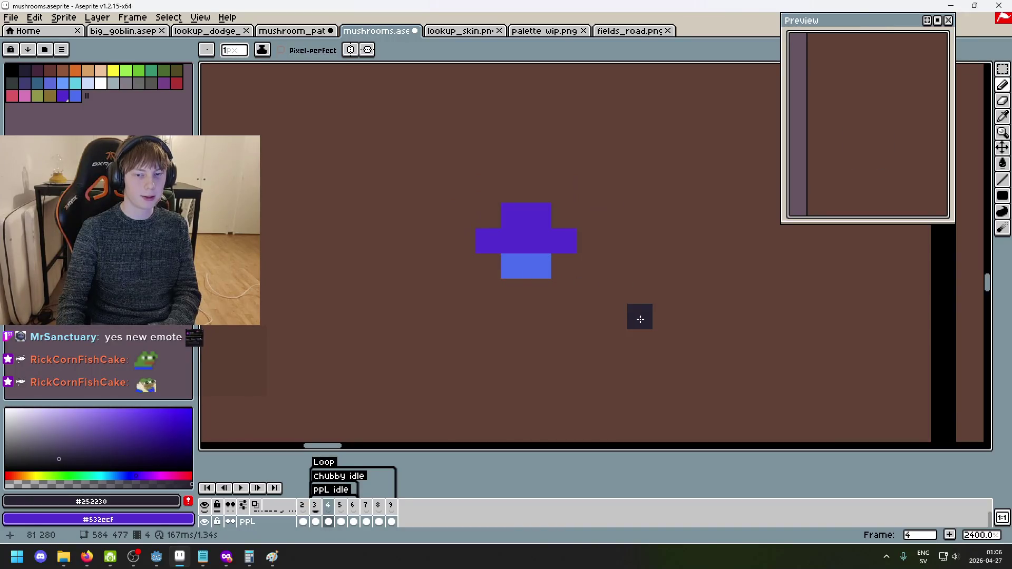
key(Left)
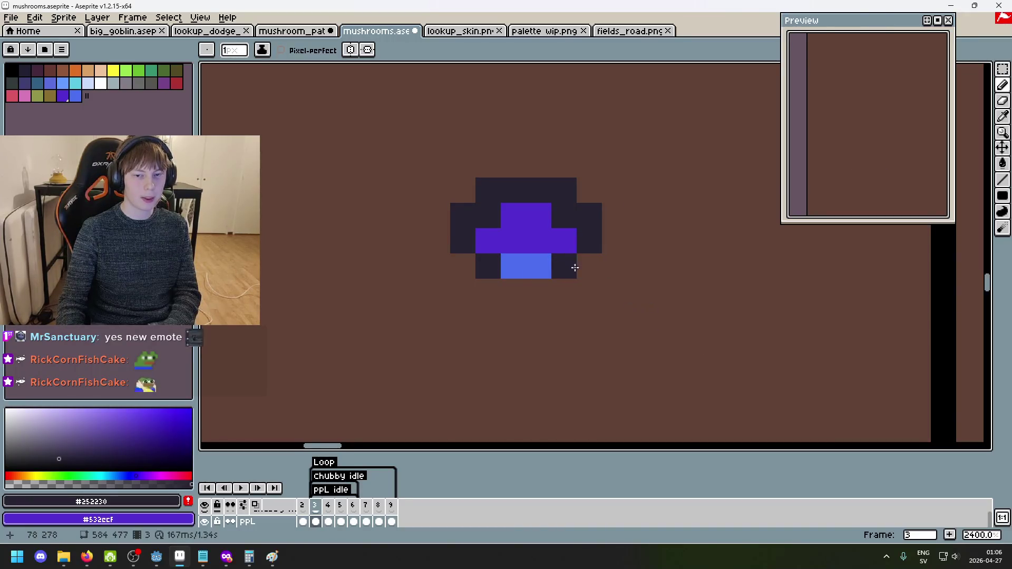
click(295, 31)
click(354, 34)
scroll(619, 236, down, 3)
key(Right)
key(Left)
key(Left)
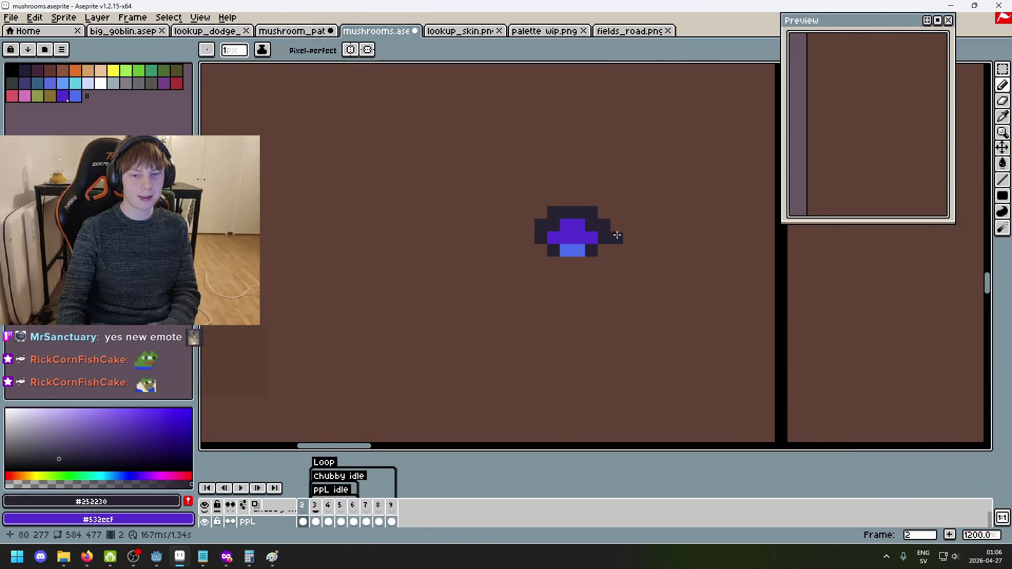
key(Left)
key(Left)
key(Left)
key(Right)
key(Right)
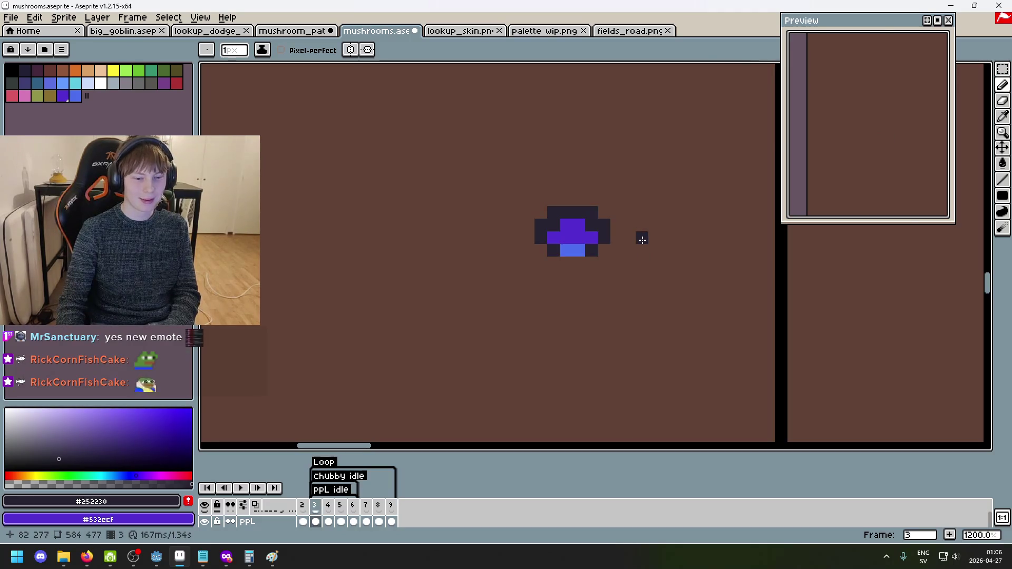
scroll(636, 206, up, 1)
Draw the dark outline around the mushroom on frame 4 and compare it with frame 3.
key(Right)
drag(526, 218, 560, 209)
drag(587, 250, 574, 258)
click(526, 260)
click(508, 224)
key(Left)
key(Right)
key(Left)
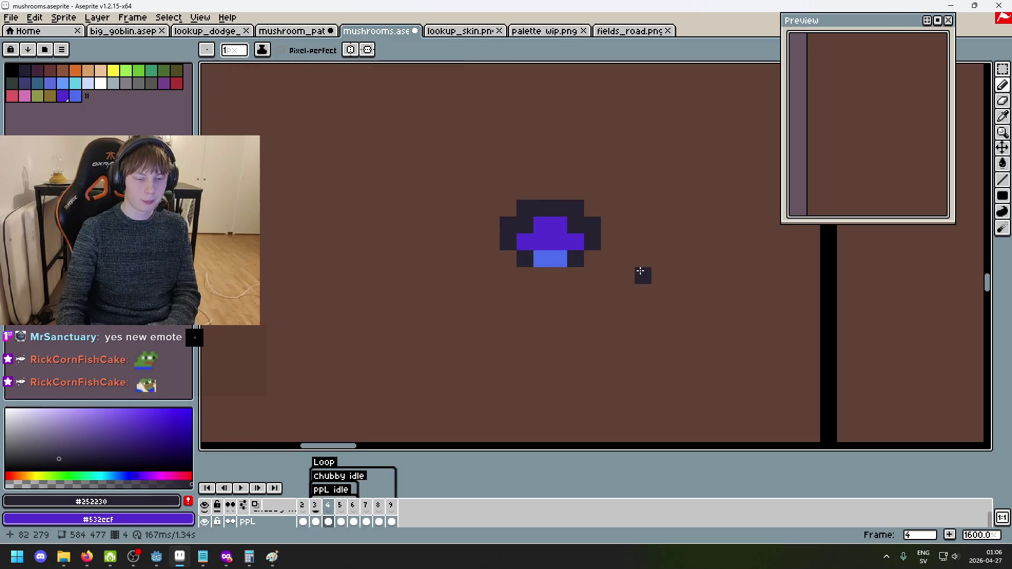
drag(640, 271, 640, 331)
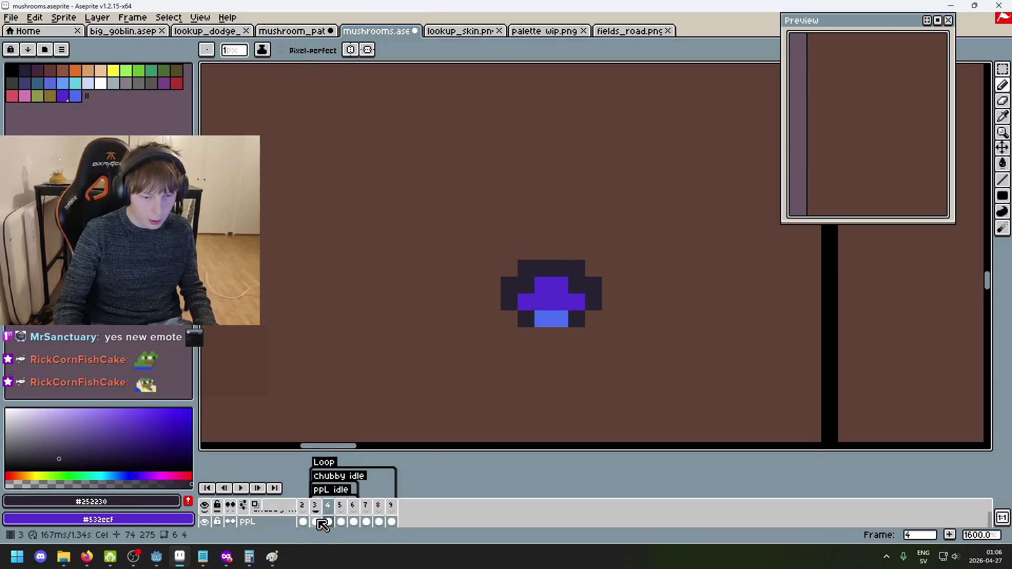
key(Right)
key(Right)
key(Right)
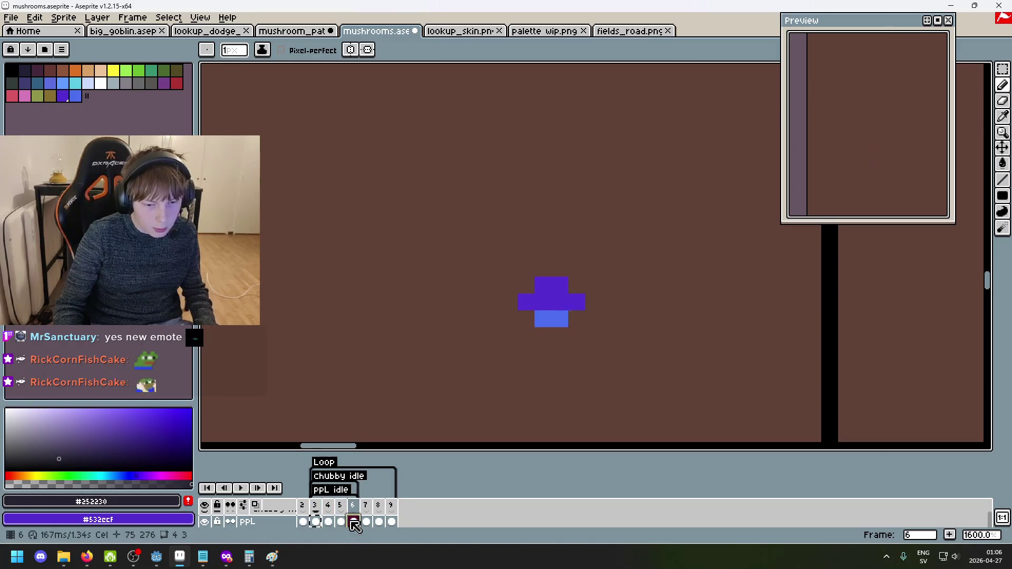
click(315, 522)
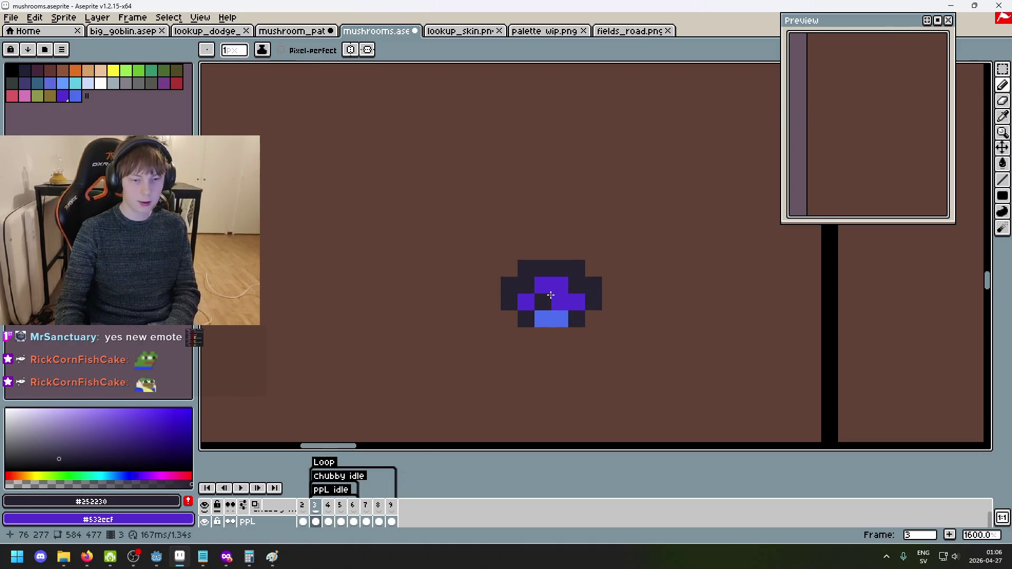
Widen frame 4's purple cap and outline its left, bottom and top-middle in dark #252230.
click(551, 290)
scroll(551, 291, up, 1)
click(467, 313)
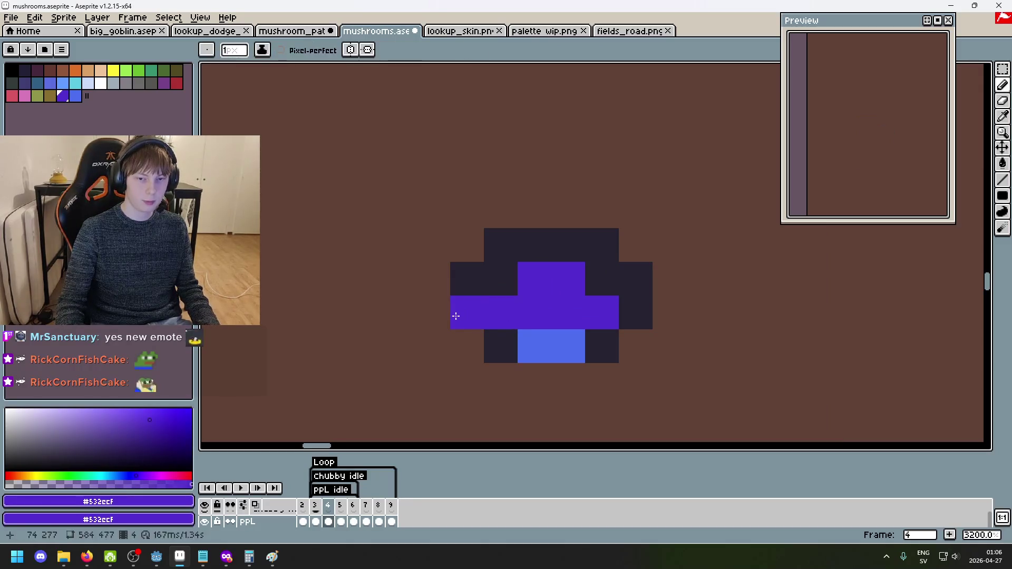
right_click(422, 314)
click(429, 282)
click(476, 341)
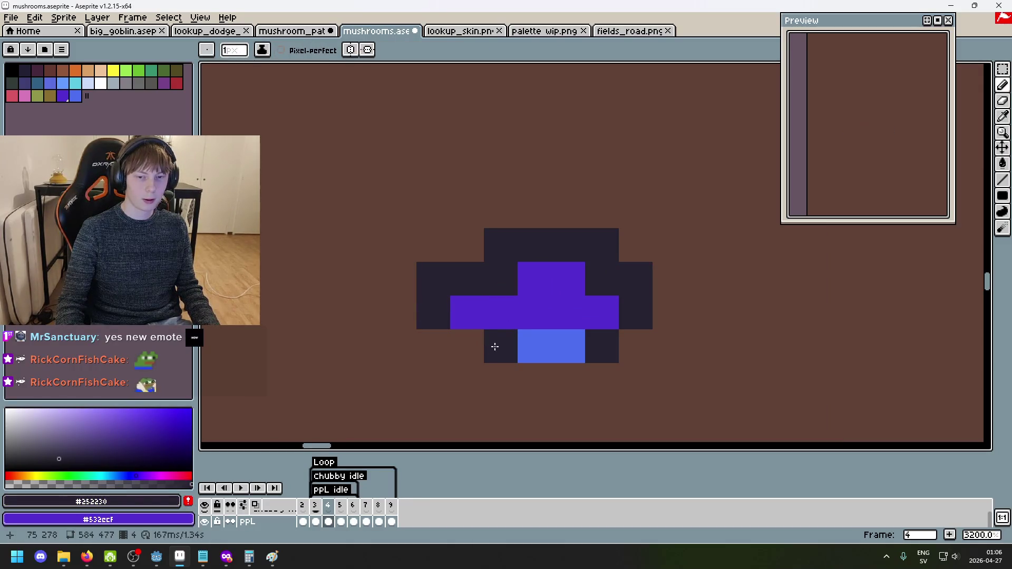
alt+click(522, 289)
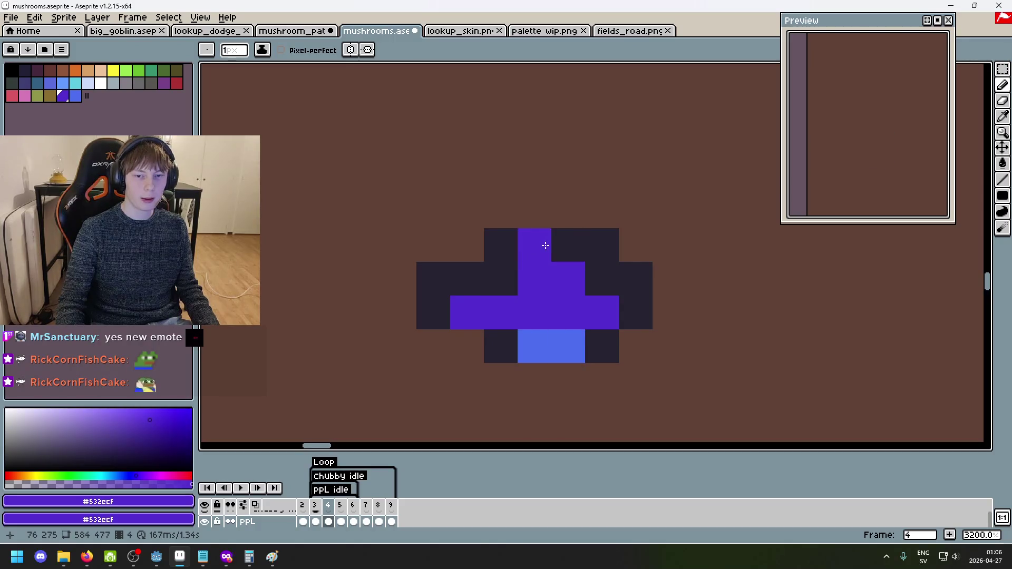
alt+click(539, 248)
click(538, 279)
click(568, 279)
Erase the top row to flatten the cap, extend it right with a dark edge, and trim the corners.
key(e)
drag(501, 244, 635, 244)
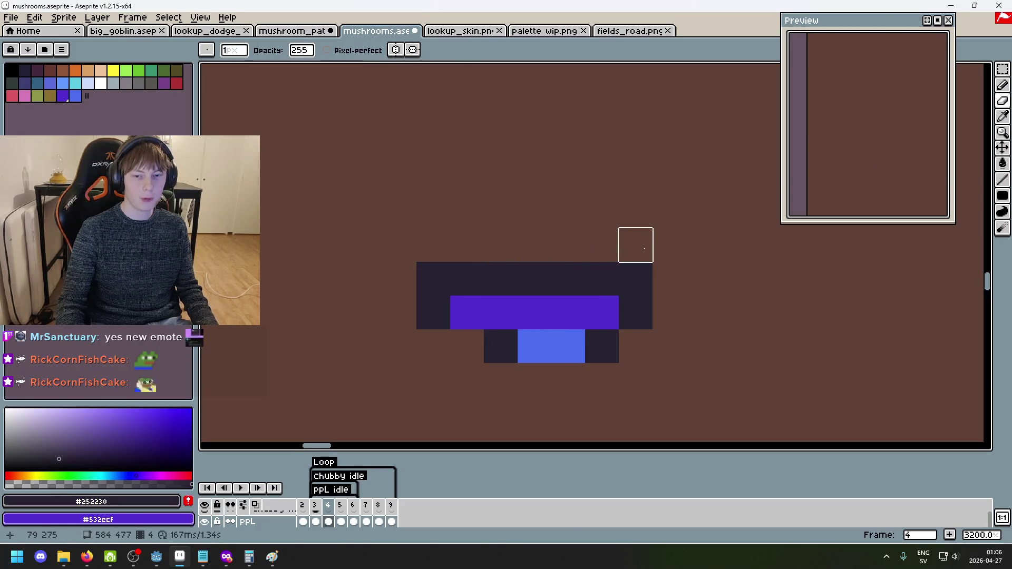
alt+click(600, 307)
click(638, 311)
alt+click(641, 287)
click(662, 306)
click(663, 280)
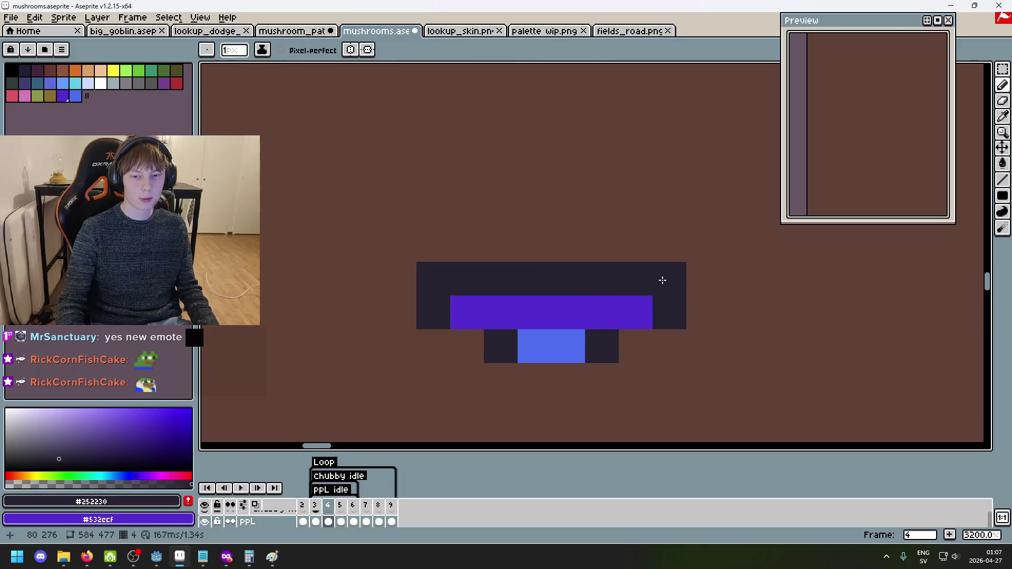
key(e)
click(670, 277)
click(433, 279)
Play the PPL idle animation and recentre the view on the tiny mushroom.
scroll(646, 355, down, 5)
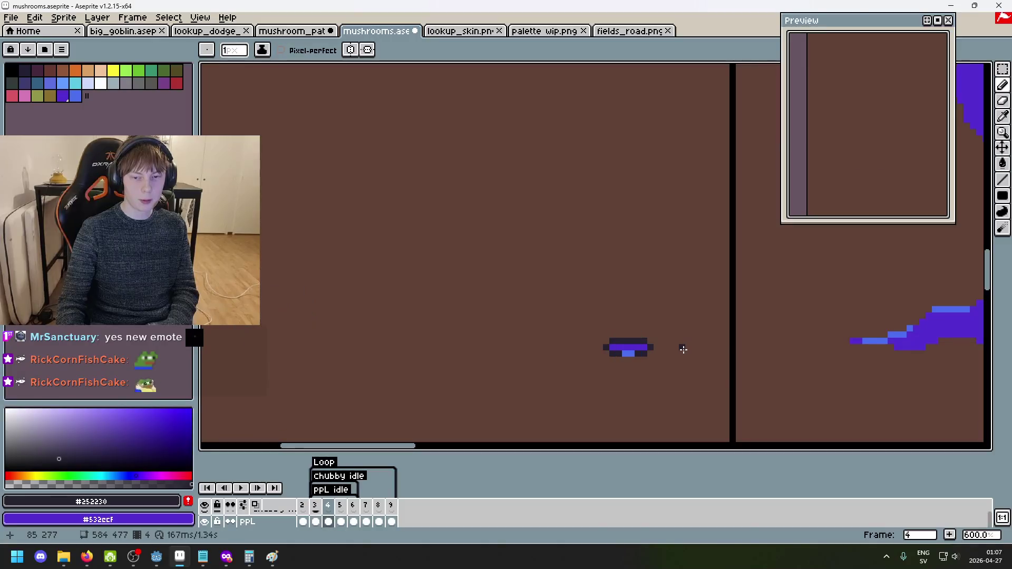
click(243, 488)
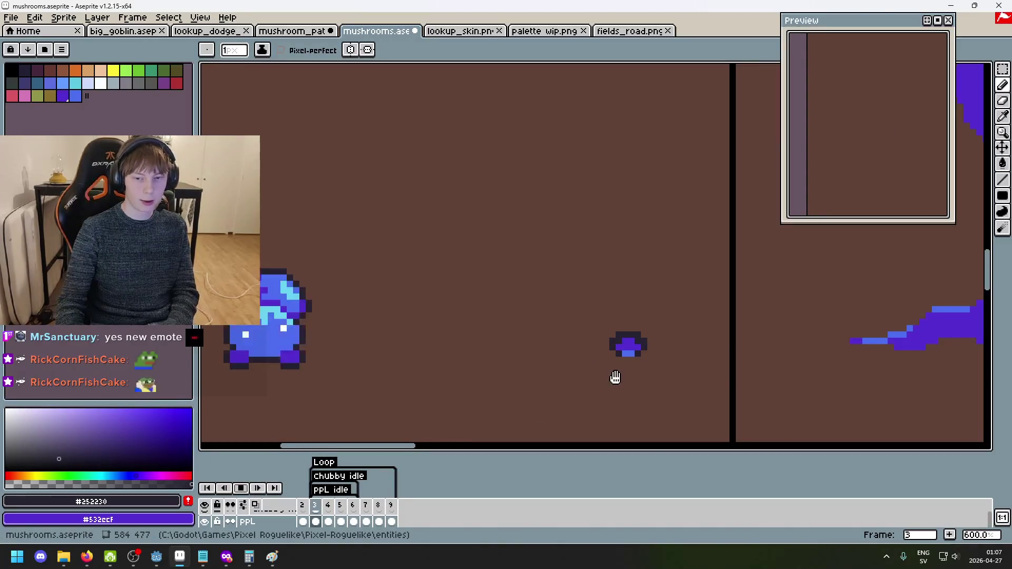
scroll(526, 327, up, 1)
drag(527, 327, 549, 360)
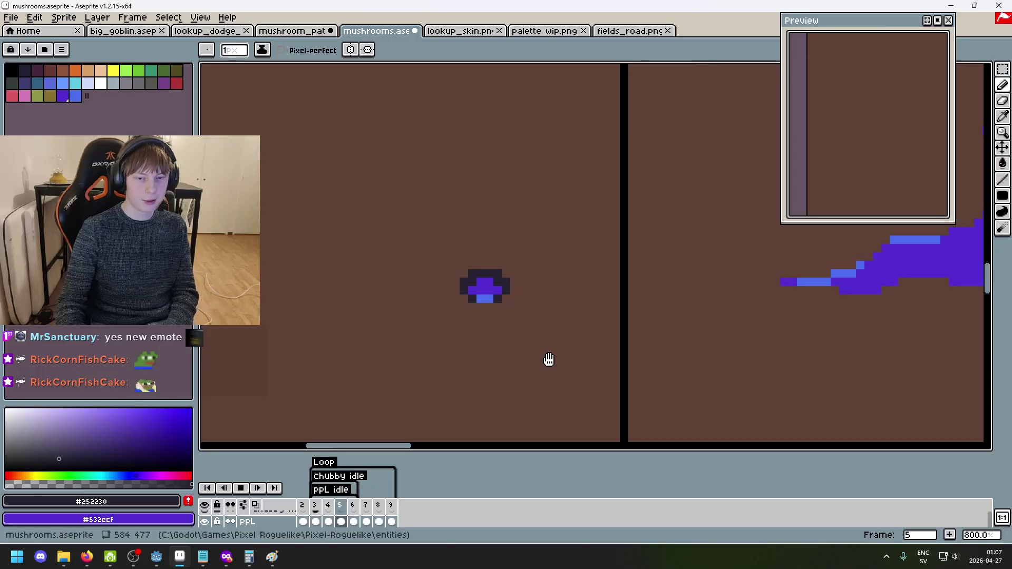
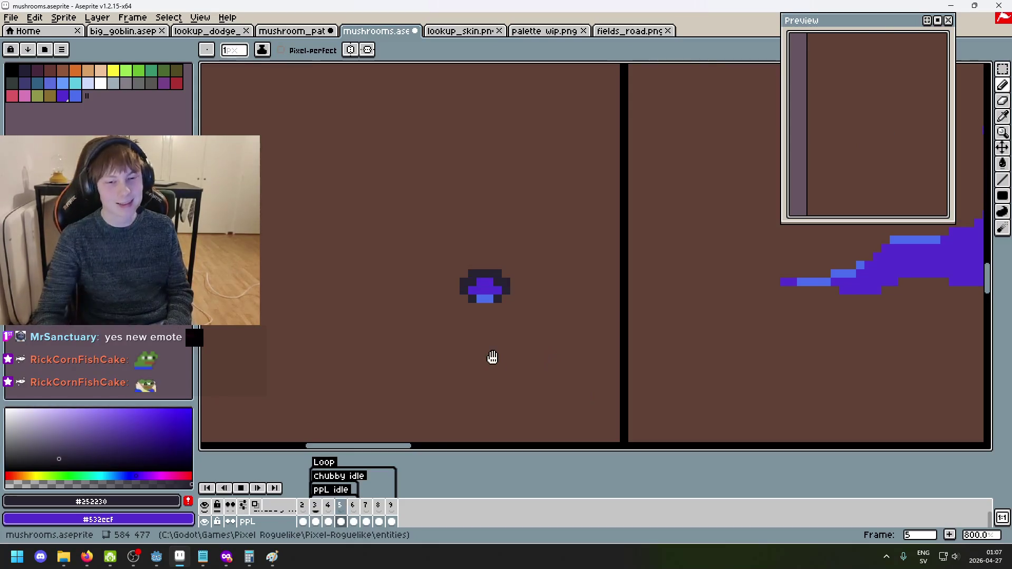
Zoom and pan the view across the scene toward the tentacle mushrooms.
scroll(491, 355, down, 2)
drag(486, 364, 470, 292)
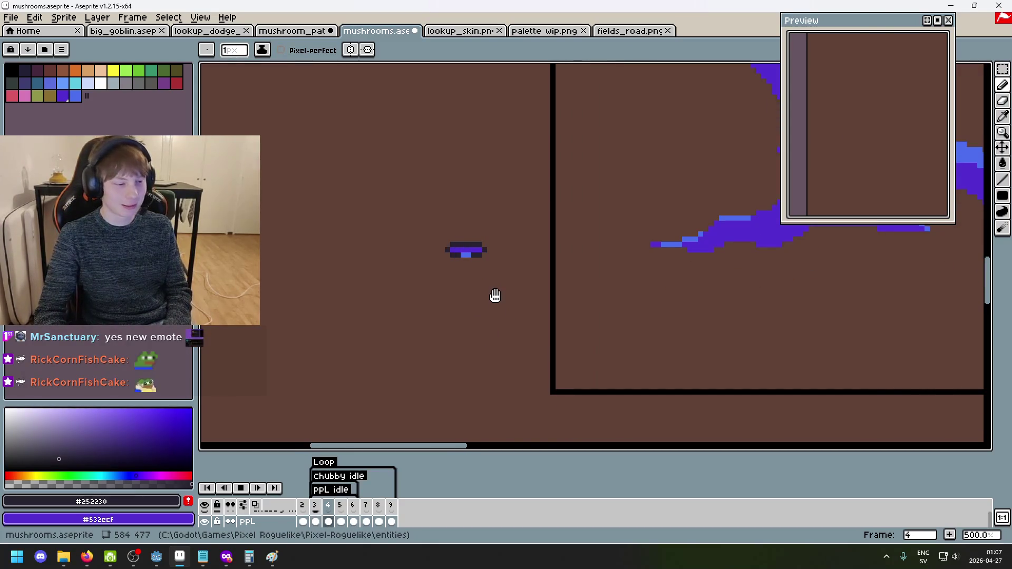
scroll(487, 265, down, 3)
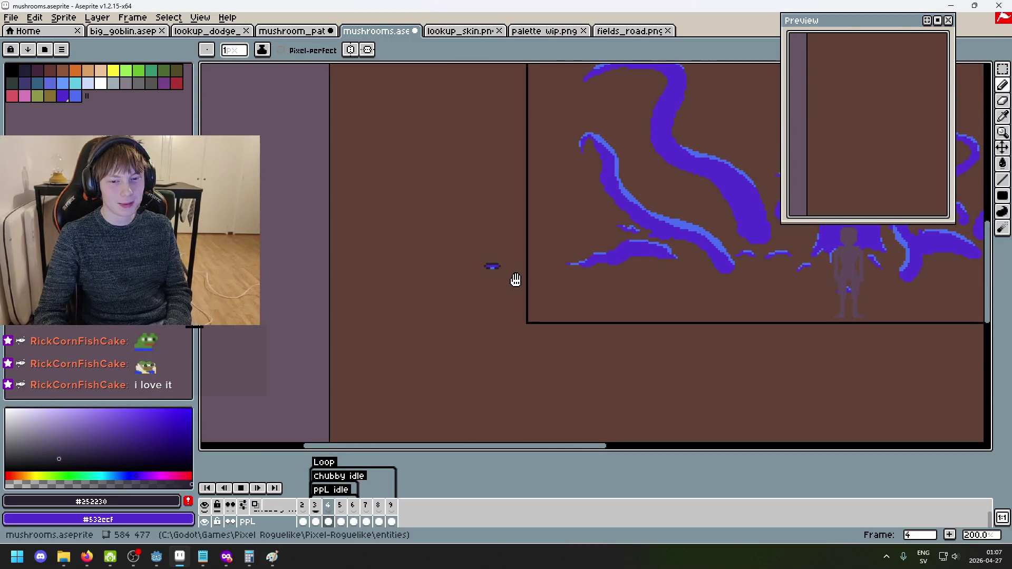
mouse_move(518, 280)
mouse_down()
mouse_move(224, 406)
mouse_move(430, 379)
mouse_move(569, 342)
mouse_move(569, 373)
mouse_up()
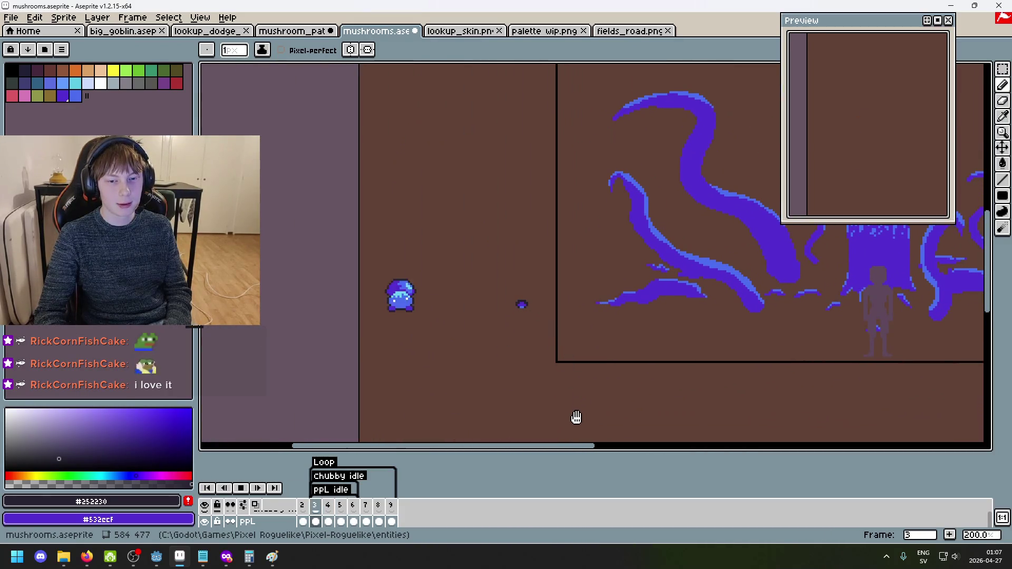
scroll(253, 523, down, 3)
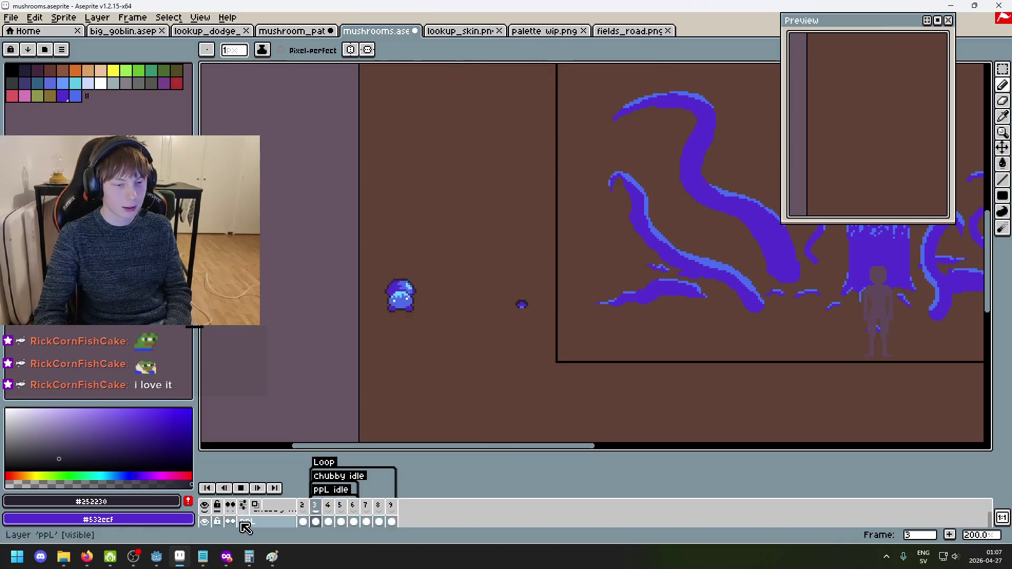
Make the chubby headbutt layer's cels continuous and play the animation, stopping on frame 5.
click(232, 522)
key(Return)
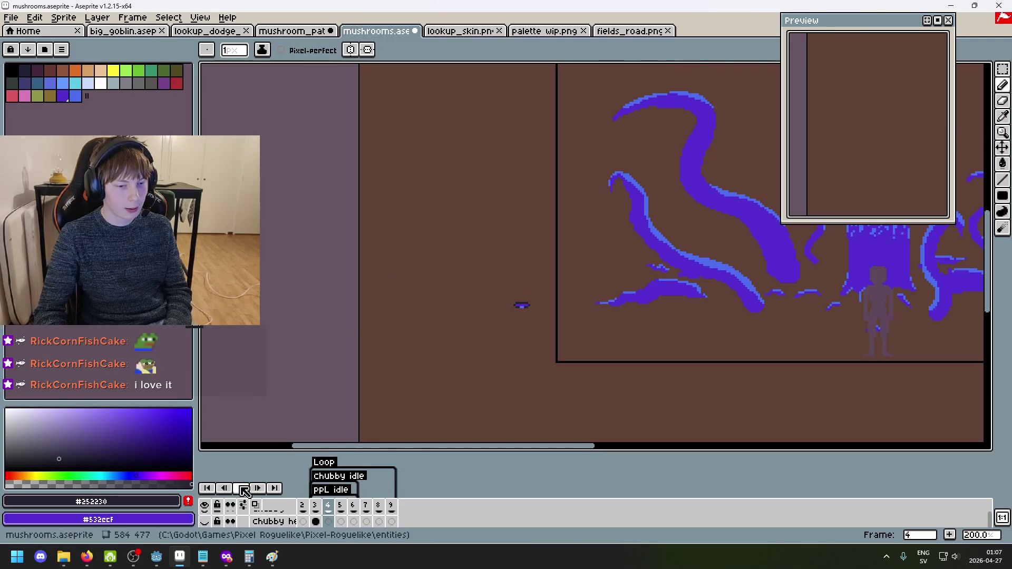
scroll(221, 522, up, 3)
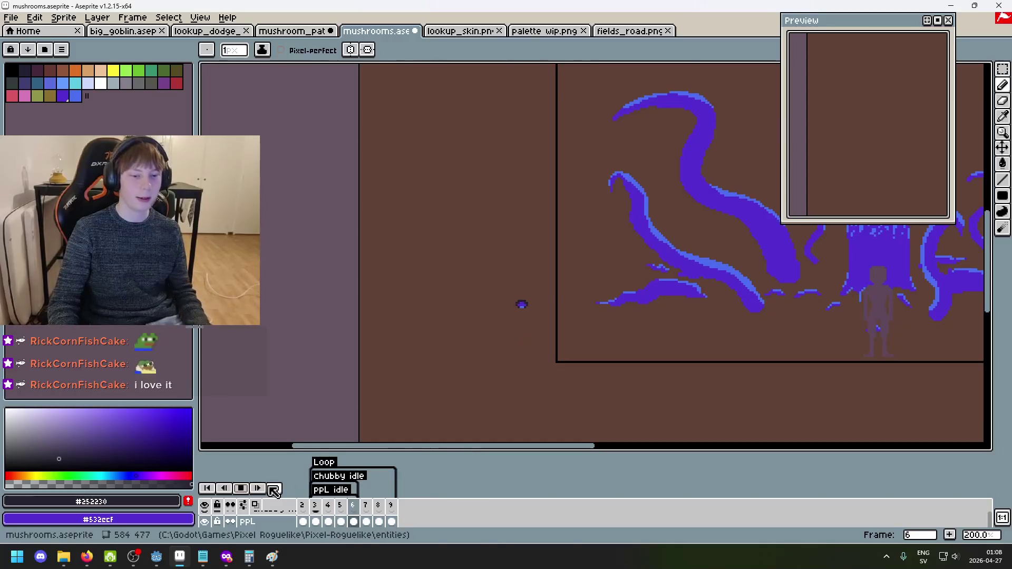
key(Return)
Zoom and shift the view right toward the tentacles to inspect frame 5.
scroll(541, 355, up, 2)
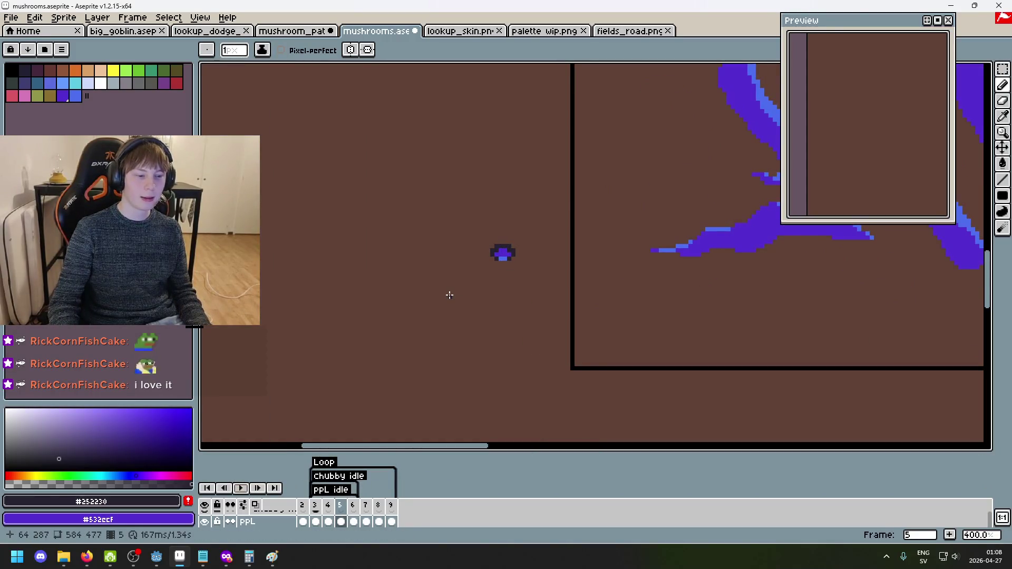
scroll(530, 315, down, 2)
mouse_move(530, 315)
mouse_down()
mouse_move(520, 356)
mouse_move(453, 356)
mouse_up()
scroll(509, 320, up, 2)
scroll(506, 335, down, 2)
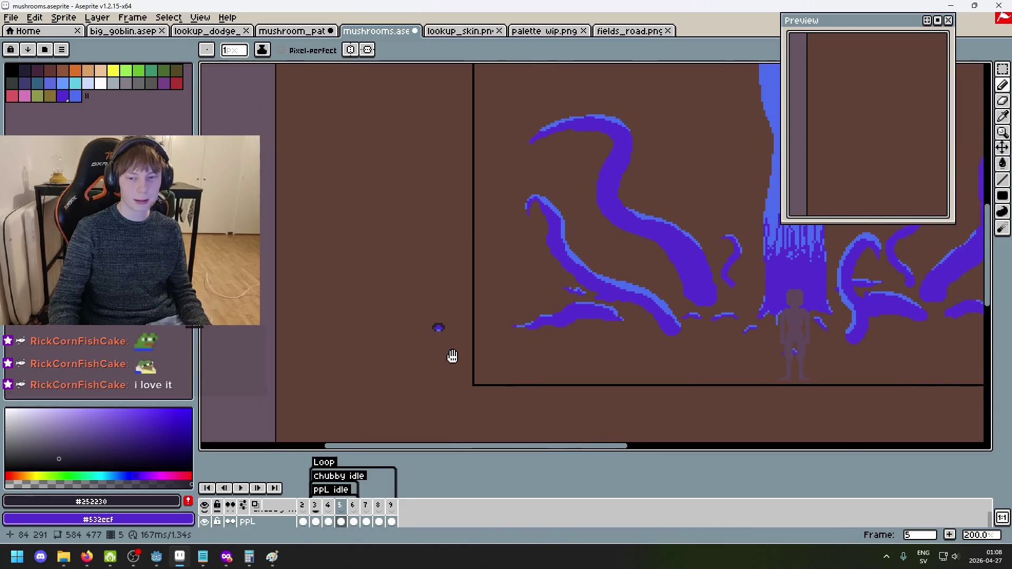
scroll(454, 334, up, 2)
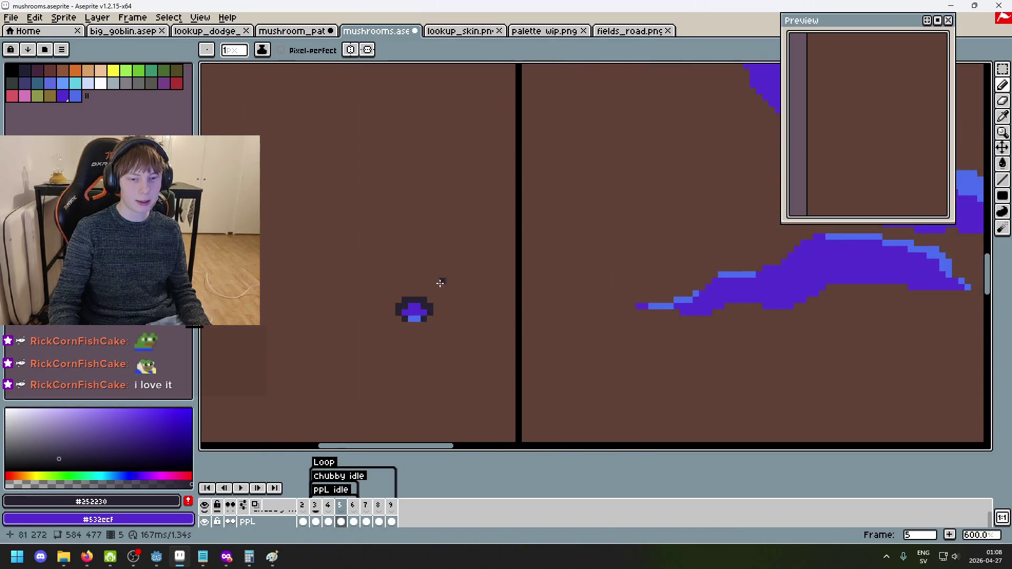
scroll(440, 280, down, 2)
mouse_move(420, 357)
mouse_down()
mouse_move(490, 343)
mouse_move(533, 359)
mouse_move(525, 343)
mouse_up()
scroll(490, 342, down, 2)
scroll(490, 341, up, 2)
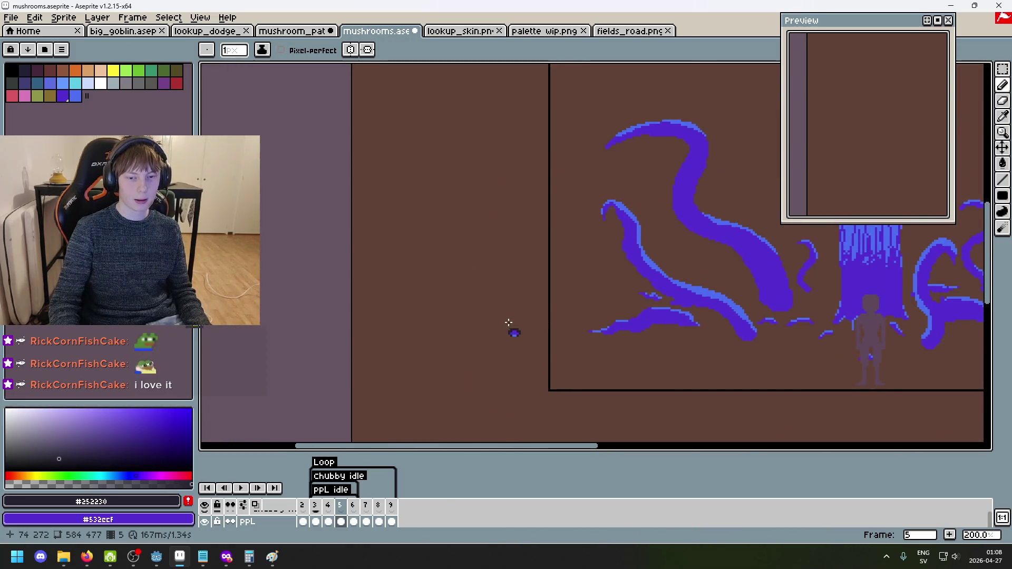
Marquee-select the small blue blob, then deselect it.
key(m)
drag(484, 302, 553, 381)
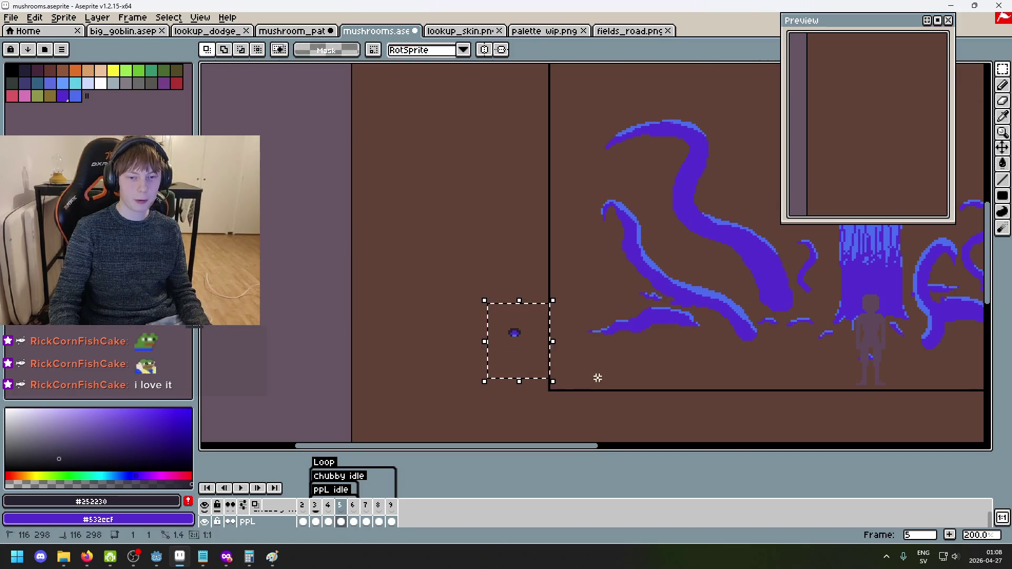
key(ctrl+d)
scroll(495, 332, up, 5)
scroll(579, 338, down, 3)
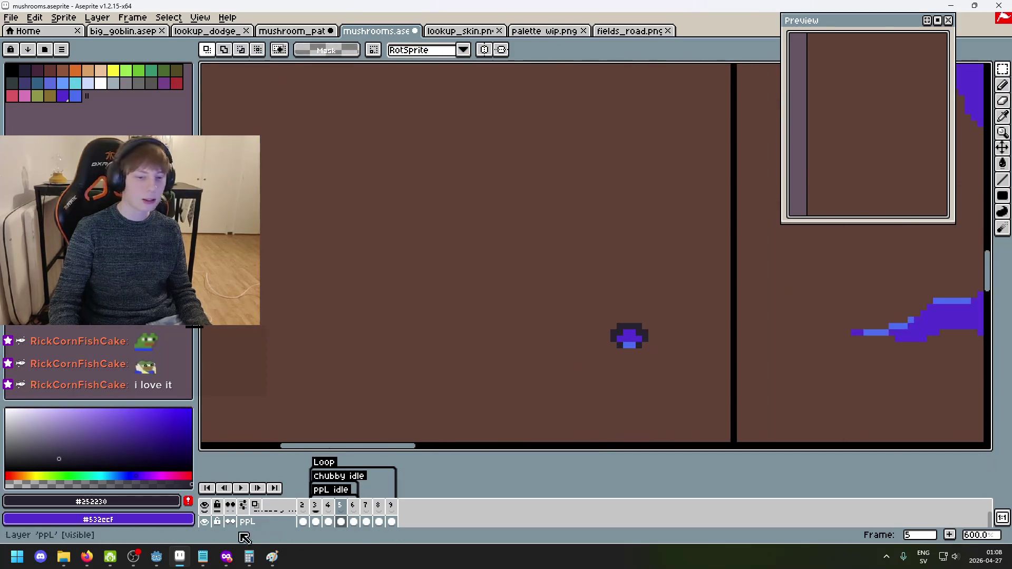
Go to frame 2 and unhide the chubby headbutt layer.
click(302, 522)
scroll(301, 521, down, 1)
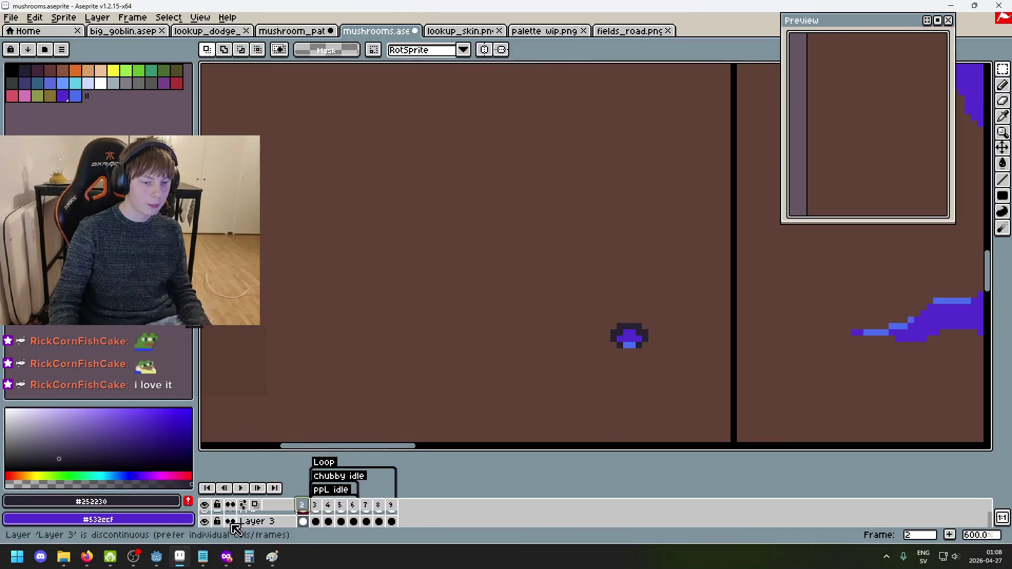
scroll(227, 527, up, 1)
scroll(220, 527, down, 1)
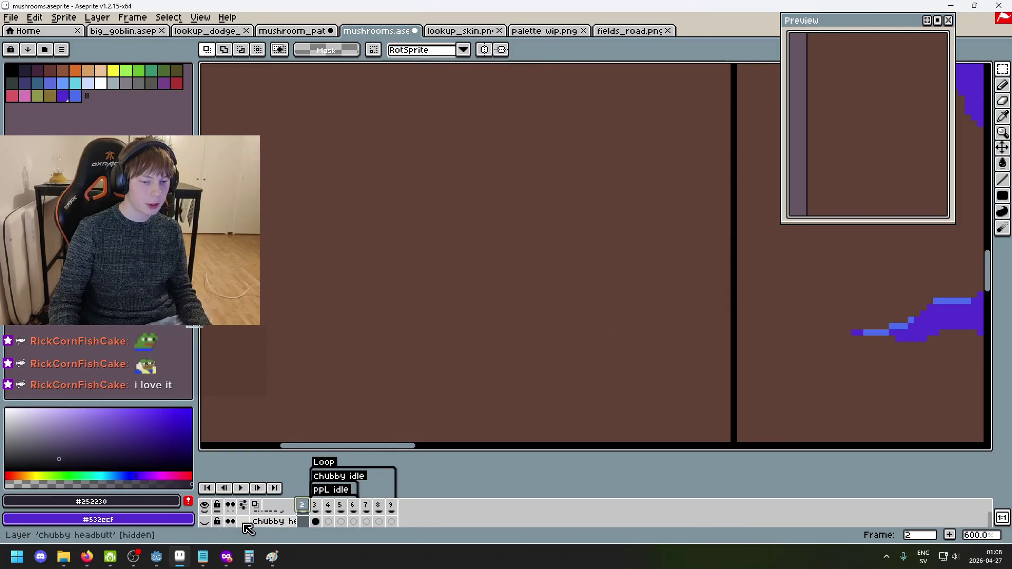
click(205, 521)
scroll(311, 519, up, 1)
Center the mushroom sprite on frame 3, stepping to frame 4 and back.
click(315, 521)
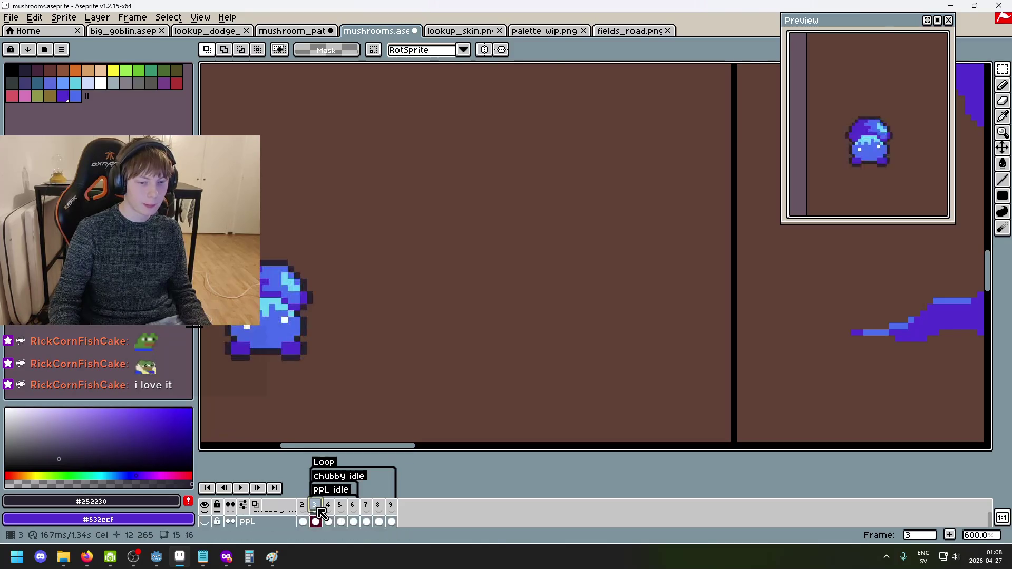
drag(372, 402, 551, 354)
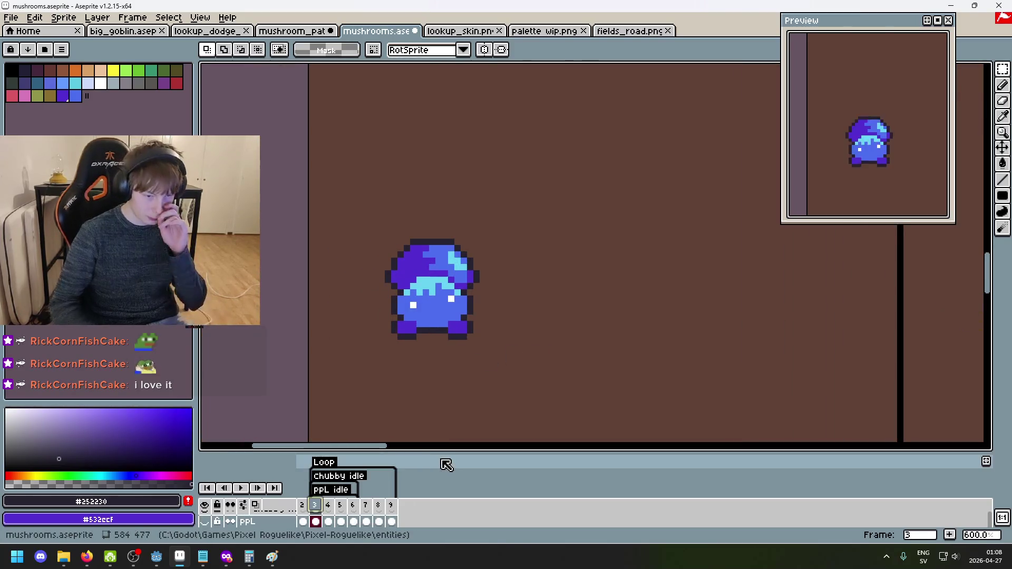
scroll(324, 519, down, 1)
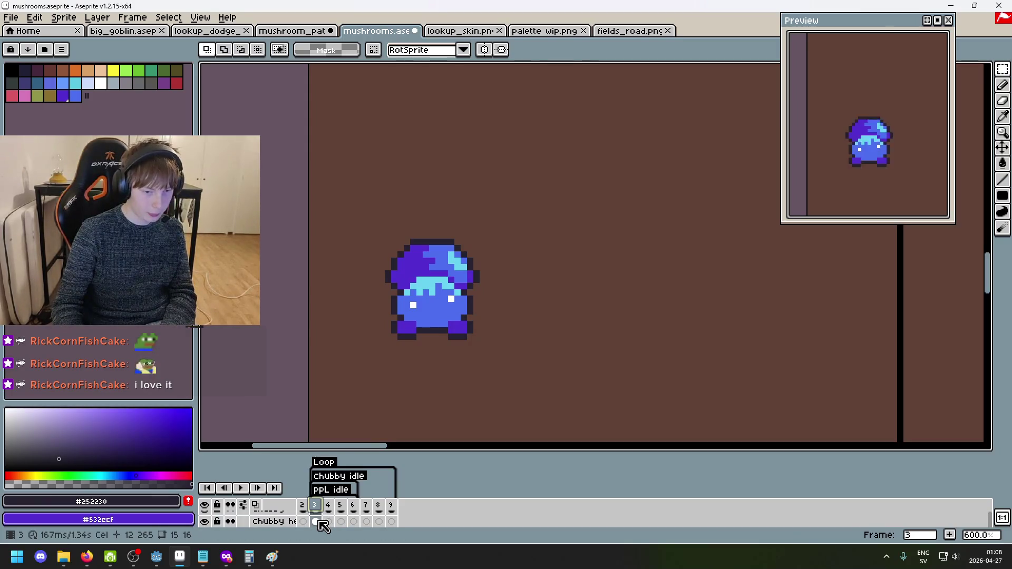
key(period)
key(comma)
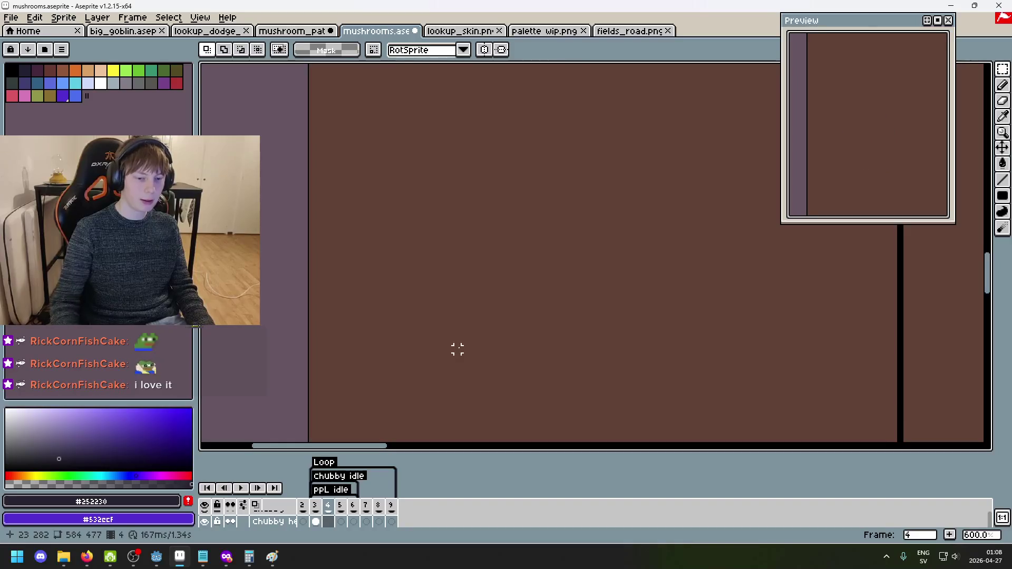
Pick the Pencil and go to empty frame 4 with frame 3 shown as onion skin.
key(Left)
key(b)
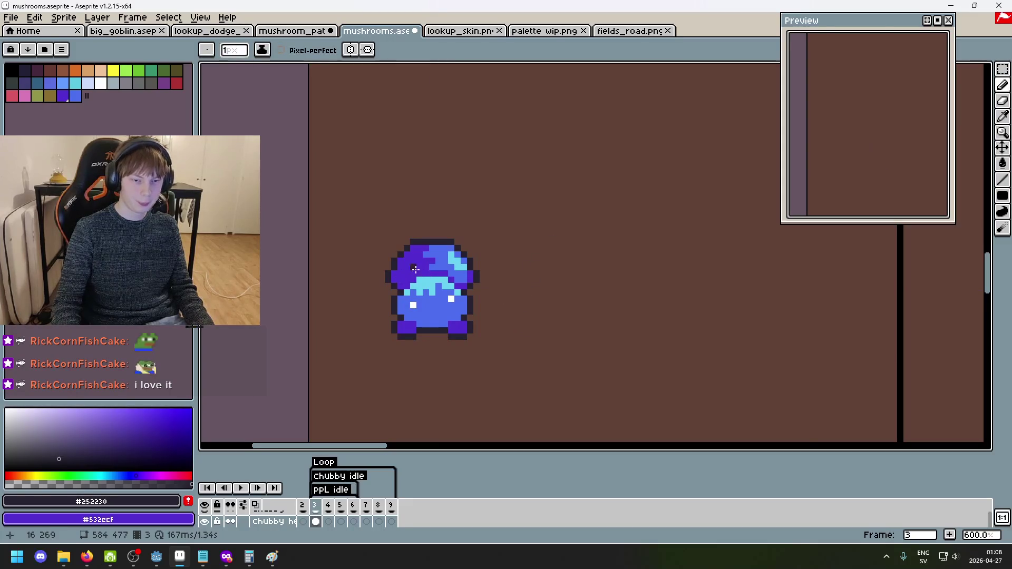
key(Right)
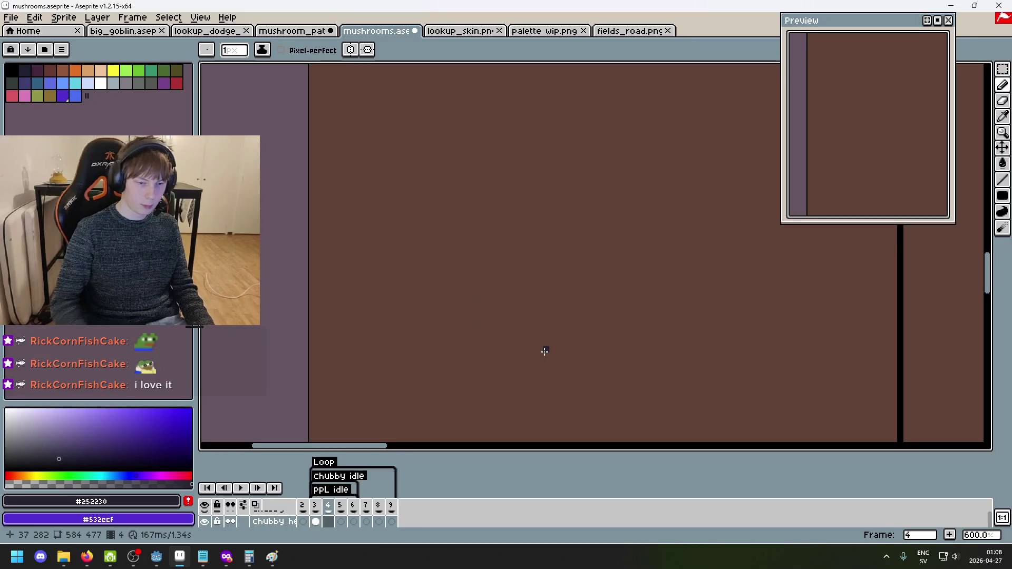
click(274, 509)
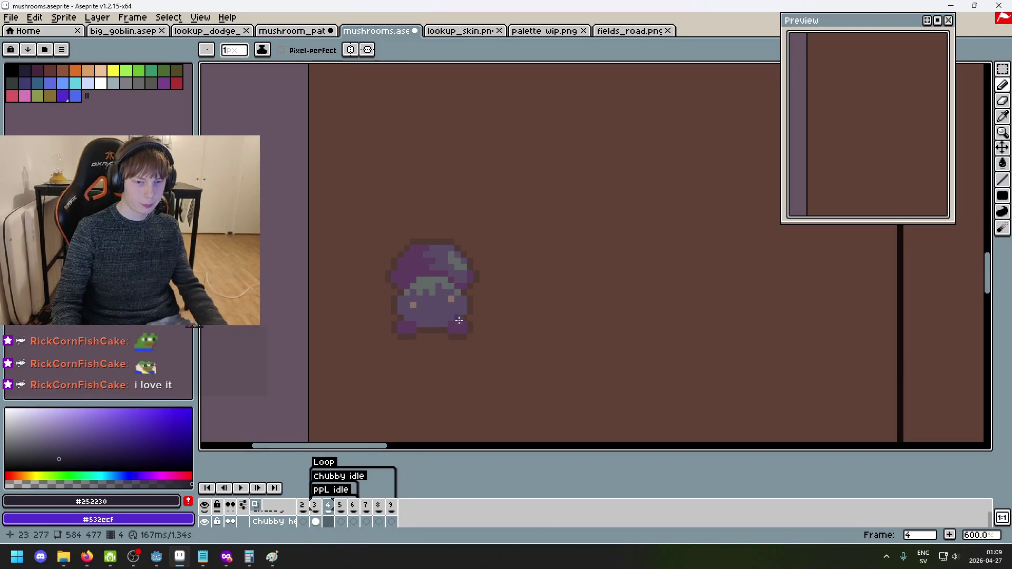
scroll(459, 300, up, 1)
Outline the mushroom's bottom and right edges in dark pixels, undoing a stray stroke.
drag(361, 321, 360, 305)
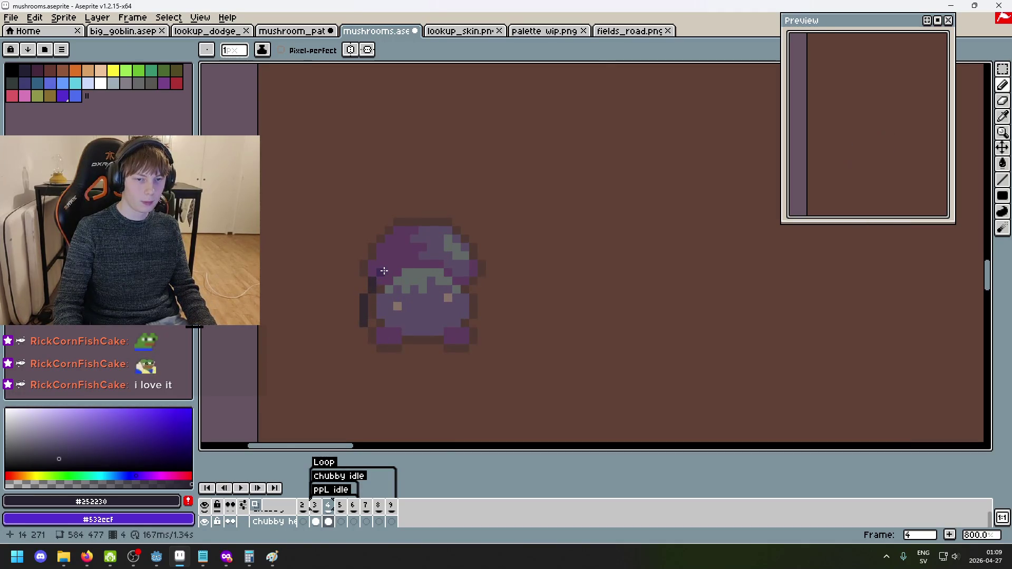
key(ctrl+z)
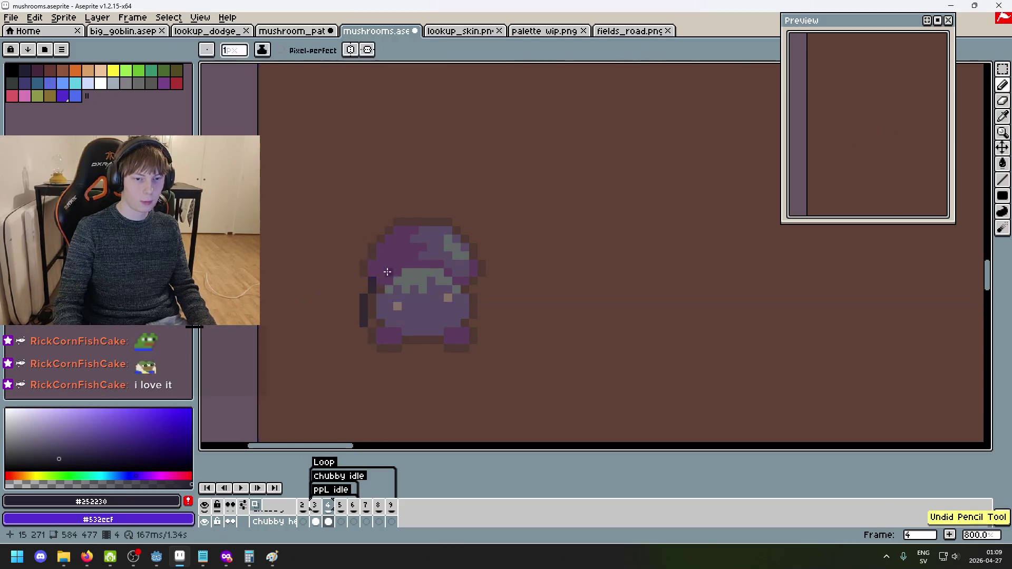
click(380, 272)
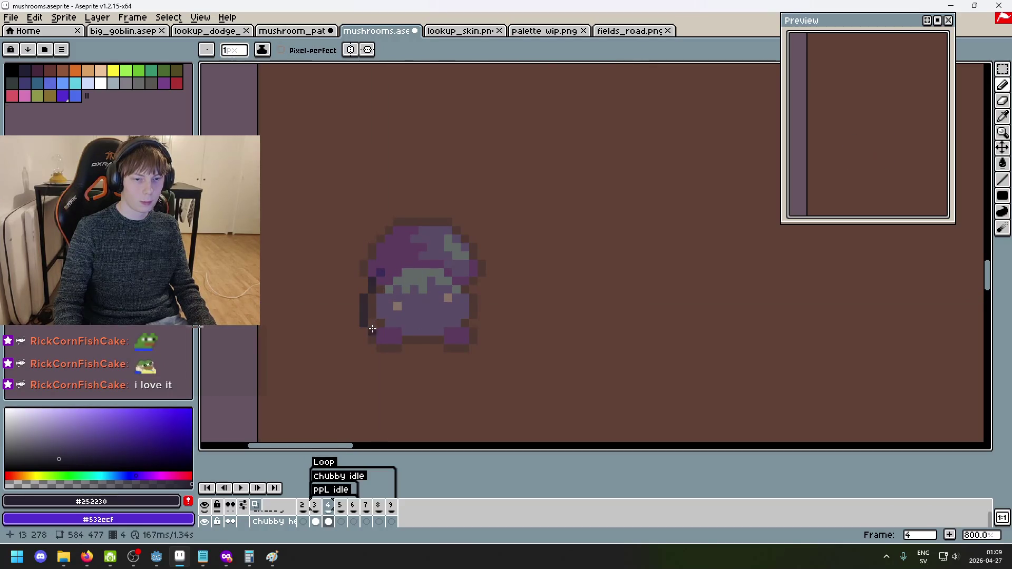
drag(378, 345, 386, 348)
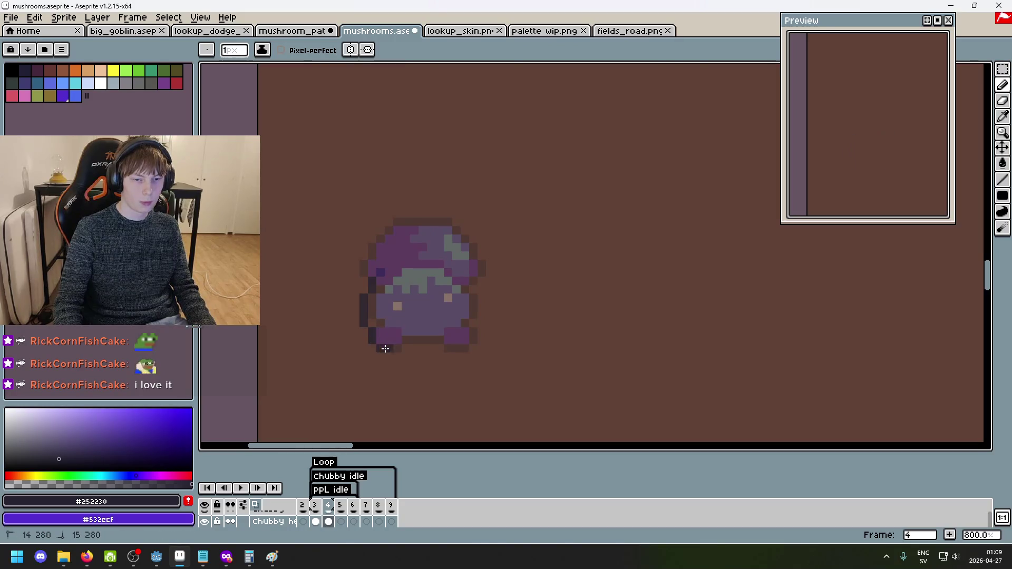
drag(449, 350, 482, 321)
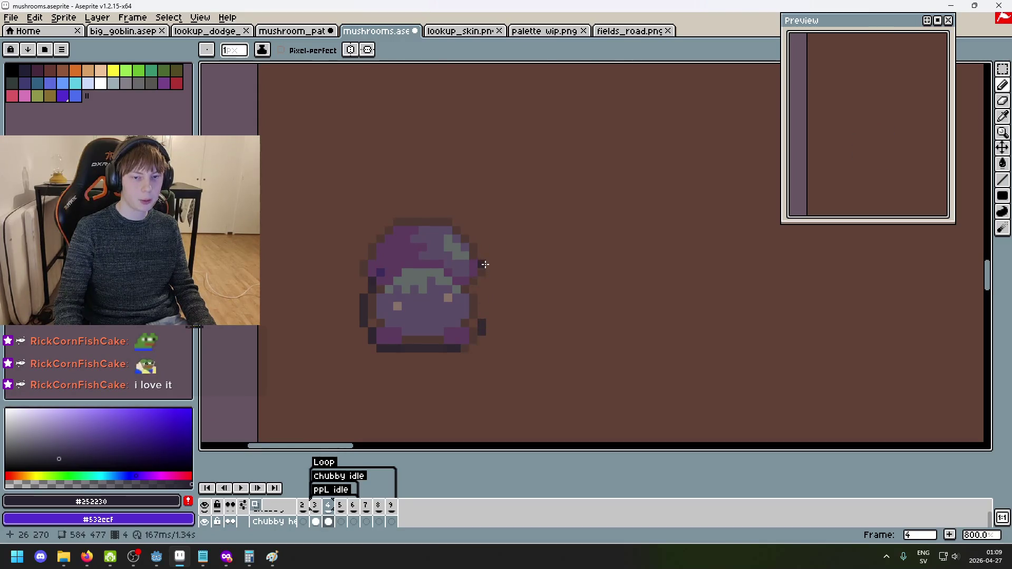
drag(483, 316, 483, 297)
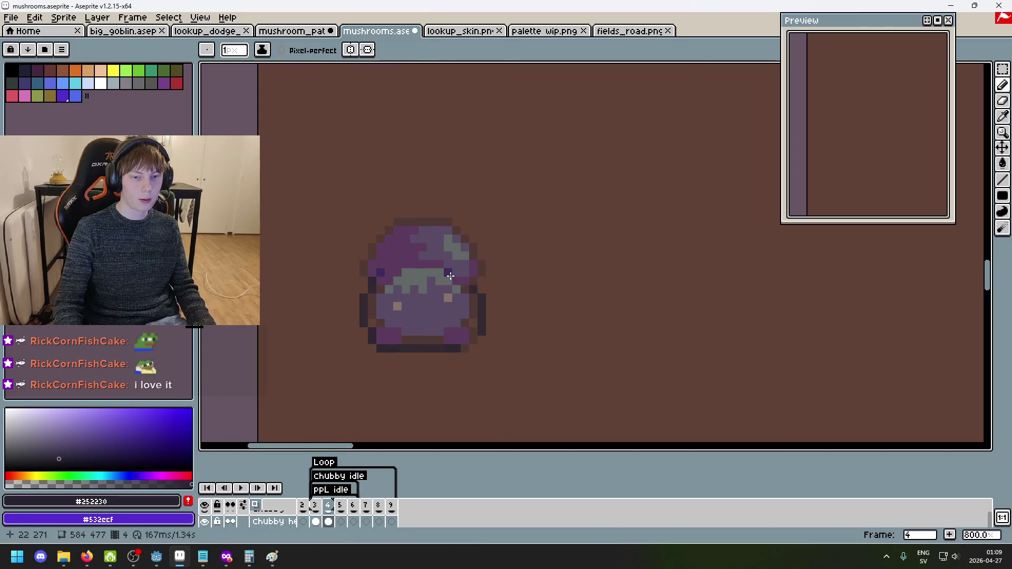
Paint a bluish cap row, undo it, and add a dark pixel left of the cap band.
right_click(456, 271)
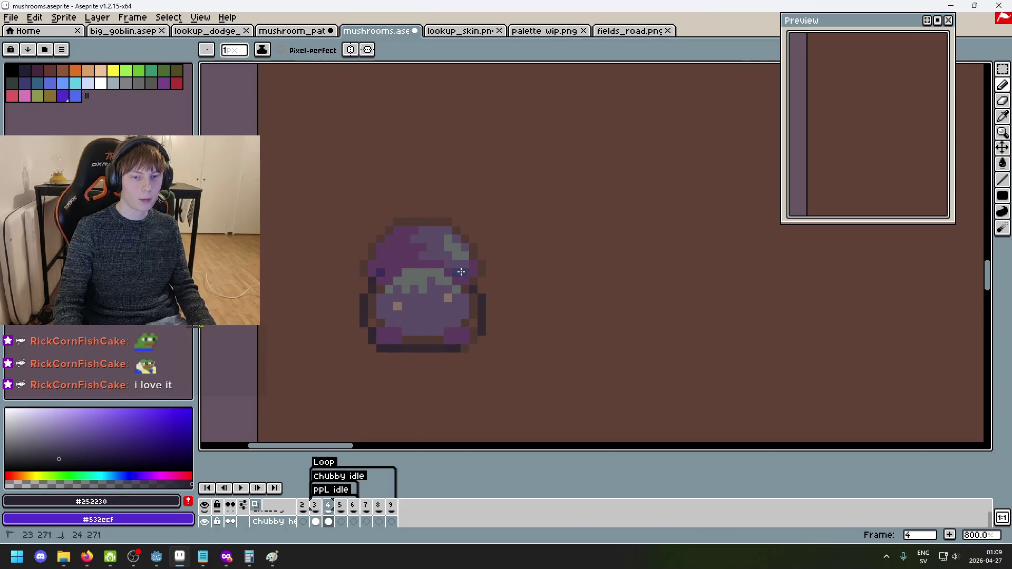
drag(466, 272, 389, 271)
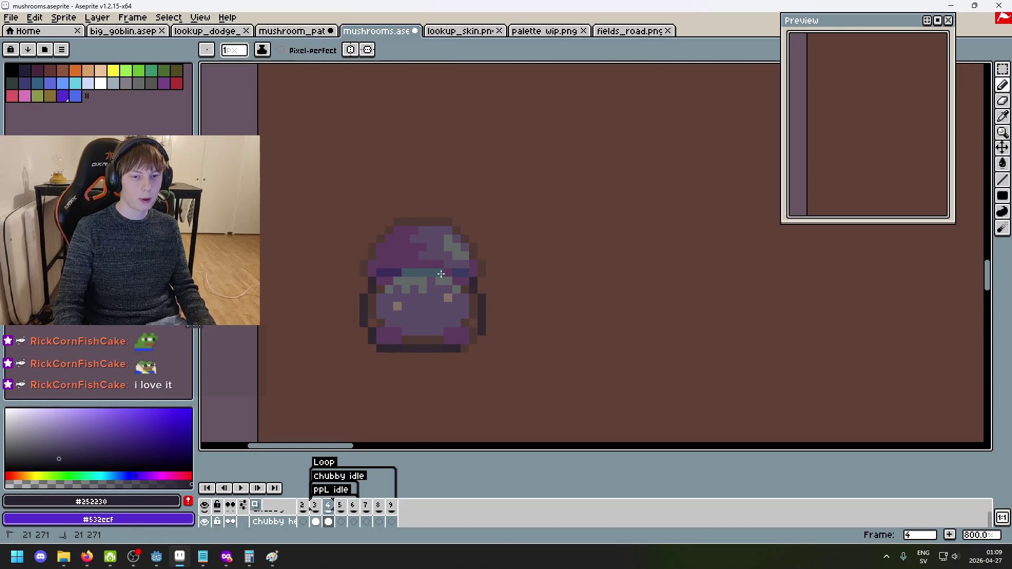
scroll(380, 271, up, 1)
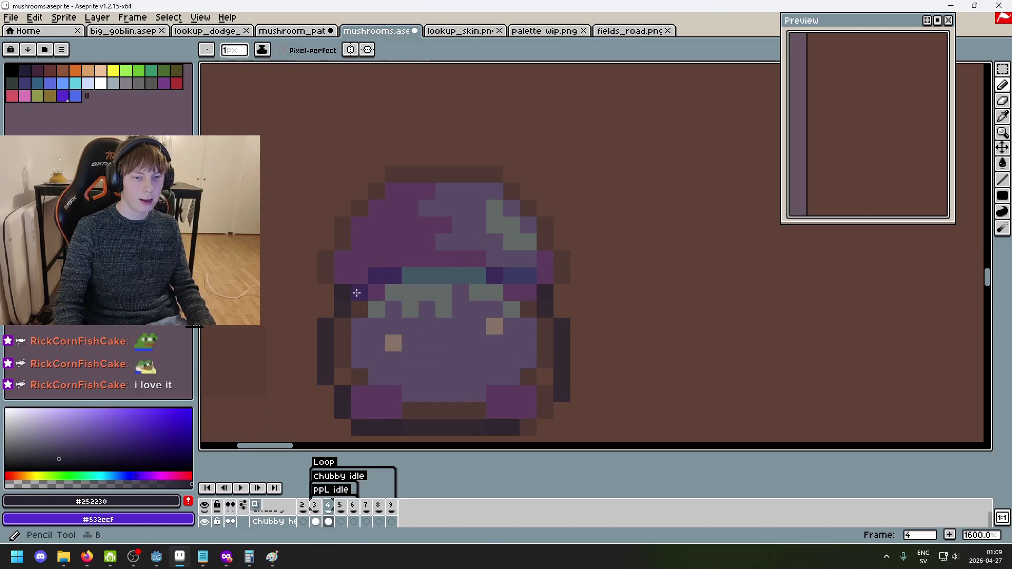
key(ctrl+z)
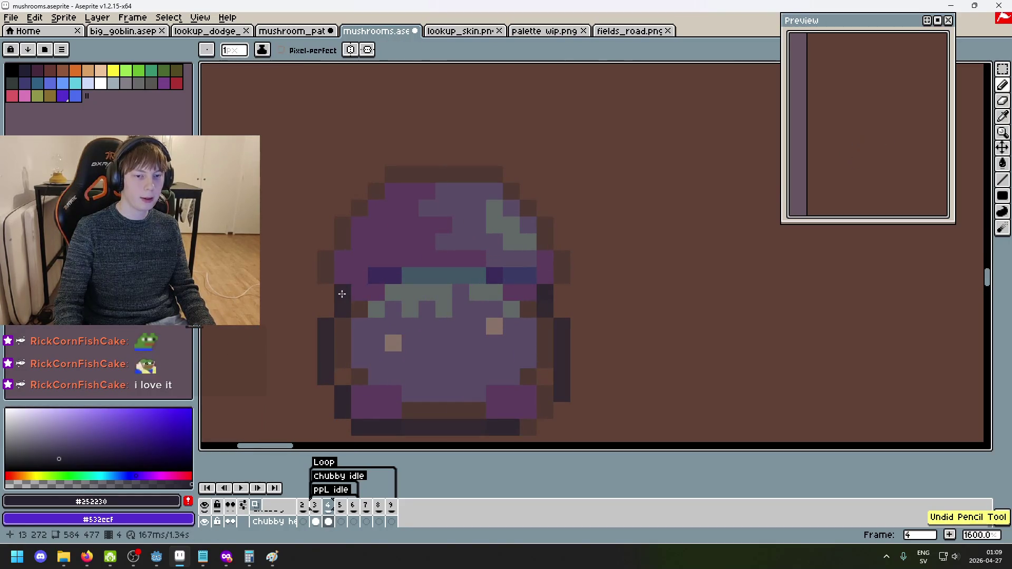
click(360, 275)
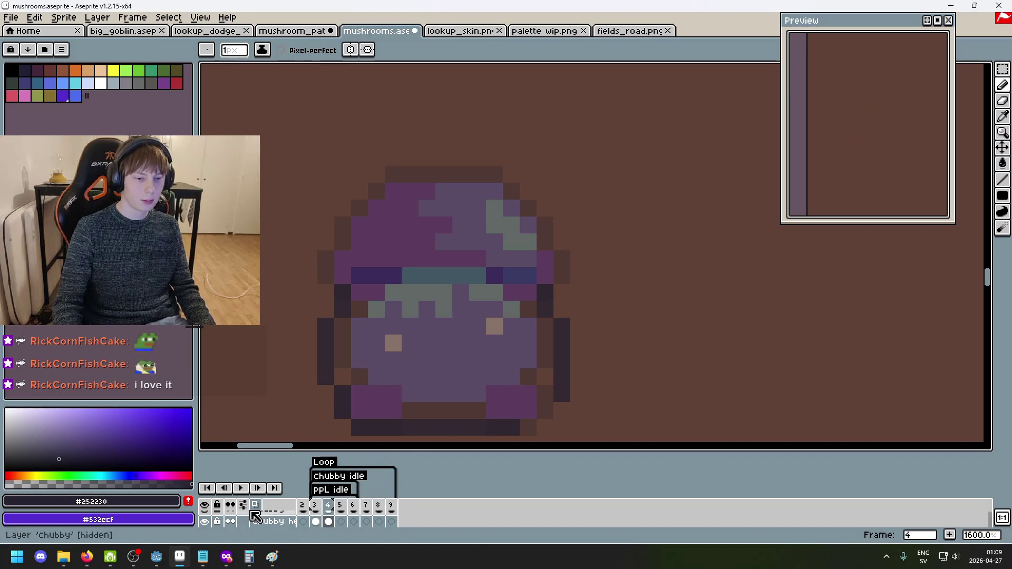
Hide the onion skin so only frame 4's outline shows, and frame it in view.
click(255, 516)
scroll(526, 396, down, 1)
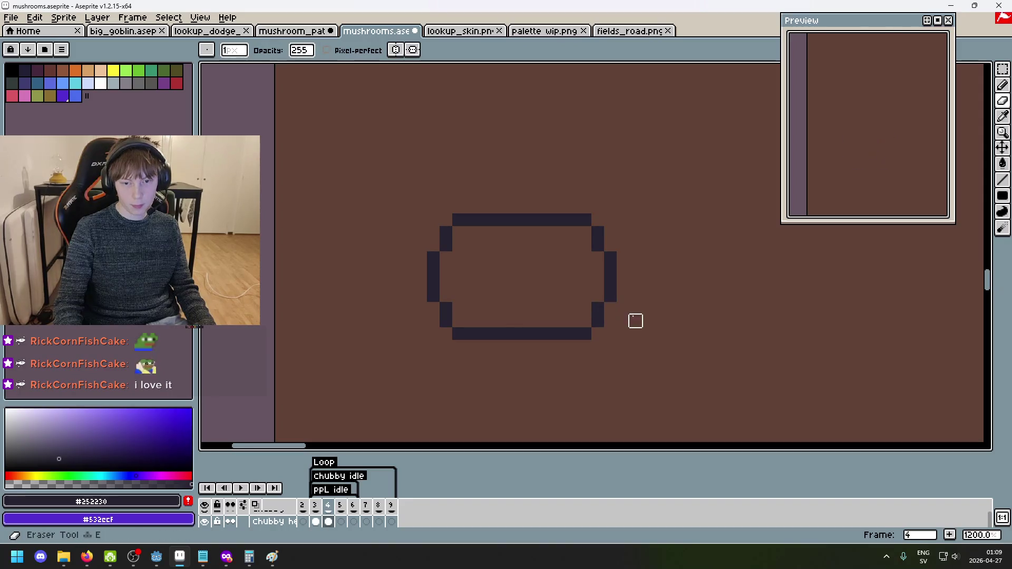
scroll(664, 320, down, 3)
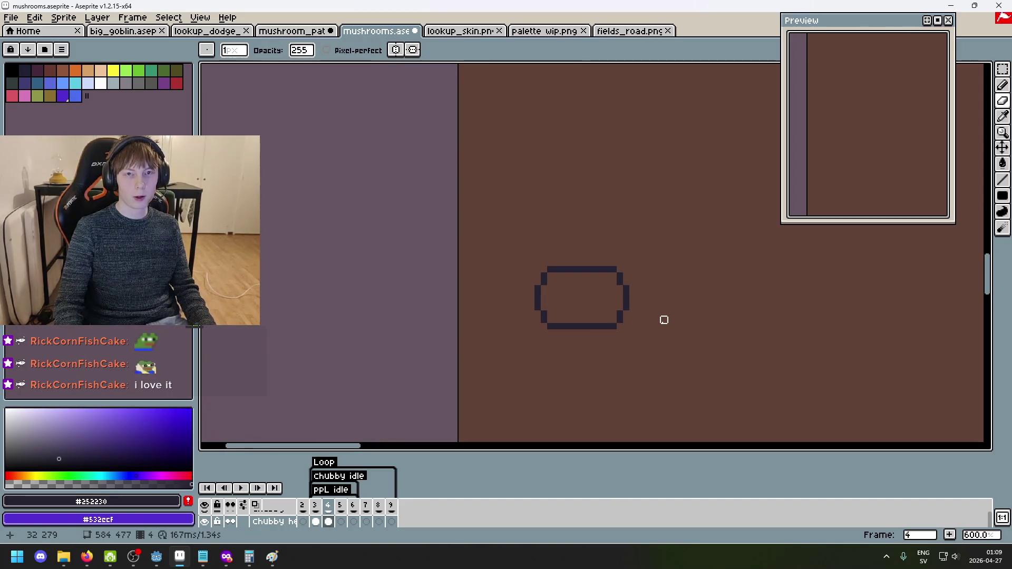
scroll(606, 301, up, 4)
scroll(652, 316, down, 3)
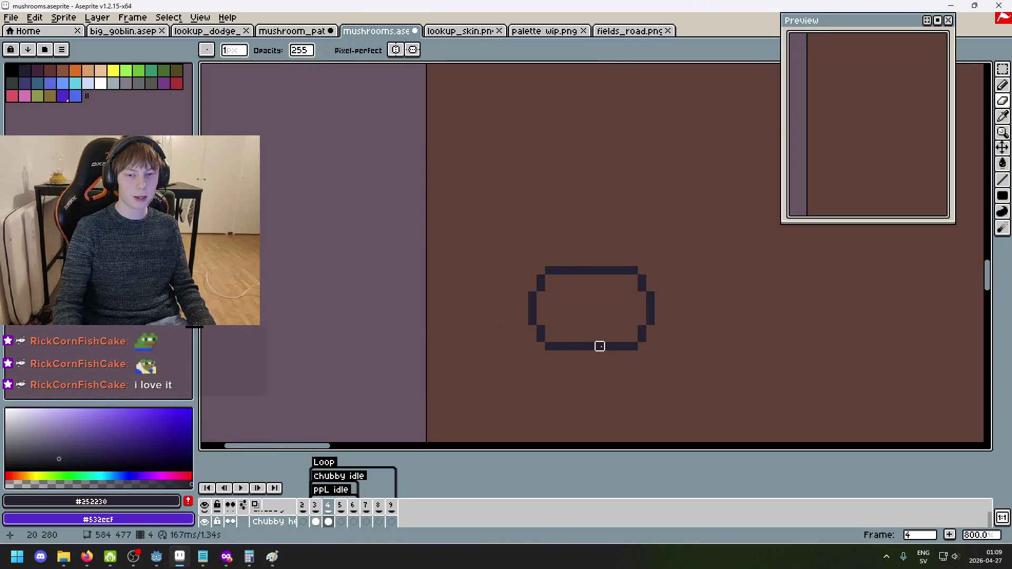
scroll(589, 319, up, 3)
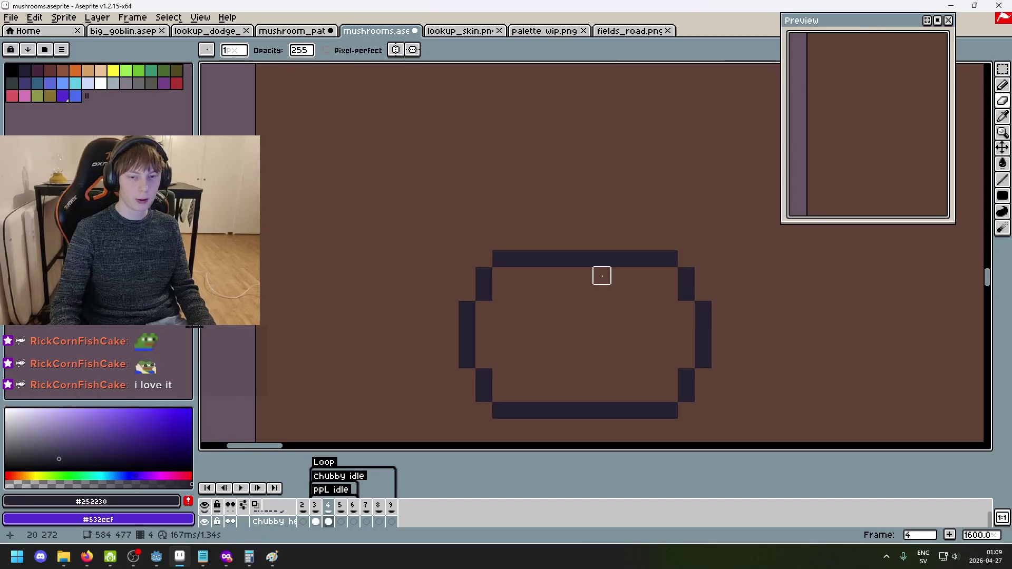
drag(602, 276, 438, 248)
scroll(504, 298, left, 3)
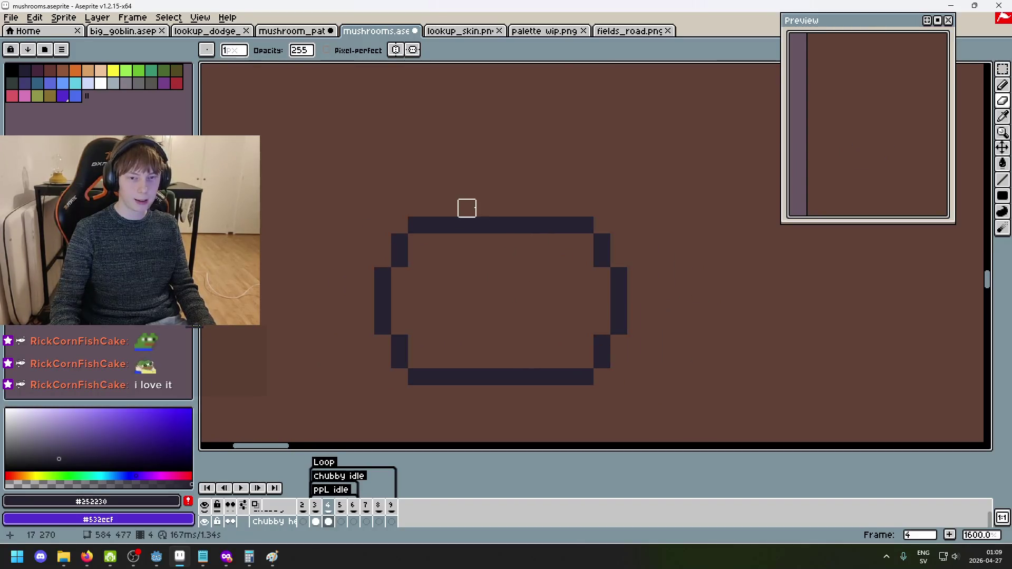
Add a dark top row to the outline and erase the second row's middle.
drag(451, 208, 550, 209)
key(e)
drag(448, 224, 552, 223)
scroll(553, 285, down, 4)
Flip between frames 3 and 4 to compare the dome with the finished mushroom.
key(Left)
key(Right)
key(Left)
key(Right)
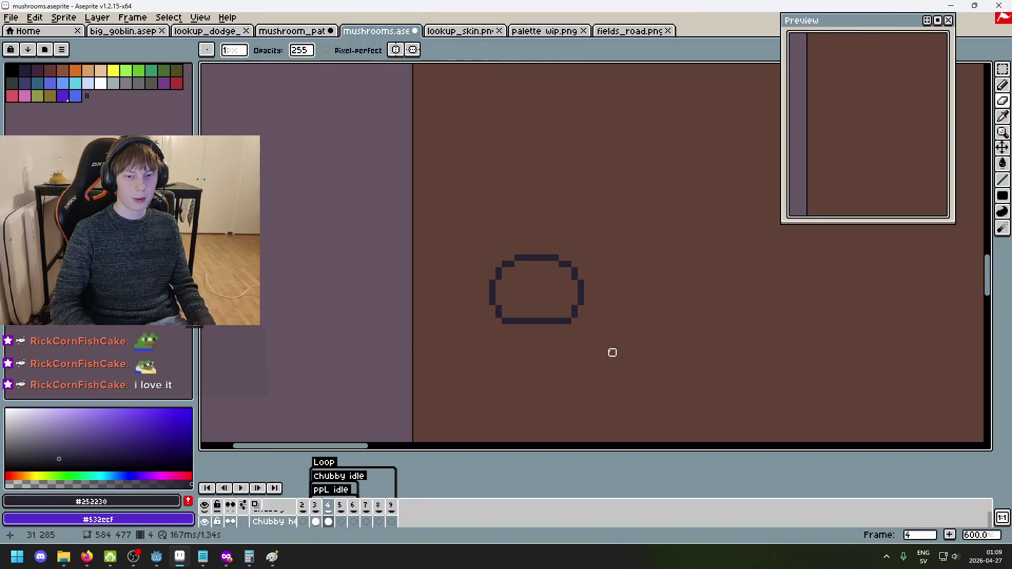
scroll(612, 352, up, 4)
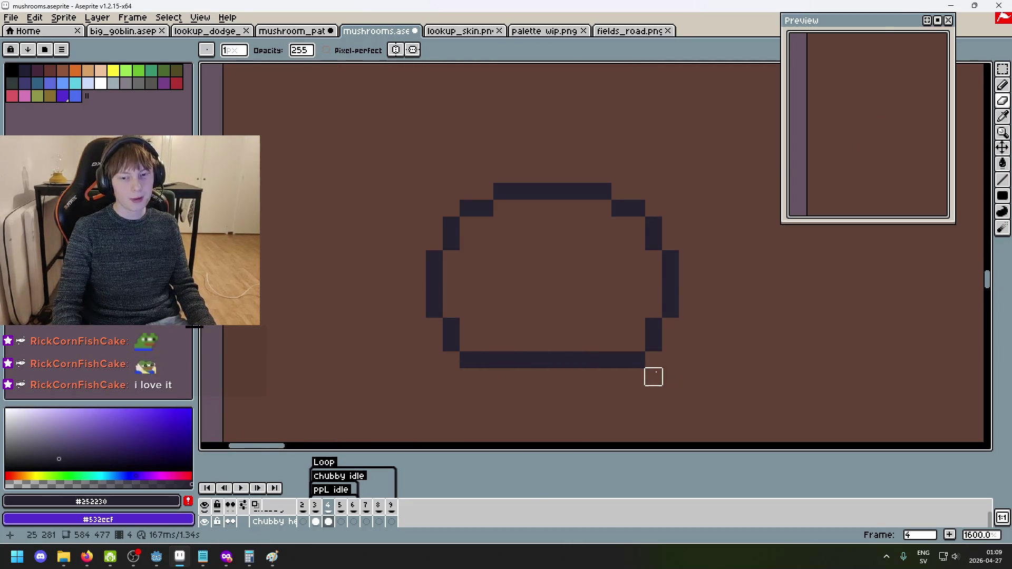
scroll(586, 376, down, 1)
scroll(662, 373, up, 1)
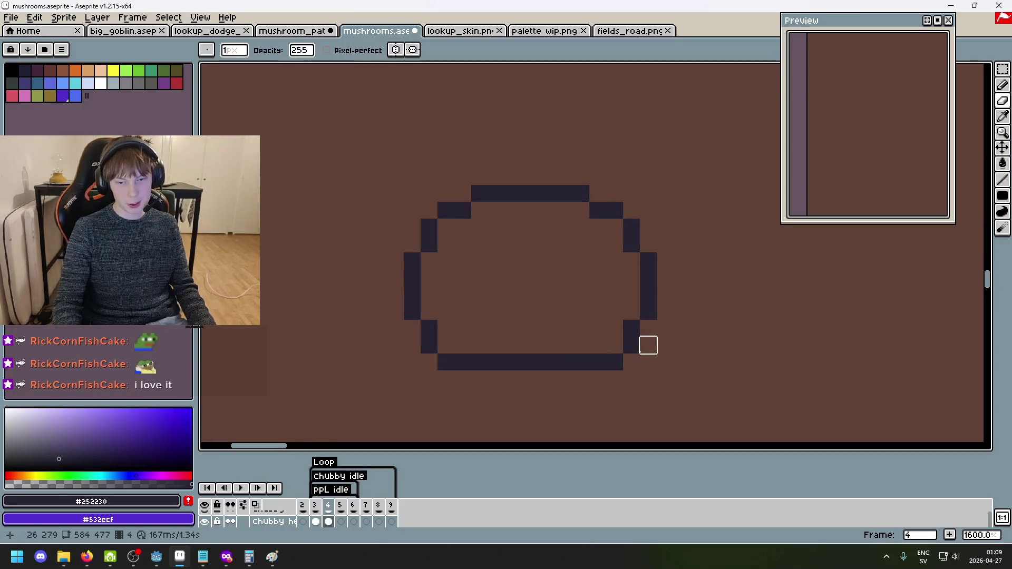
key(comma)
key(period)
key(comma)
key(period)
key(comma)
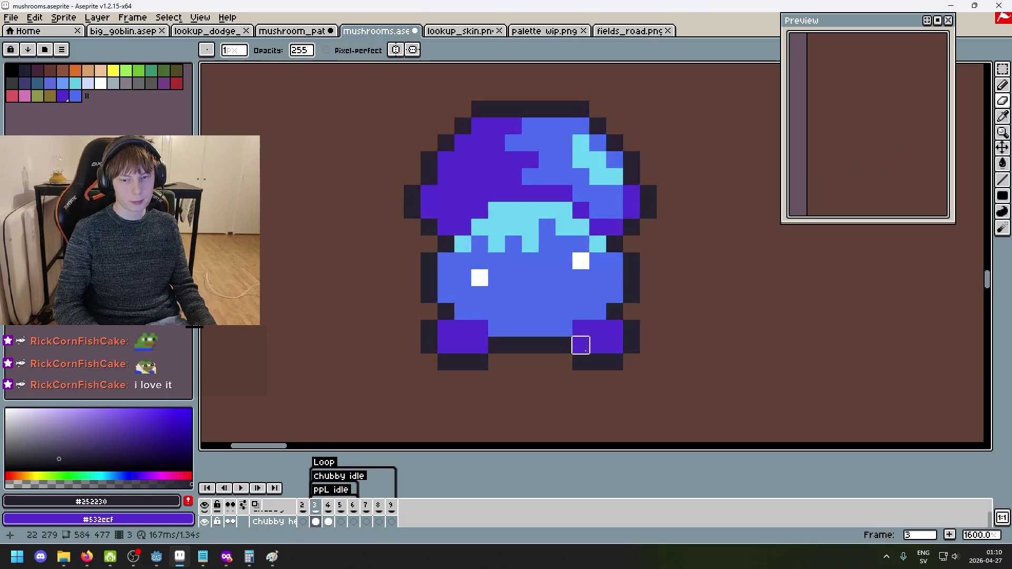
key(period)
key(comma)
key(period)
key(comma)
Pick the foot purple from frame 3 and draw purple feet at frame 4's bottom corners.
alt+click(587, 343)
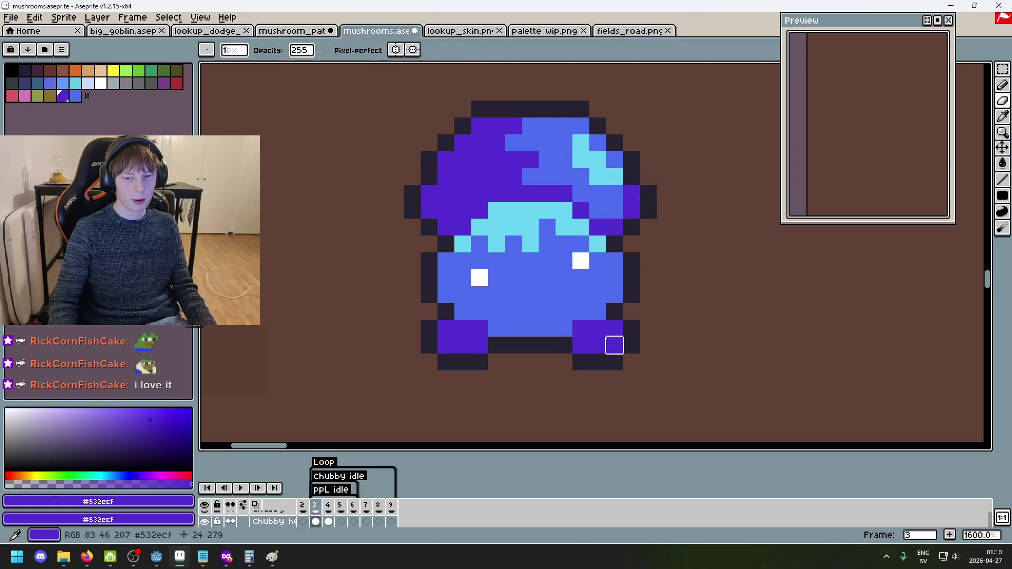
key(period)
drag(648, 328, 631, 362)
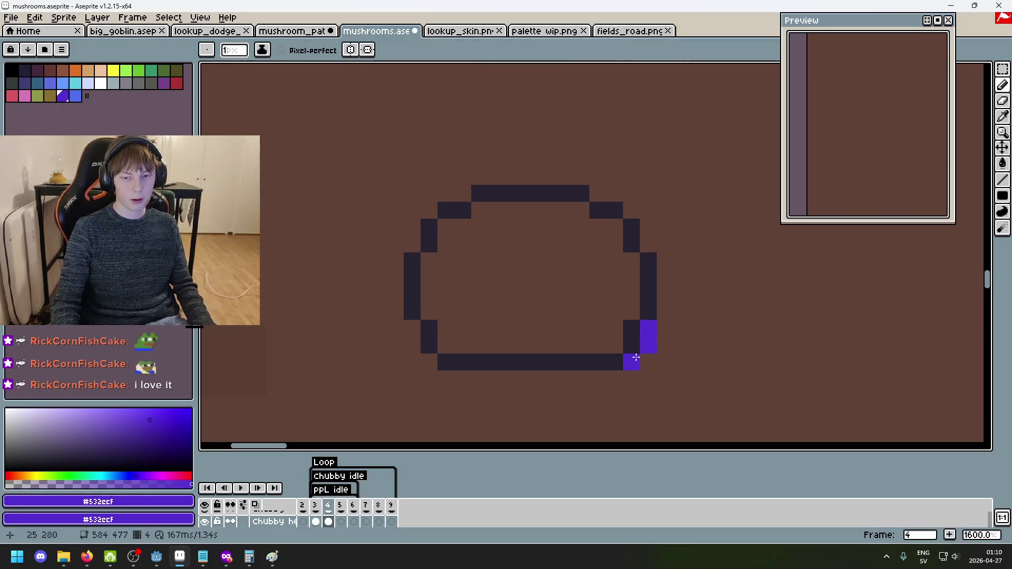
drag(412, 327, 429, 362)
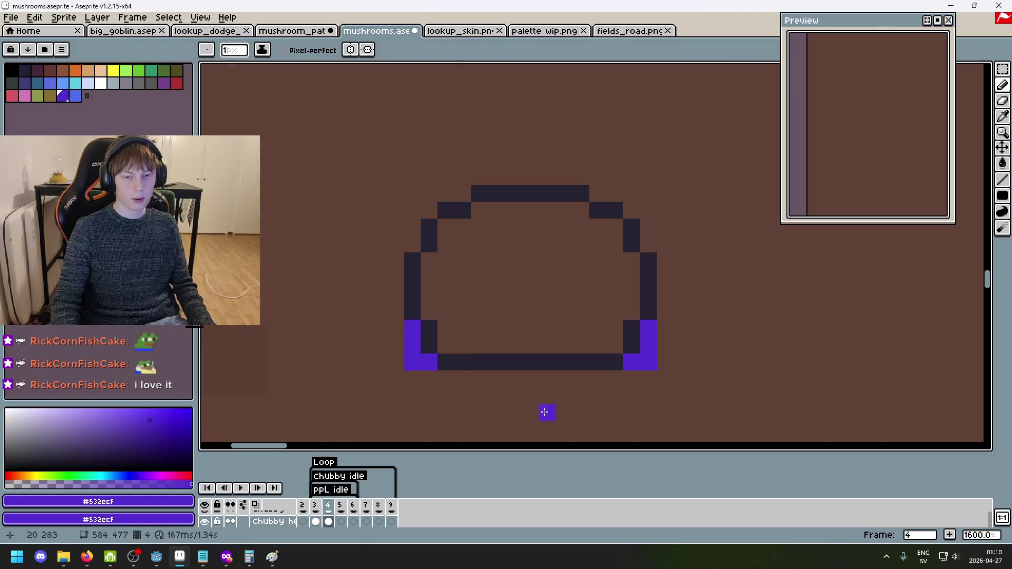
scroll(559, 421, down, 5)
key(comma)
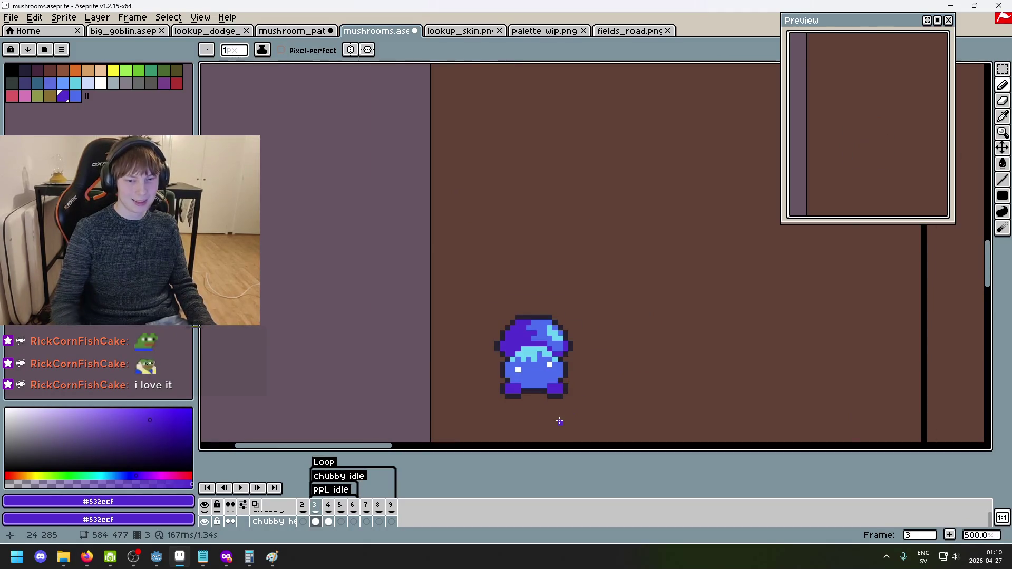
Return to frame 4's dome and switch to the Paint Bucket.
key(period)
scroll(539, 376, up, 2)
key(g)
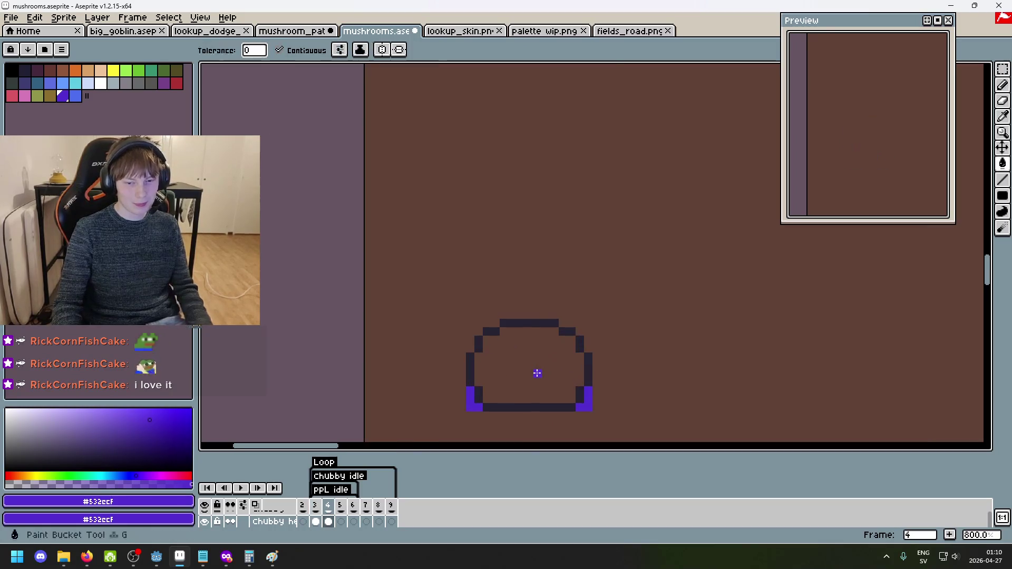
scroll(548, 369, down, 3)
Flip between frames 3 and 4 to compare the dome with the blue mushroom.
key(comma)
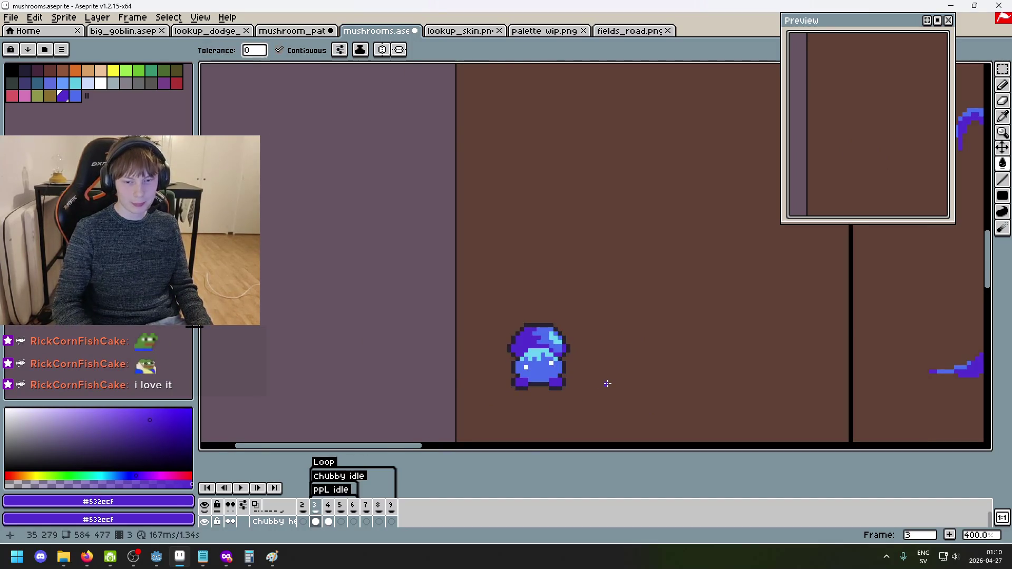
key(period)
key(comma)
key(period)
key(comma)
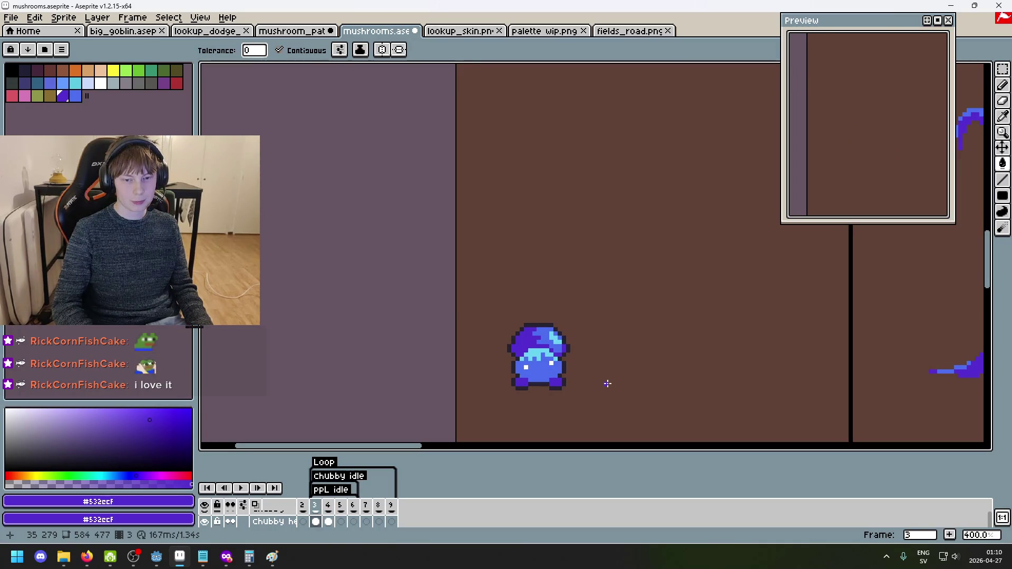
key(period)
key(comma)
key(period)
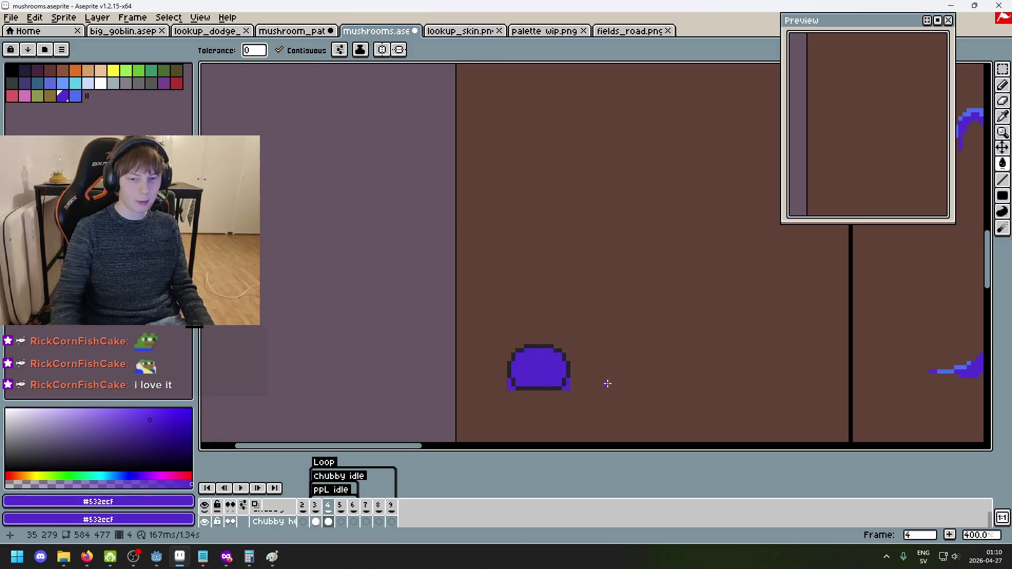
key(comma)
Pick the body blue from frame 3, try filling the dome with it, then undo.
alt+click(553, 372)
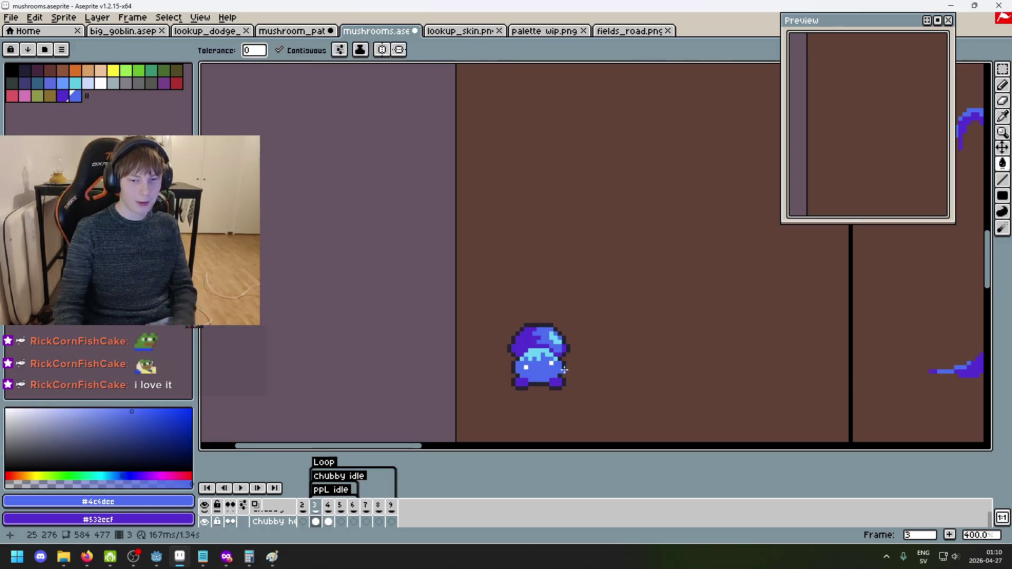
key(period)
scroll(559, 382, up, 5)
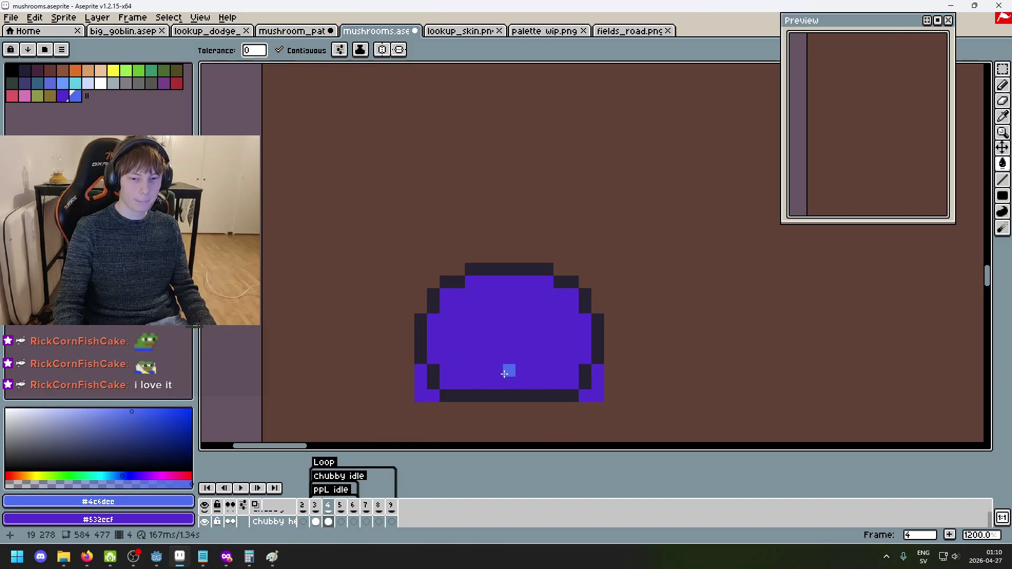
click(520, 282)
key(ctrl+z)
With the Pencil, add a light-blue highlight pixel at the dome's top-left after undoing a stray stroke.
key(b)
mouse_move(482, 282)
mouse_down()
mouse_move(574, 282)
mouse_move(490, 282)
mouse_move(559, 292)
mouse_move(549, 296)
mouse_move(575, 310)
mouse_move(583, 321)
mouse_move(574, 327)
mouse_up()
key(ctrl+z)
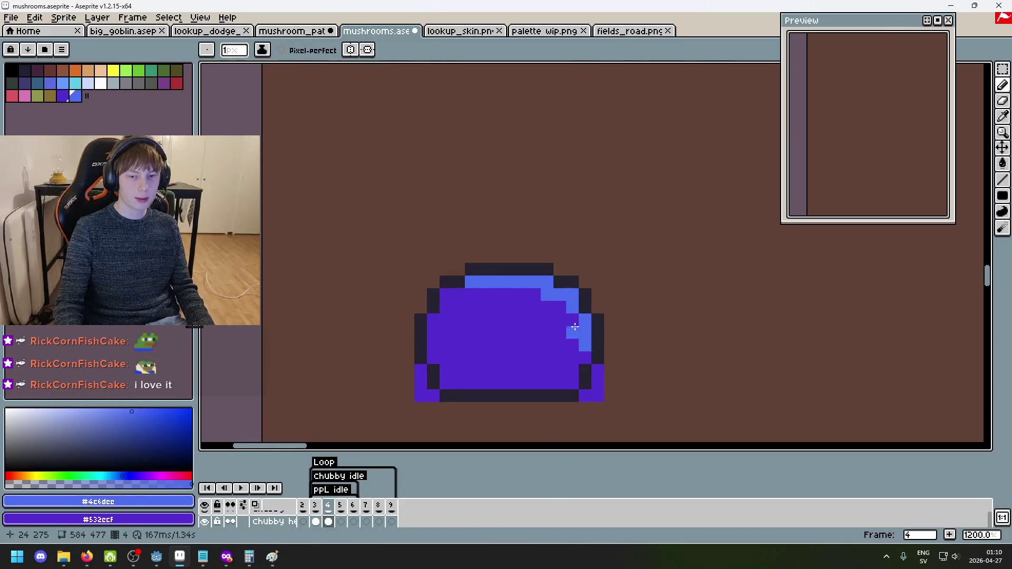
click(446, 294)
scroll(527, 354, down, 6)
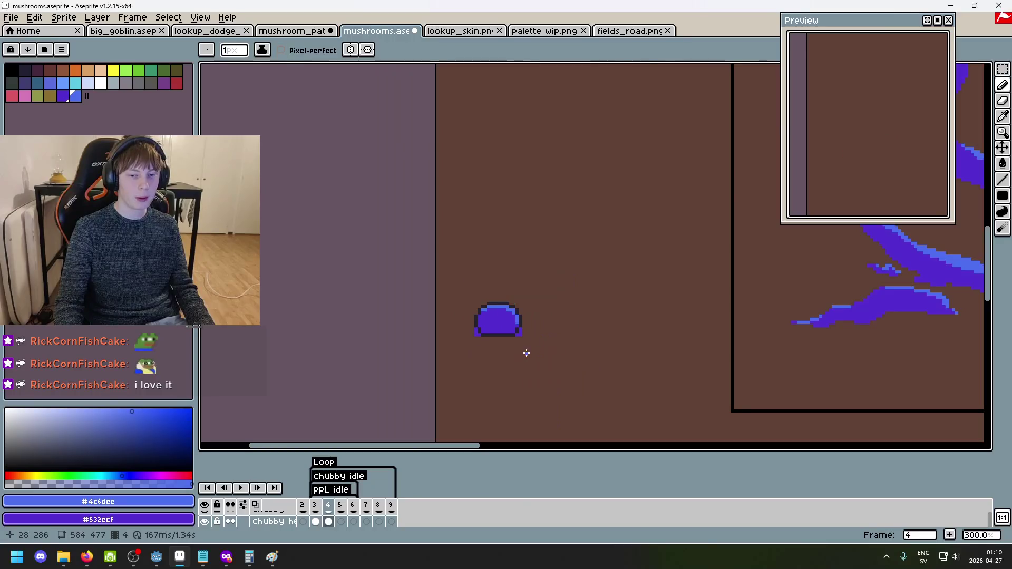
scroll(547, 311, up, 2)
scroll(539, 295, down, 2)
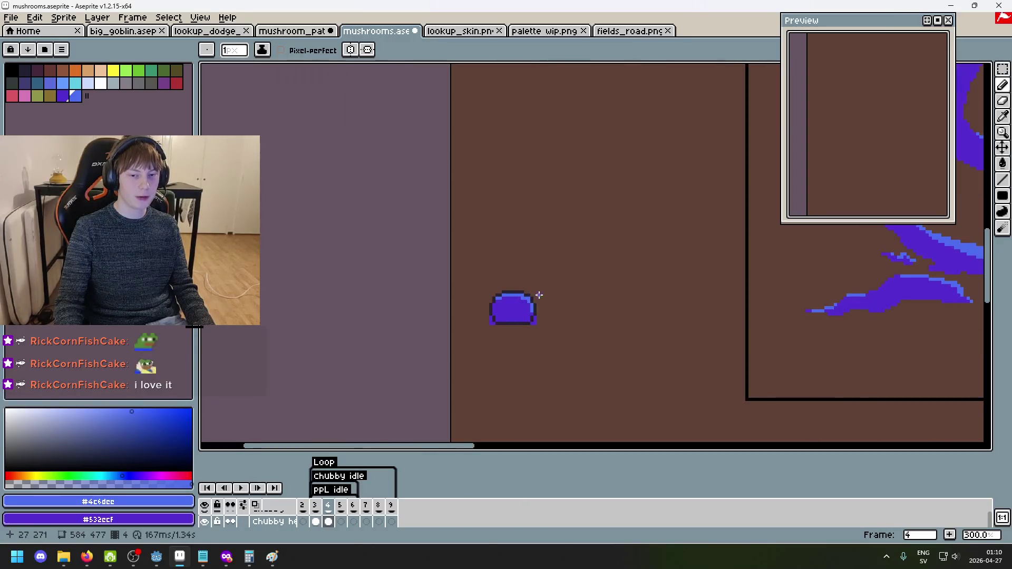
scroll(524, 295, up, 4)
scroll(546, 303, down, 2)
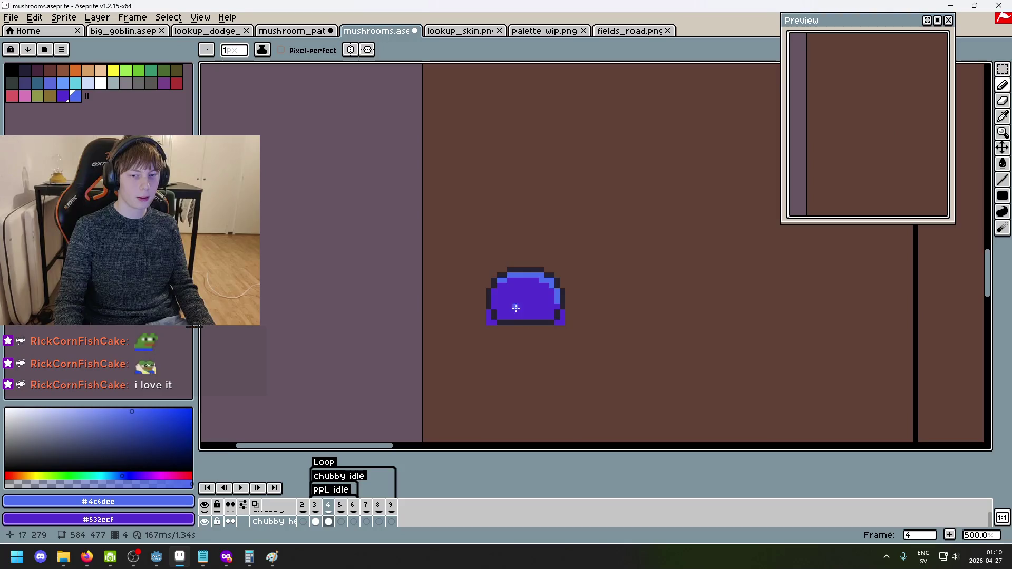
scroll(516, 289, up, 2)
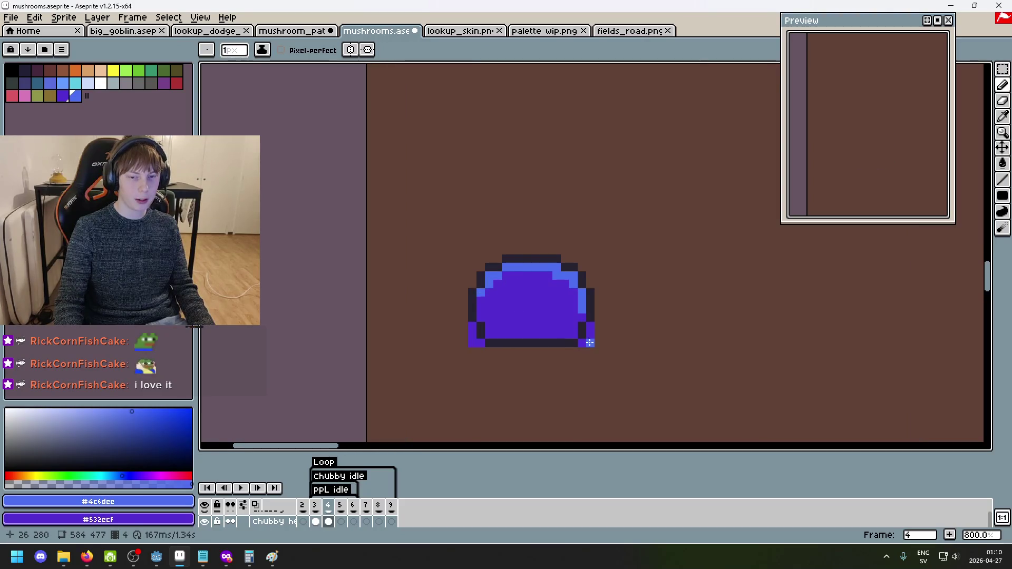
scroll(580, 316, up, 2)
scroll(537, 335, down, 6)
scroll(550, 356, up, 4)
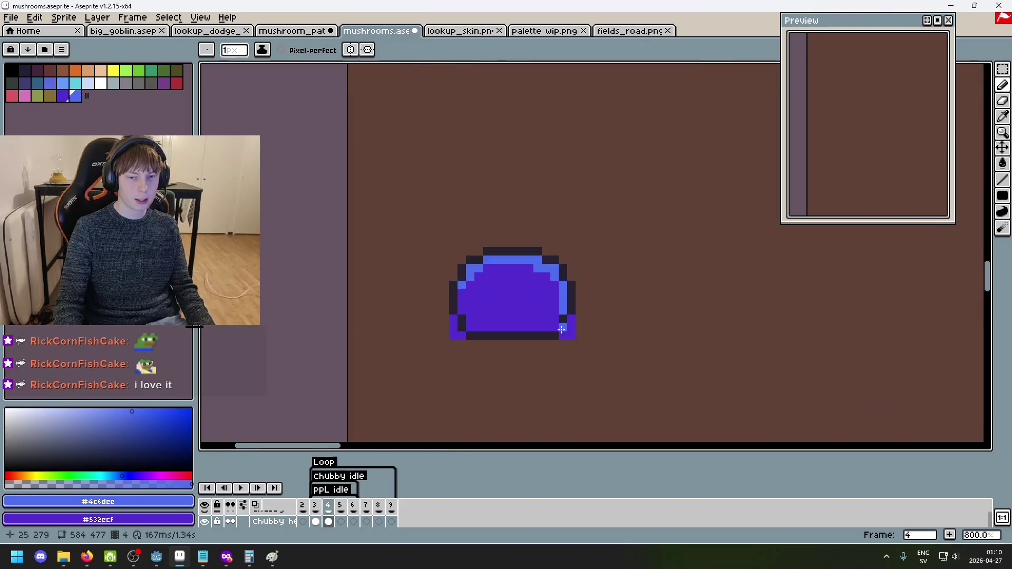
key(Left)
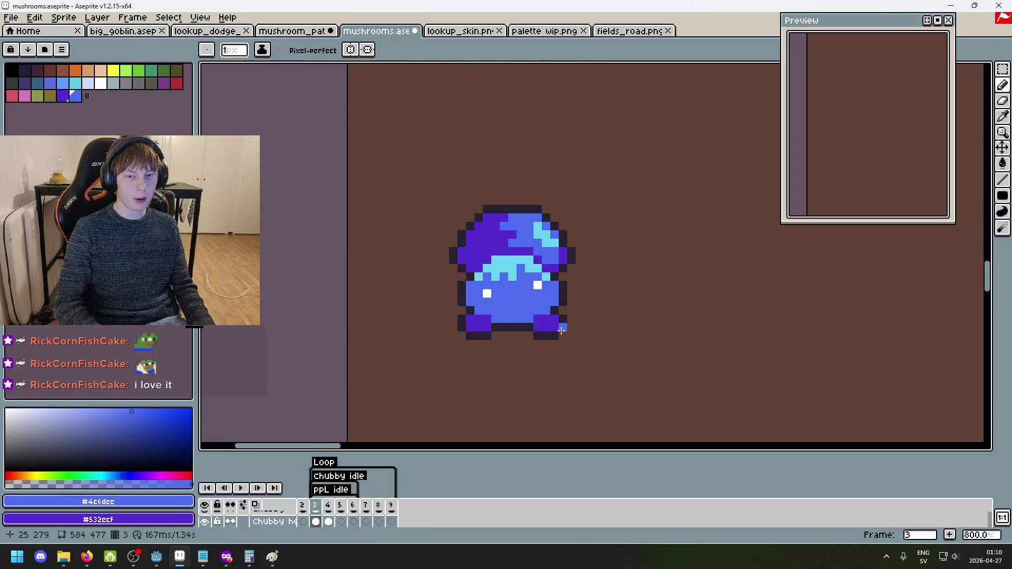
Paint a #69d4f2 cyan highlight staircase on the upper right of frame 4's mushroom cap.
alt+click(511, 262)
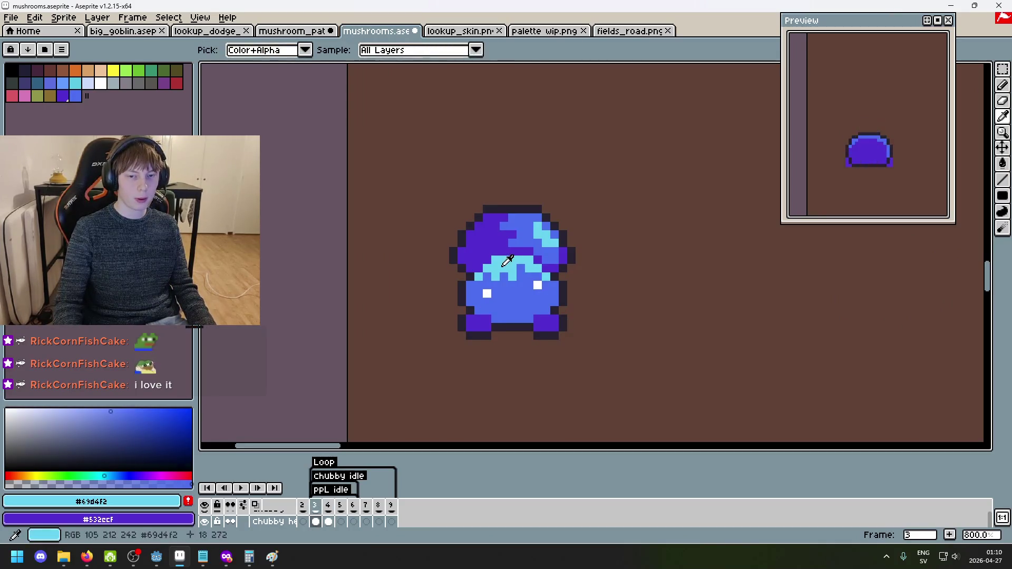
key(Right)
scroll(539, 294, up, 5)
drag(469, 198, 495, 198)
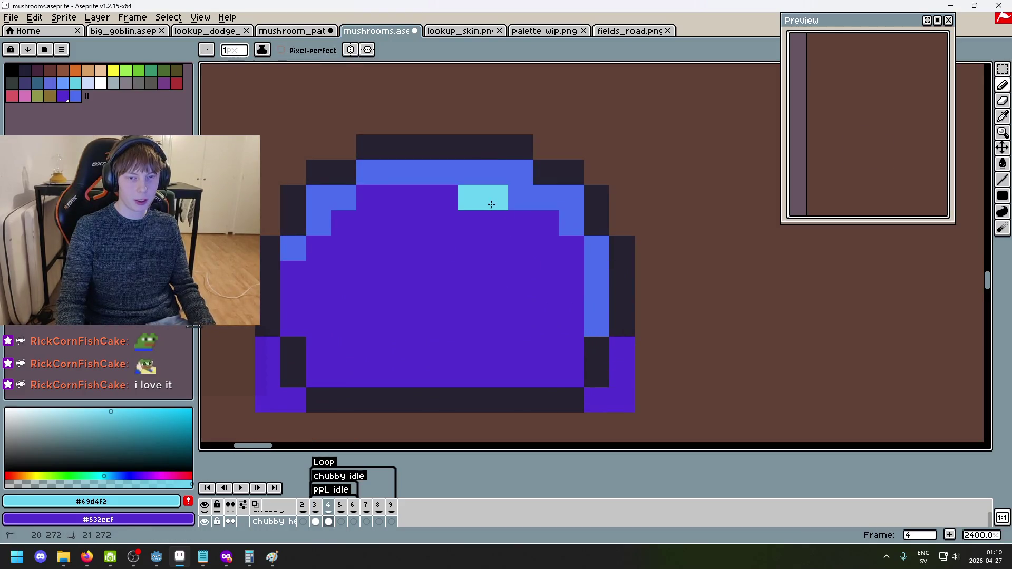
drag(545, 223, 522, 223)
drag(564, 249, 544, 250)
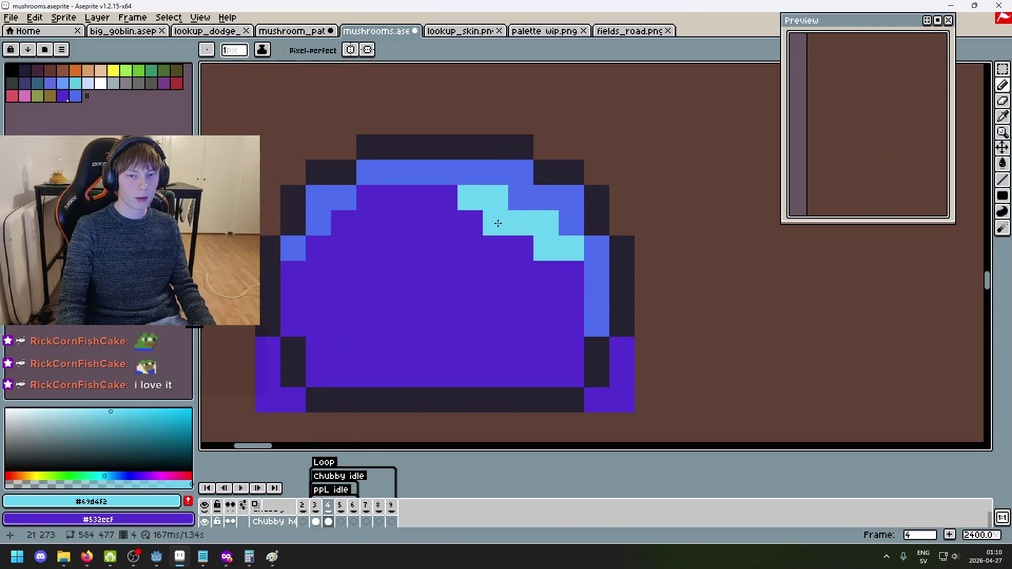
click(447, 207)
scroll(487, 224, down, 6)
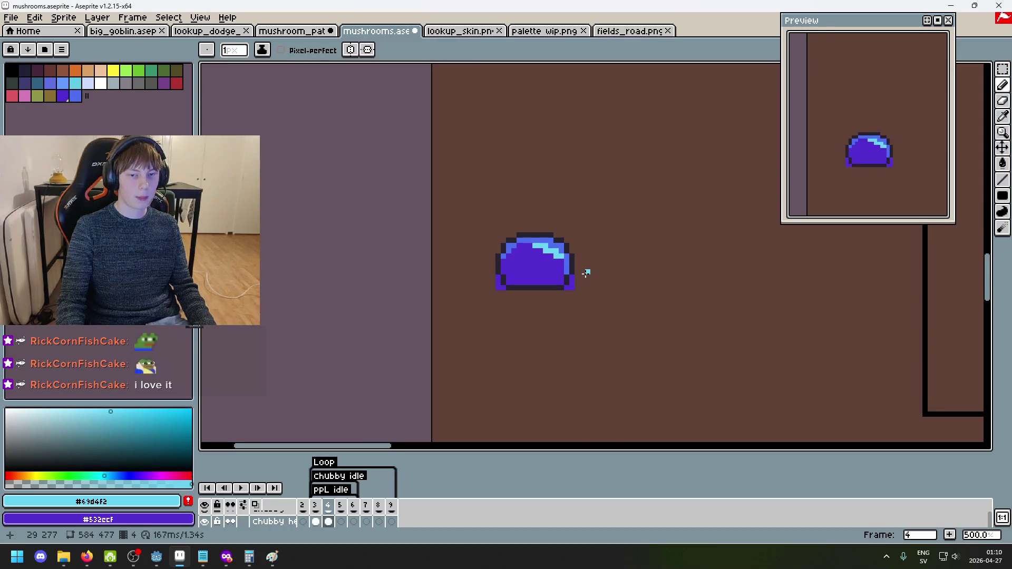
scroll(570, 276, up, 4)
scroll(557, 251, down, 7)
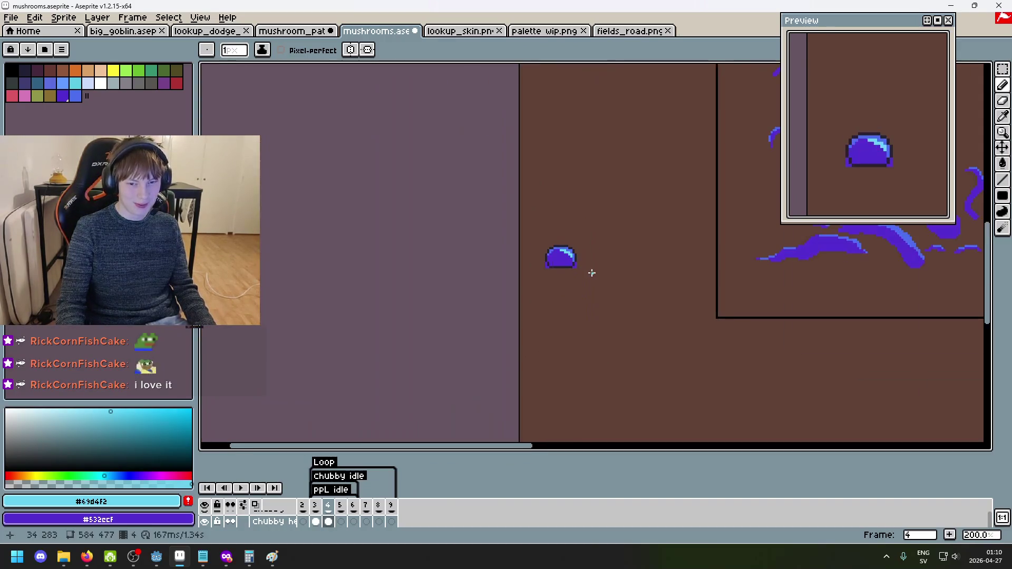
scroll(592, 273, up, 8)
Paint a #4c6dce mid-blue rim along the bottom of the cap.
alt+click(548, 240)
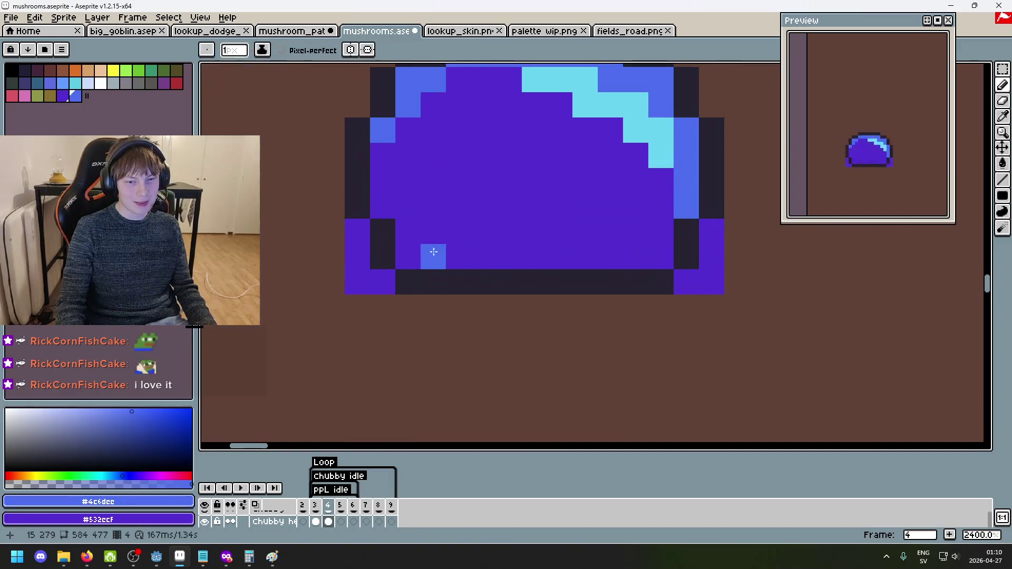
click(383, 206)
click(458, 257)
mouse_move(484, 257)
mouse_down()
mouse_move(599, 255)
mouse_move(560, 257)
mouse_up()
click(433, 255)
click(408, 232)
scroll(592, 278, down, 6)
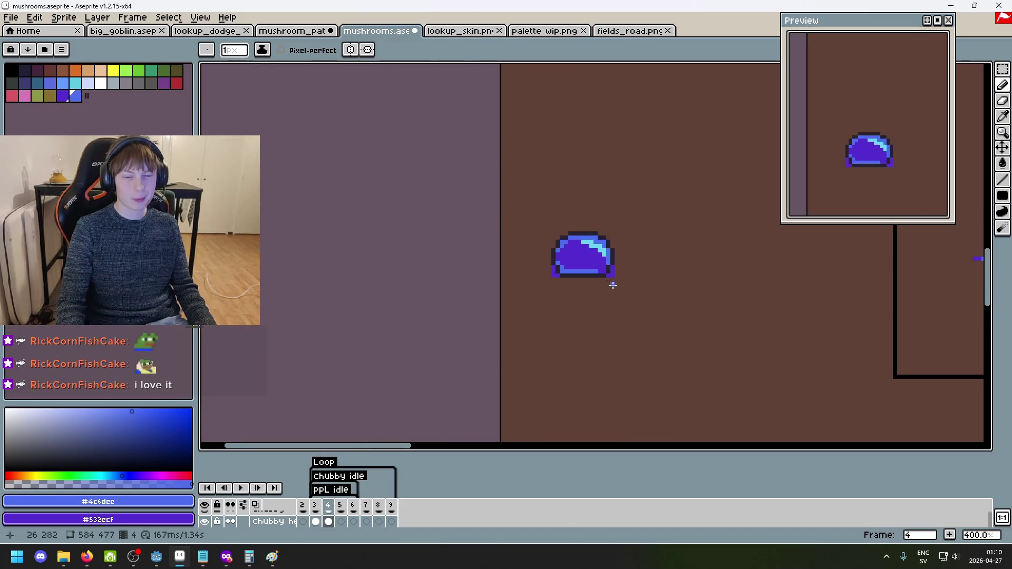
scroll(622, 280, down, 3)
scroll(627, 279, up, 6)
scroll(572, 260, up, 4)
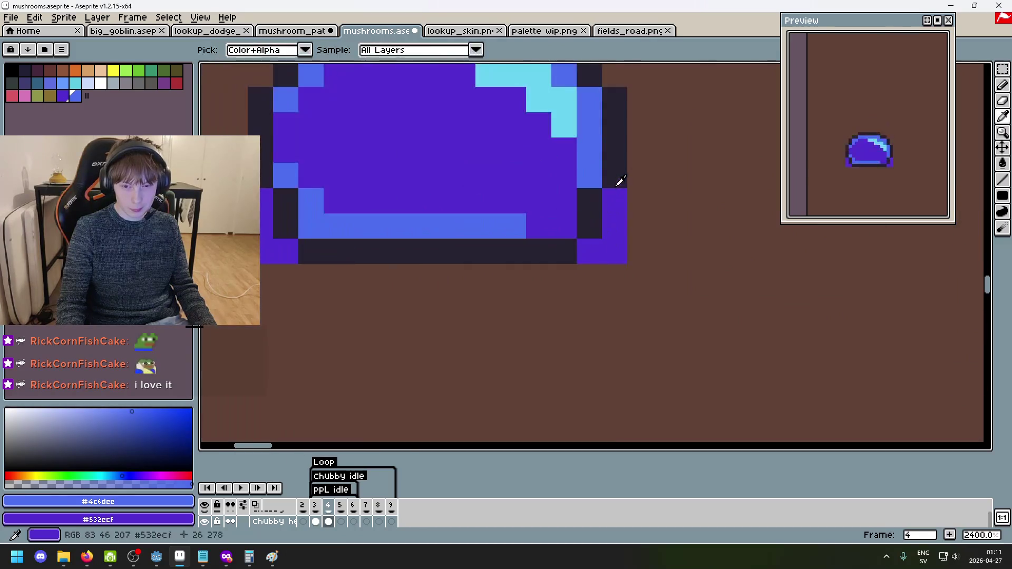
Add #252230 dark outline down the cap's lower right and dark feet below its corners.
alt+click(616, 181)
click(641, 191)
drag(641, 195, 641, 252)
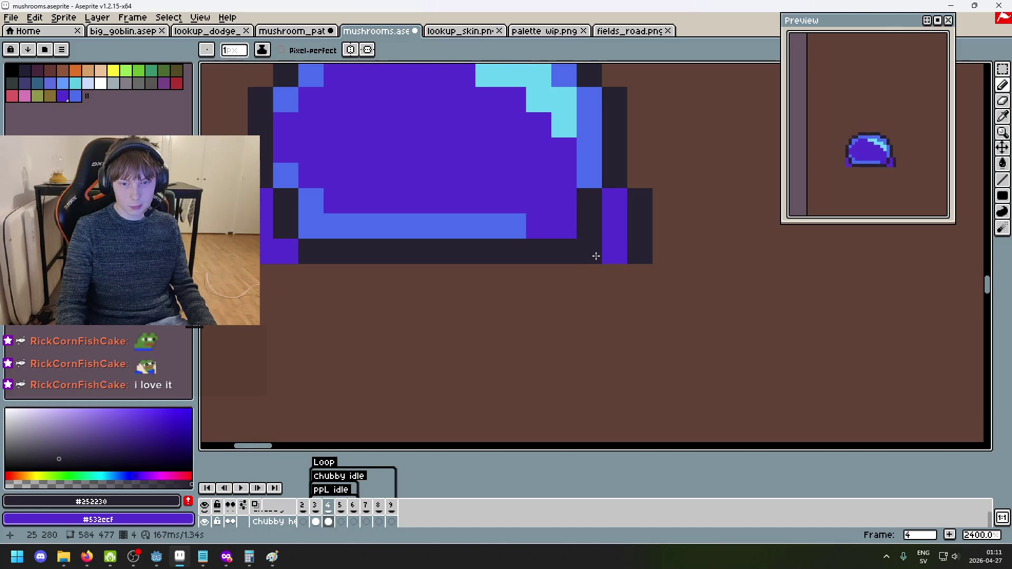
drag(619, 285, 556, 269)
scroll(406, 271, down, 2)
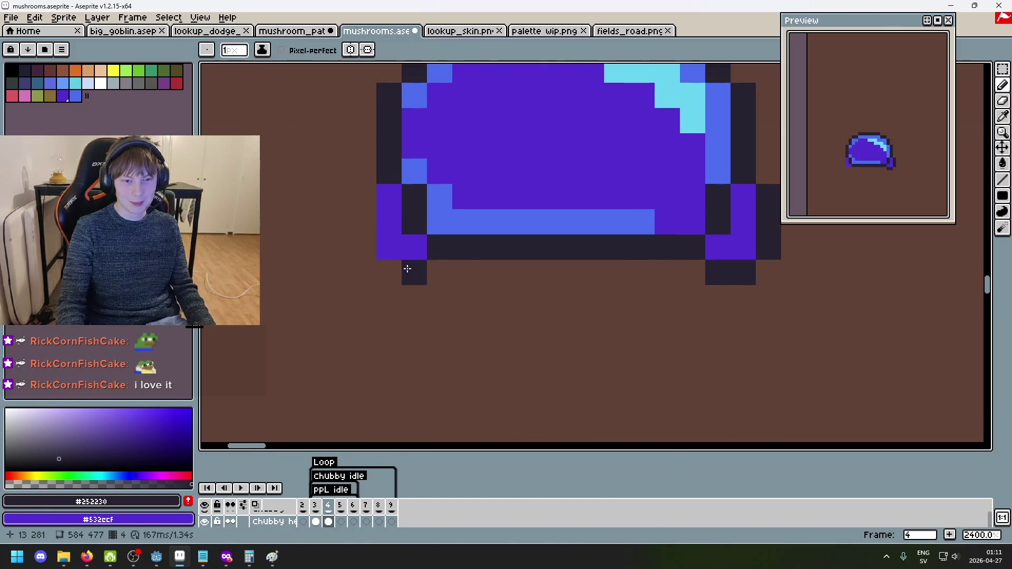
scroll(363, 195, down, 4)
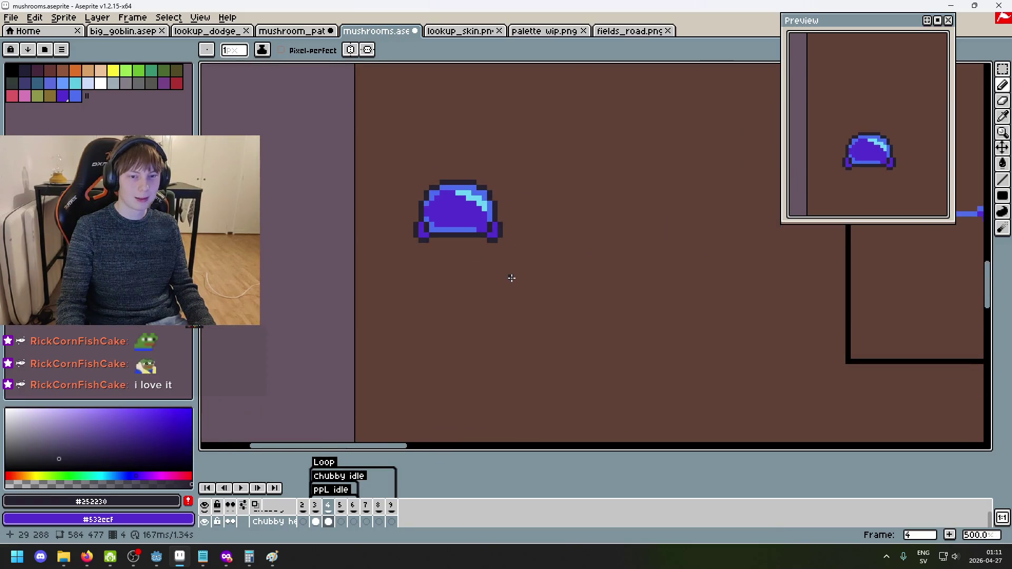
scroll(438, 240, up, 3)
scroll(602, 280, down, 2)
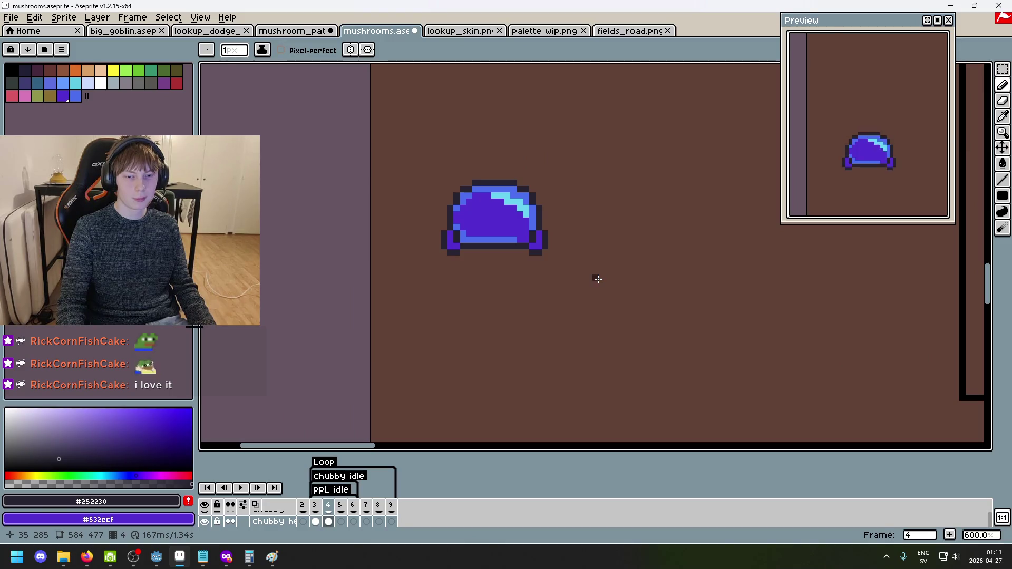
scroll(535, 267, up, 4)
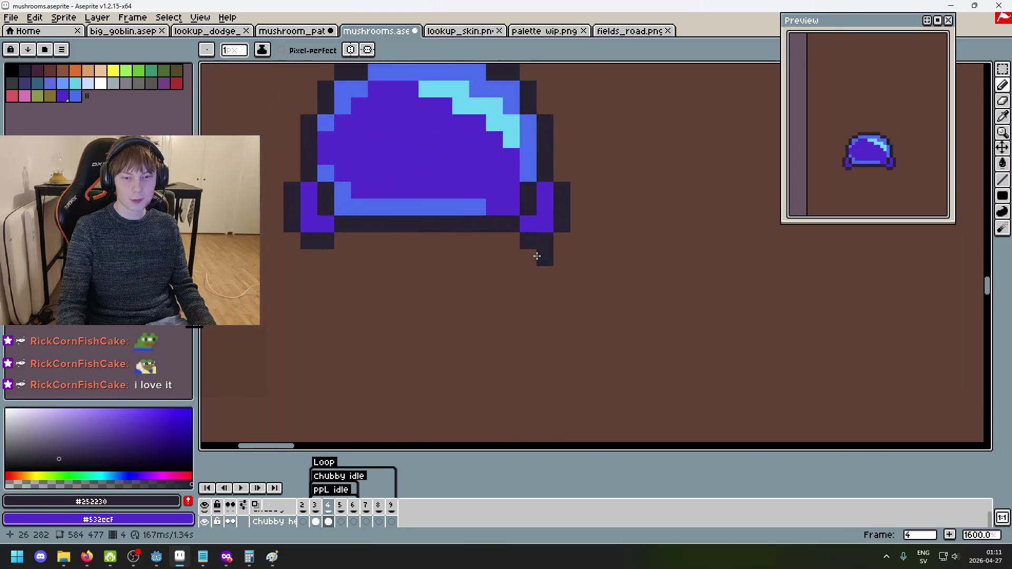
Eyedrop the cap's blue, then the light cyan highlight colour.
alt+click(513, 187)
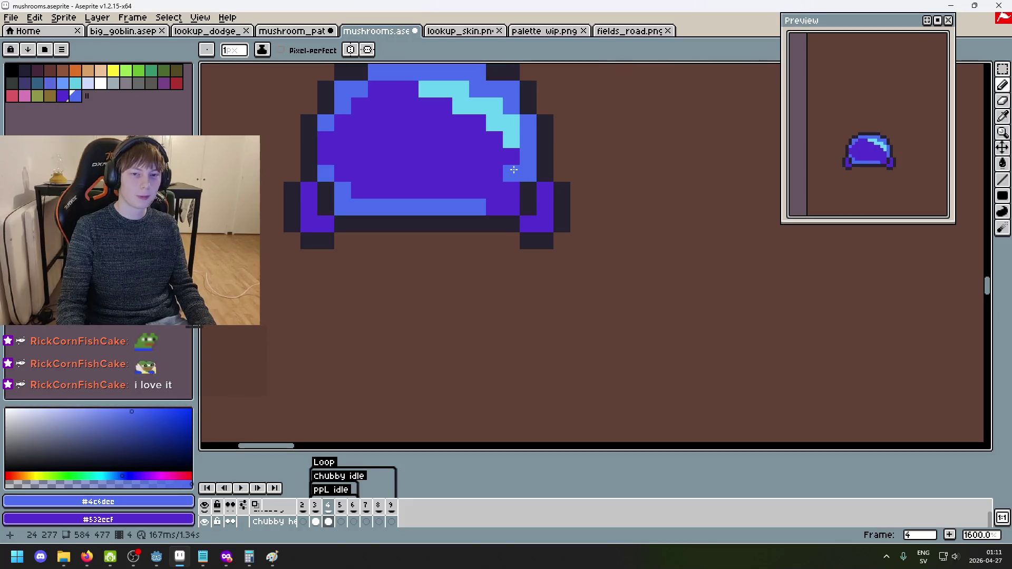
scroll(517, 180, down, 6)
scroll(536, 220, up, 3)
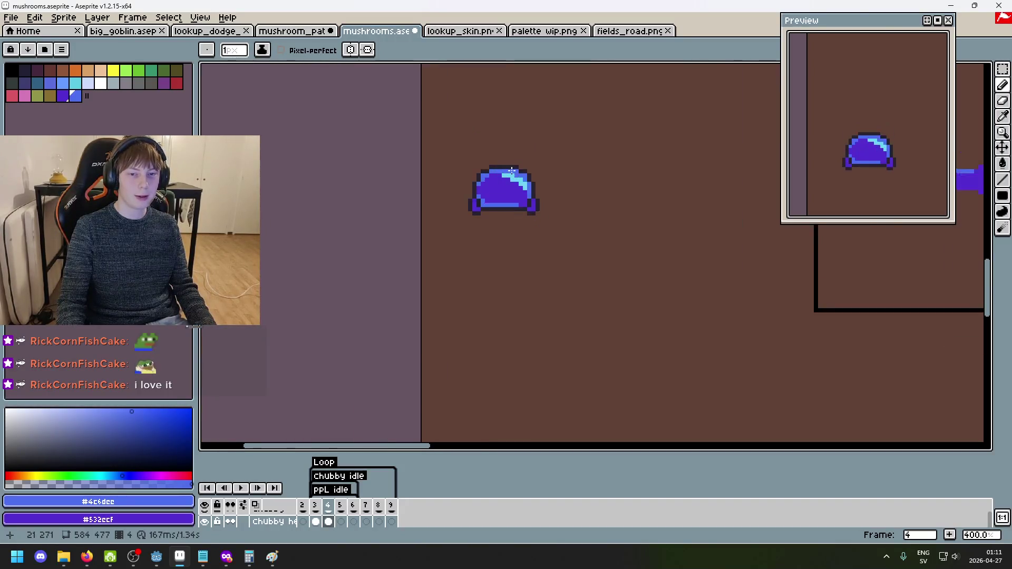
alt+click(514, 176)
scroll(506, 189, up, 2)
Add and touch up cyan pixels beside the cap's highlight.
click(527, 227)
scroll(617, 260, down, 5)
scroll(560, 236, up, 3)
click(571, 231)
click(537, 214)
scroll(611, 247, down, 5)
scroll(614, 249, down, 3)
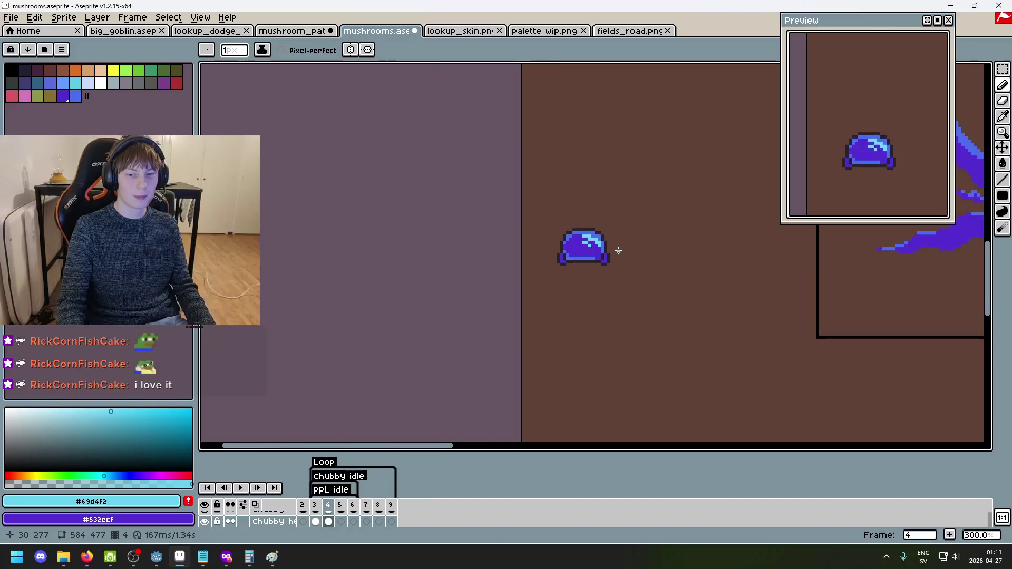
scroll(624, 254, up, 1)
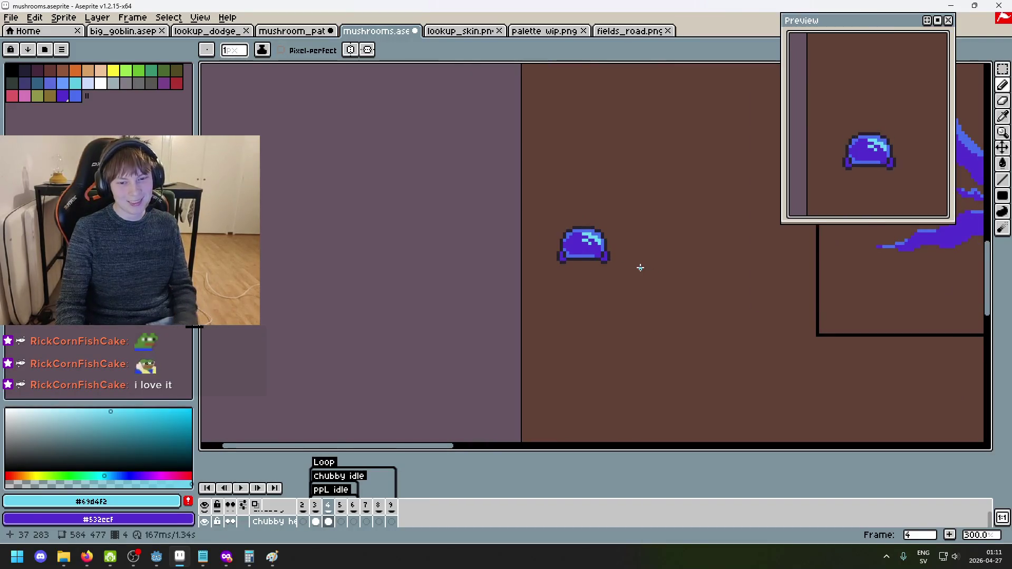
scroll(650, 271, up, 1)
Erase stray dark pixels at the cap's lower left and repaint its dark outline edge pixels.
key(Left)
key(Right)
key(Left)
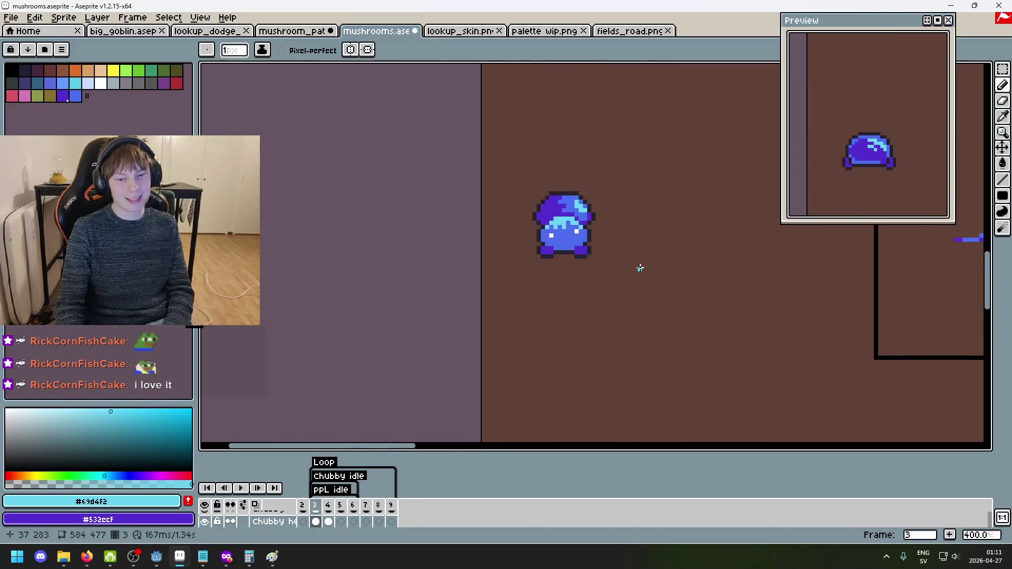
key(Right)
scroll(575, 262, up, 5)
key(e)
click(445, 263)
mouse_move(445, 251)
mouse_down()
mouse_move(433, 223)
mouse_move(439, 251)
mouse_up()
key(b)
alt+click(443, 252)
alt+click(458, 232)
click(433, 239)
click(623, 264)
Flip between frames 3 and 4 to compare the tall and squashed mushroom poses.
key(e)
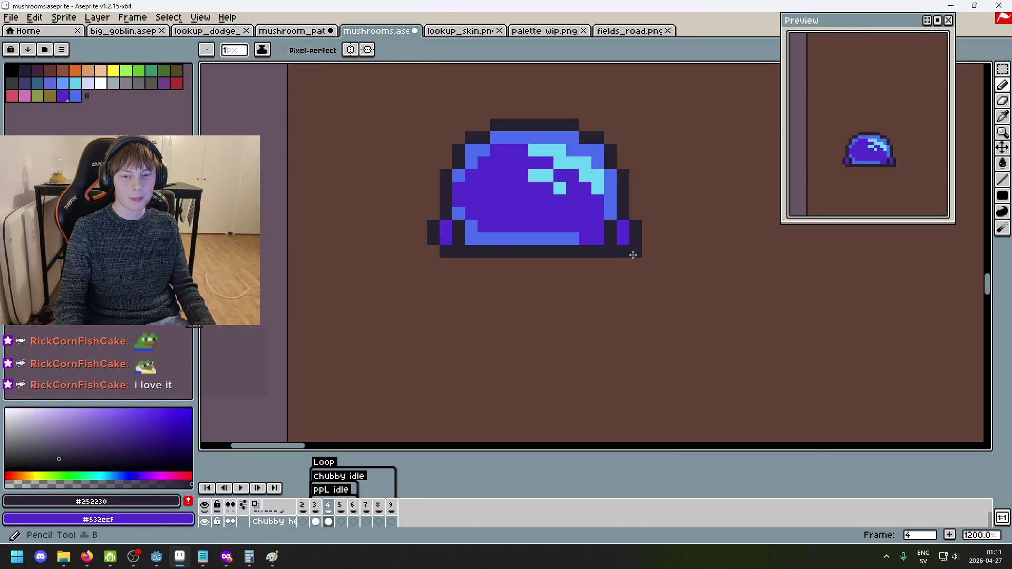
scroll(654, 274, down, 7)
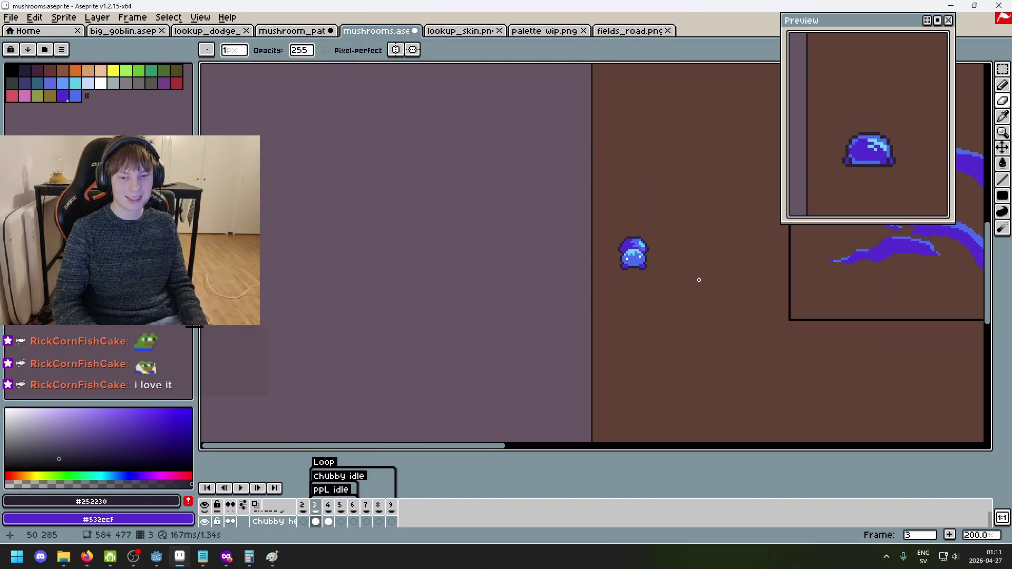
scroll(699, 280, up, 8)
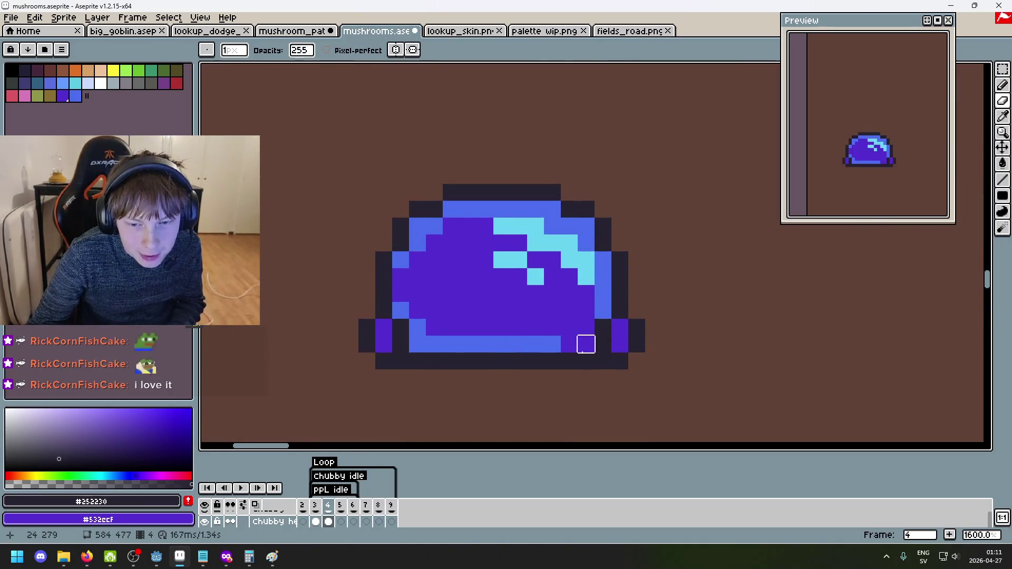
scroll(586, 344, down, 4)
scroll(599, 361, down, 2)
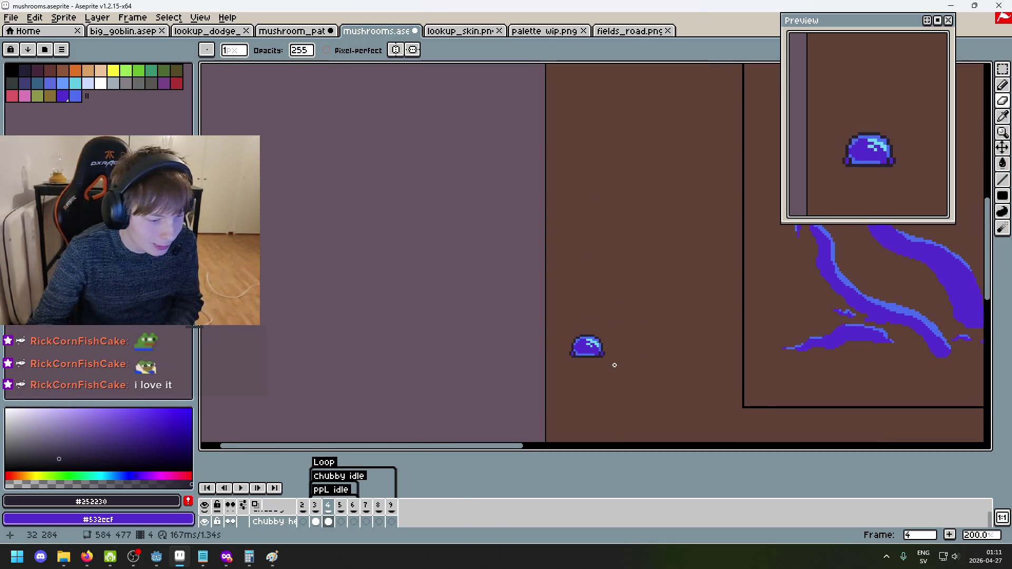
key(Left)
scroll(615, 361, up, 8)
scroll(542, 332, down, 5)
scroll(542, 333, up, 5)
key(Right)
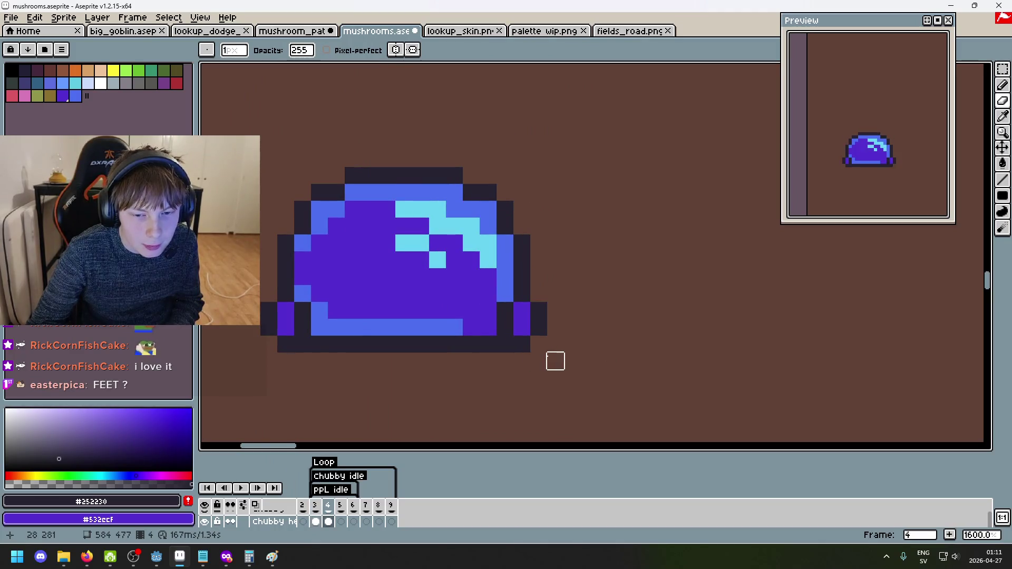
scroll(522, 361, down, 3)
drag(525, 365, 607, 336)
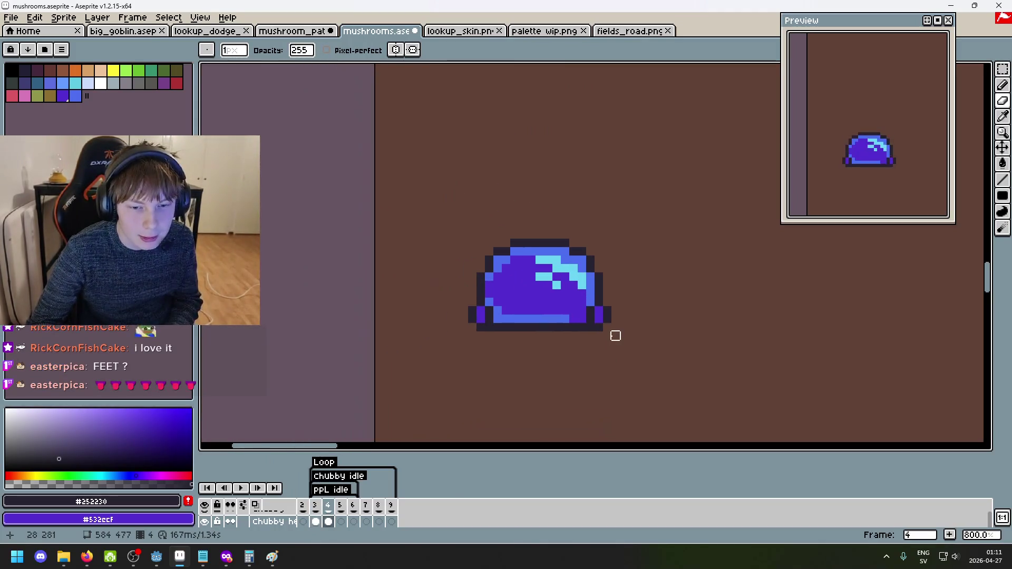
scroll(612, 334, down, 1)
key(Left)
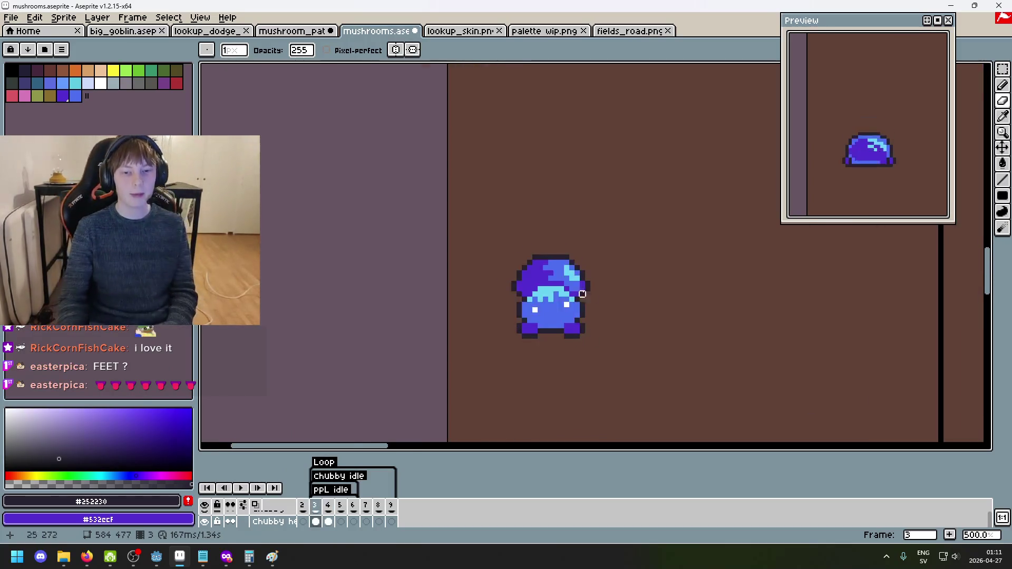
scroll(584, 280, up, 1)
mouse_move(584, 280)
mouse_down()
mouse_move(574, 206)
mouse_move(578, 272)
mouse_up()
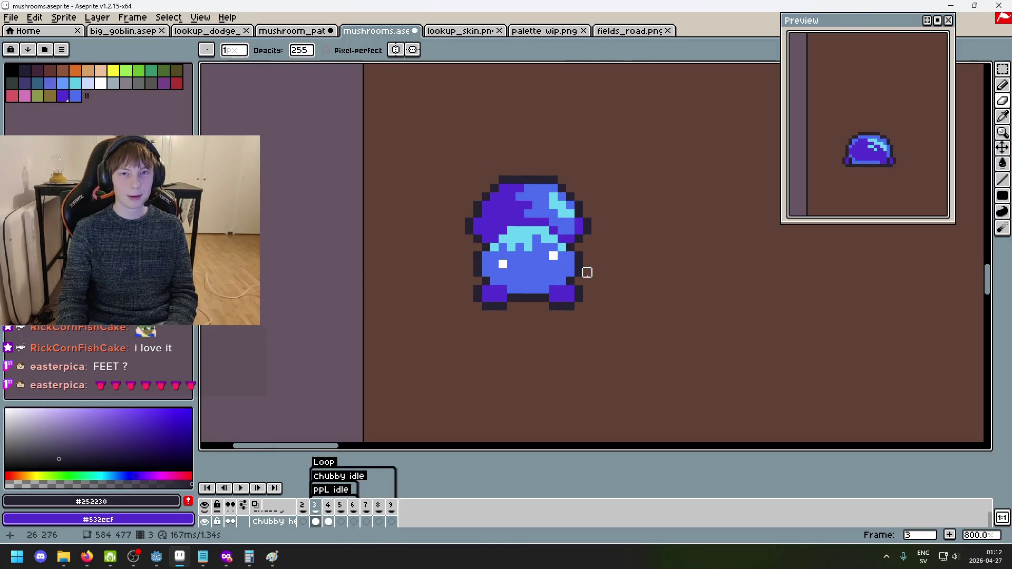
key(Right)
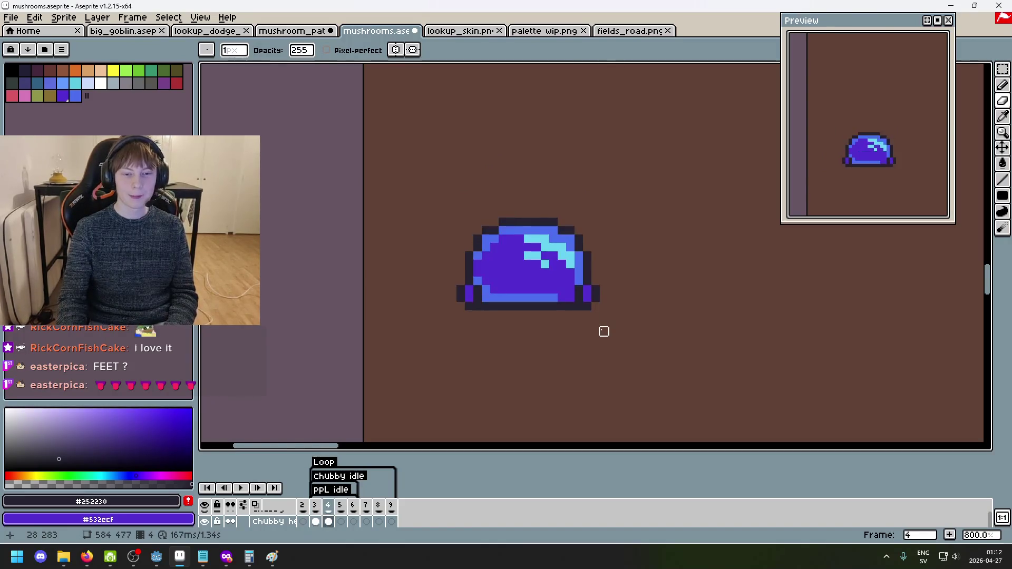
drag(637, 321, 653, 349)
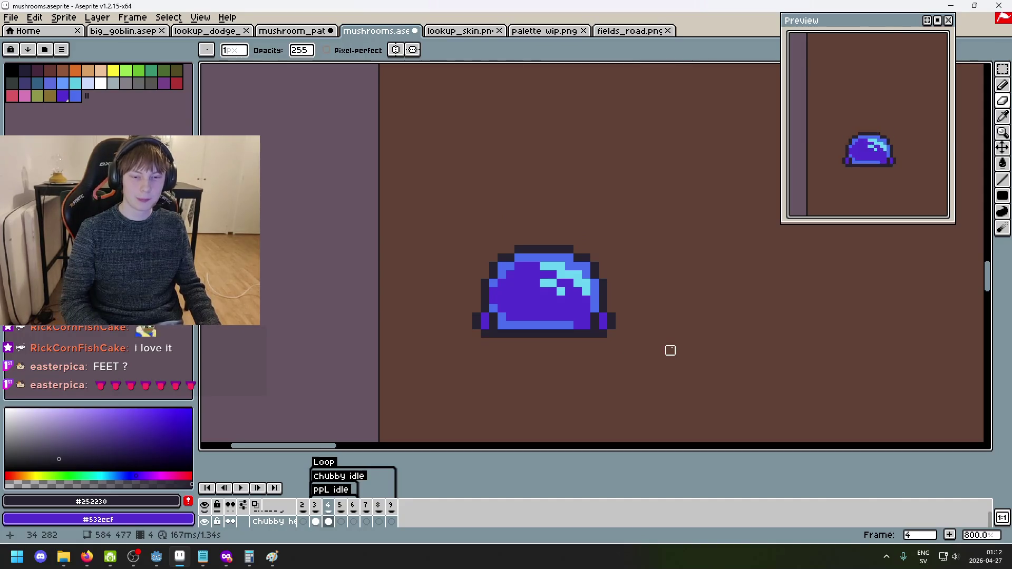
key(Left)
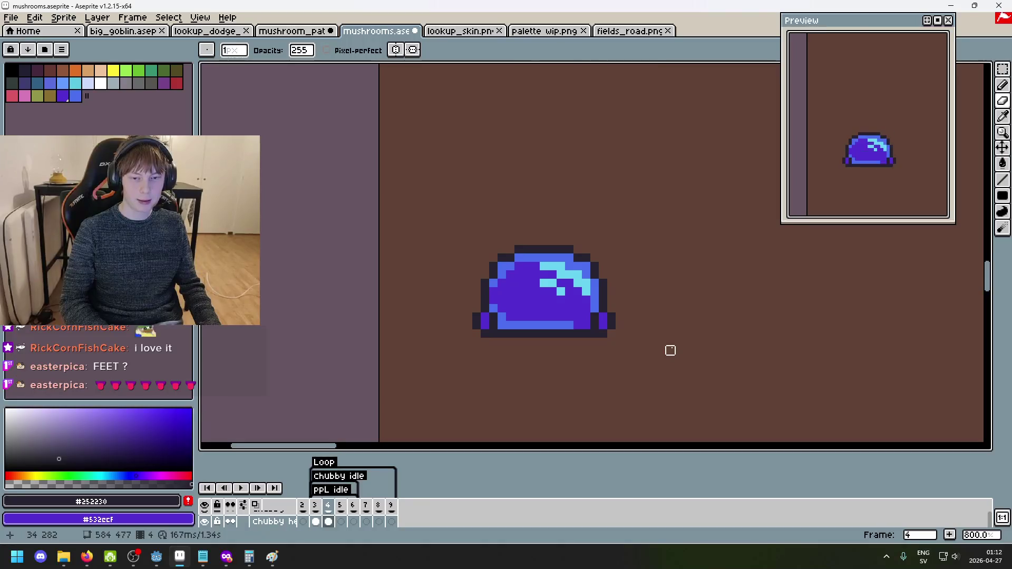
key(Left)
key(Right)
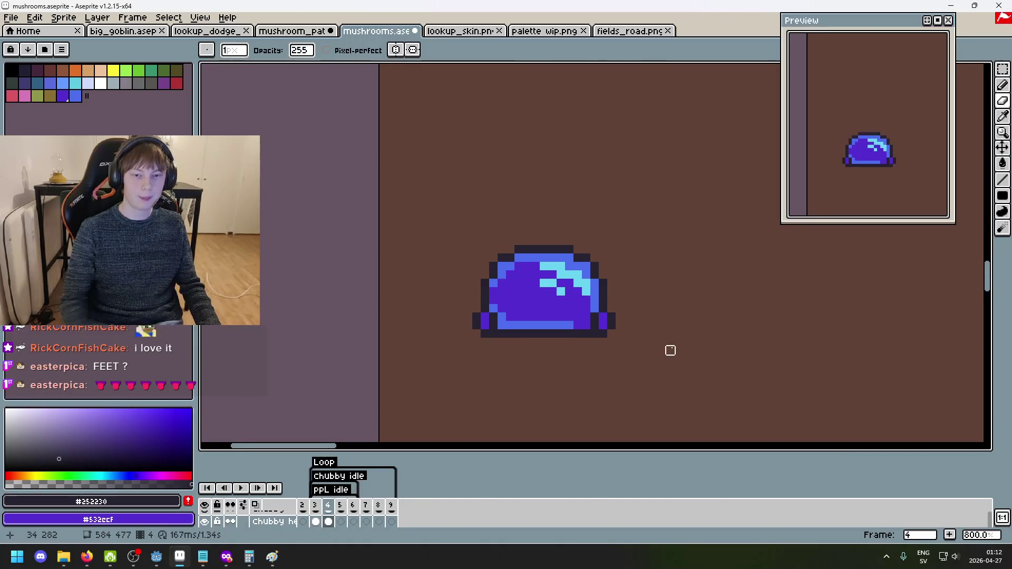
scroll(443, 271, up, 5)
Repaint scattered purple cap pixels beside the cyan highlight with #4c6dee blue.
alt+click(442, 271)
scroll(481, 210, down, 1)
click(485, 184)
click(436, 183)
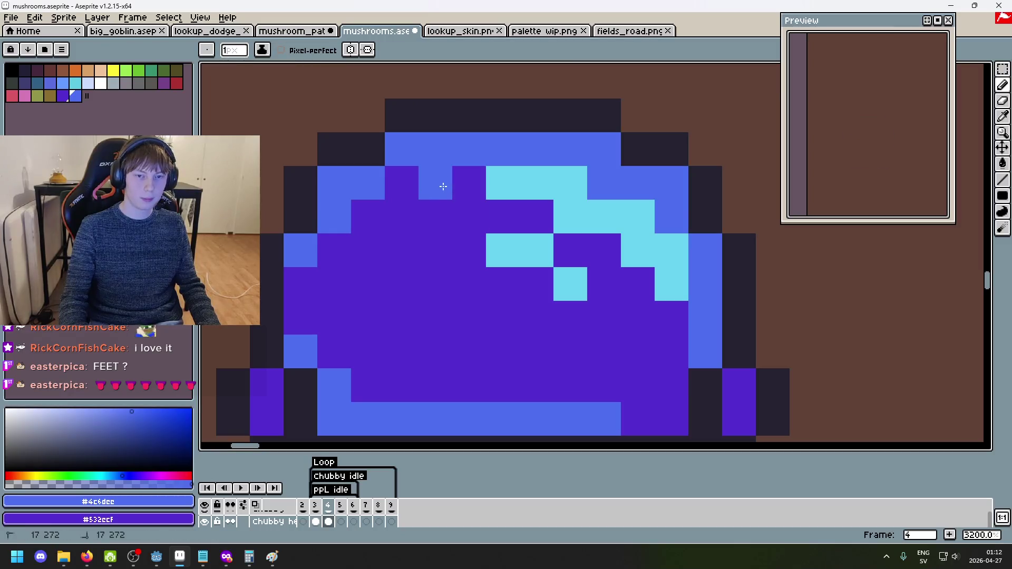
click(536, 216)
click(604, 250)
click(570, 250)
drag(501, 224, 491, 214)
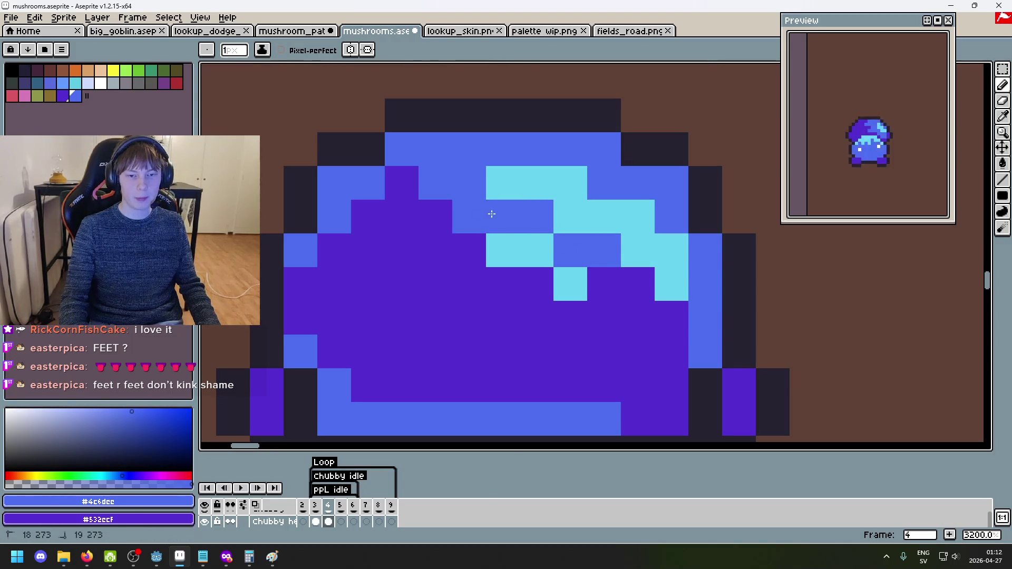
click(604, 284)
scroll(627, 290, down, 3)
click(613, 308)
click(640, 310)
scroll(640, 310, down, 7)
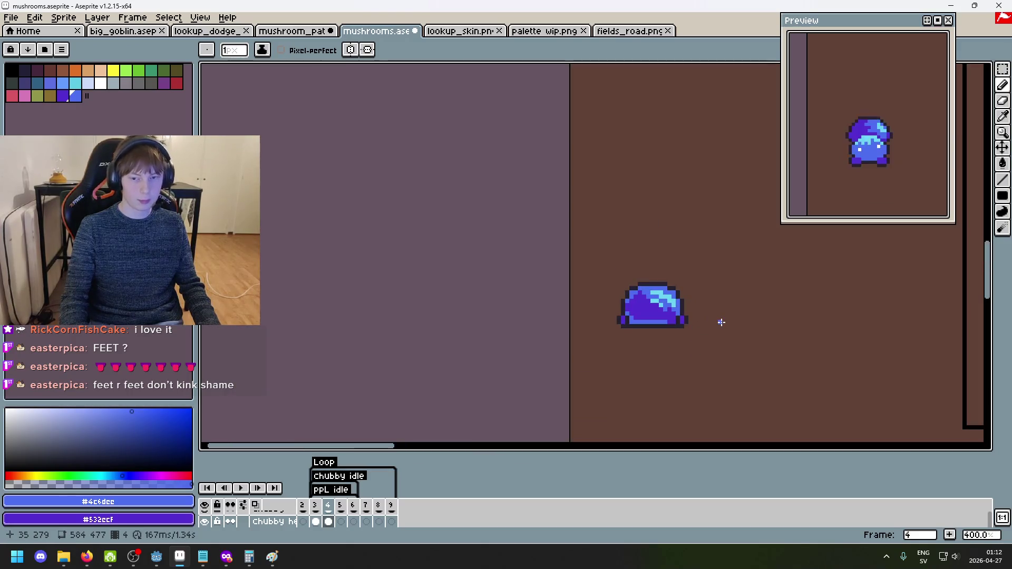
scroll(719, 324, up, 6)
scroll(574, 281, up, 4)
Place a #532ccf purple pixel at the highlight edge and turn neighbouring cap pixels blue.
alt+click(515, 235)
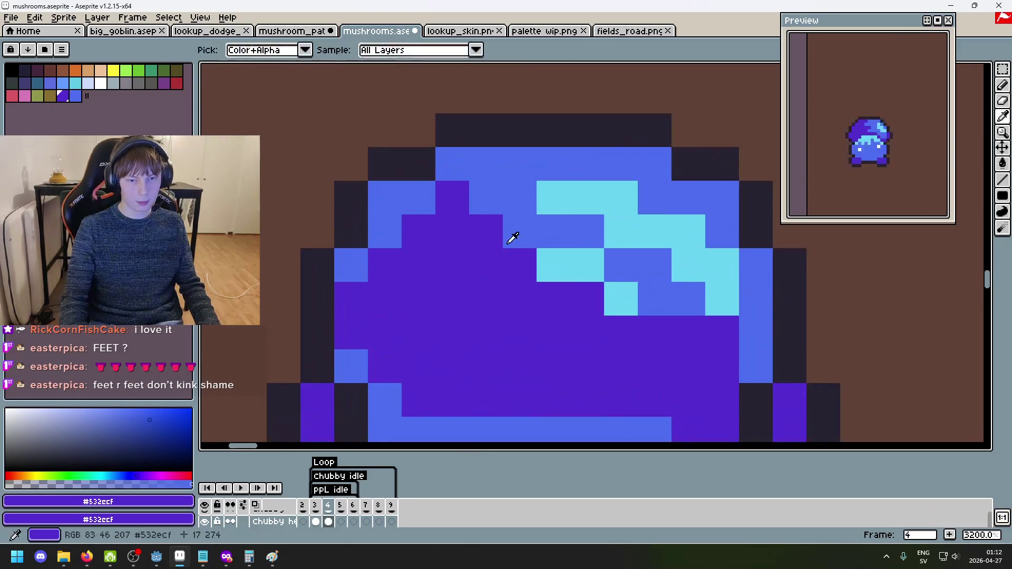
click(554, 232)
alt+click(501, 200)
click(520, 231)
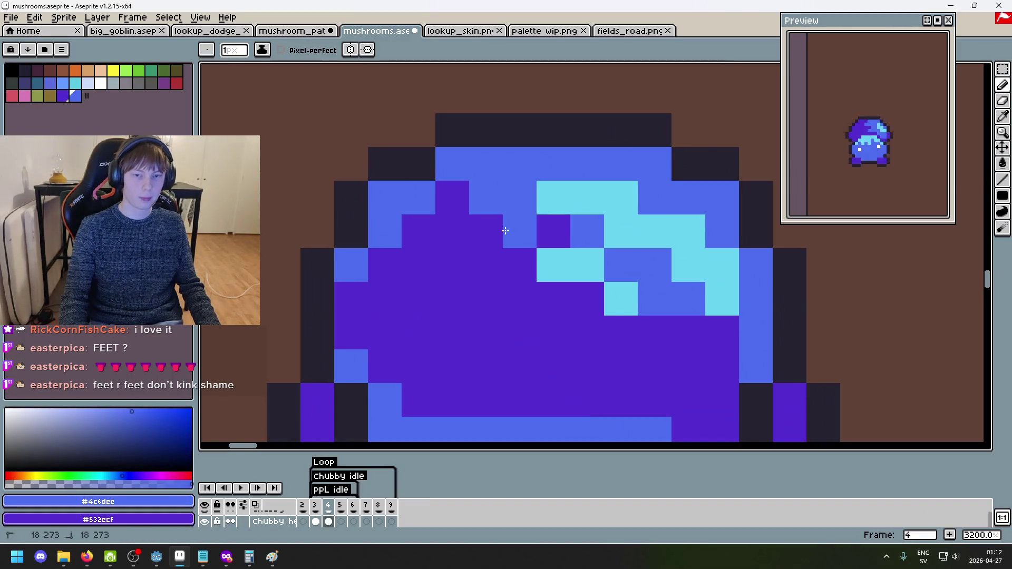
click(554, 232)
scroll(590, 259, down, 8)
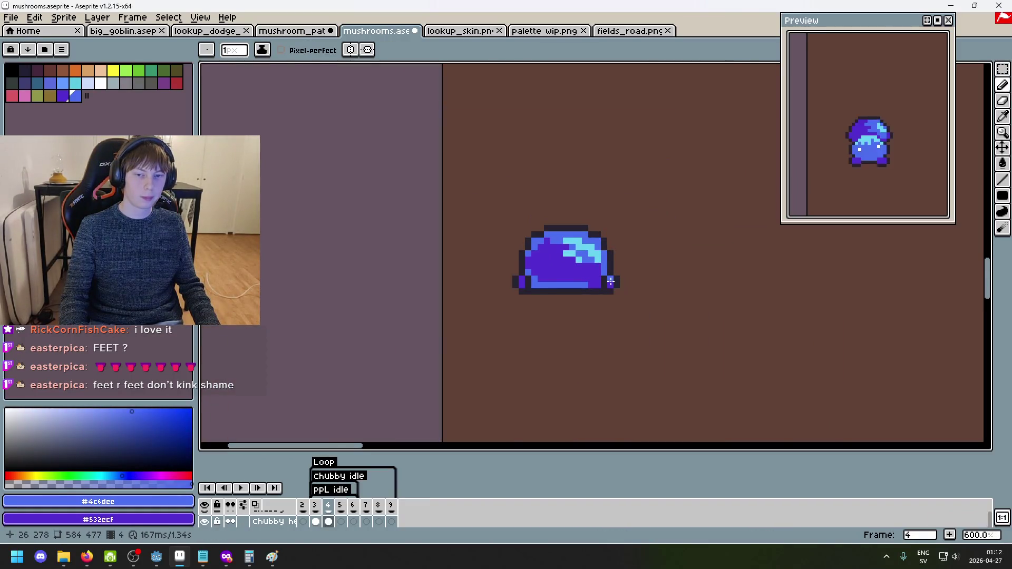
scroll(602, 277, up, 4)
click(537, 235)
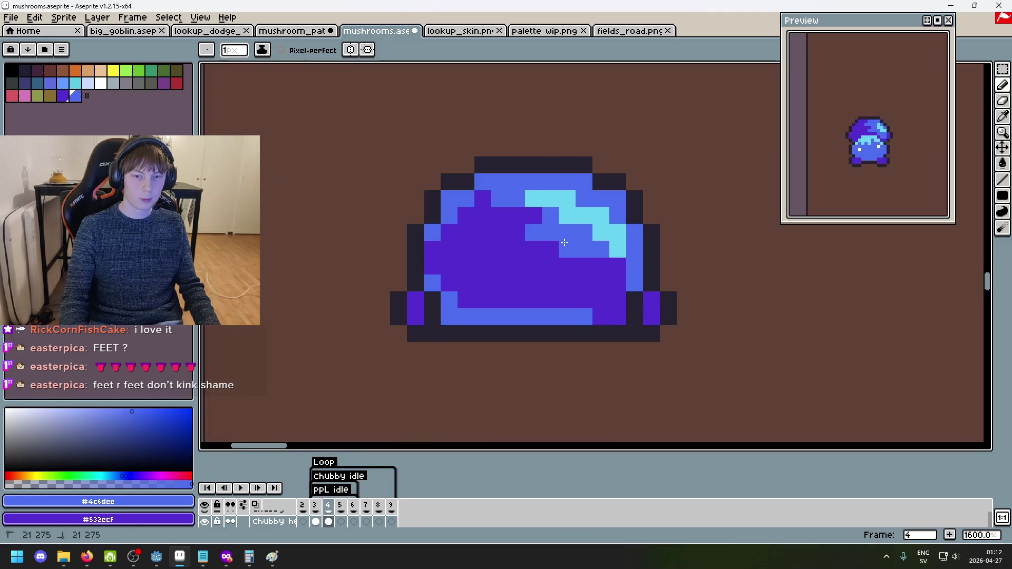
scroll(621, 279, down, 6)
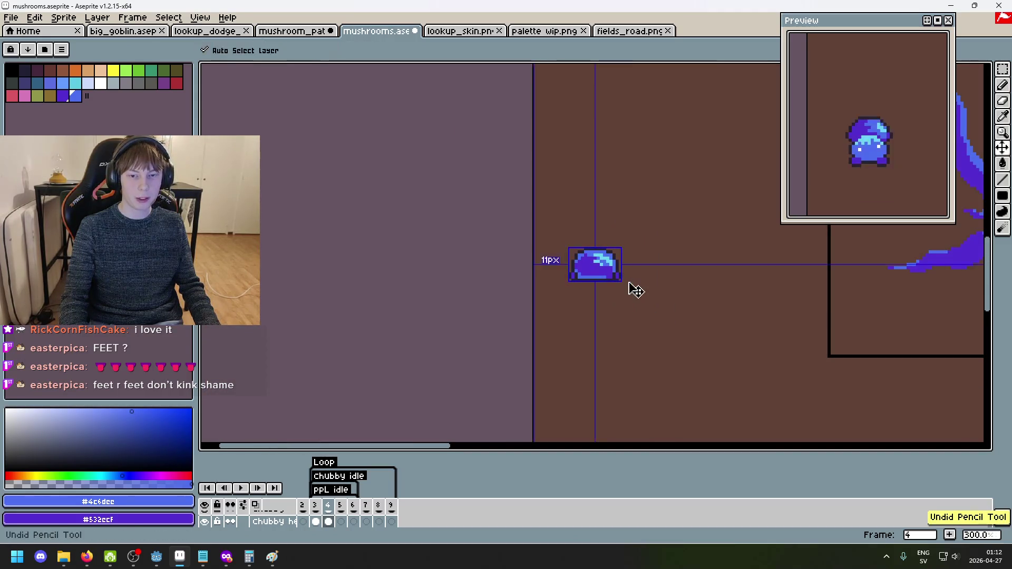
scroll(631, 288, up, 6)
scroll(607, 263, down, 6)
scroll(607, 266, up, 3)
Undo misplaced pixels and paint three pixels below the cyan highlight blue.
key(ctrl+z)
scroll(601, 261, up, 3)
click(599, 254)
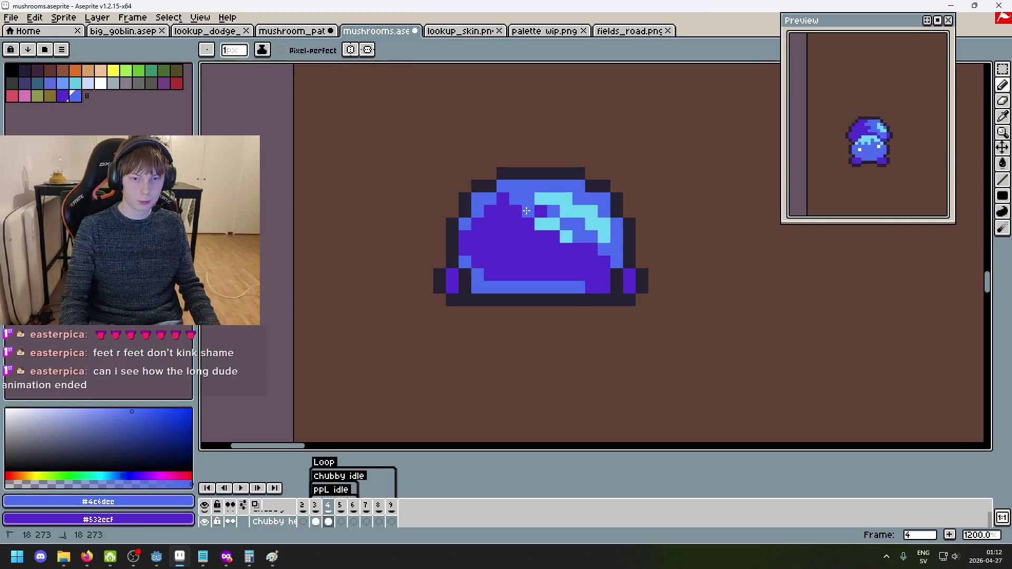
scroll(581, 240, down, 5)
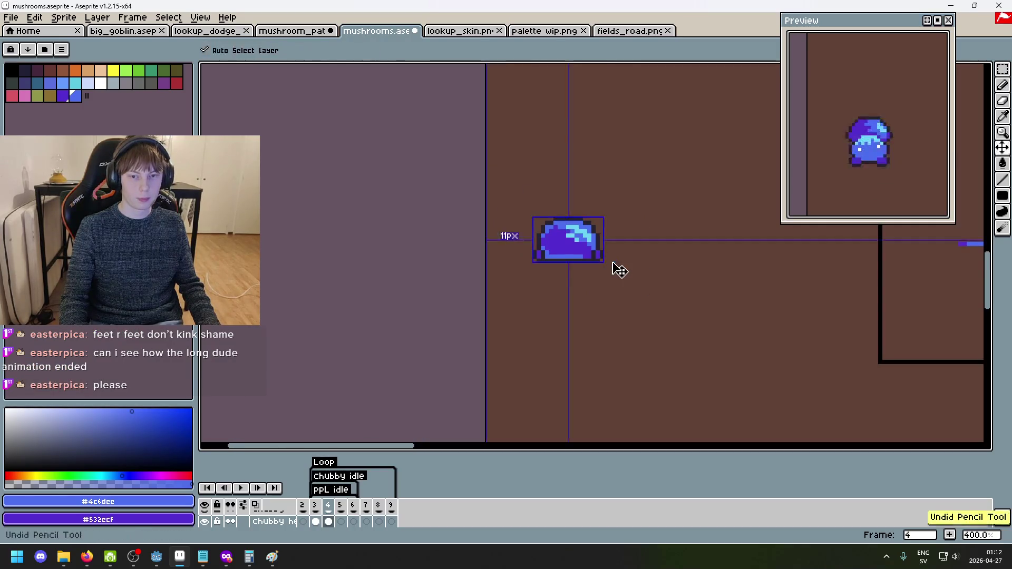
scroll(614, 263, down, 3)
scroll(618, 265, up, 1)
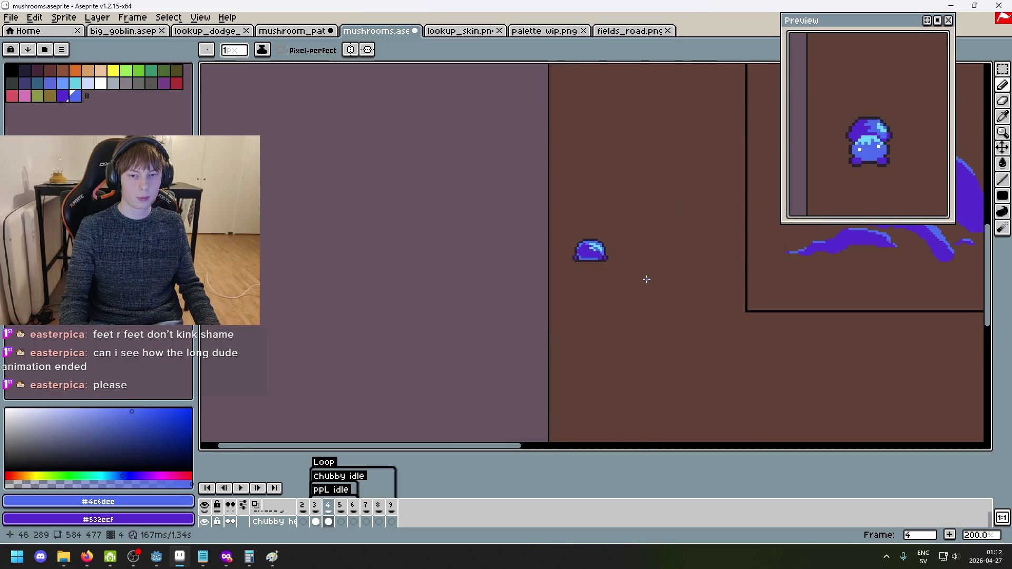
scroll(597, 236, up, 7)
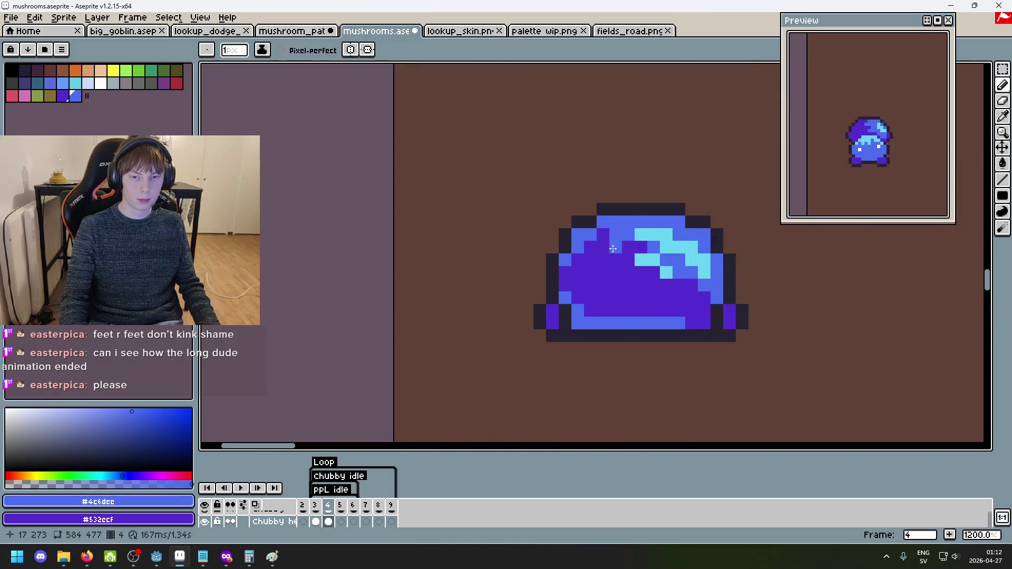
key(ctrl+z)
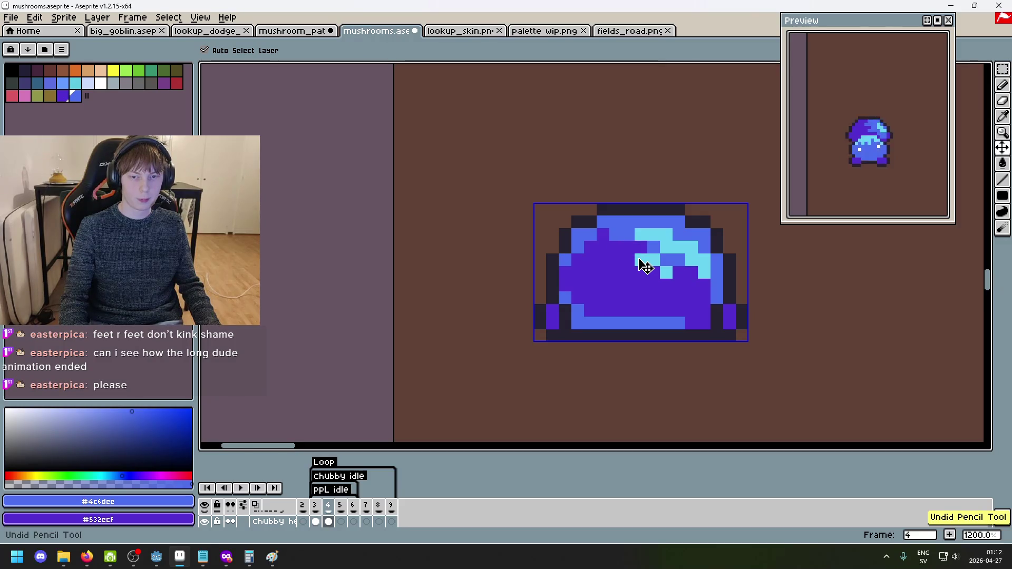
scroll(644, 267, down, 7)
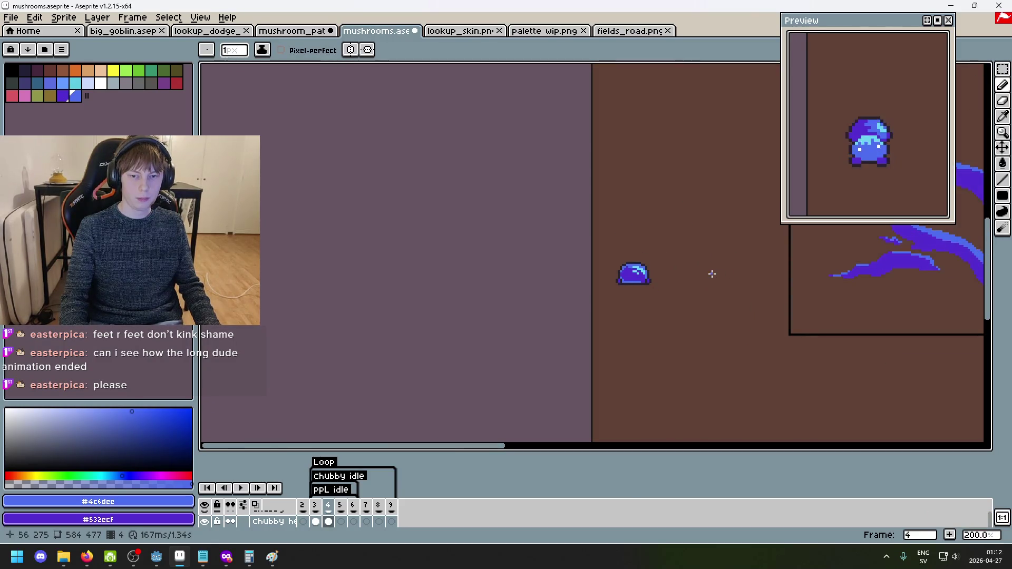
scroll(645, 276, up, 8)
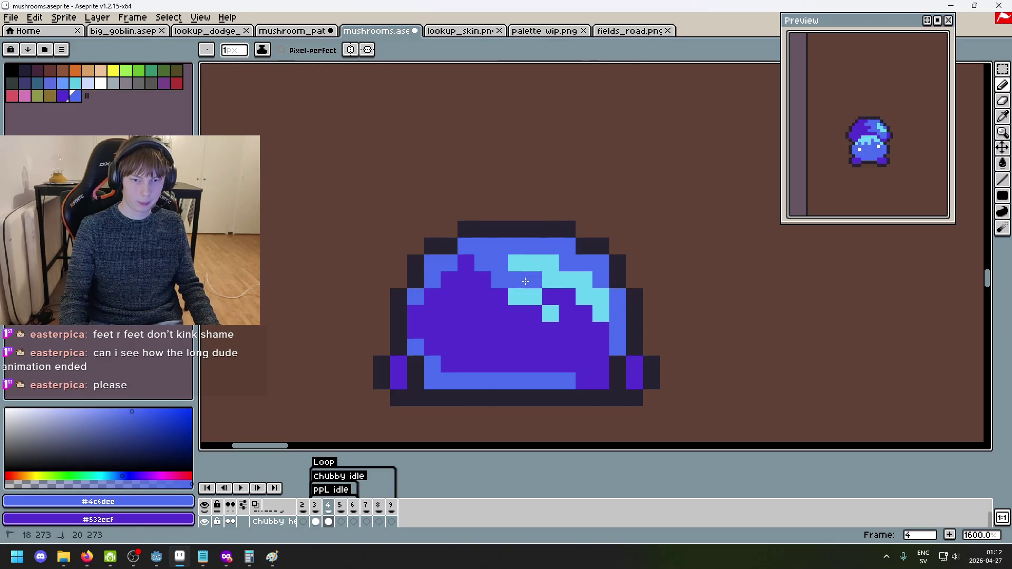
mouse_move(567, 313)
mouse_down()
mouse_move(584, 314)
mouse_move(599, 331)
mouse_up()
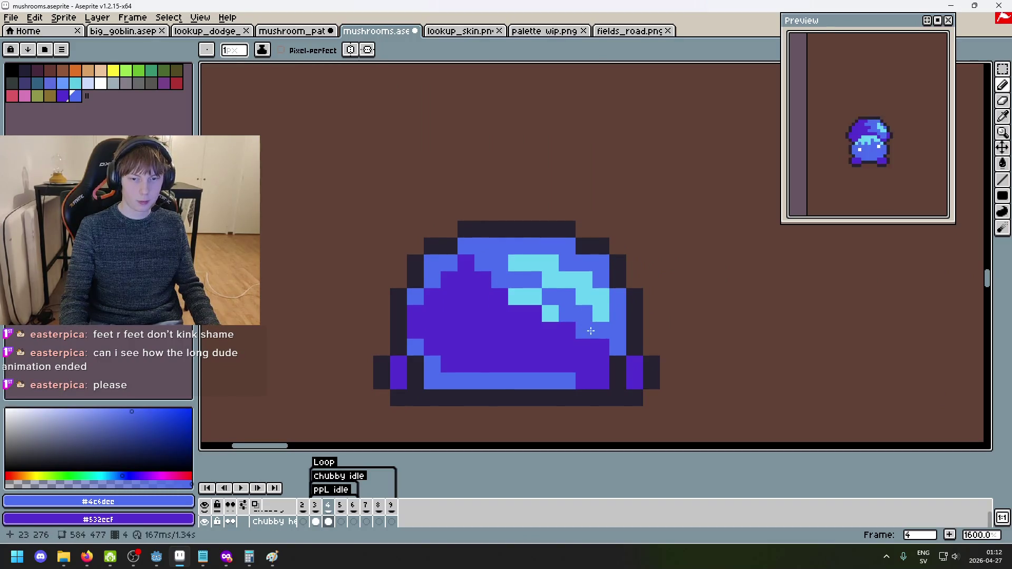
scroll(611, 345, down, 5)
scroll(633, 348, up, 3)
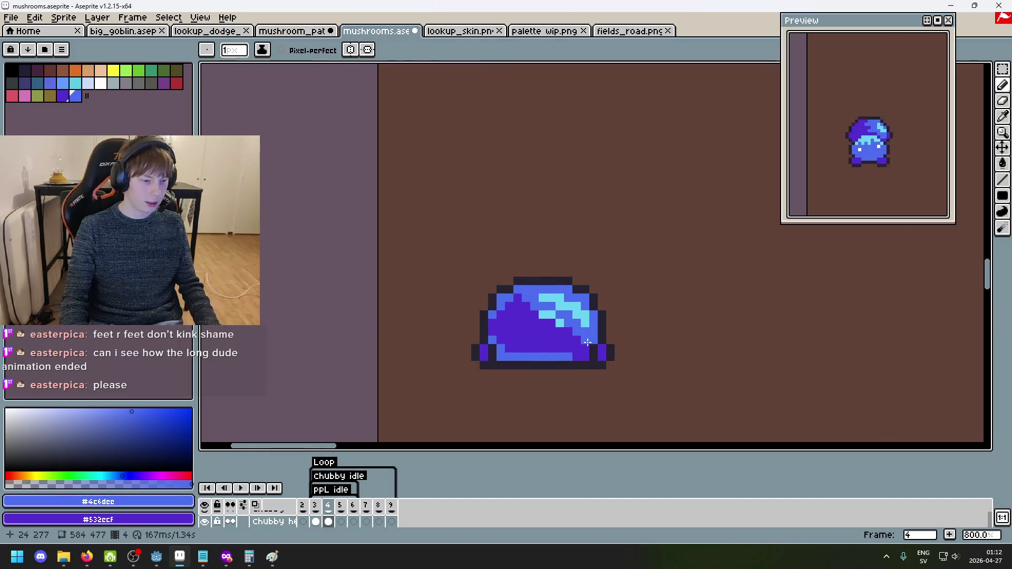
scroll(669, 366, down, 1)
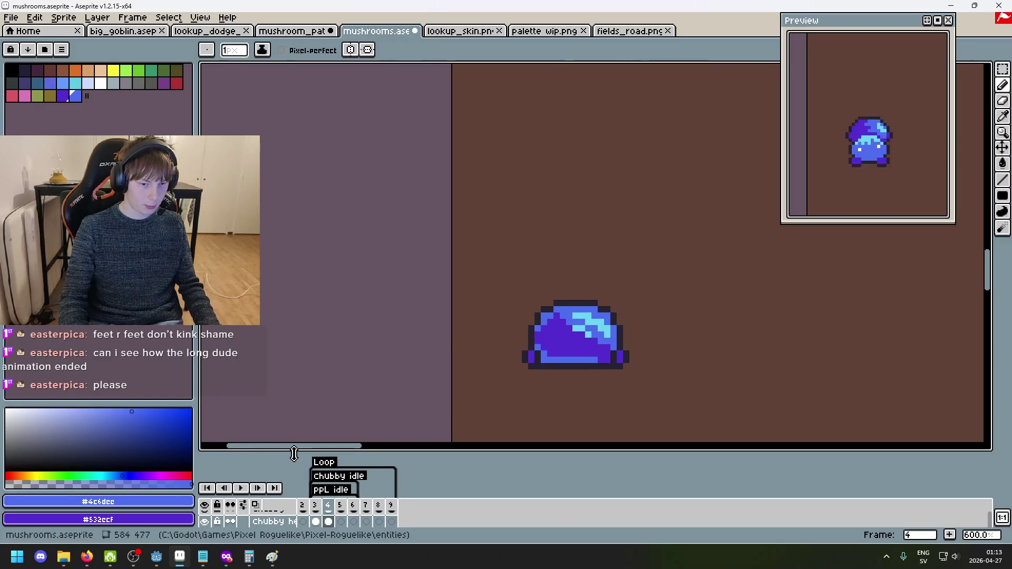
drag(294, 455, 294, 404)
Hide the chubby headbutt layer and make the long boy layer visible.
click(210, 470)
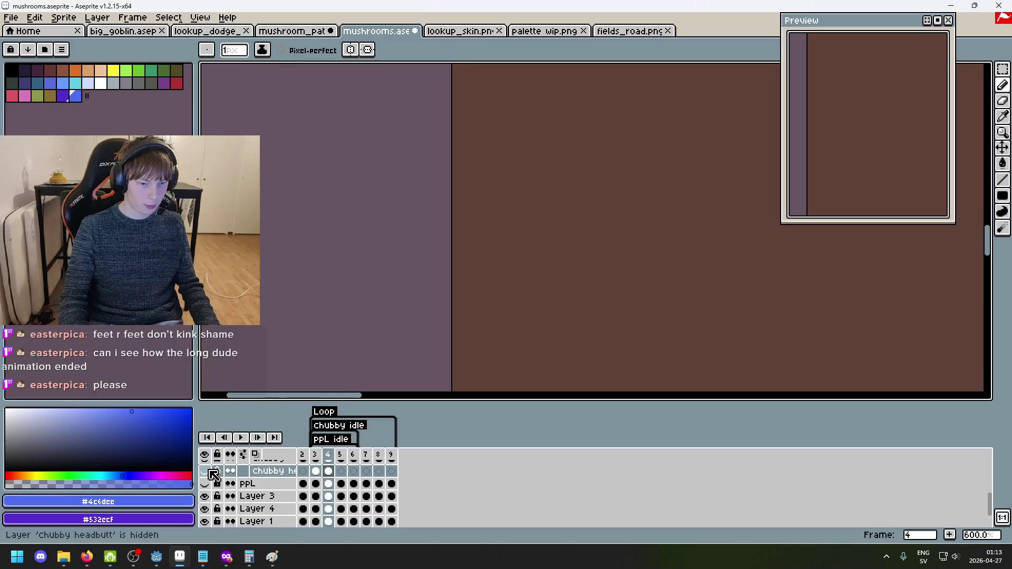
scroll(223, 488, up, 2)
scroll(221, 503, up, 1)
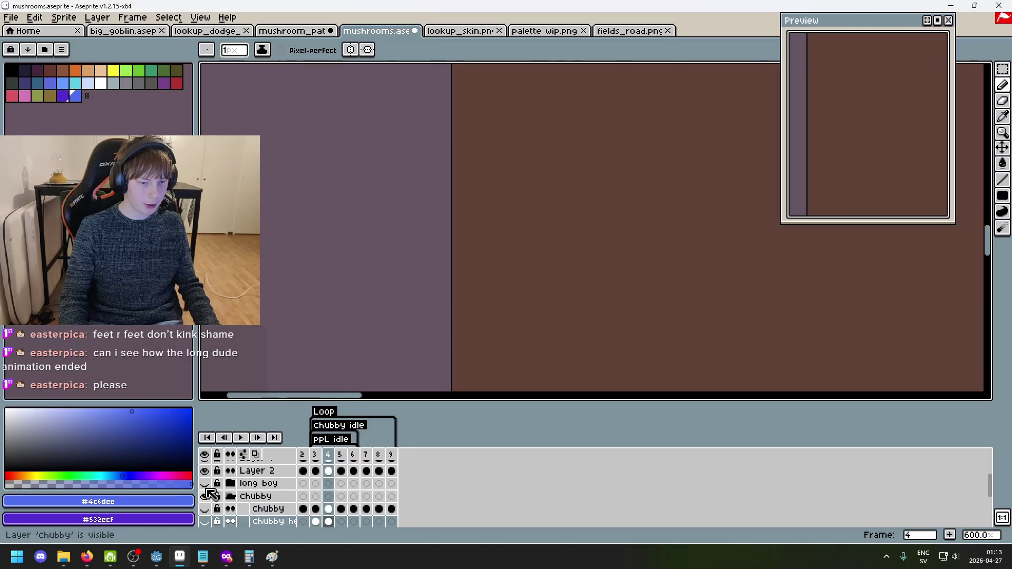
click(205, 484)
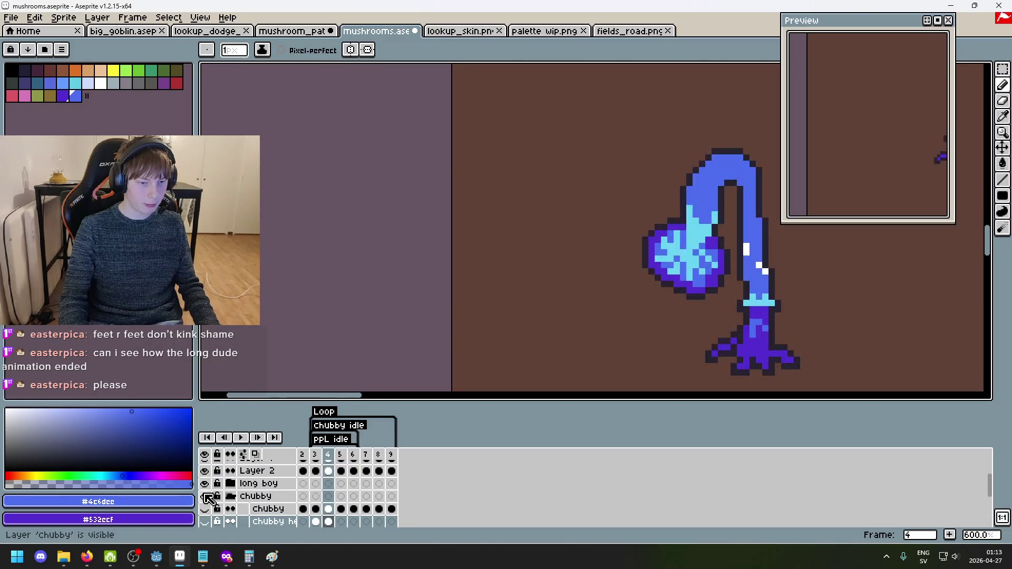
Play the long boy animation, recentring the tall sprite in view as it runs.
click(241, 438)
drag(564, 323, 361, 270)
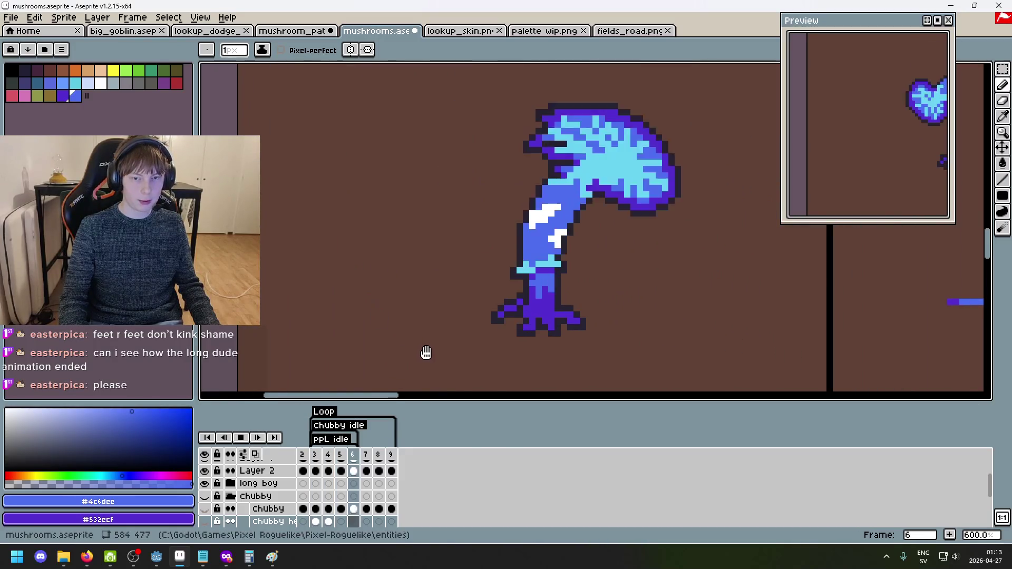
scroll(426, 353, down, 1)
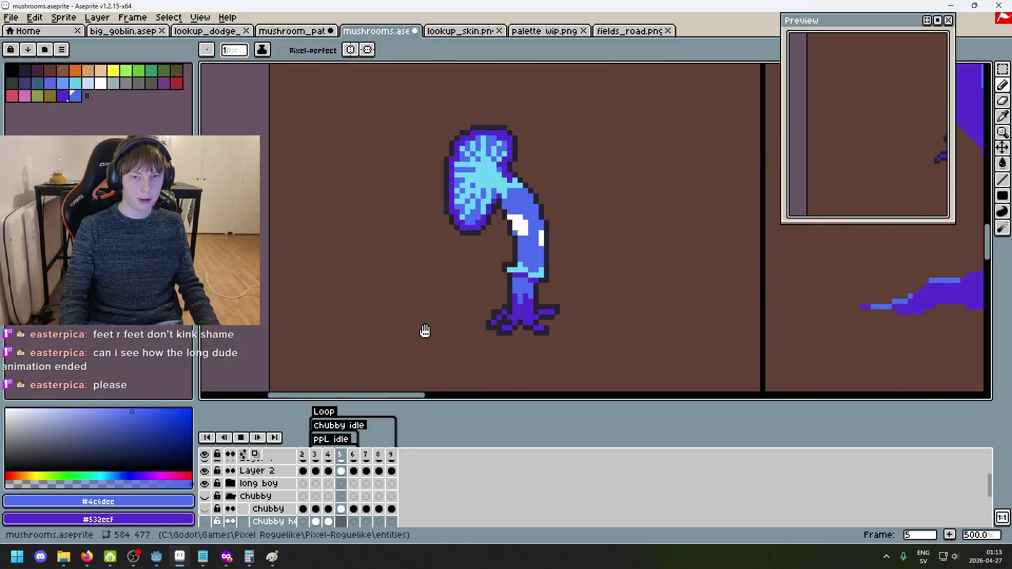
click(241, 438)
click(379, 459)
click(243, 439)
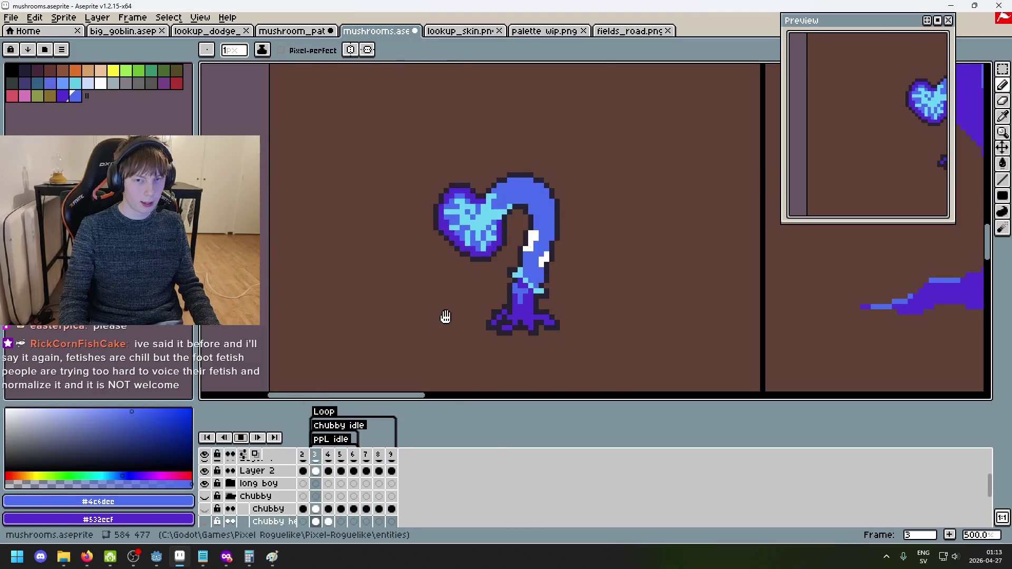
scroll(423, 305, down, 1)
drag(424, 305, 383, 317)
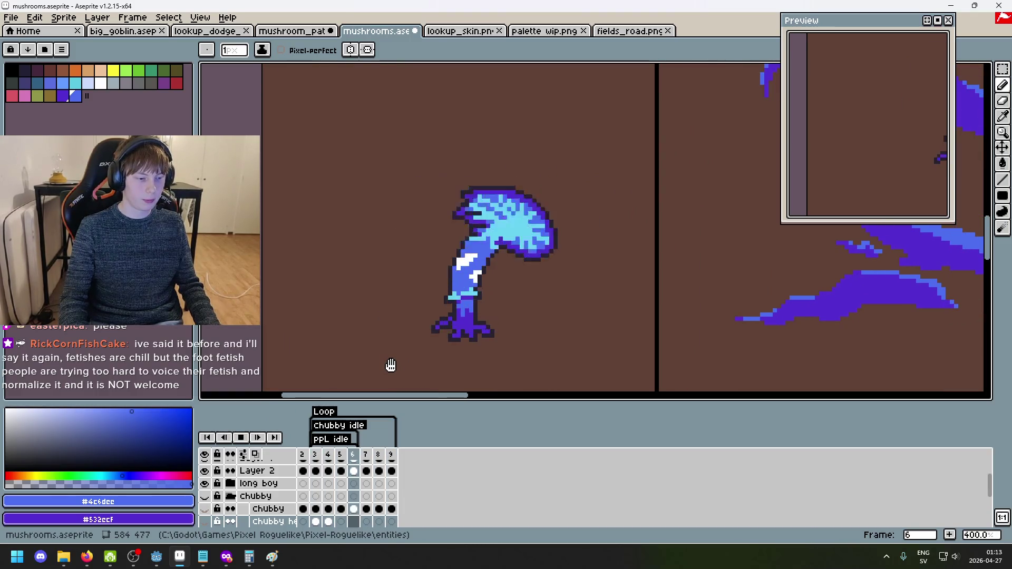
drag(390, 365, 414, 366)
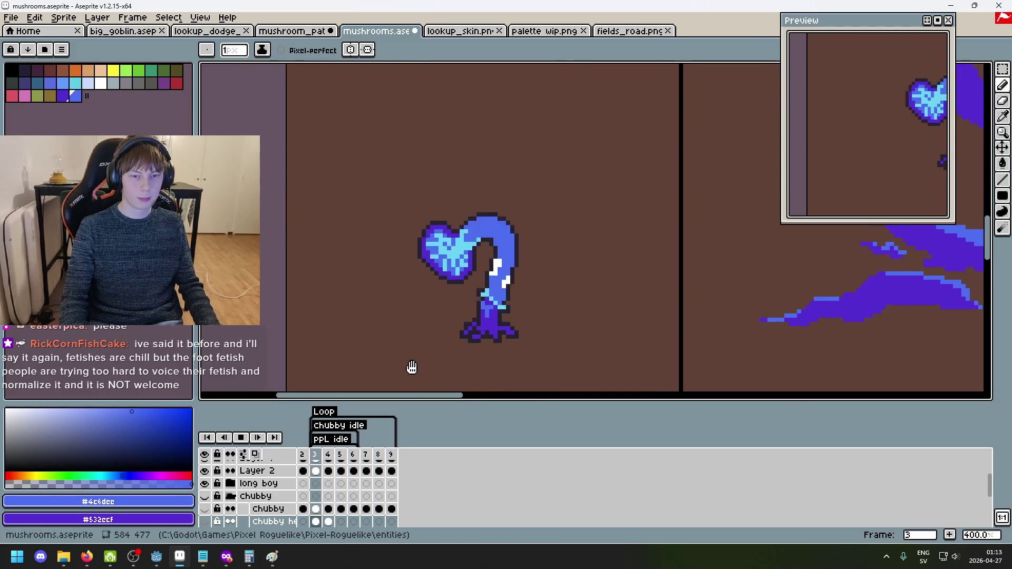
scroll(258, 513, down, 1)
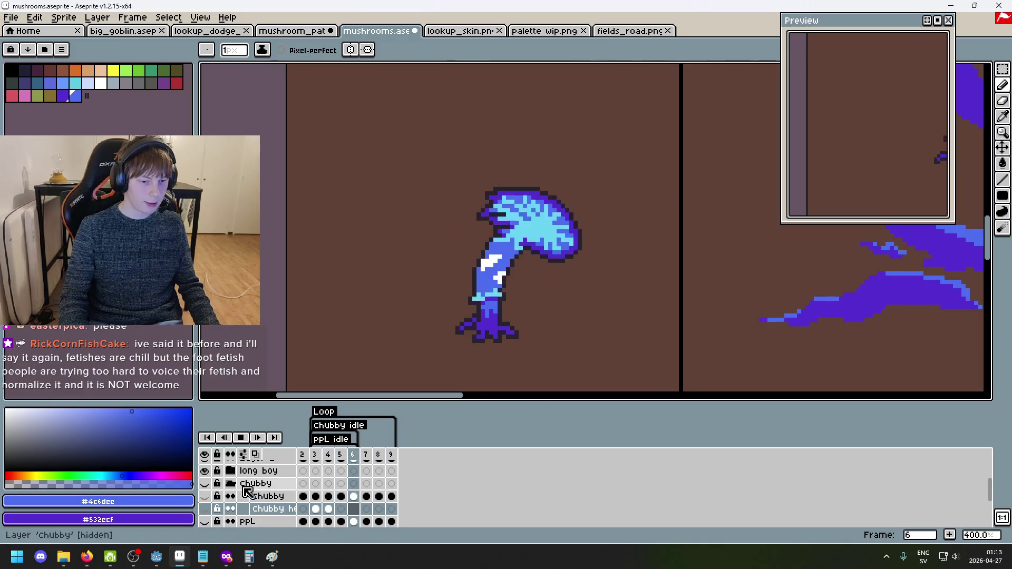
Expand the long boy group, then replay and halt the animation on frame 5.
click(234, 474)
scroll(259, 498, down, 1)
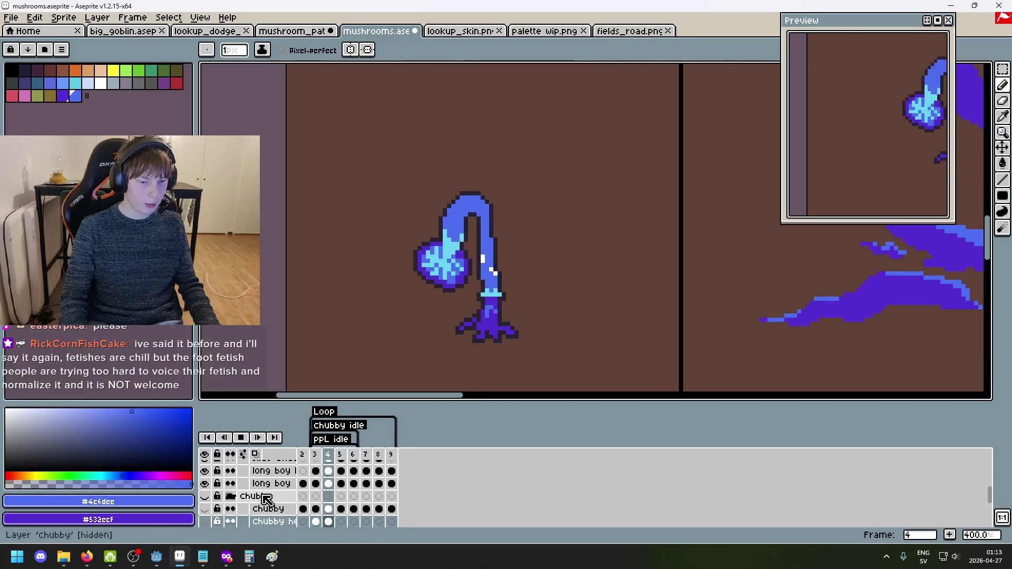
click(245, 443)
scroll(266, 490, up, 4)
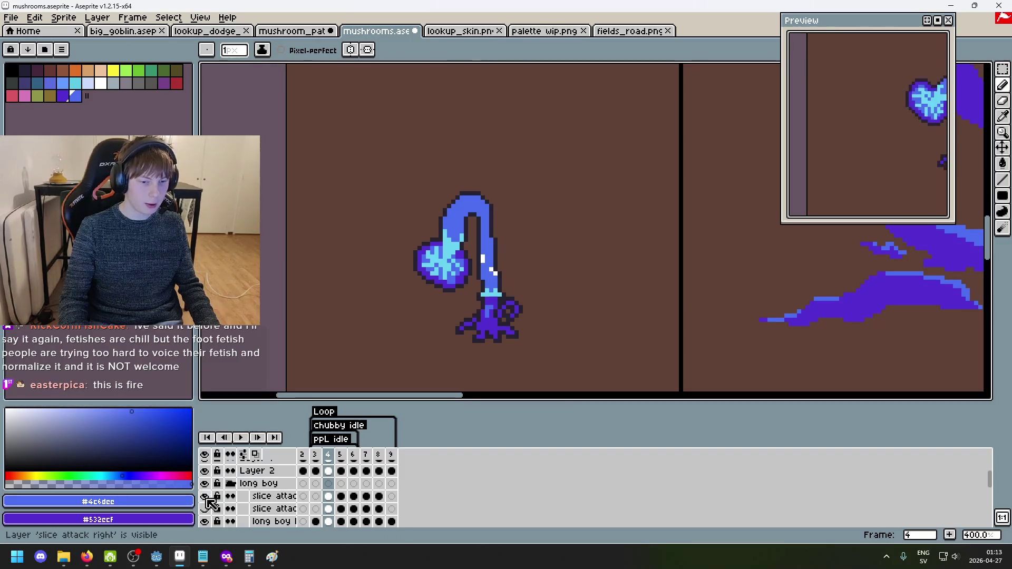
scroll(253, 448, down, 4)
click(241, 437)
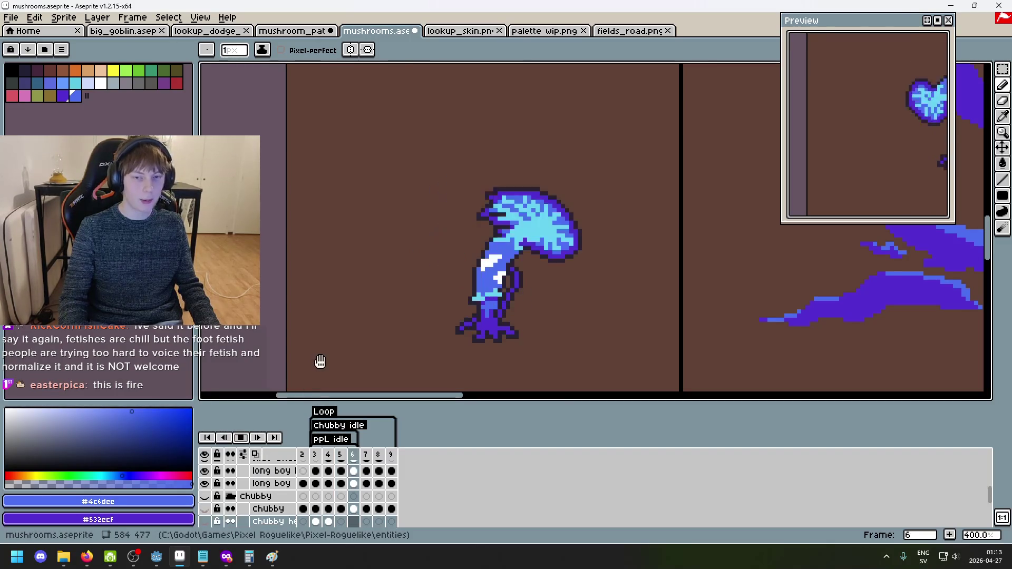
drag(597, 292, 598, 267)
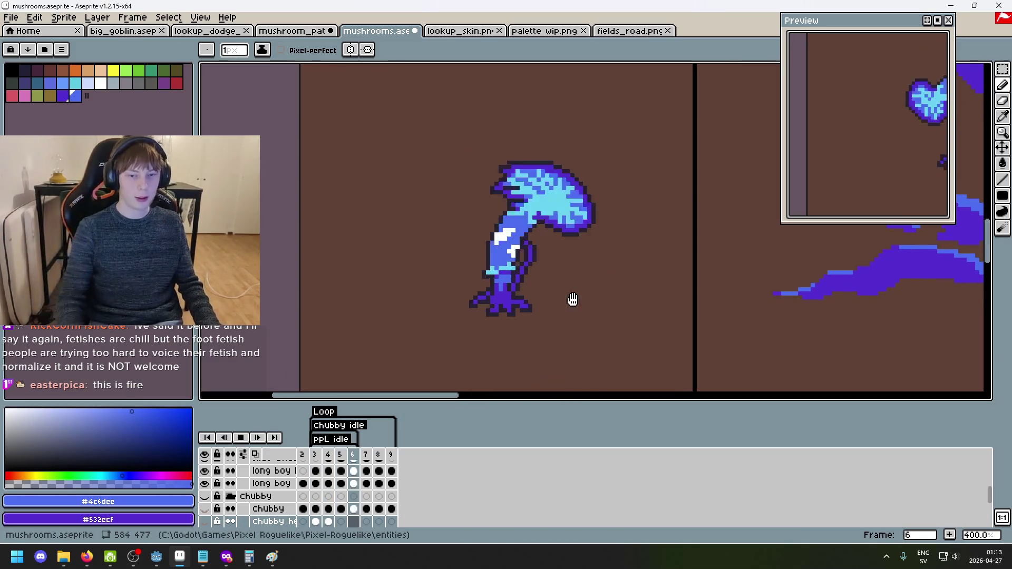
click(241, 437)
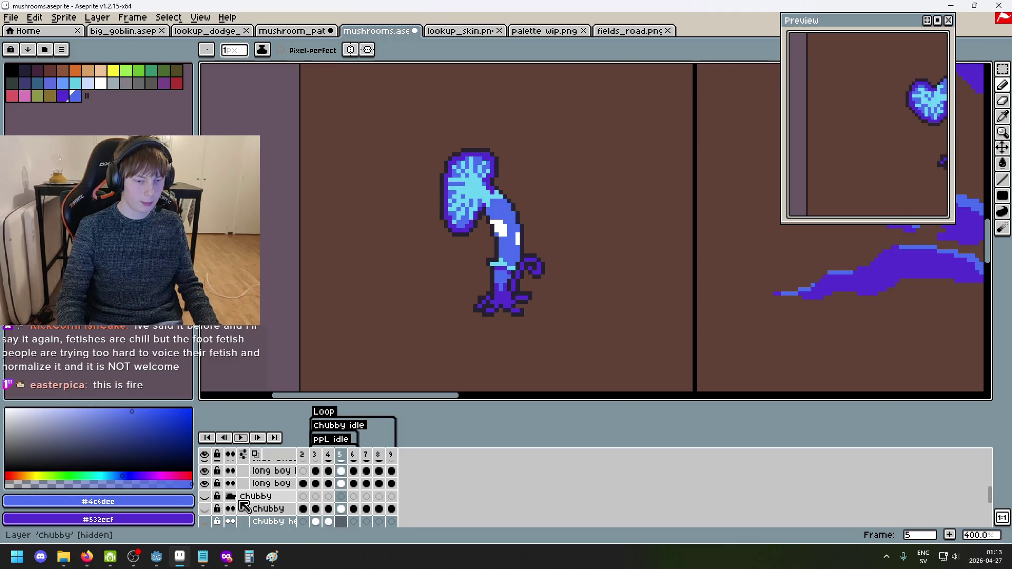
scroll(244, 507, up, 2)
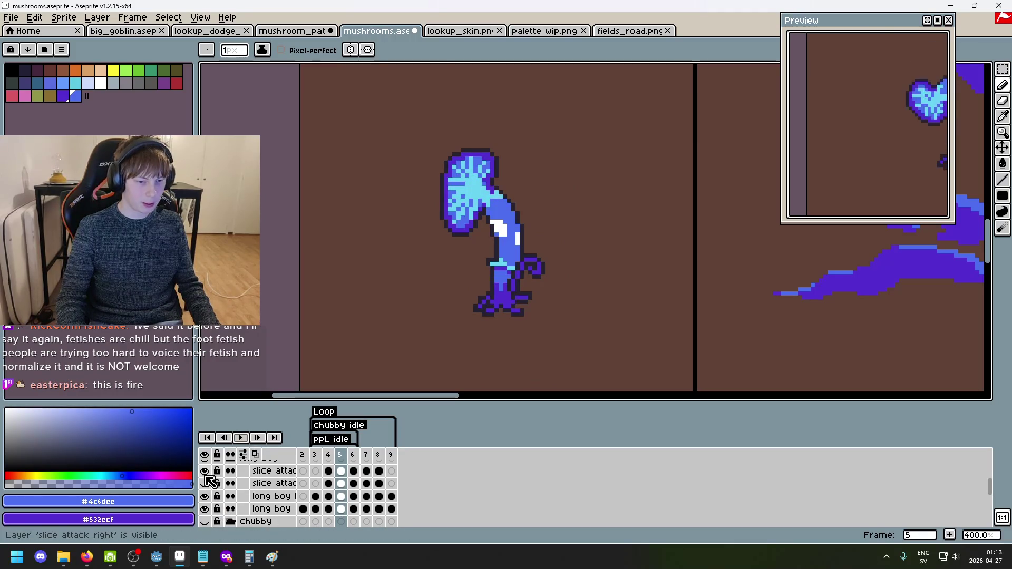
scroll(210, 491, up, 1)
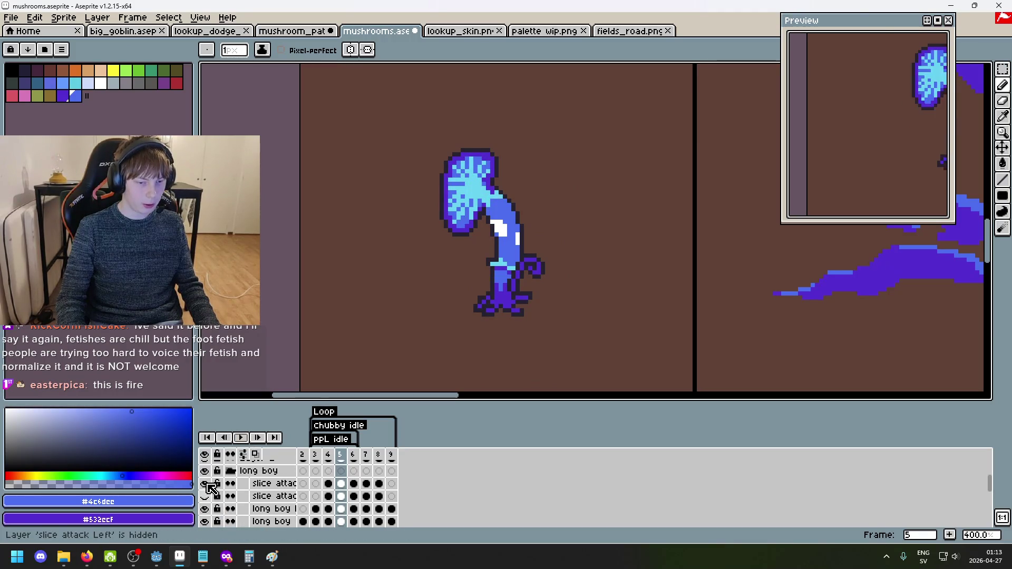
Play and stop the long boy animation, then jump to frame 8's pose.
click(240, 437)
scroll(253, 491, down, 2)
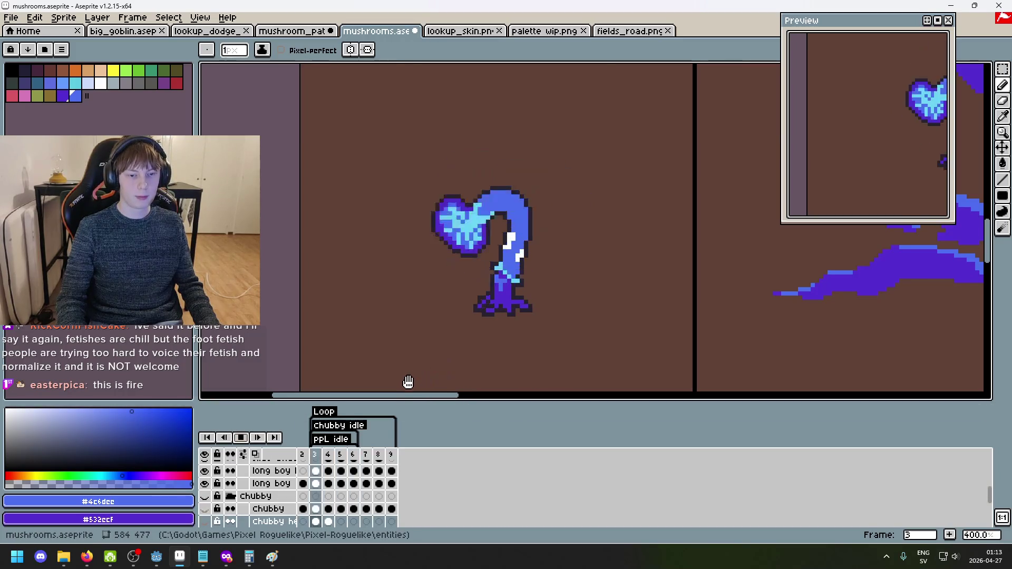
click(241, 438)
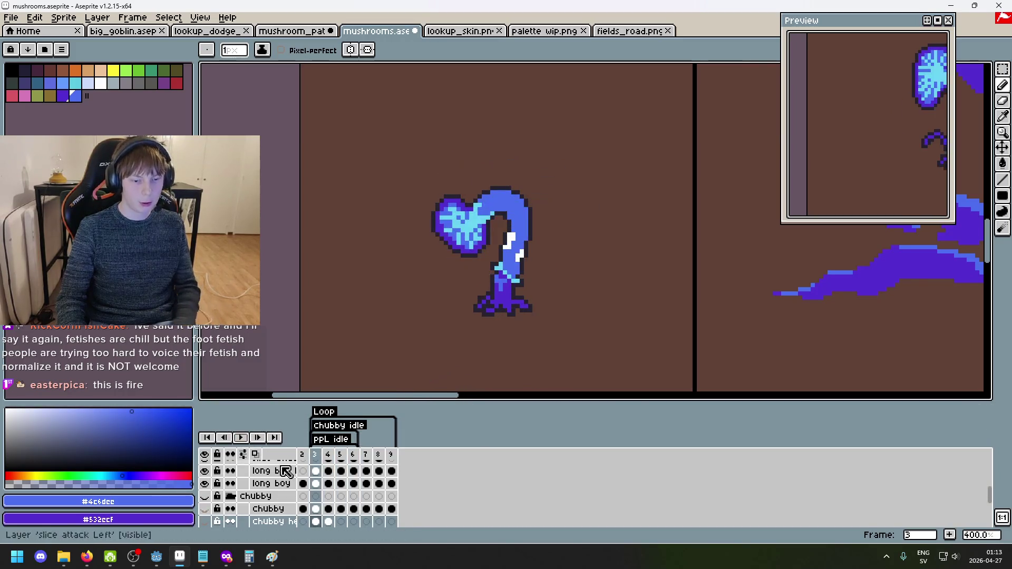
click(378, 483)
scroll(211, 498, up, 1)
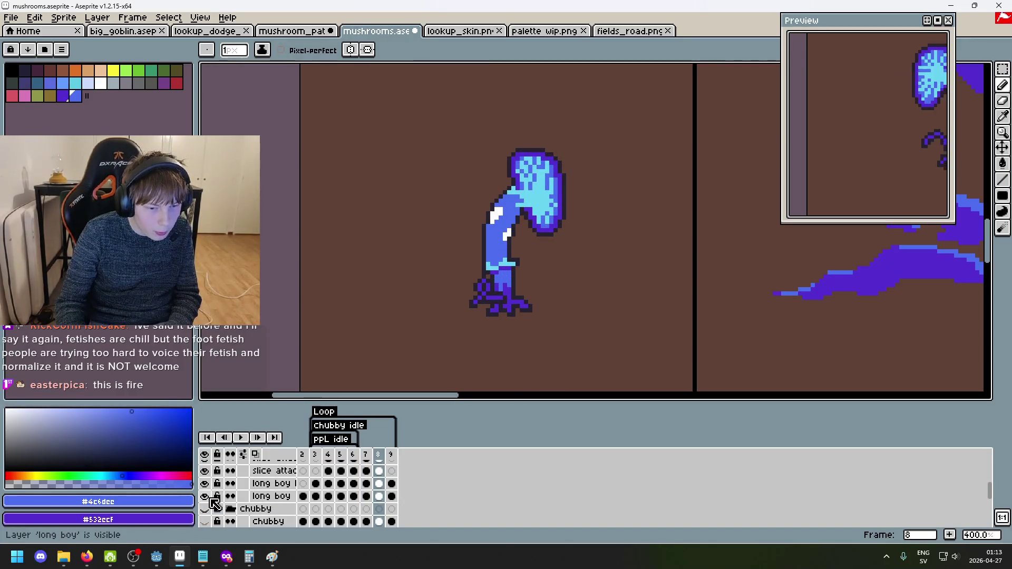
scroll(214, 502, down, 1)
scroll(211, 500, up, 3)
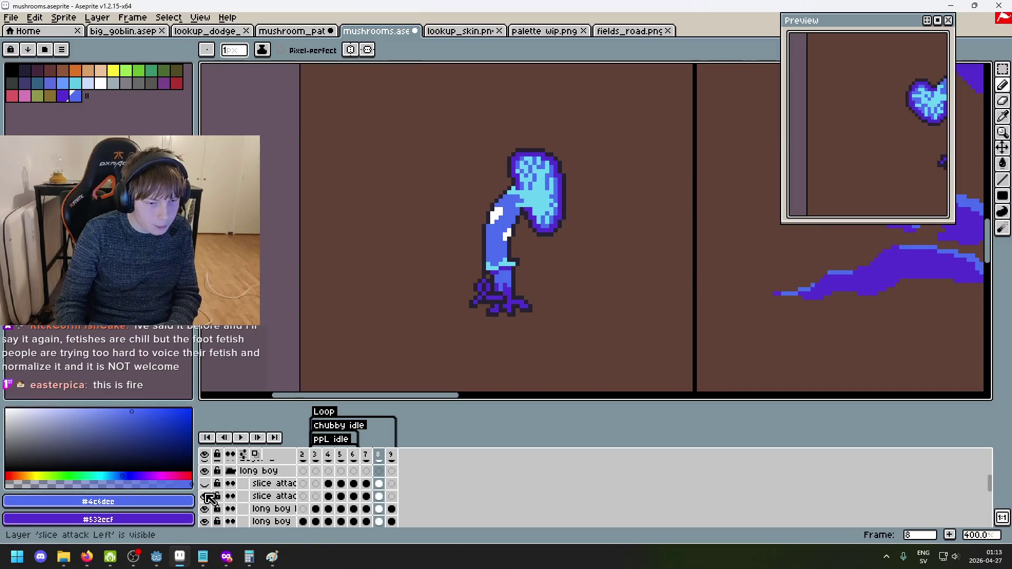
Replay the animation twice, compare frame 6, and return to frame 8.
click(248, 439)
scroll(251, 443, down, 3)
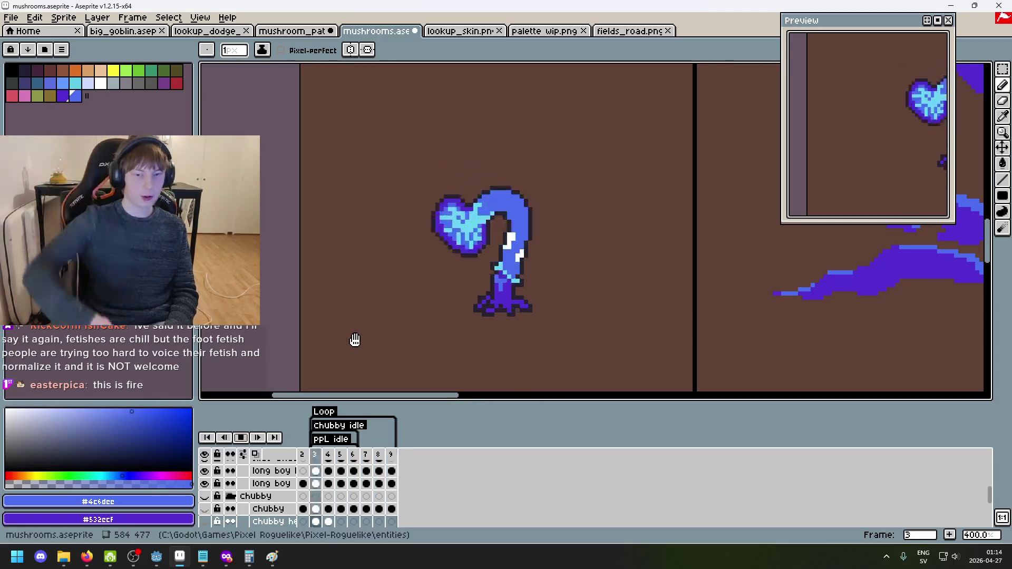
click(240, 437)
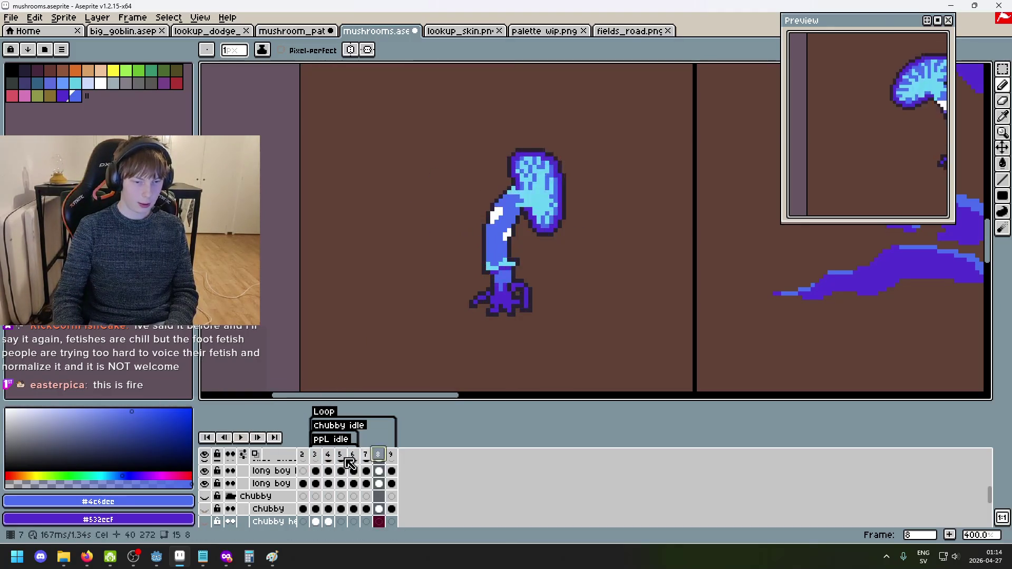
scroll(222, 501, up, 3)
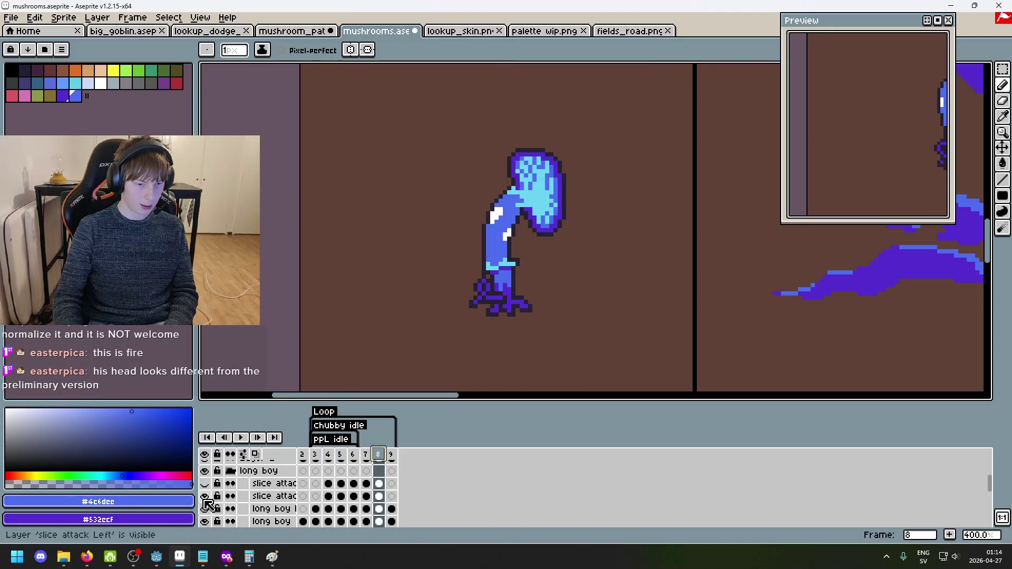
click(244, 438)
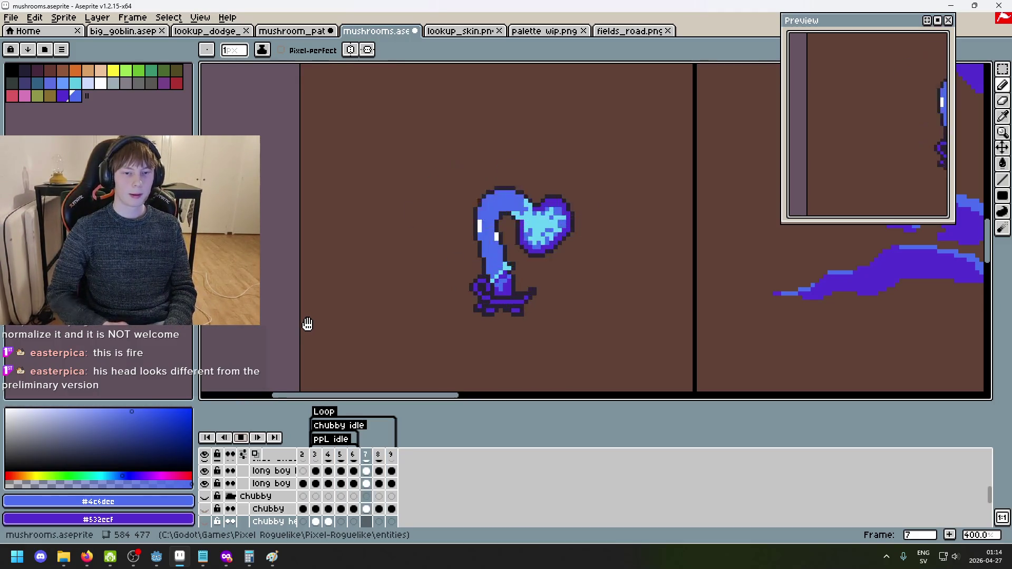
scroll(422, 311, down, 1)
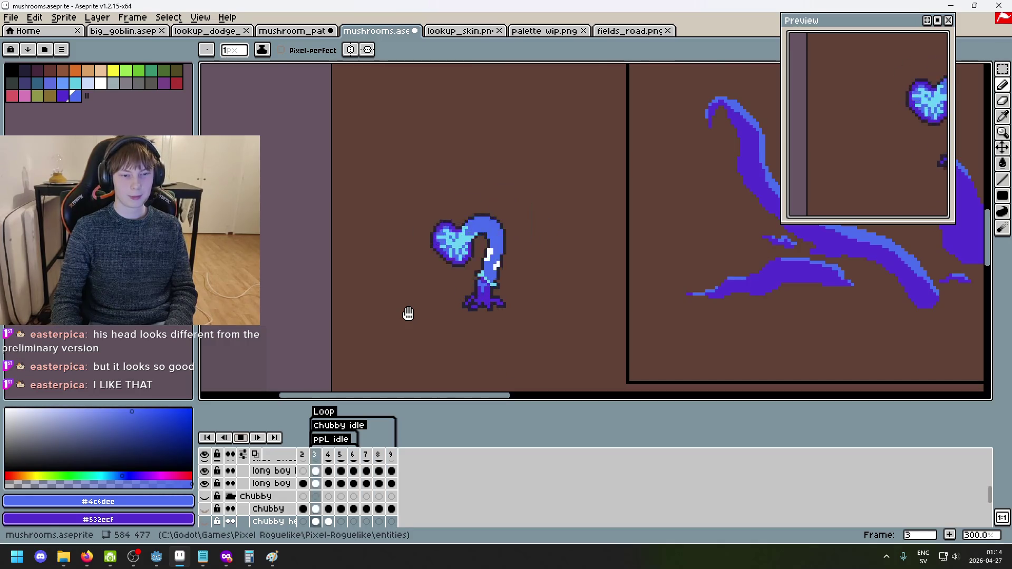
click(241, 437)
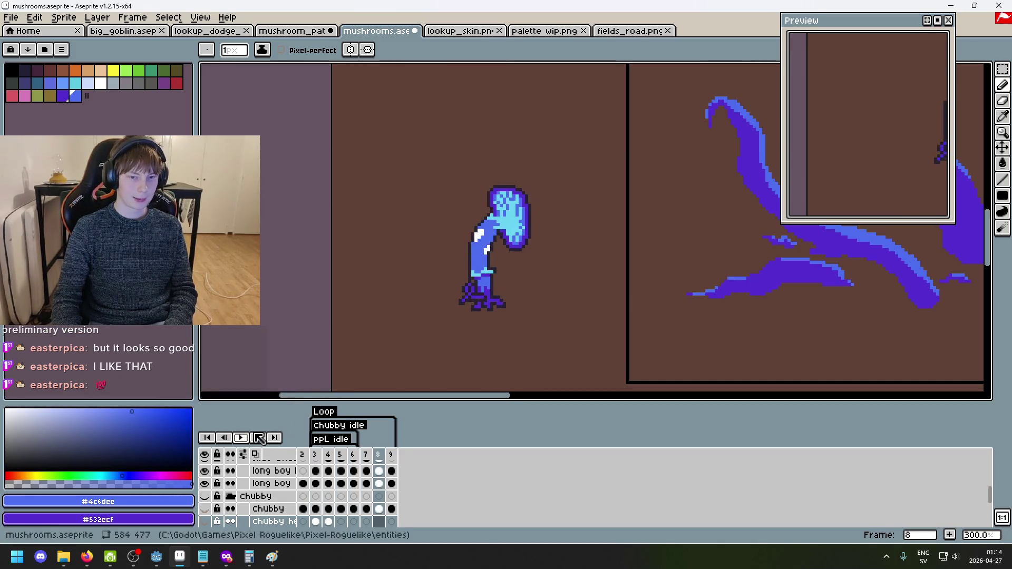
scroll(417, 348, up, 1)
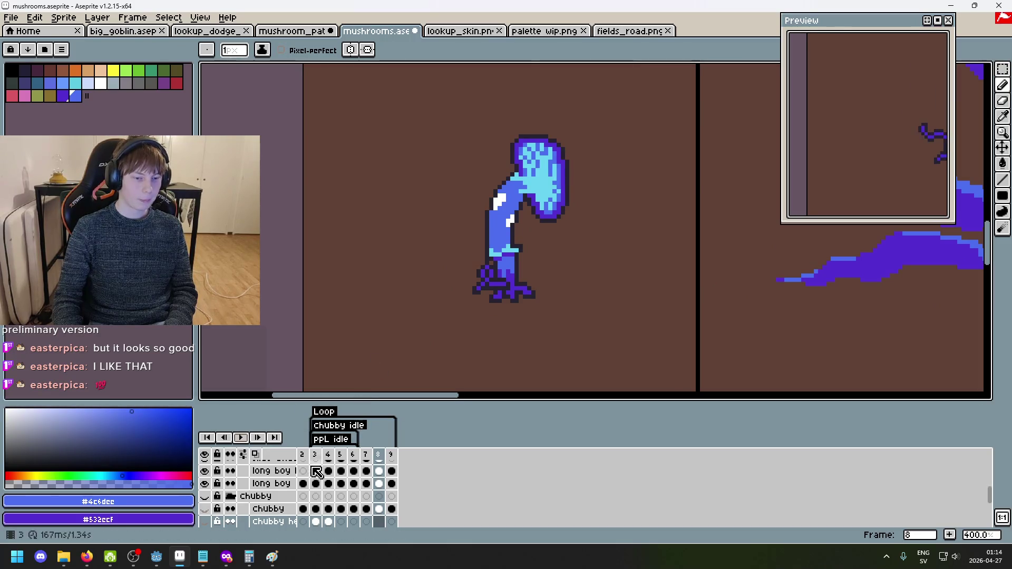
click(353, 471)
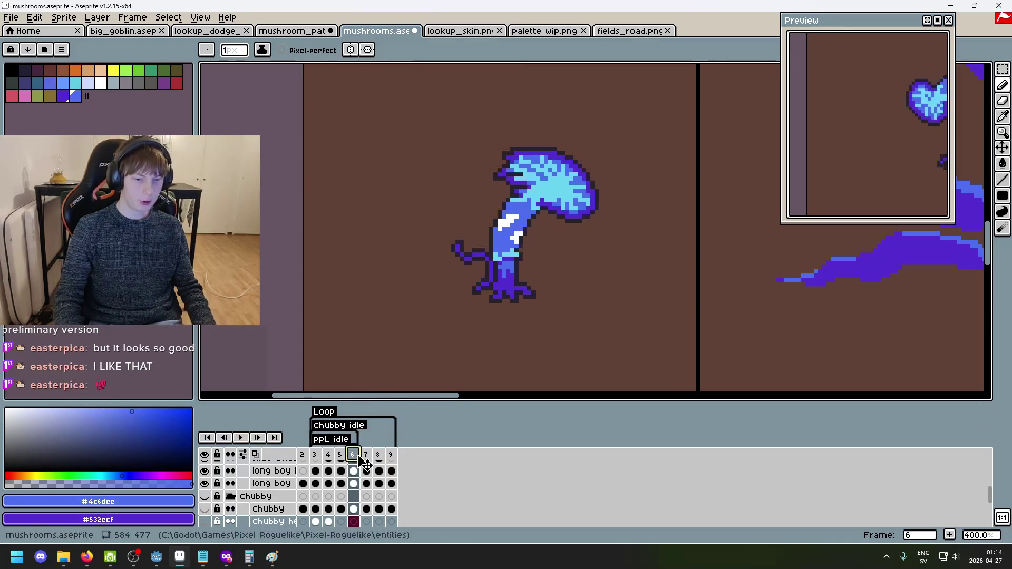
key(Right)
key(Right)
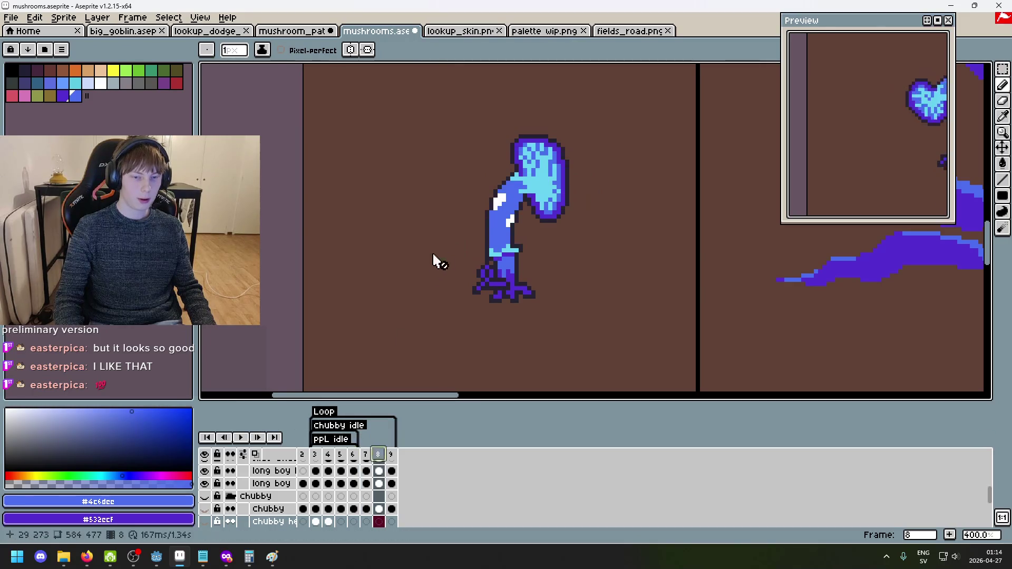
click(272, 483)
drag(333, 256, 409, 335)
key(ctrl+z)
drag(357, 259, 574, 358)
key(ctrl+z)
drag(384, 260, 599, 380)
key(ctrl+z)
drag(342, 268, 560, 364)
scroll(473, 271, down, 2)
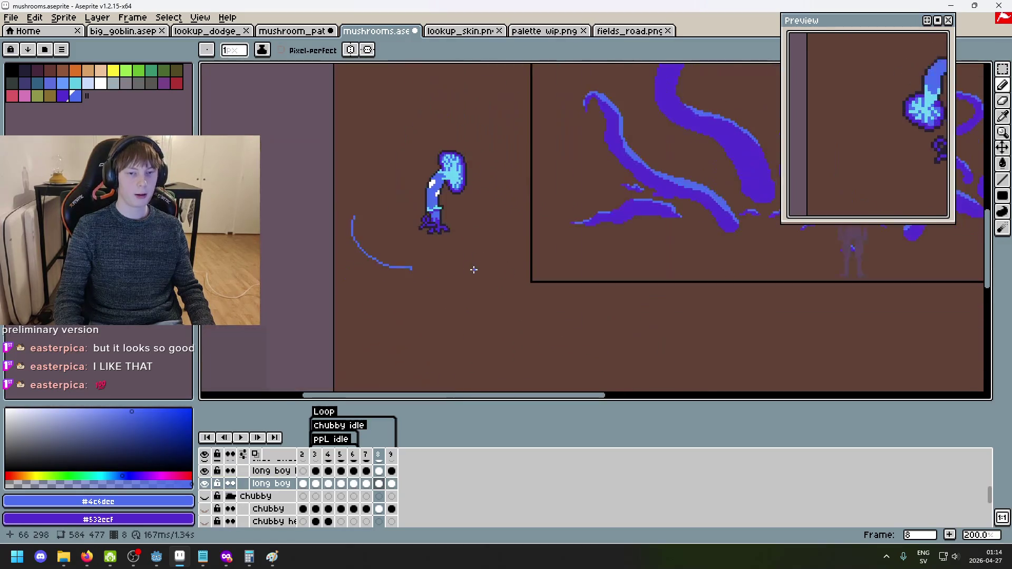
key(ctrl+z)
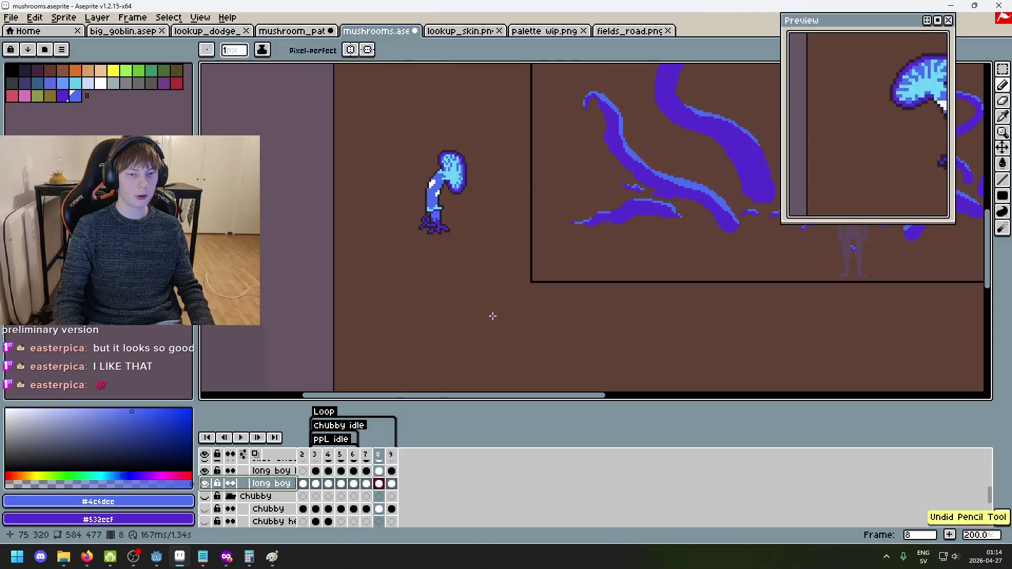
scroll(463, 225, up, 2)
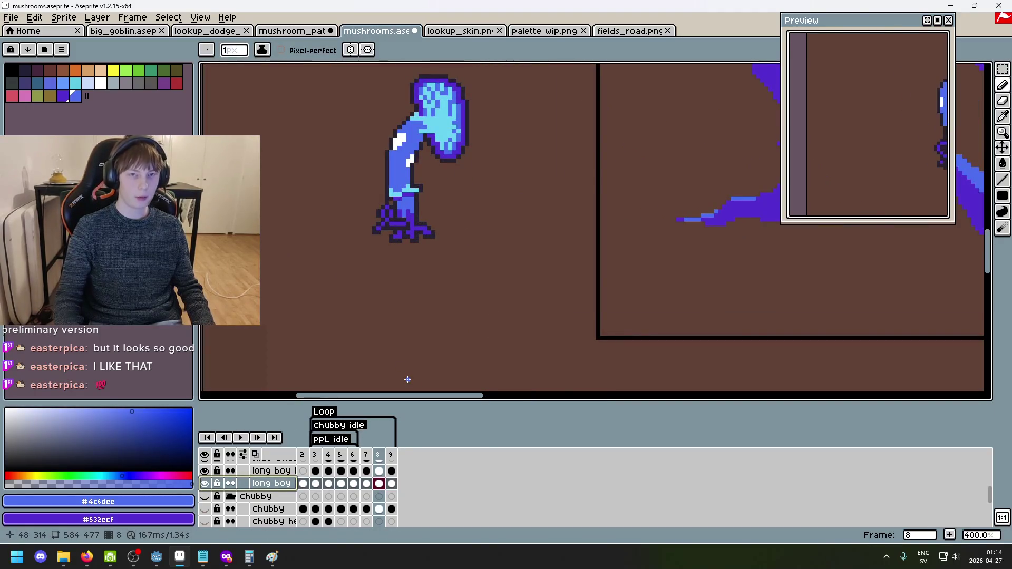
drag(474, 215, 465, 264)
key(ctrl+z)
drag(467, 206, 445, 312)
key(ctrl+z)
drag(469, 205, 451, 315)
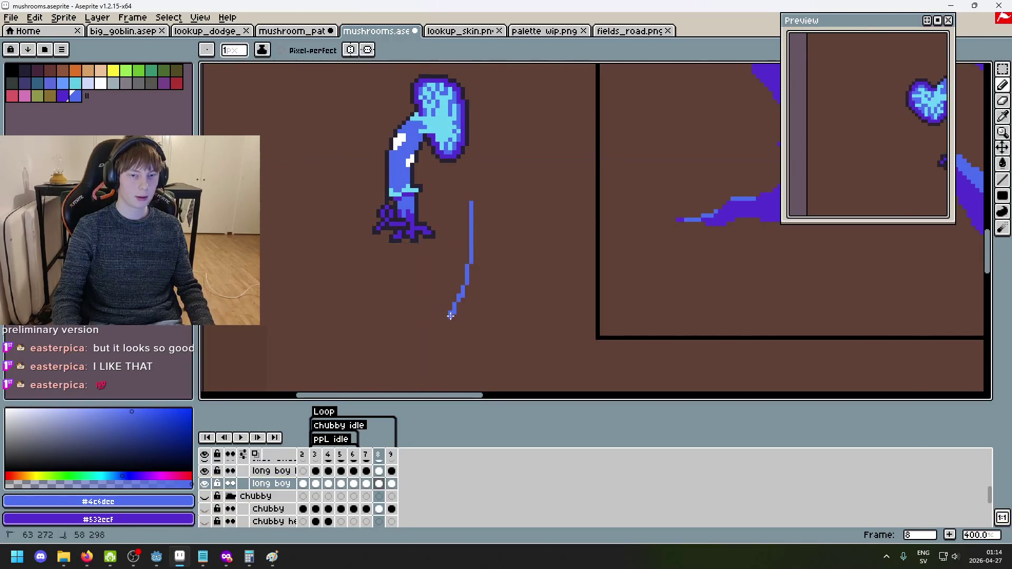
scroll(489, 310, down, 3)
key(ctrl+z)
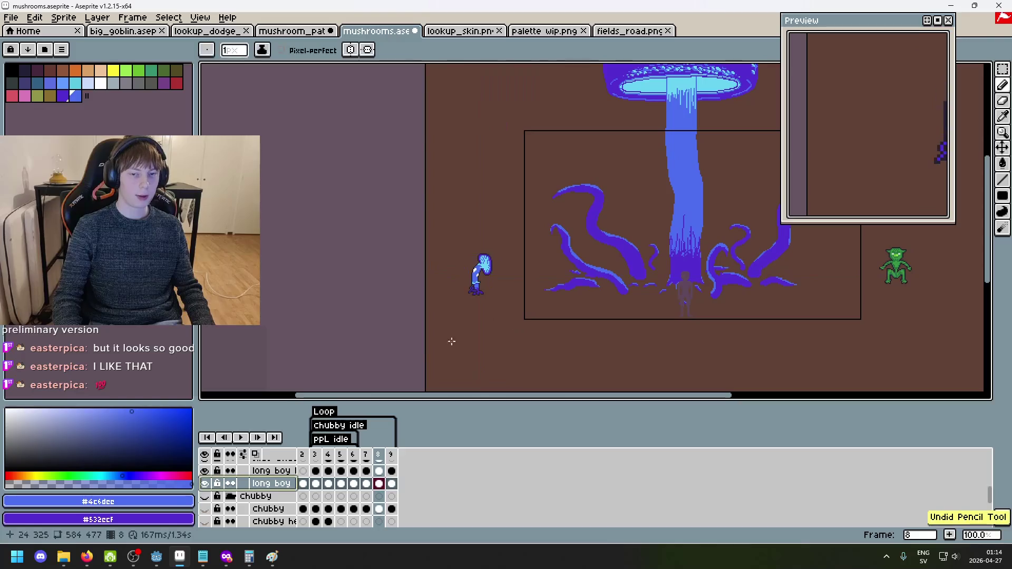
scroll(247, 500, up, 5)
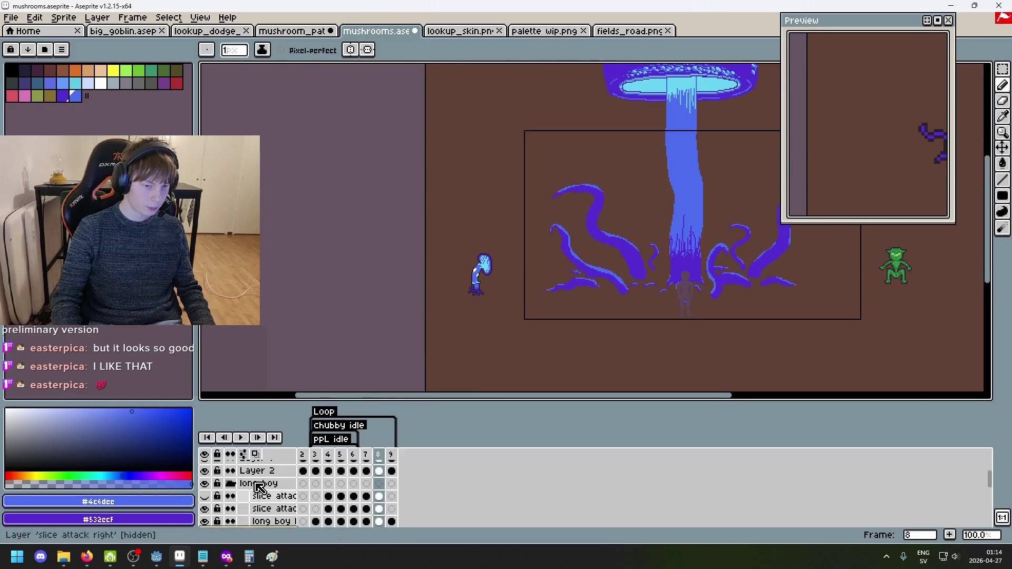
click(230, 497)
Hide the long boy group, show the chubby layer, and hide the PPL layer.
click(205, 496)
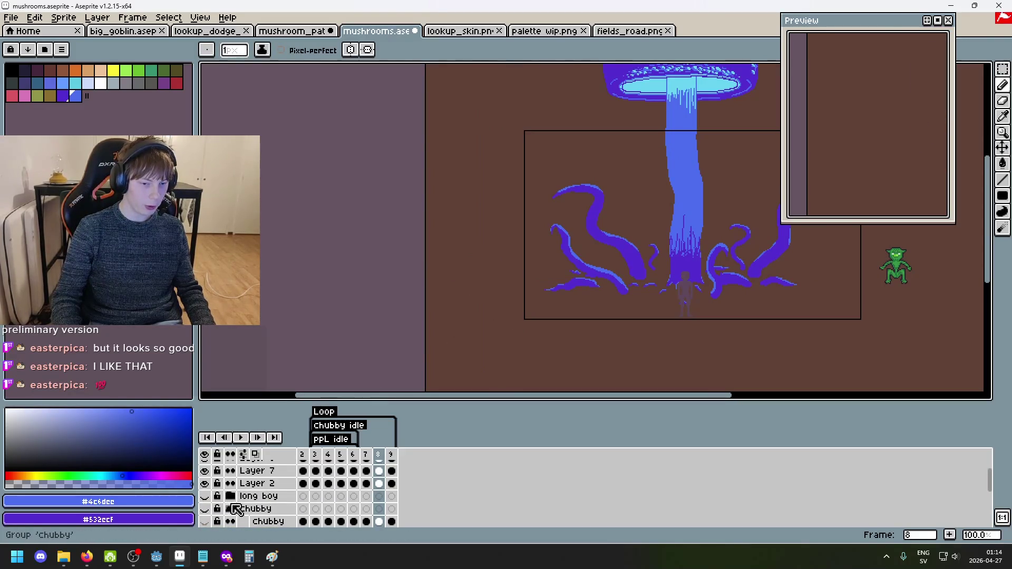
click(229, 497)
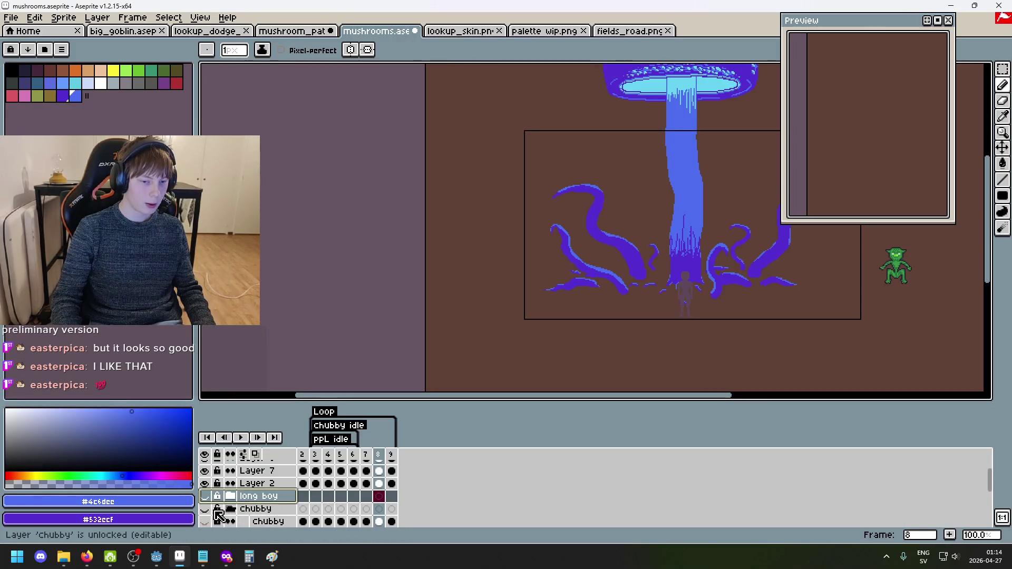
click(256, 509)
scroll(222, 504, down, 3)
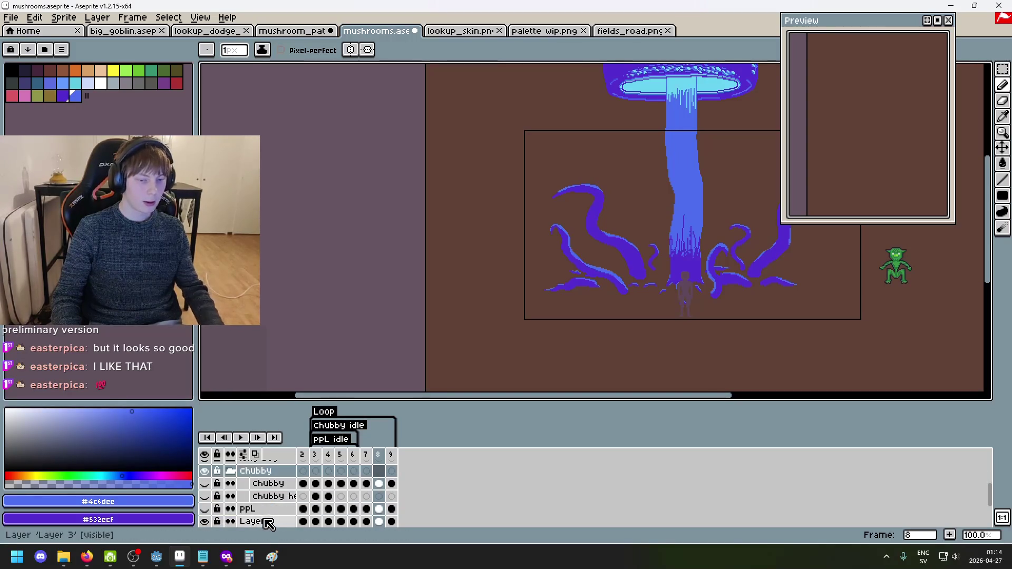
click(204, 486)
click(205, 508)
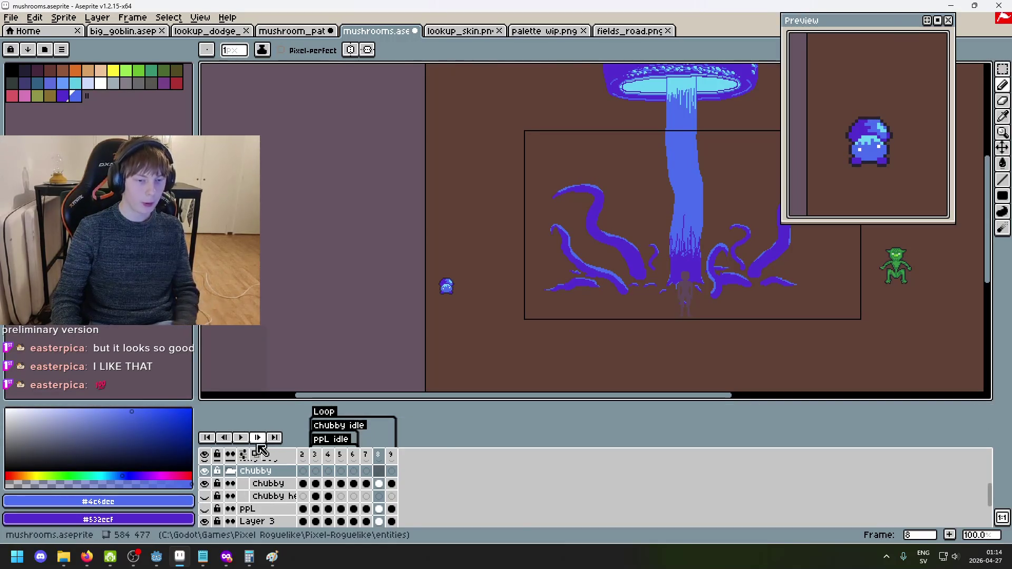
click(205, 470)
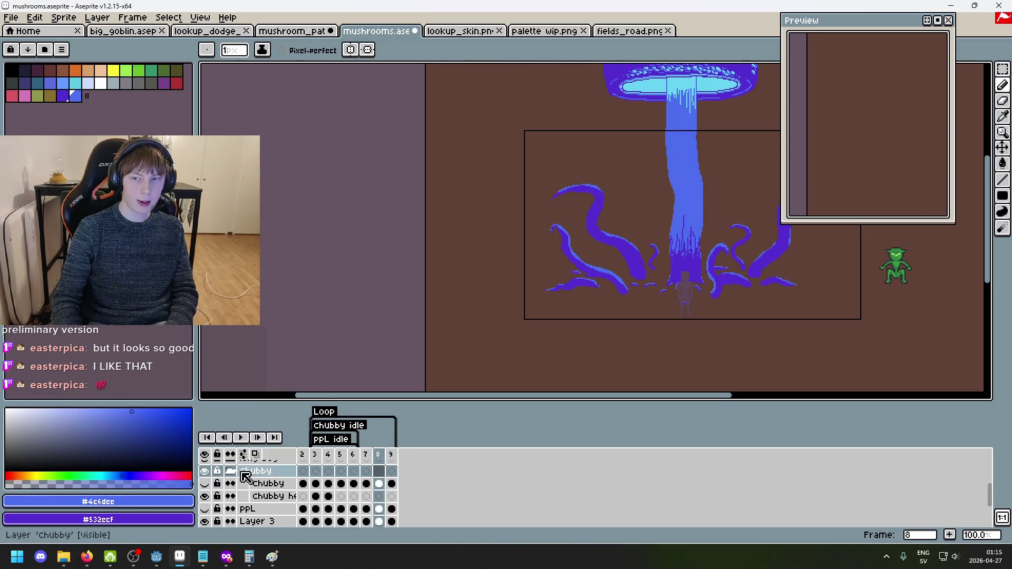
Go to frame 4 of the chubby animation, then switch to lookup_skin.png.
click(327, 456)
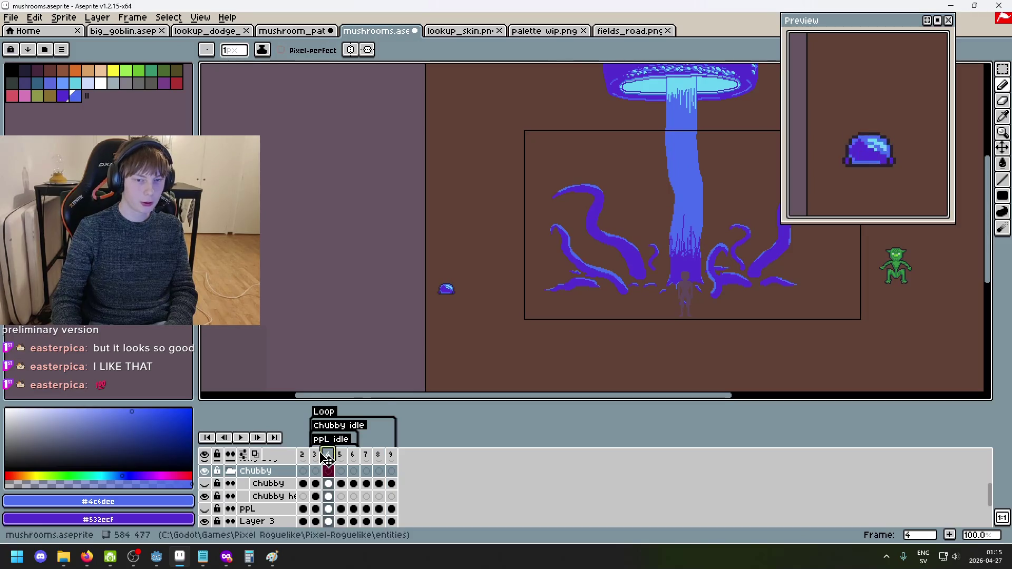
scroll(433, 287, up, 3)
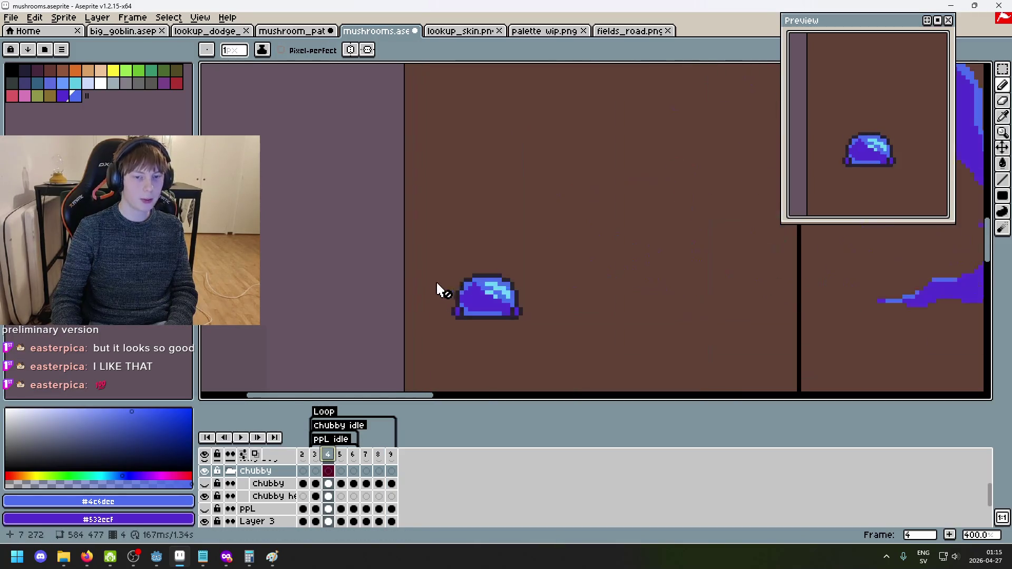
key(ctrl+Tab)
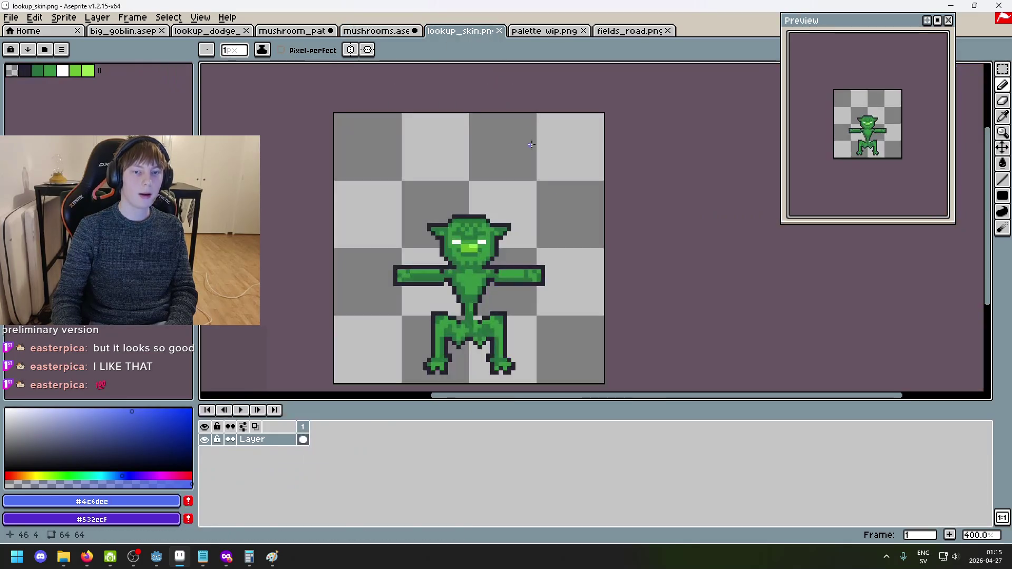
Zoom and pan so the T-posed green goblin sits centred and higher in view.
scroll(443, 284, down, 3)
scroll(479, 277, up, 3)
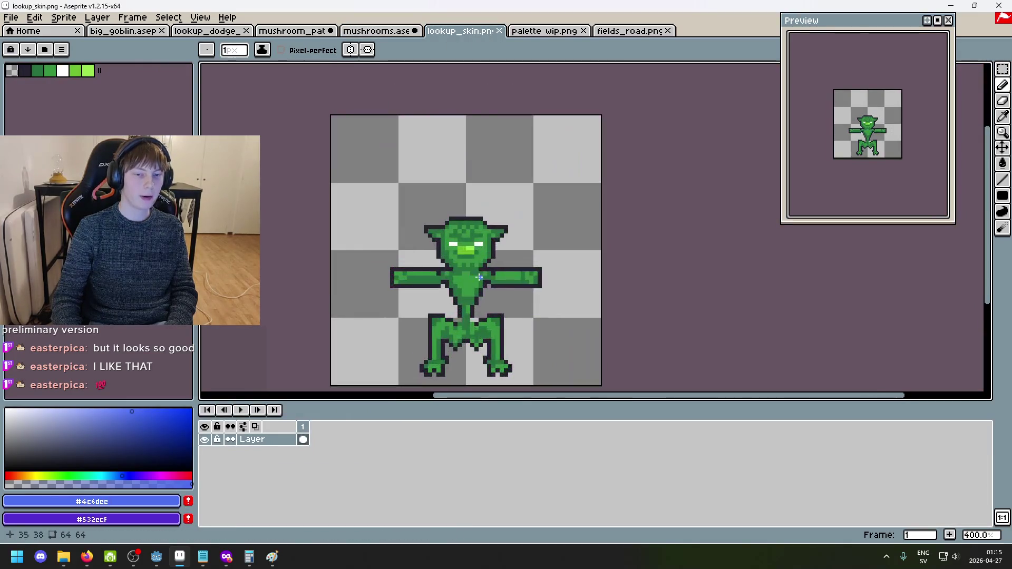
scroll(524, 289, up, 5)
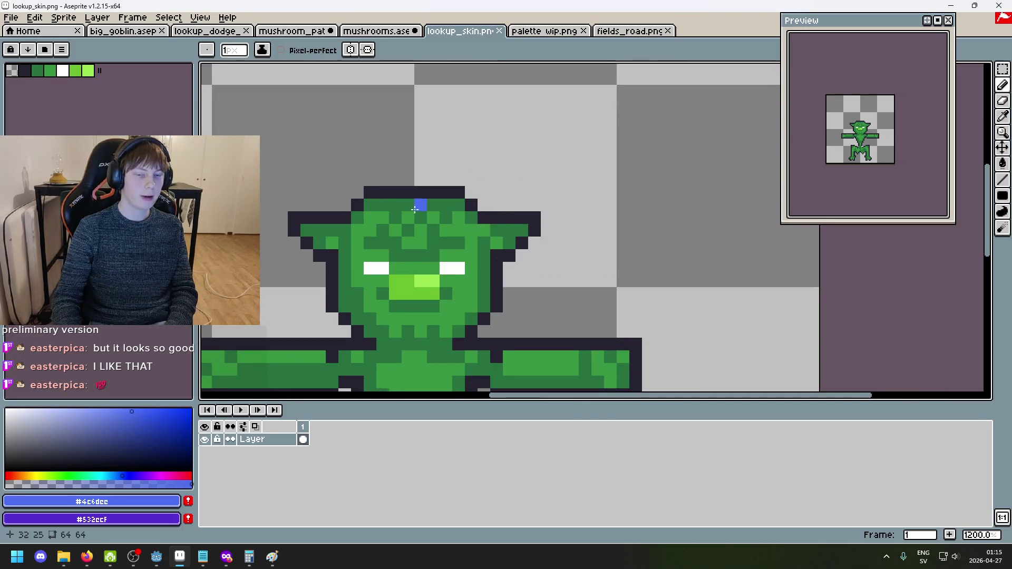
scroll(456, 213, down, 2)
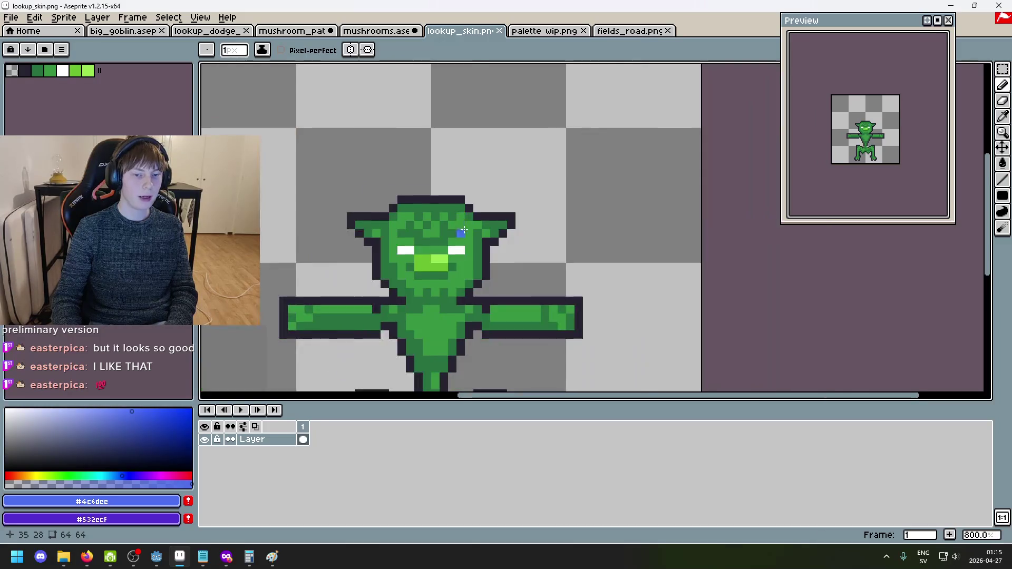
drag(485, 284, 574, 194)
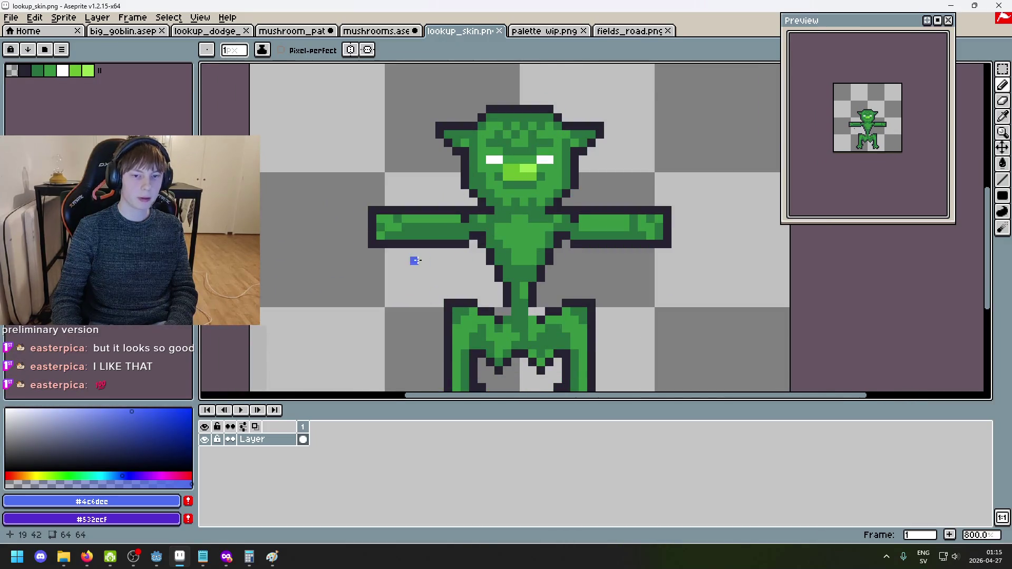
drag(566, 153, 599, 132)
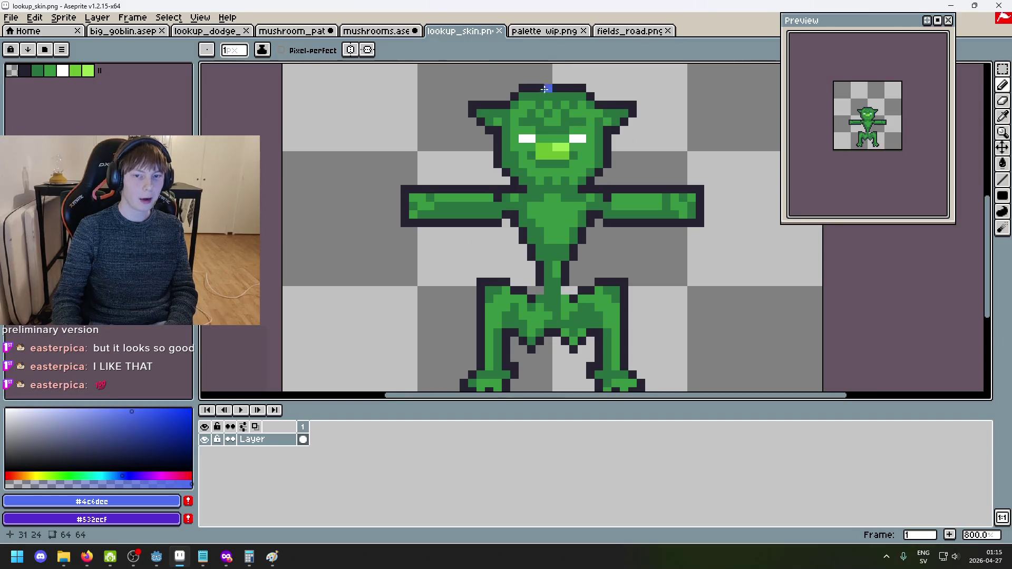
Zoom in and out over the goblin's shading, then switch to mushroom_path.
scroll(574, 102, up, 2)
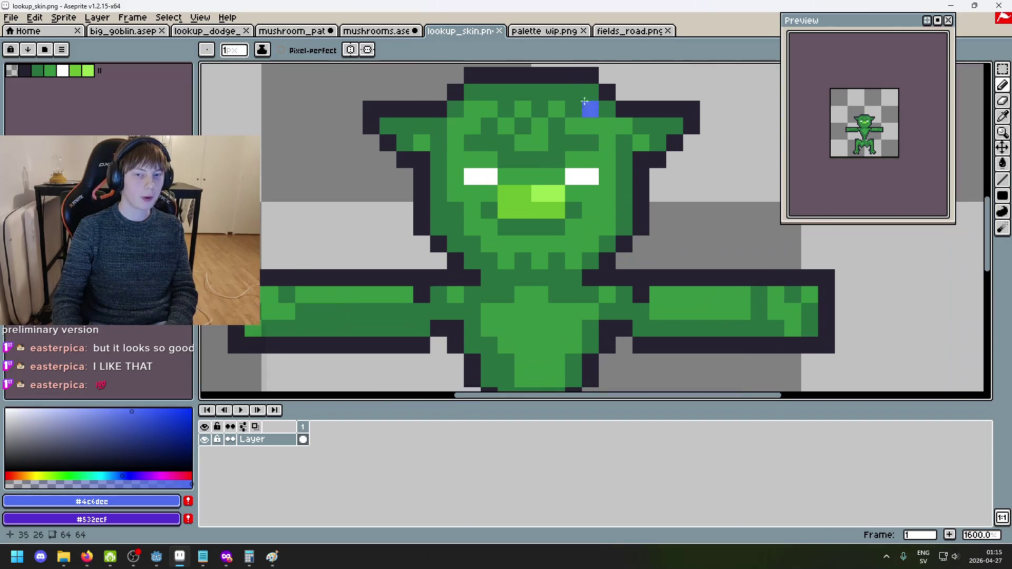
scroll(571, 127, down, 2)
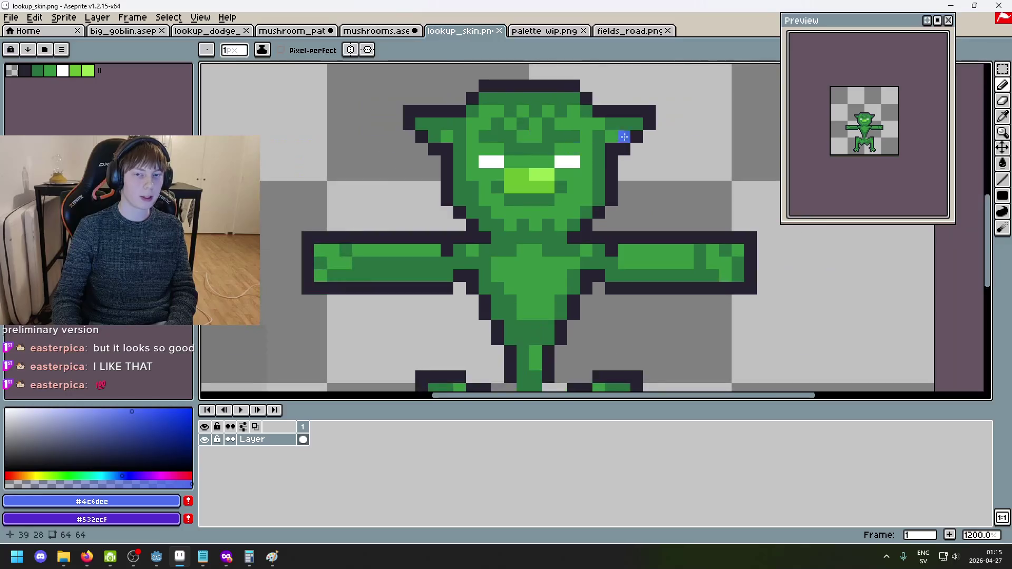
scroll(556, 150, down, 1)
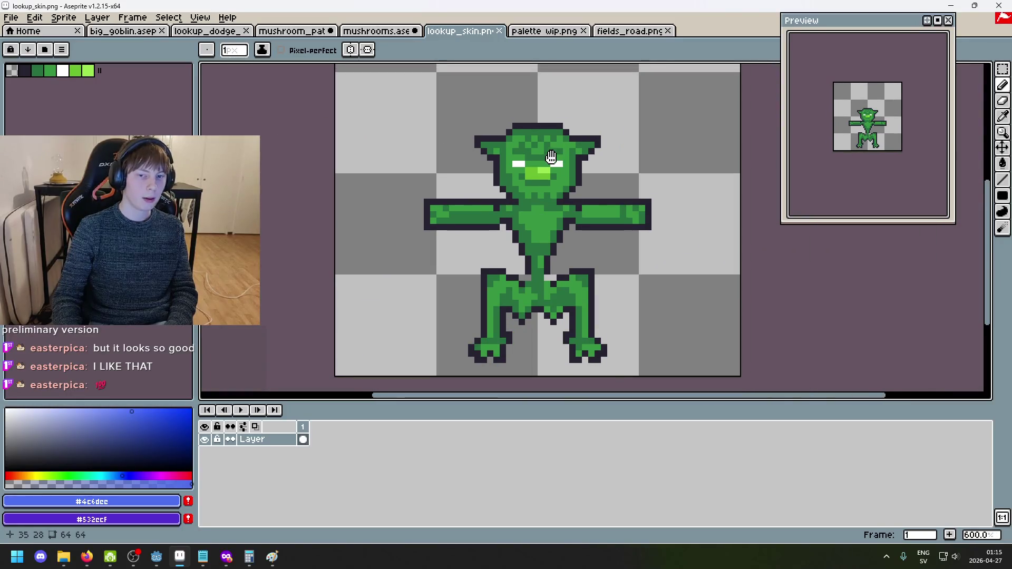
scroll(431, 302, down, 1)
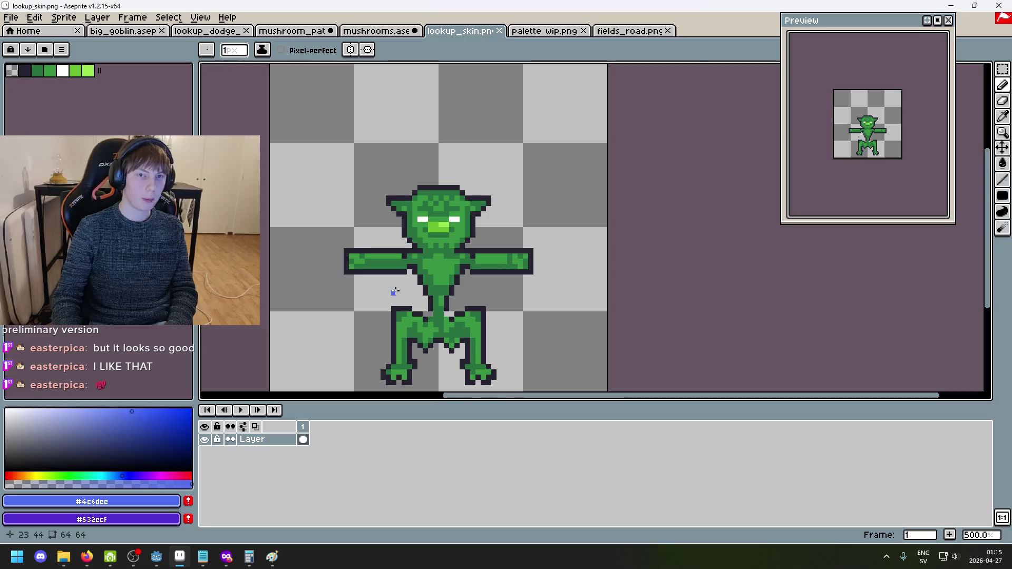
scroll(444, 238, up, 1)
scroll(535, 223, up, 1)
scroll(446, 211, down, 2)
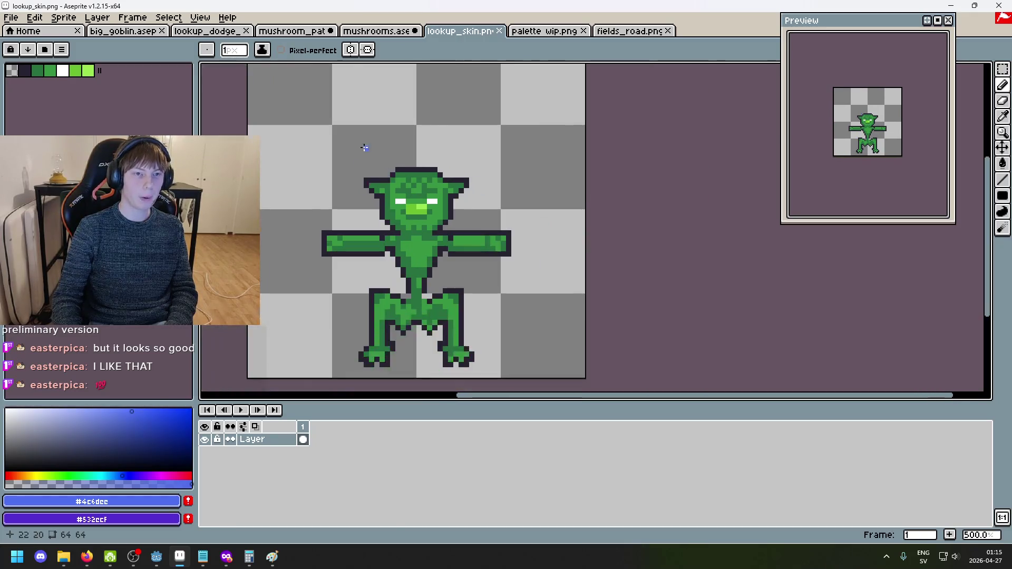
scroll(415, 173, up, 1)
click(272, 32)
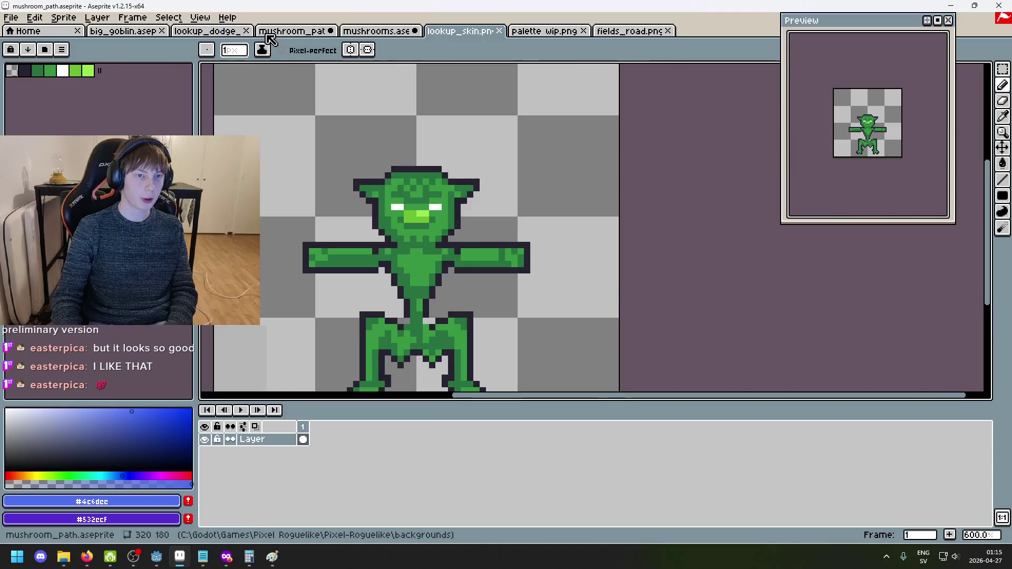
Return to mushrooms.aseprite and zoom in and out on the chubby mushroom sprite.
click(384, 32)
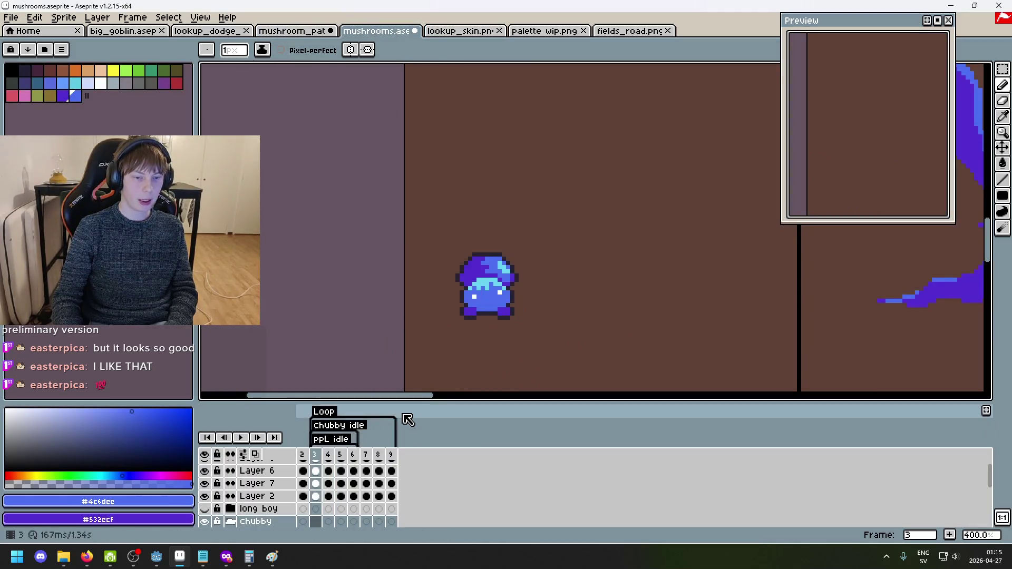
drag(532, 332, 580, 267)
scroll(599, 219, up, 5)
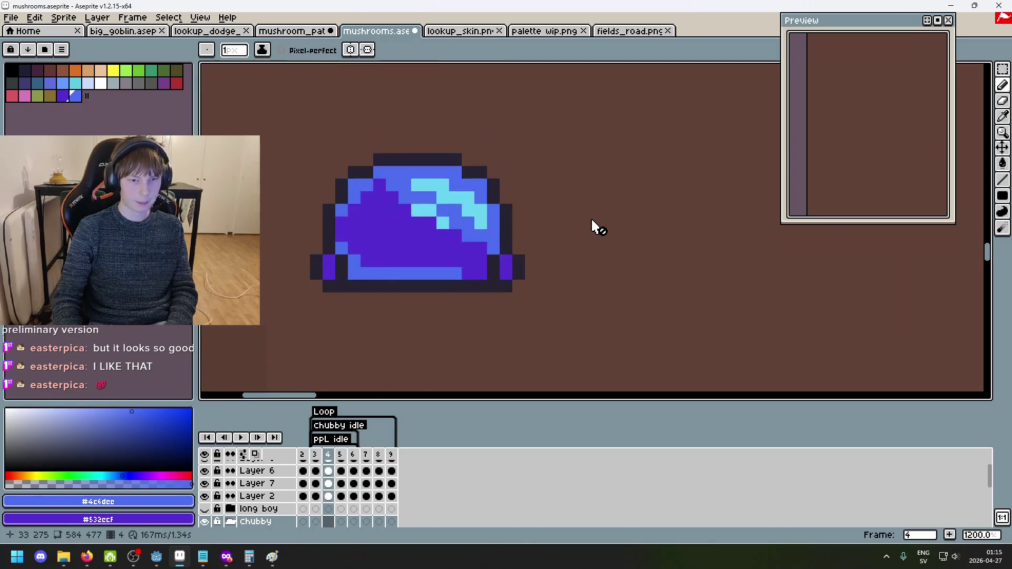
scroll(680, 208, down, 3)
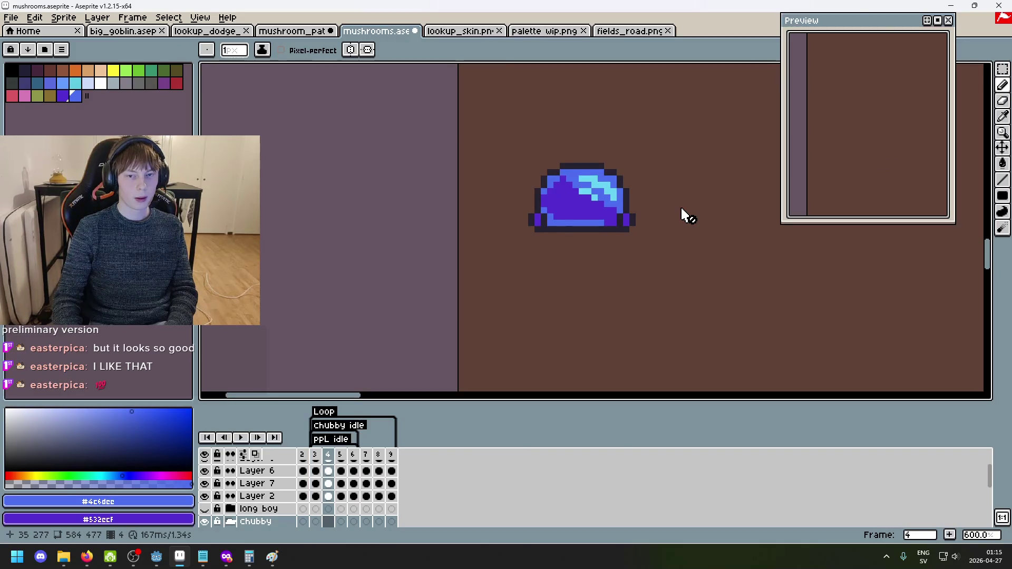
scroll(681, 208, down, 2)
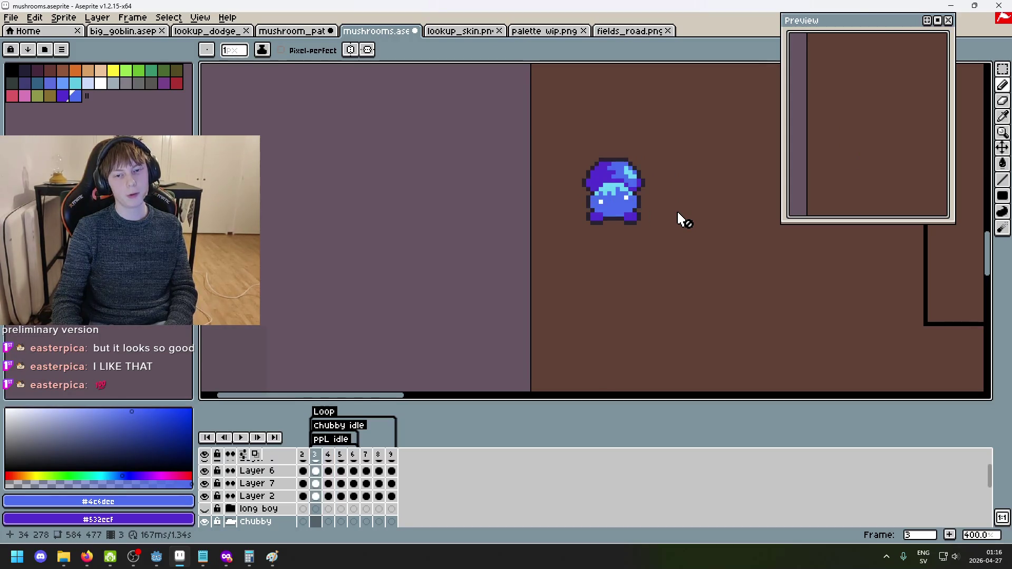
scroll(677, 209, up, 3)
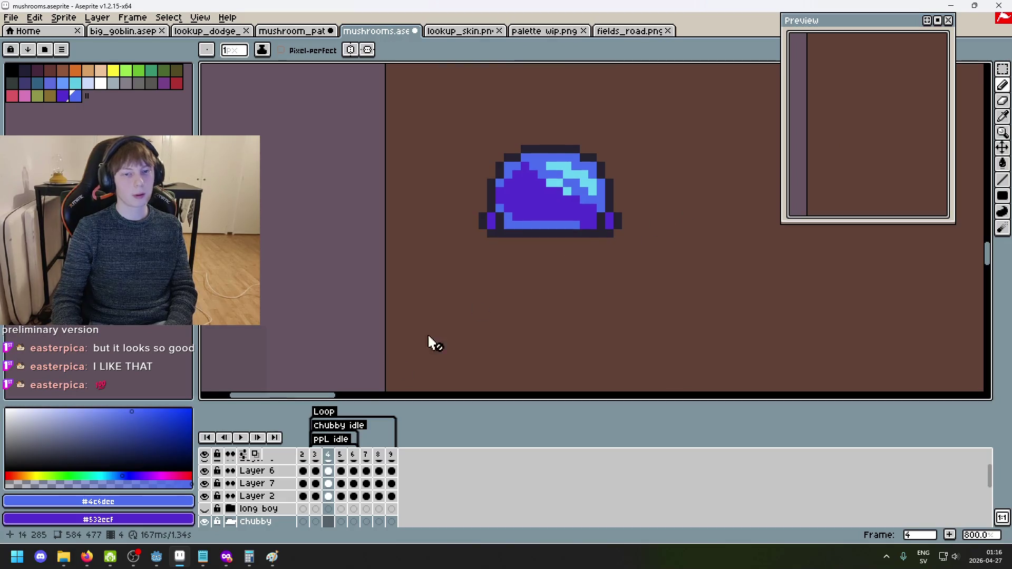
scroll(325, 514, down, 2)
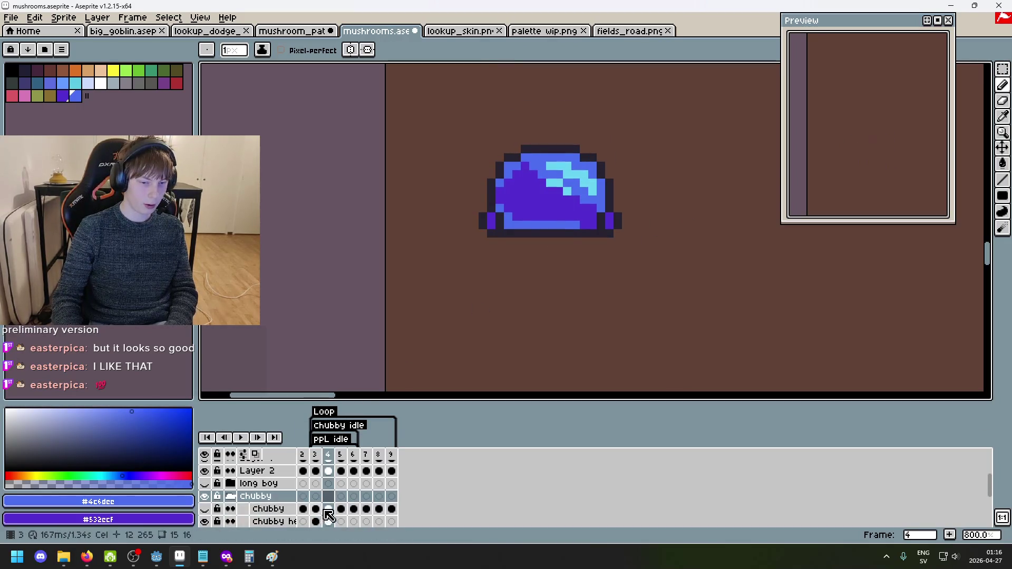
Select the chubby headbutt cels on frames 4 and 5 and step through neighbouring frames.
scroll(337, 507, down, 1)
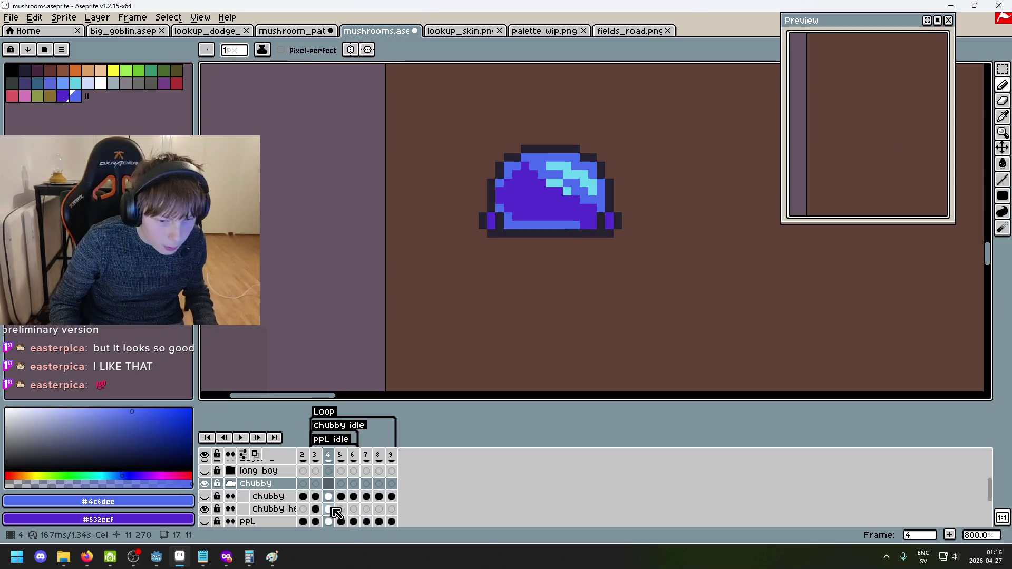
click(328, 508)
click(341, 510)
key(ctrl+v)
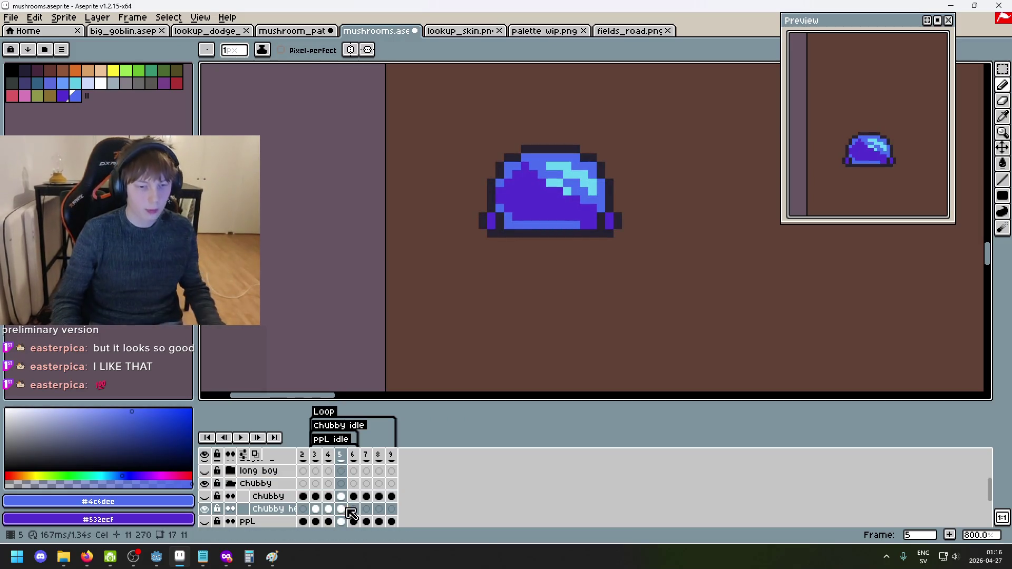
key(Left)
key(Left)
key(Right)
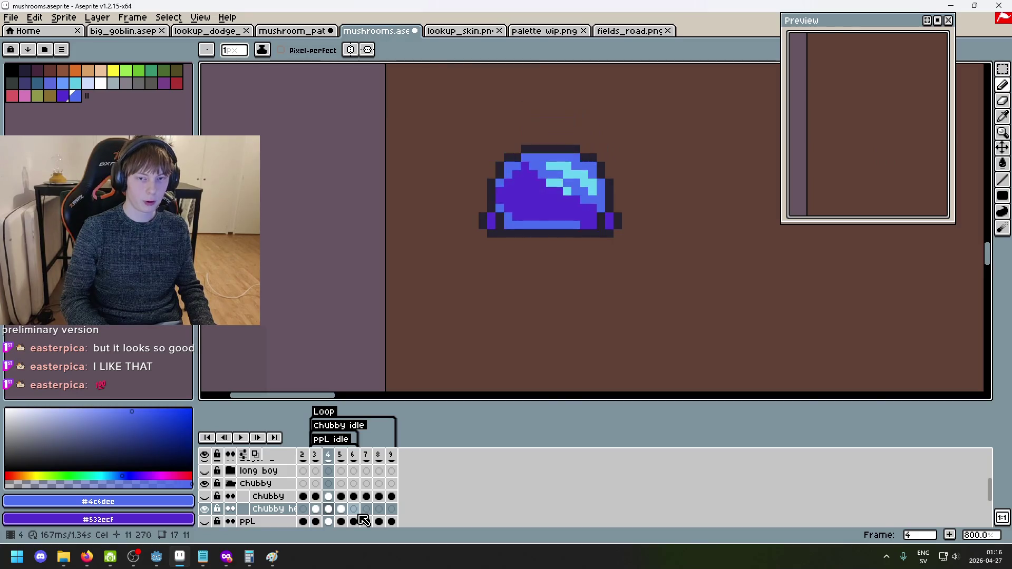
key(Left)
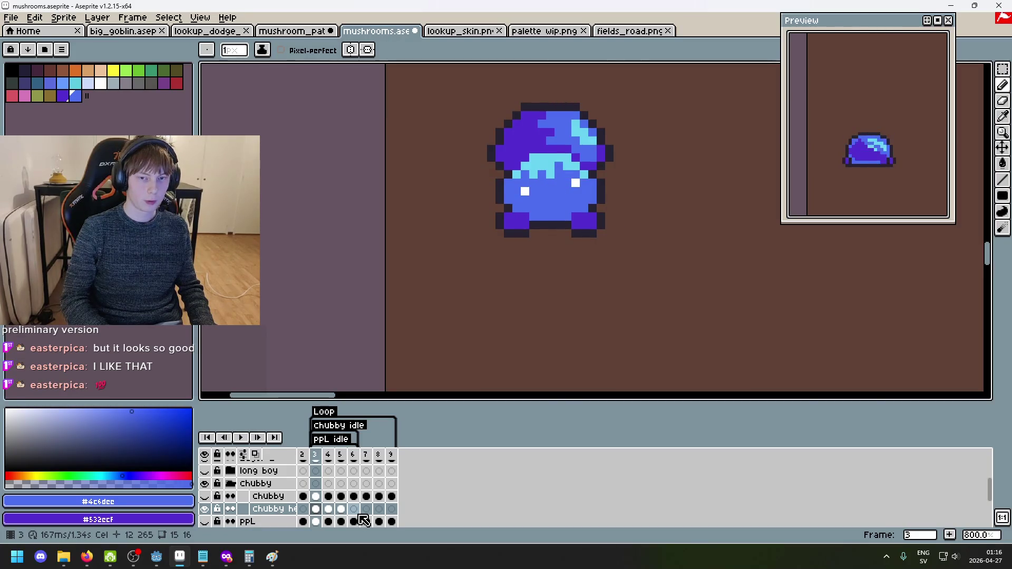
key(Right)
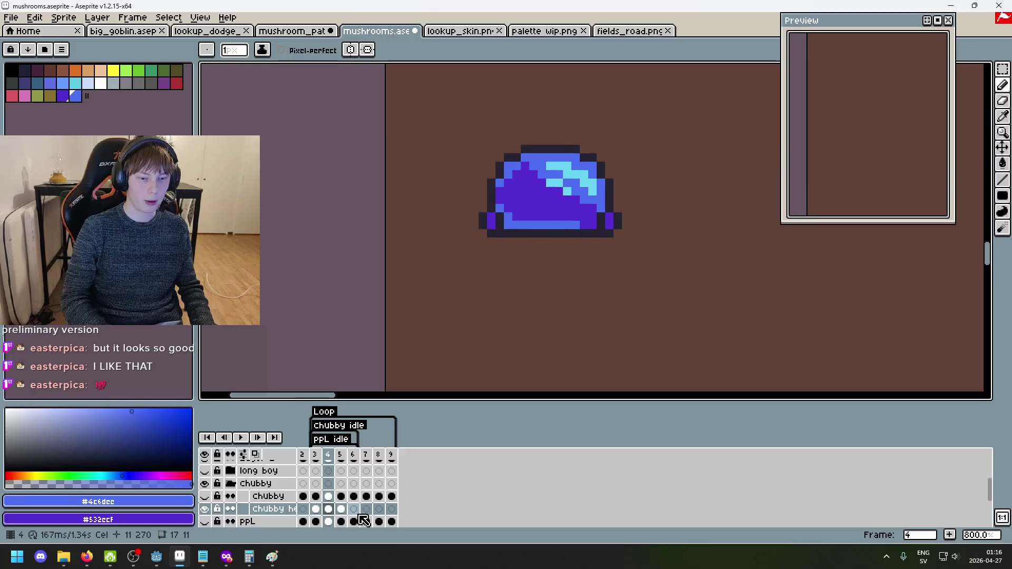
key(Right)
key(Right)
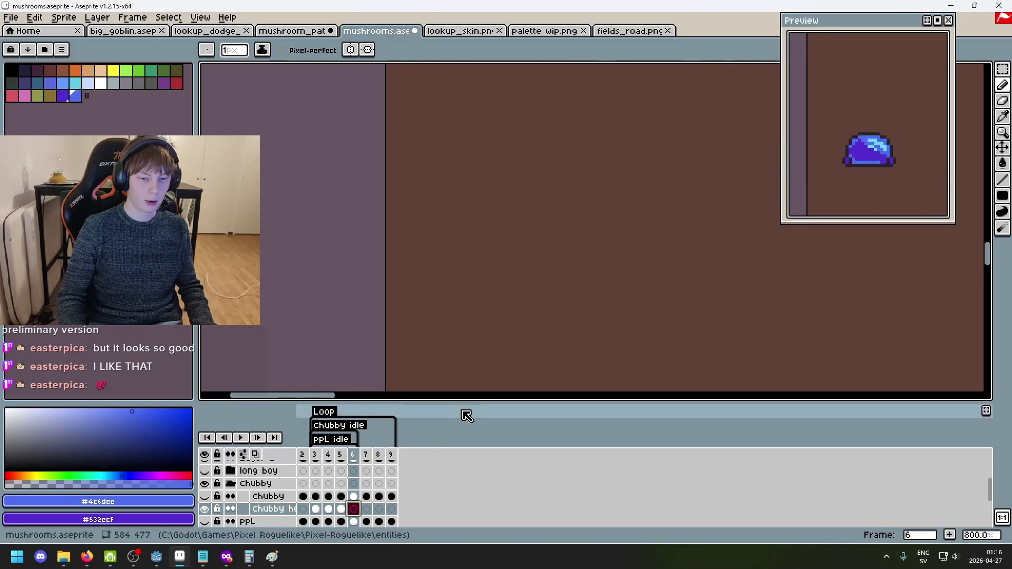
Copy the chubby headbutt cel from frame 5 into frame 6 and review it.
click(341, 509)
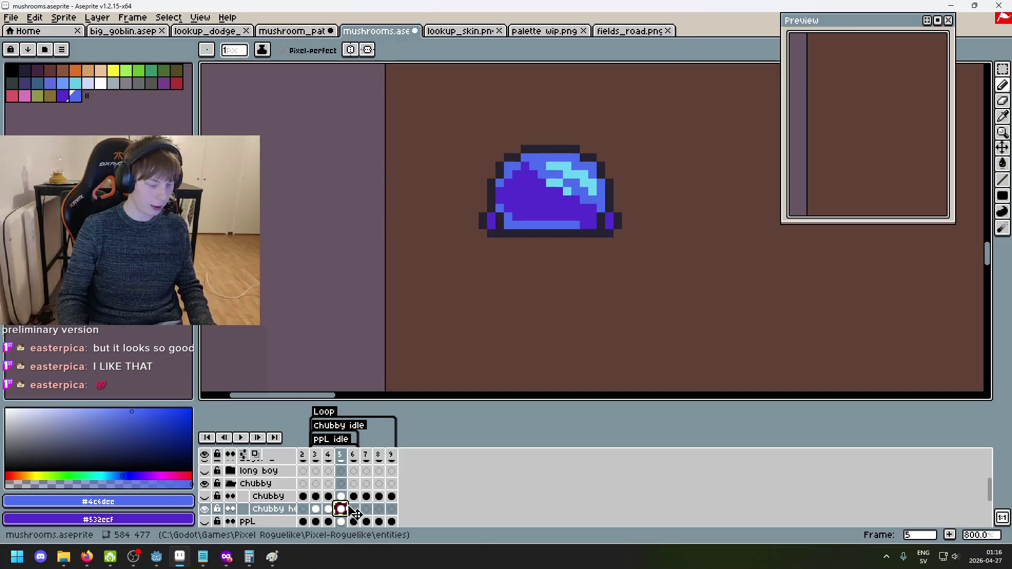
drag(350, 508, 355, 509)
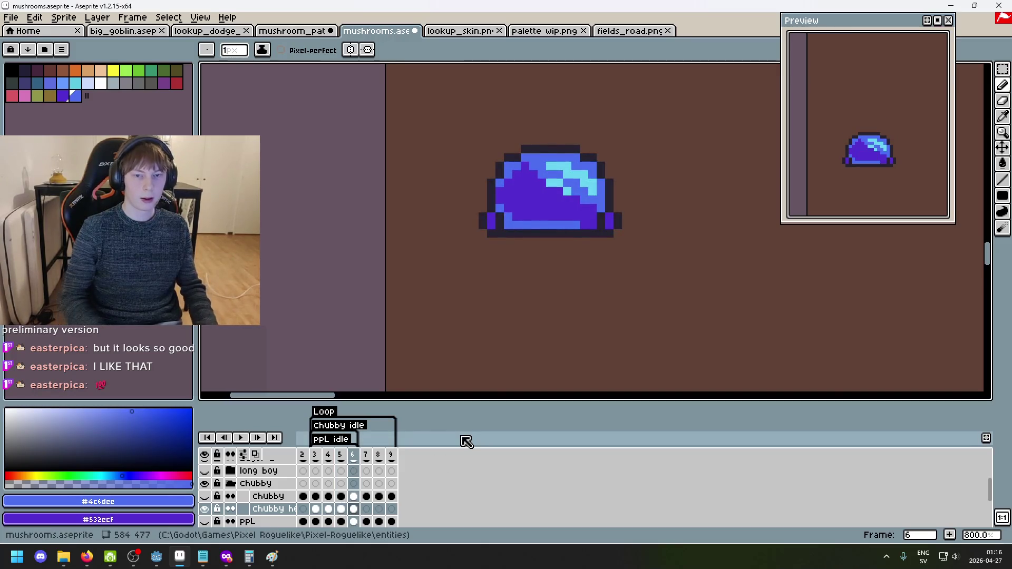
key(Return)
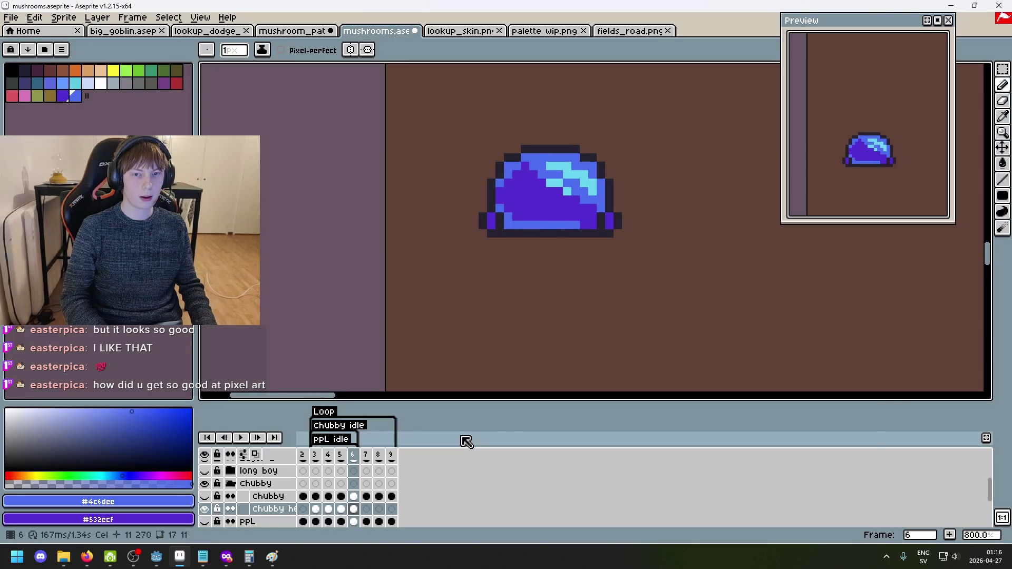
key(Right)
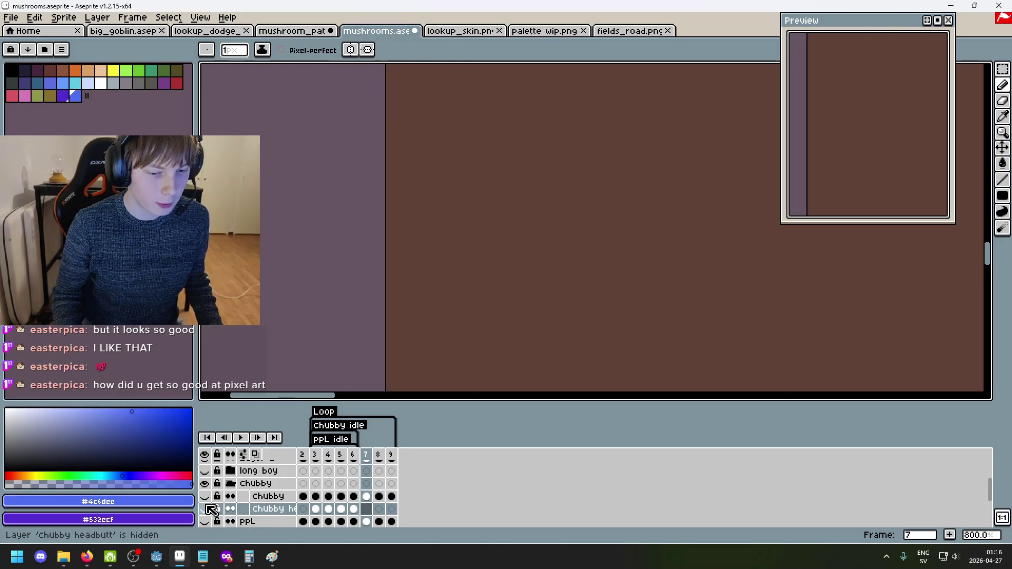
Hide the chubby headbutt layer and flip between frames 3, 4 and 5 to compare poses.
click(205, 496)
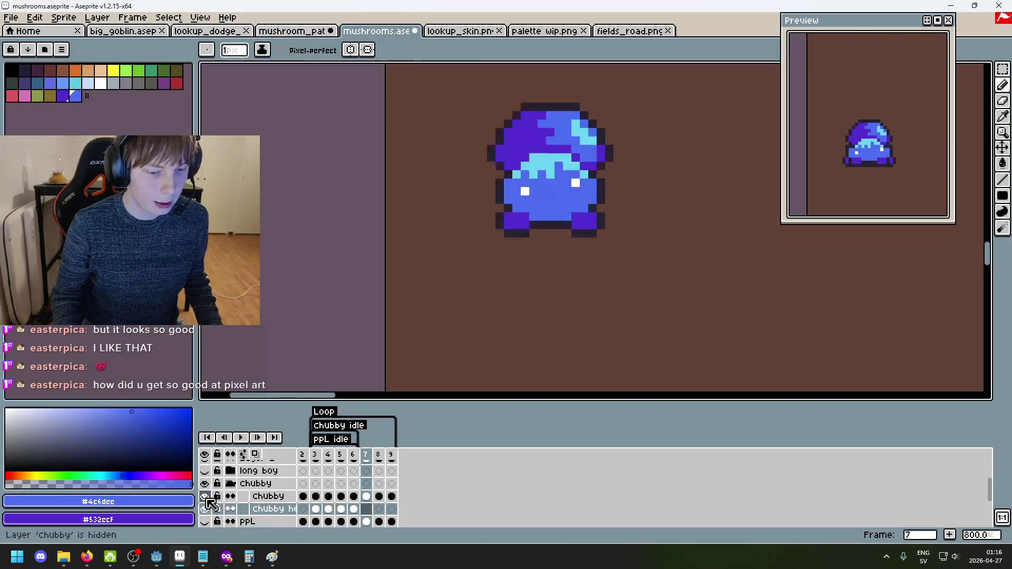
click(323, 455)
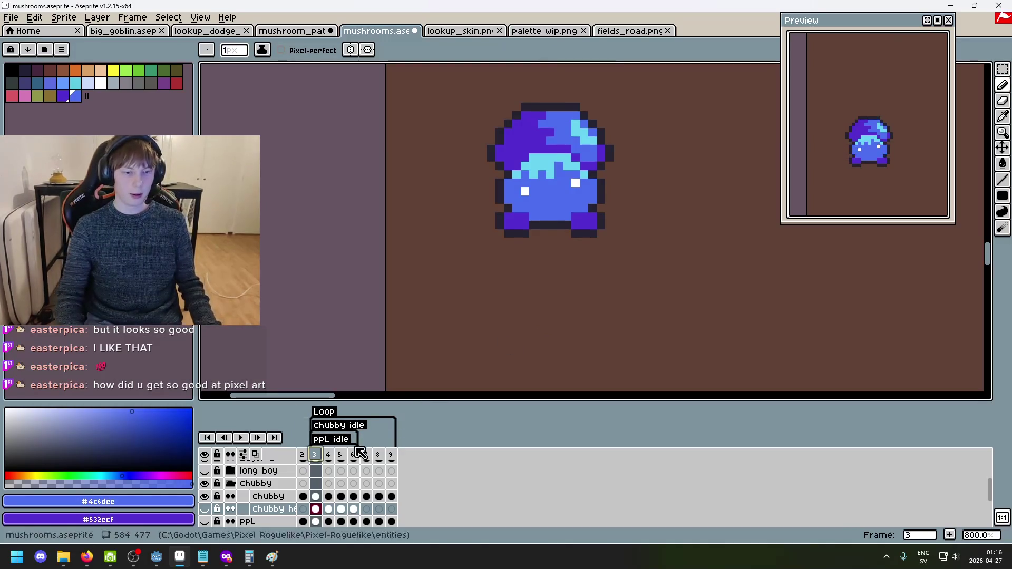
click(330, 454)
click(340, 455)
click(327, 455)
click(343, 457)
click(328, 455)
click(342, 456)
click(327, 455)
click(342, 456)
click(330, 458)
click(316, 455)
click(328, 455)
click(340, 455)
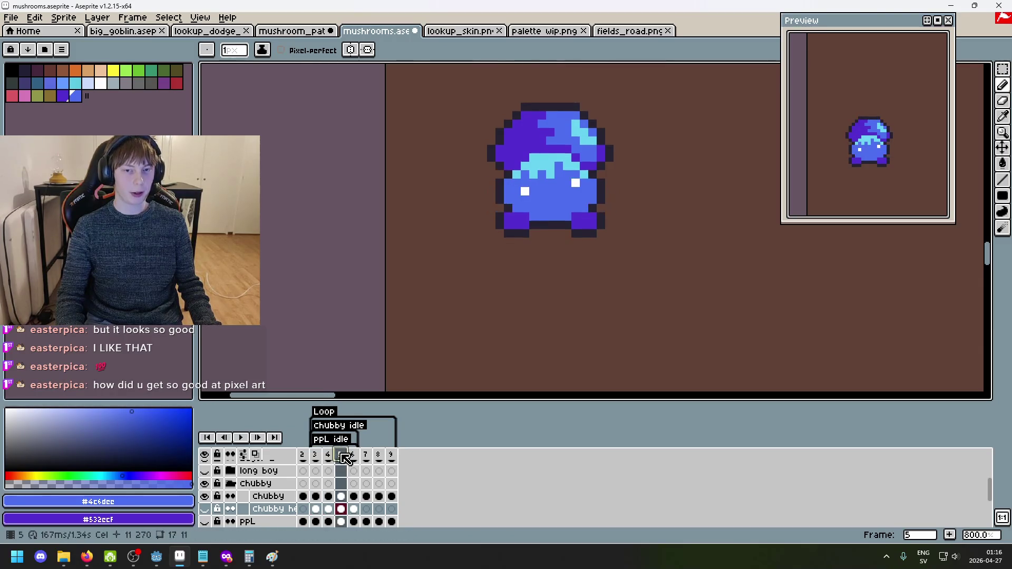
click(328, 456)
Select the chubby layer's cel on frame 4.
click(315, 456)
click(328, 456)
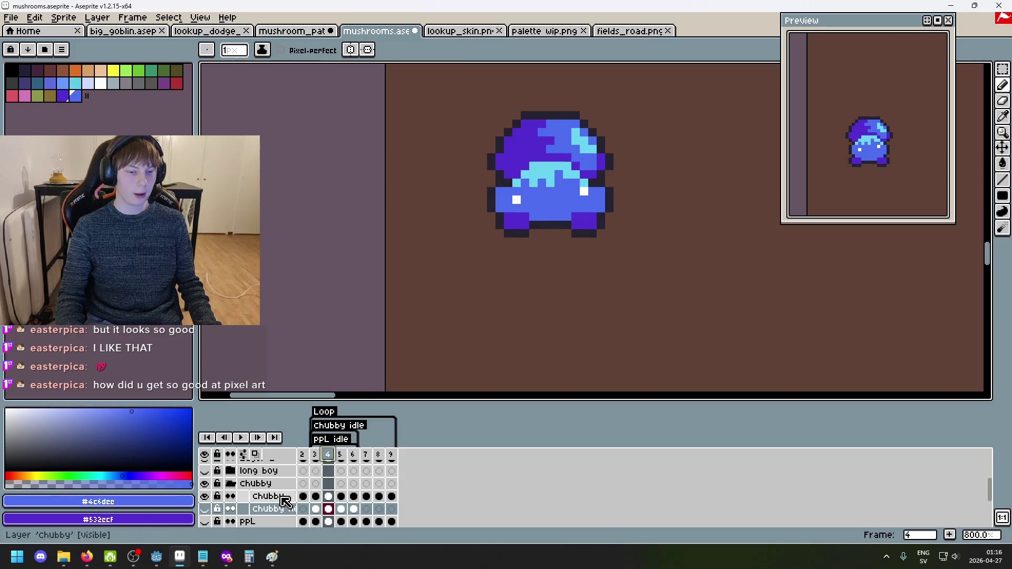
click(328, 496)
click(315, 455)
click(327, 455)
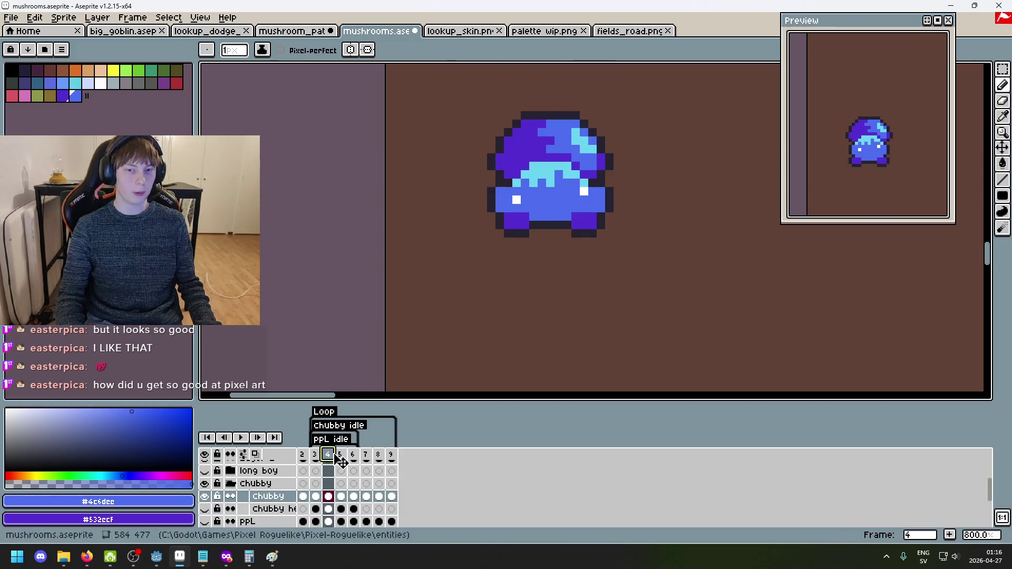
scroll(523, 335, down, 2)
scroll(523, 336, up, 2)
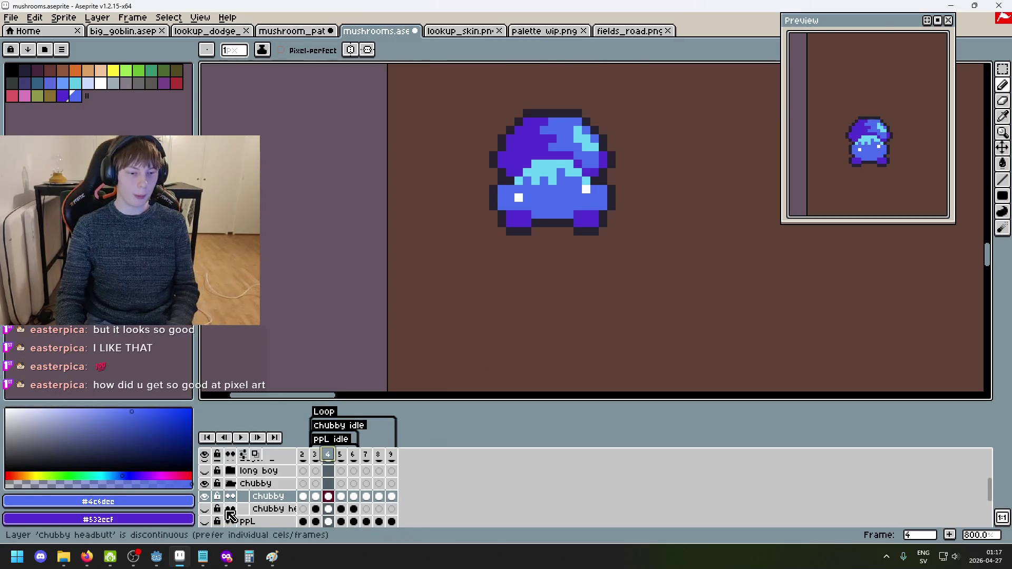
Hide the chubby layer, show chubby headbutt, and flip between neighbouring frames.
click(204, 496)
click(205, 508)
key(Left)
key(Left)
key(Right)
key(Right)
key(Left)
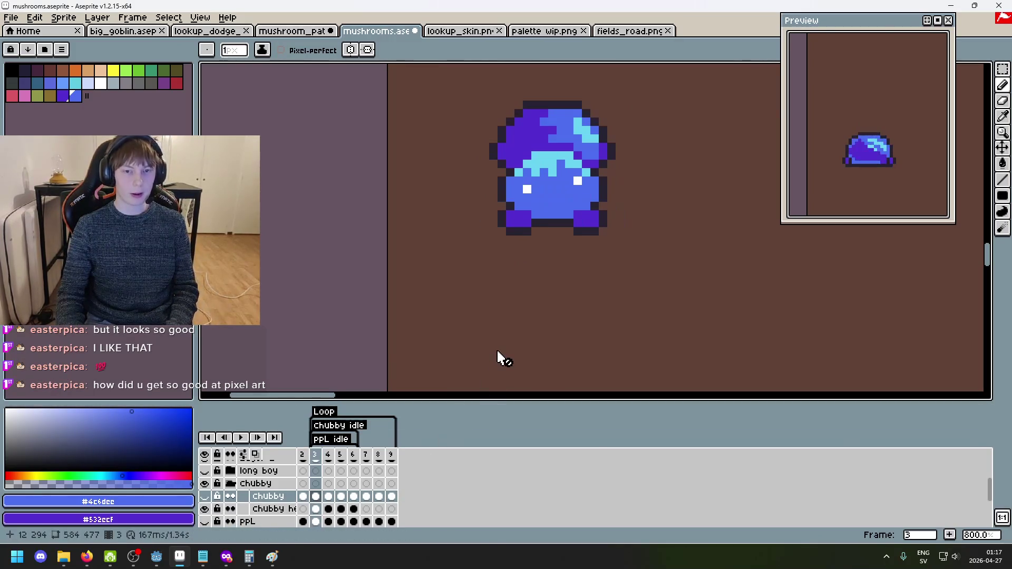
key(Right)
key(Right)
Alternate between frame 3's full body and frame 4's squashed hat, ending on frame 4.
key(Left)
key(Left)
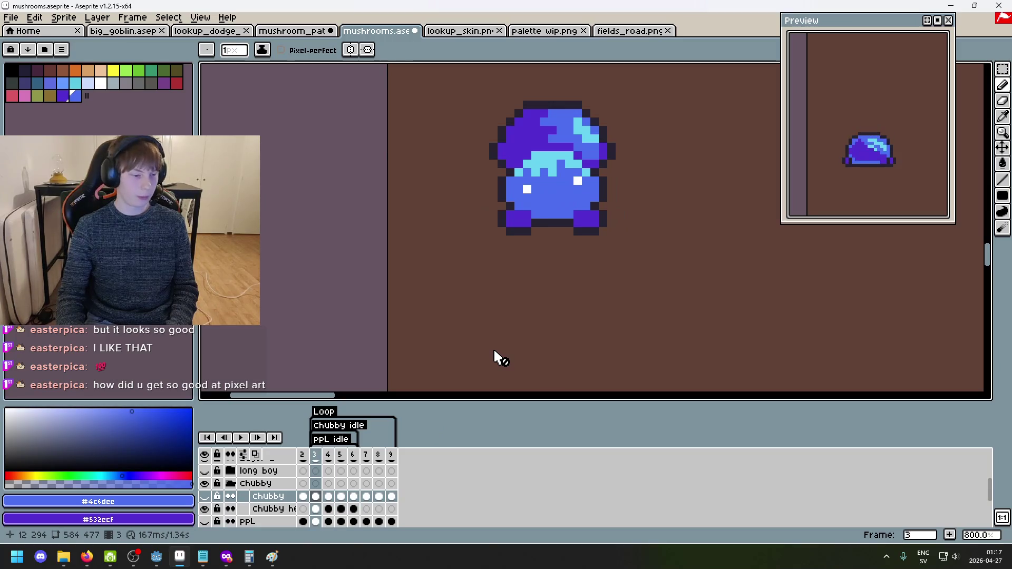
key(Right)
key(Left)
key(Right)
key(Left)
key(Right)
key(Left)
key(Right)
key(Left)
key(Right)
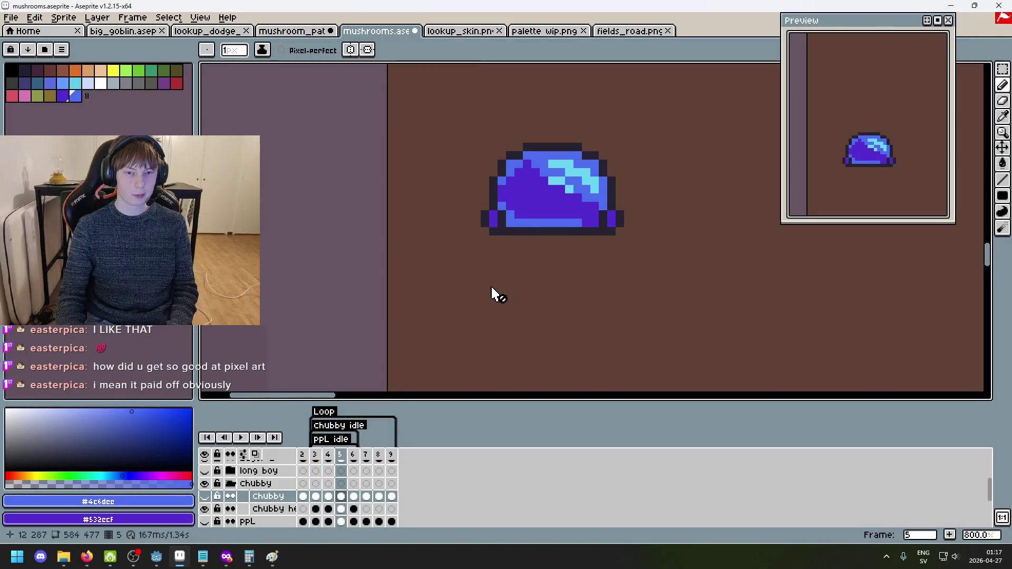
key(Left)
key(Right)
key(Left)
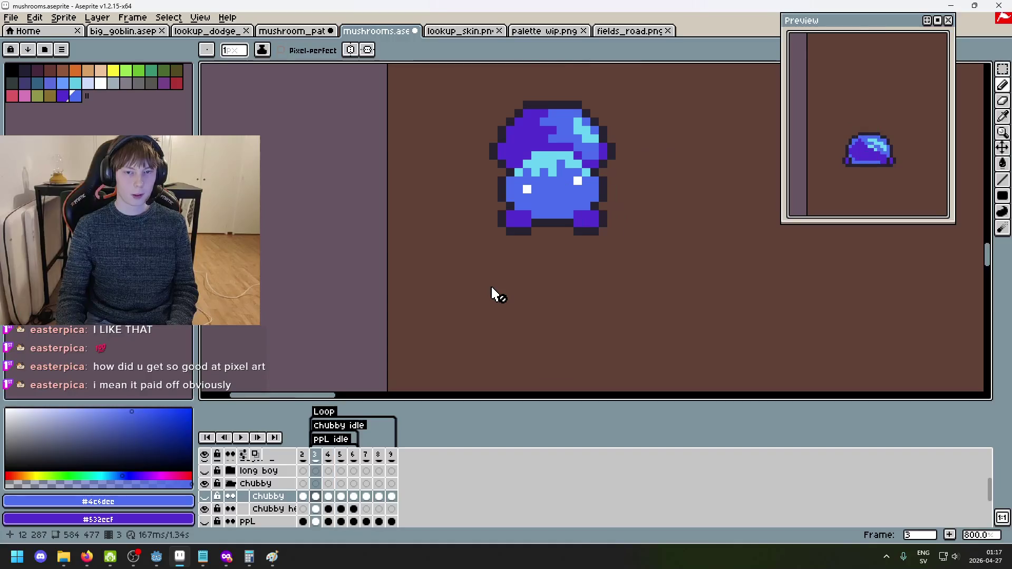
key(Right)
On frame 4, select the right side of the hat and shift it one pixel right.
key(m)
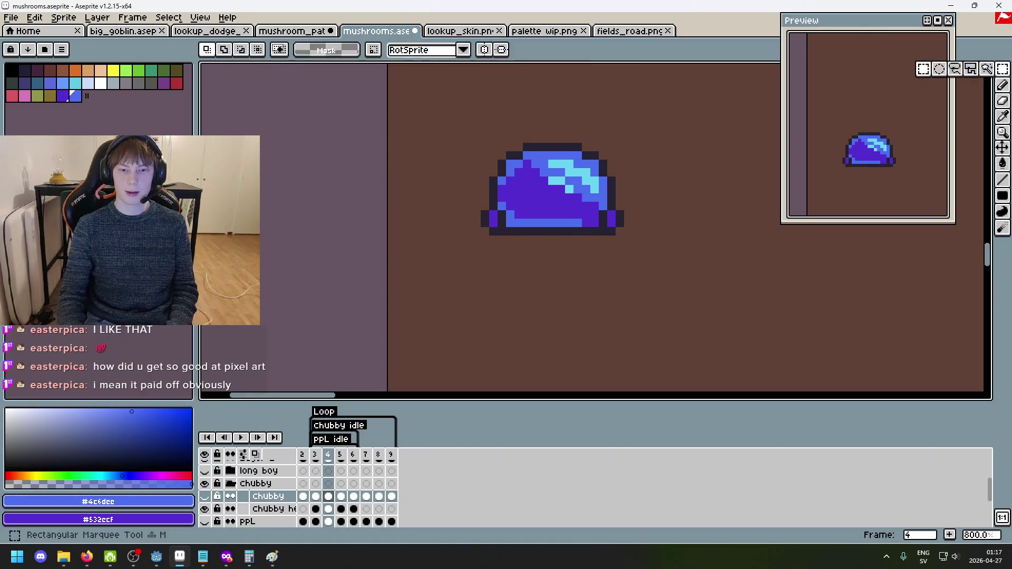
drag(685, 272, 580, 115)
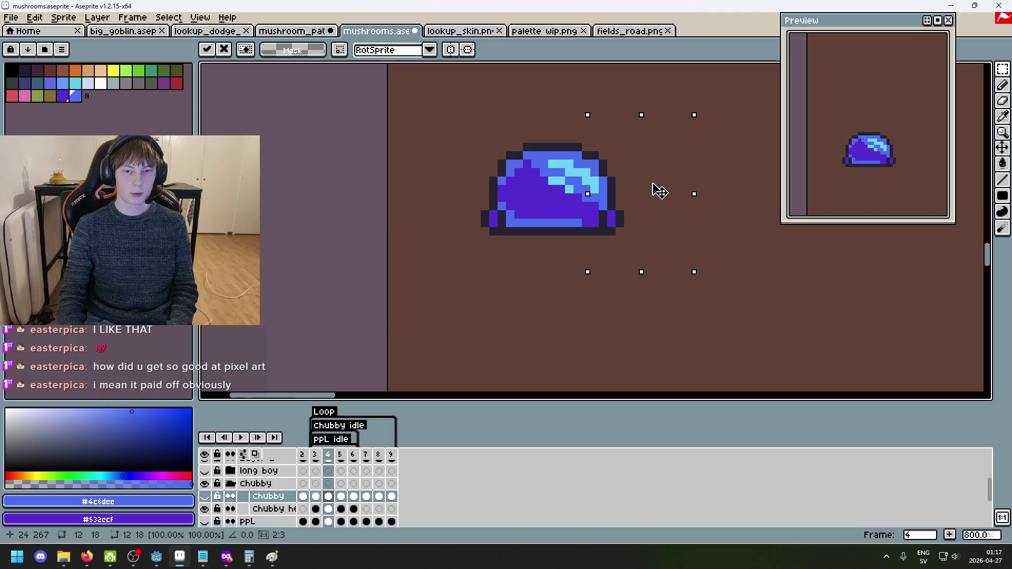
key(Return)
key(ctrl+d)
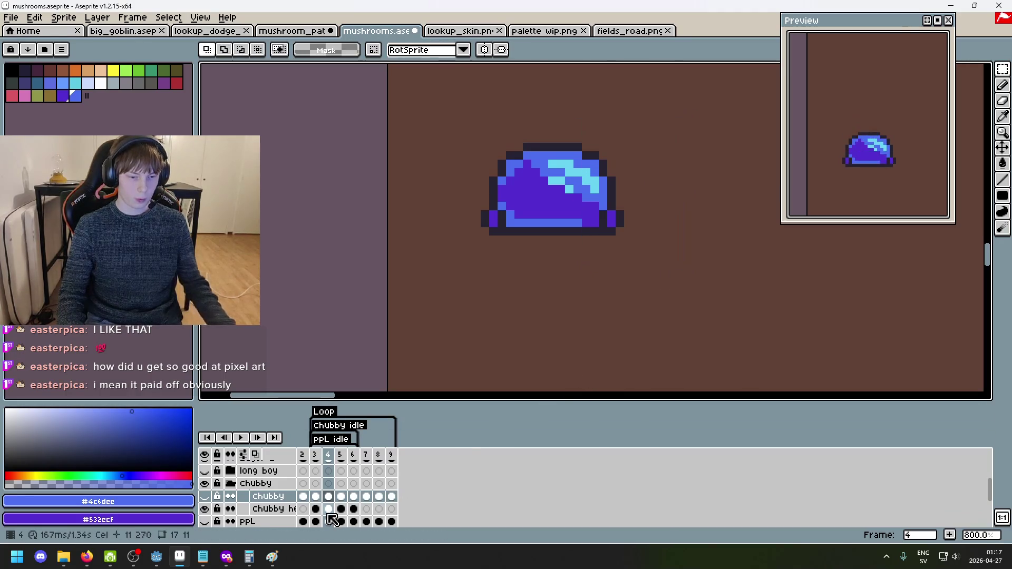
click(328, 509)
click(316, 509)
click(328, 509)
key(u)
drag(695, 274, 594, 130)
drag(626, 171, 635, 176)
Shift the hat's left side one pixel left, then select a 13×8 area of the hat.
mouse_move(436, 140)
mouse_down()
mouse_move(508, 270)
mouse_move(526, 281)
mouse_move(488, 244)
mouse_up()
click(558, 255)
drag(457, 102, 671, 199)
drag(447, 110, 552, 168)
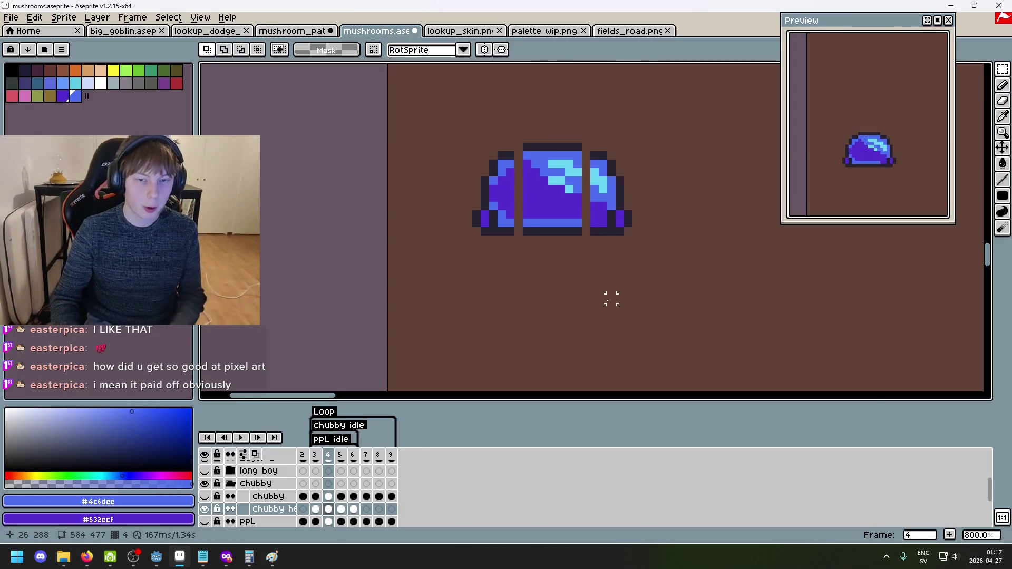
Play the animation to review the widened hat and clear the trial selections.
scroll(585, 235, up, 3)
drag(472, 220, 427, 272)
key(Return)
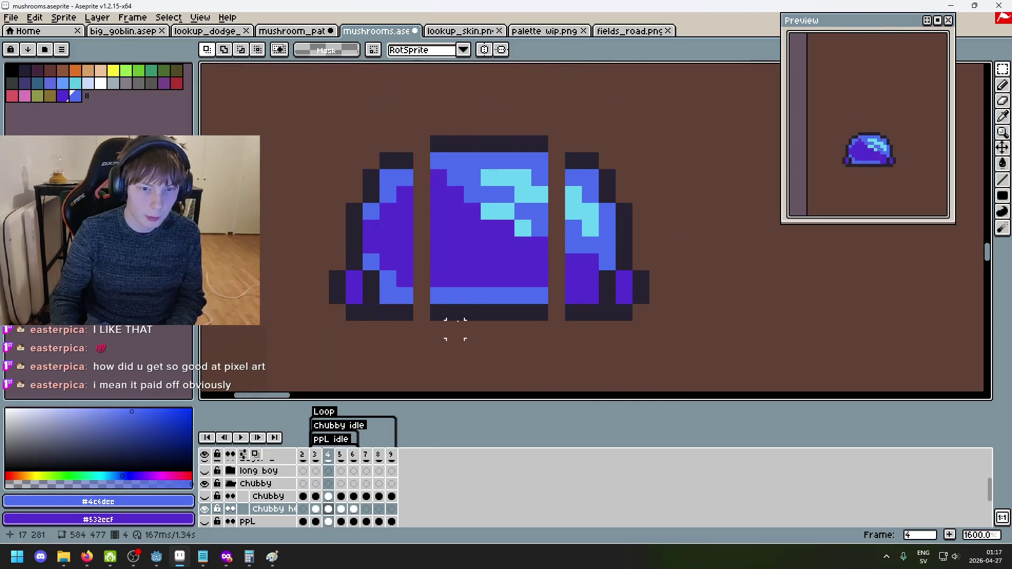
drag(270, 245, 684, 118)
click(691, 264)
drag(691, 264, 253, 77)
click(282, 237)
mouse_move(275, 256)
mouse_down()
mouse_move(689, 140)
mouse_move(702, 116)
mouse_up()
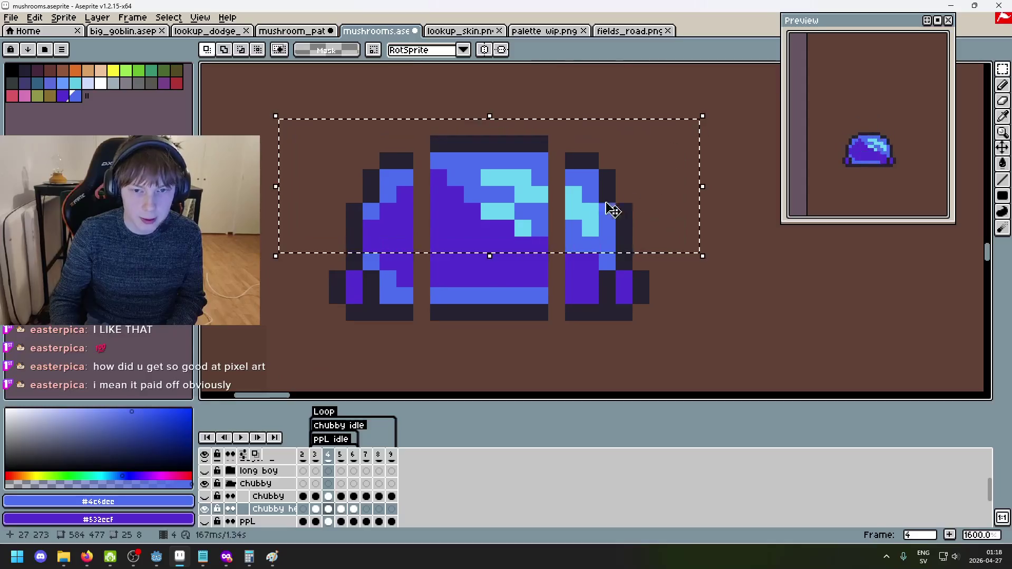
click(616, 305)
scroll(623, 293, down, 3)
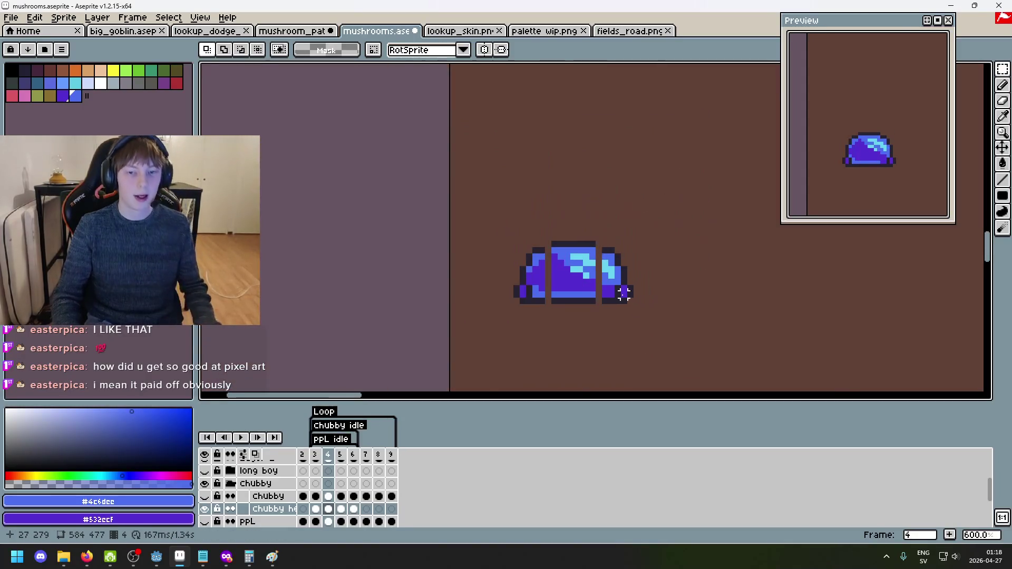
With the Pencil on frame 4, paint the first hat gap pixels purple and blue.
key(Right)
key(Left)
key(Right)
key(Left)
key(Right)
key(Left)
scroll(624, 270, up, 4)
key(b)
alt+click(464, 308)
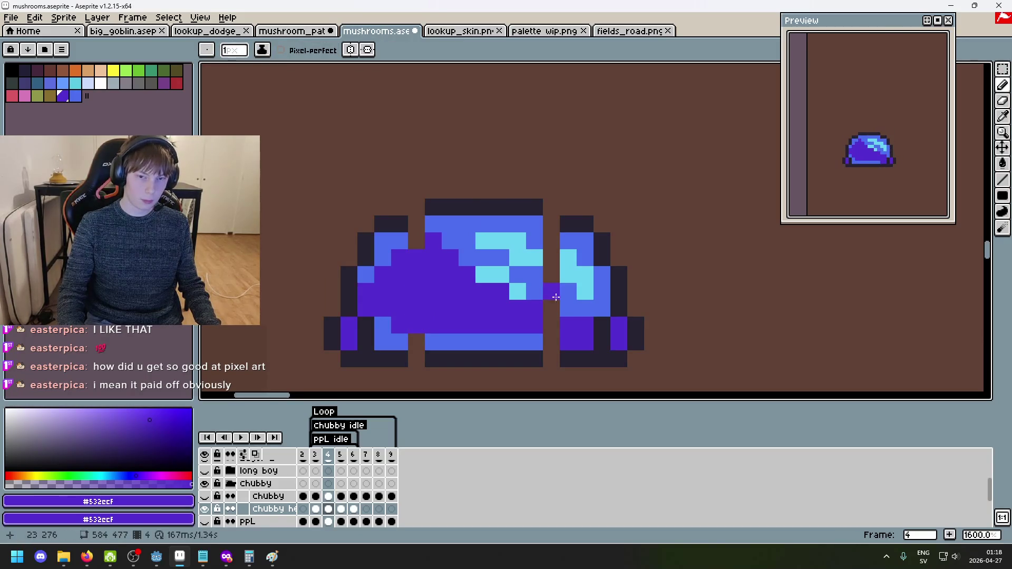
click(551, 308)
alt+click(535, 292)
click(557, 296)
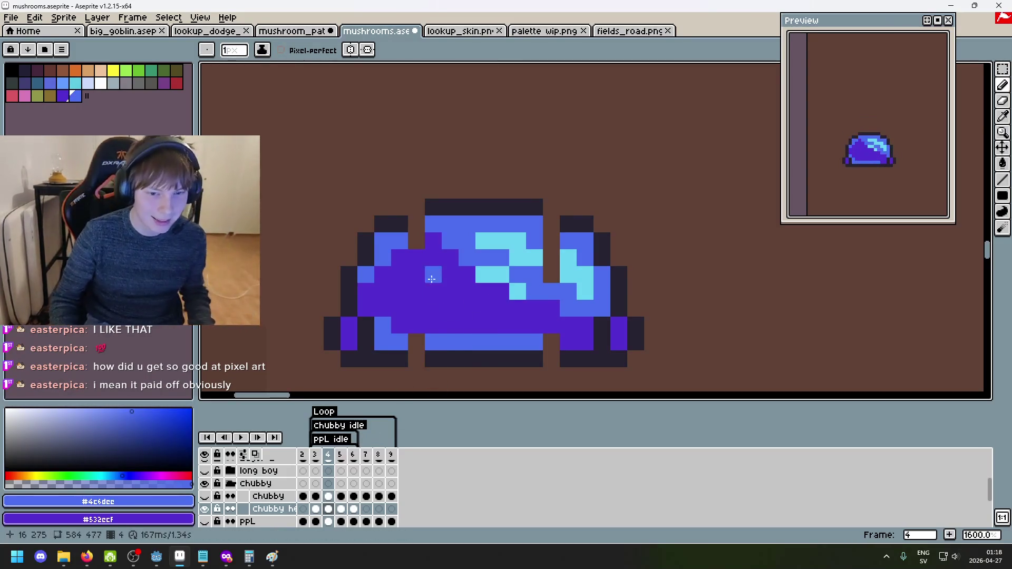
Undo stray edits and fill the dome's top-right and right-side gaps with blue.
key(i)
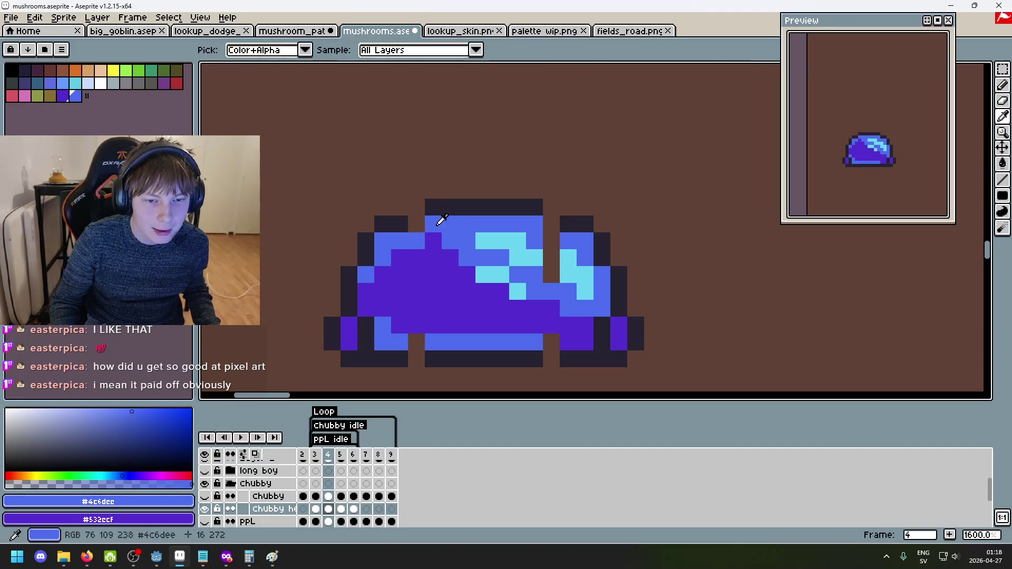
key(b)
key(ctrl+z)
key(i)
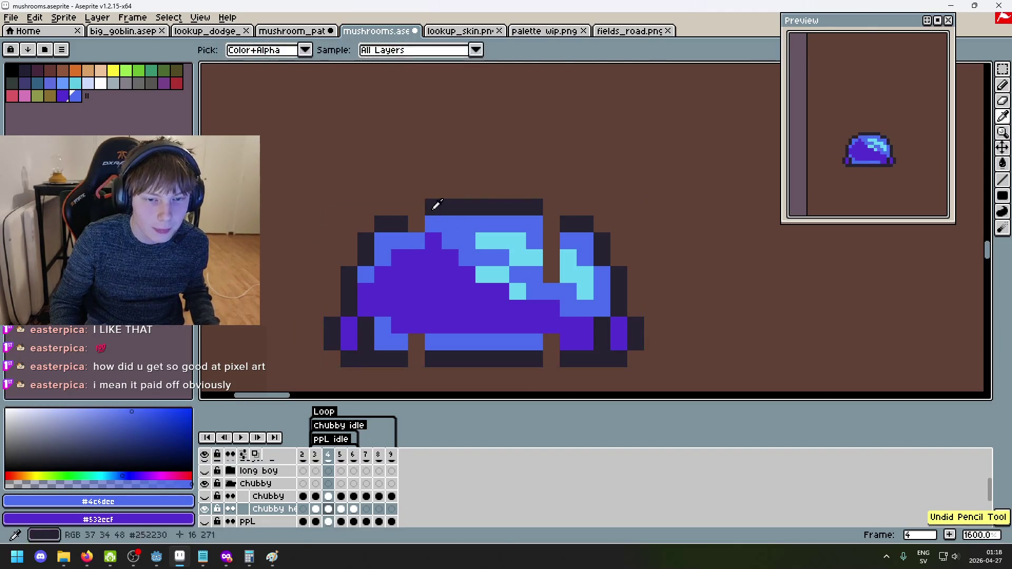
key(ctrl+z)
key(b)
click(552, 224)
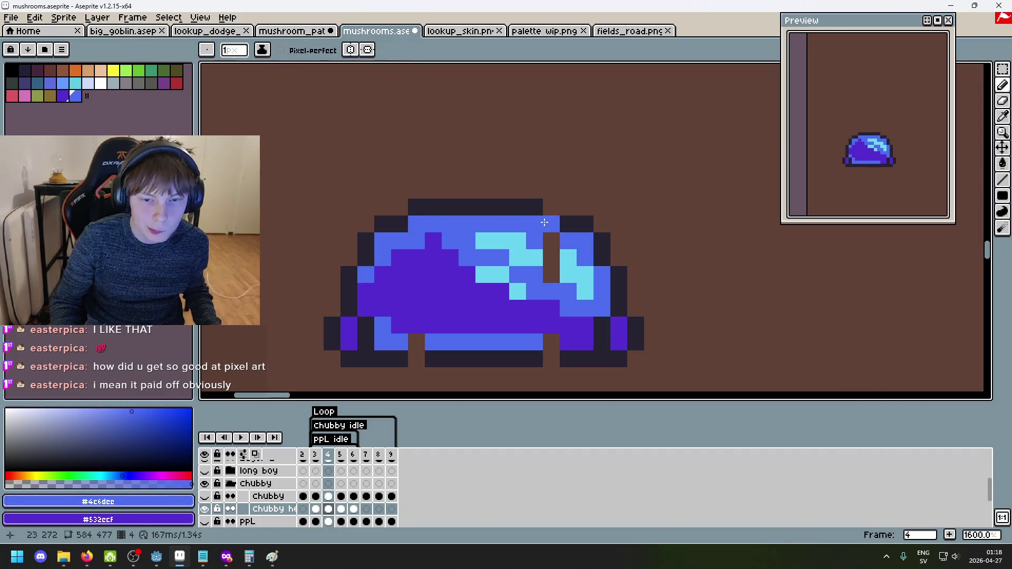
alt+click(545, 212)
alt+click(551, 239)
click(553, 258)
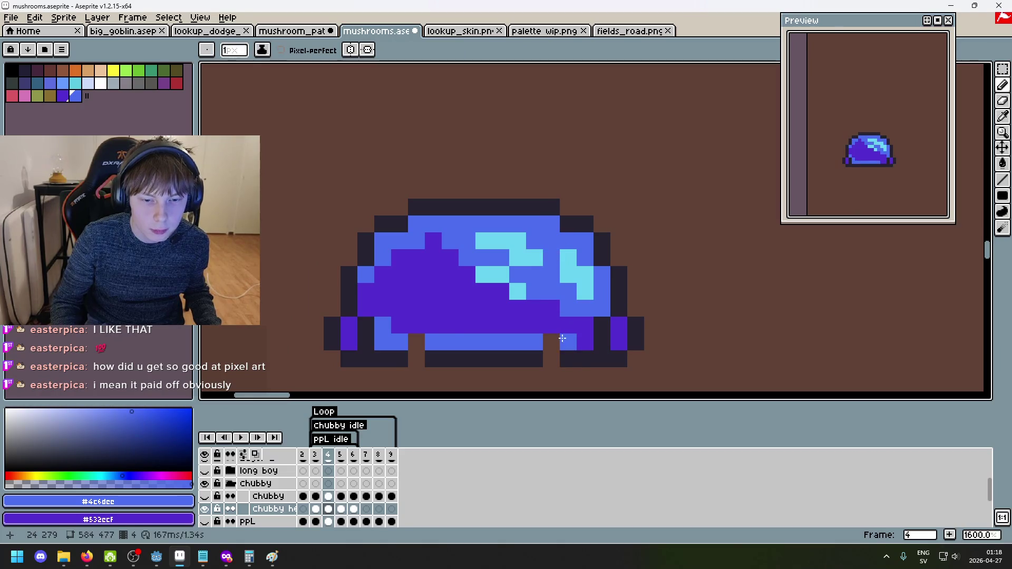
Fill the bottom-row gaps with dark outline and paint the lower-left gap pixel blue.
key(Left)
key(Right)
scroll(557, 340, up, 1)
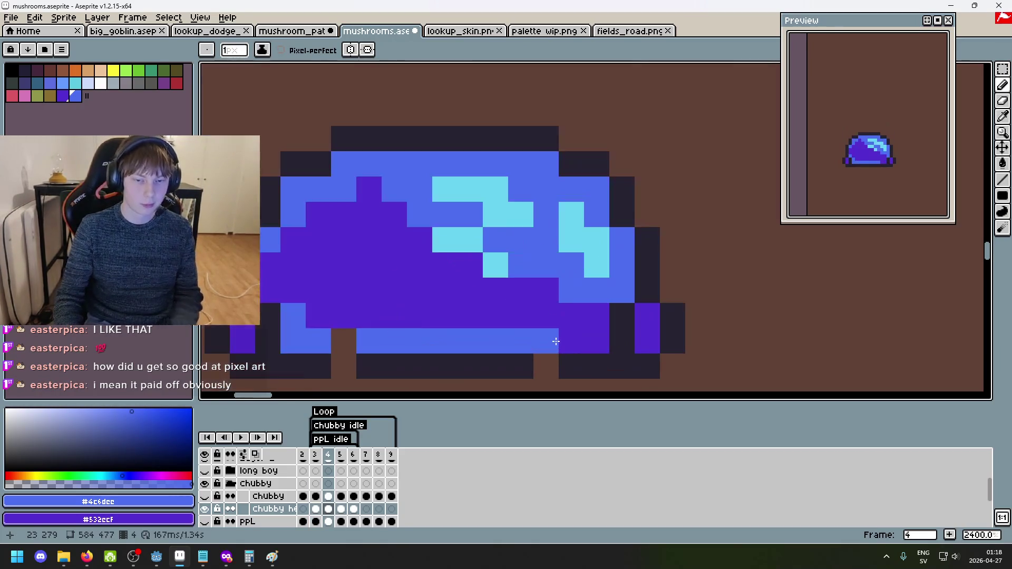
alt+click(572, 366)
click(546, 366)
click(344, 366)
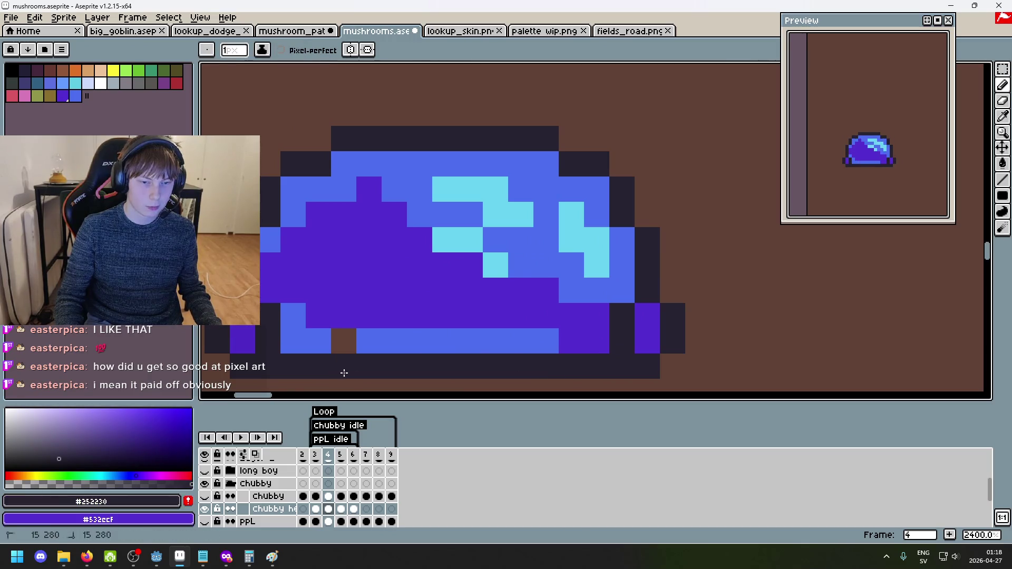
alt+click(369, 341)
click(344, 340)
scroll(531, 341, down, 7)
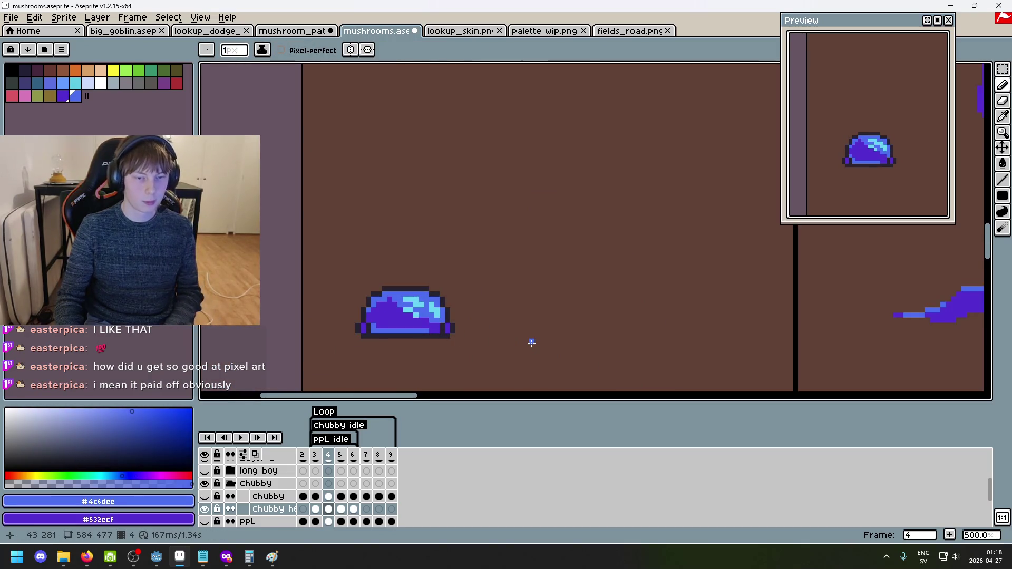
Step through frames 3 to 5 comparing frame 4's dome with frame 3, and recentre the sprite.
key(Left)
key(Left)
key(Right)
key(Right)
key(Right)
key(Left)
key(Left)
key(Right)
key(Left)
key(Right)
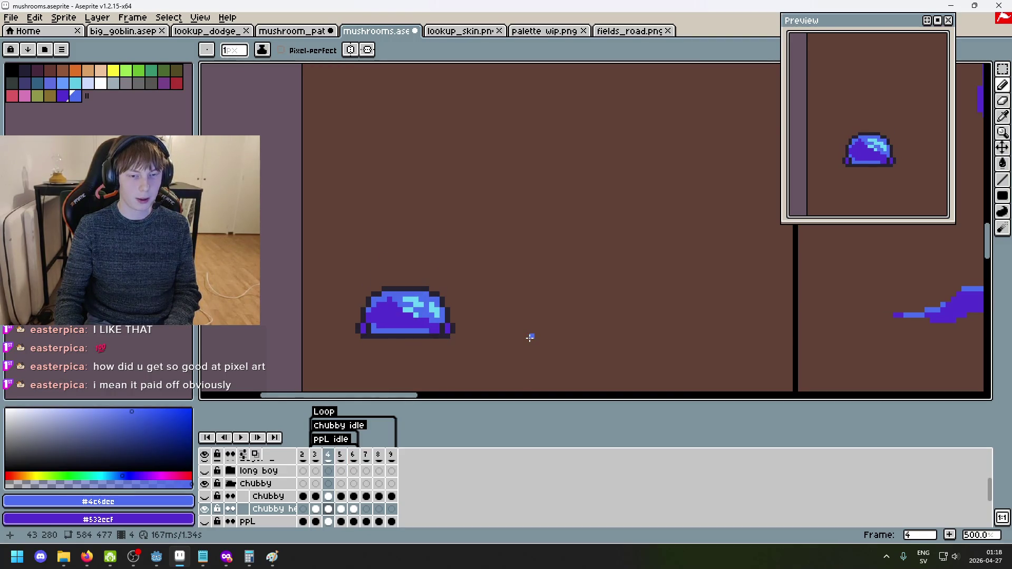
key(Left)
key(Right)
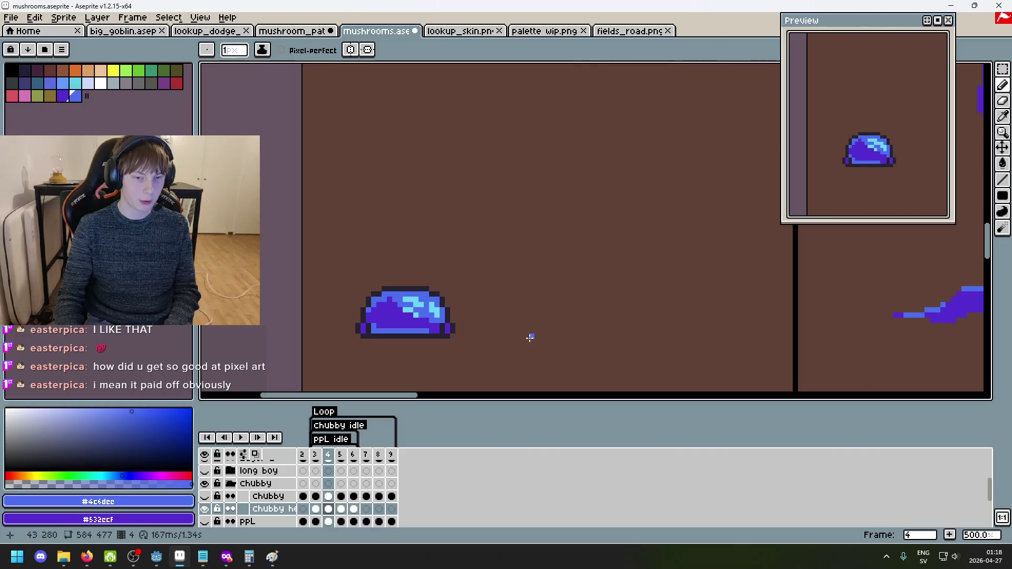
key(Right)
key(Right)
key(Left)
key(Left)
key(Left)
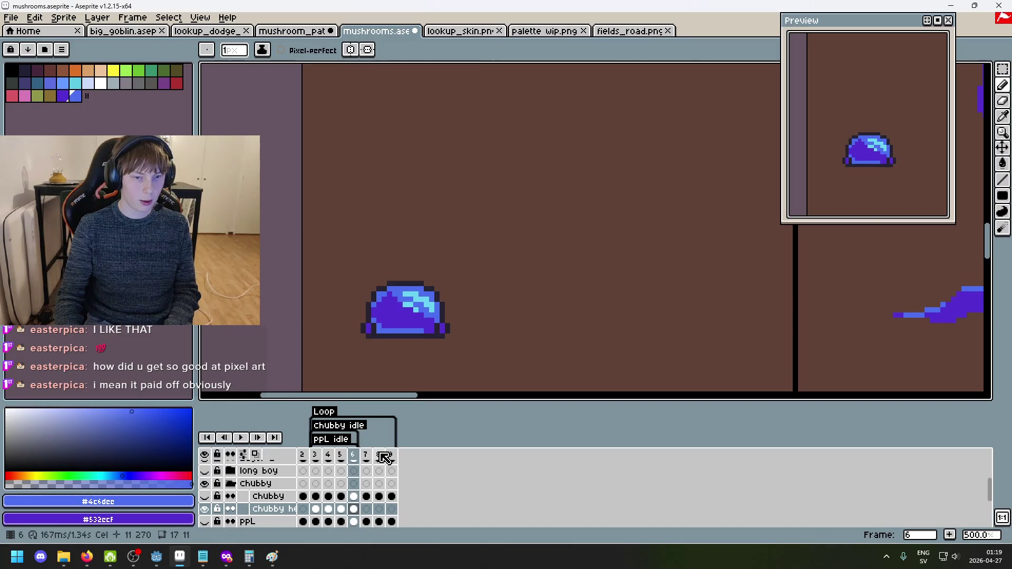
mouse_move(420, 338)
mouse_down()
mouse_move(544, 296)
mouse_move(551, 305)
mouse_up()
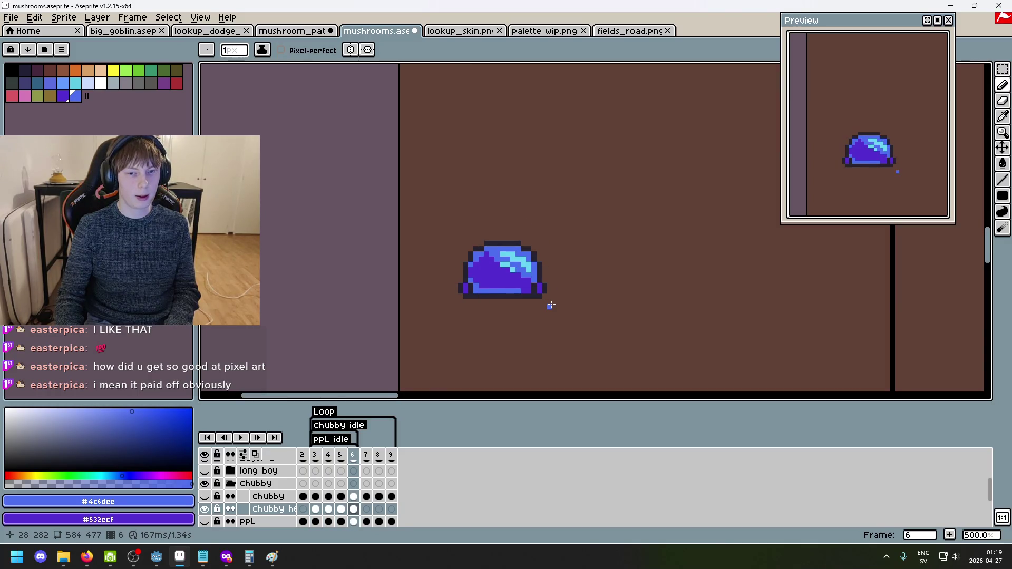
Check the empty frame 7, then settle on frame 6's squashed slime, leaving a stray line.
key(.)
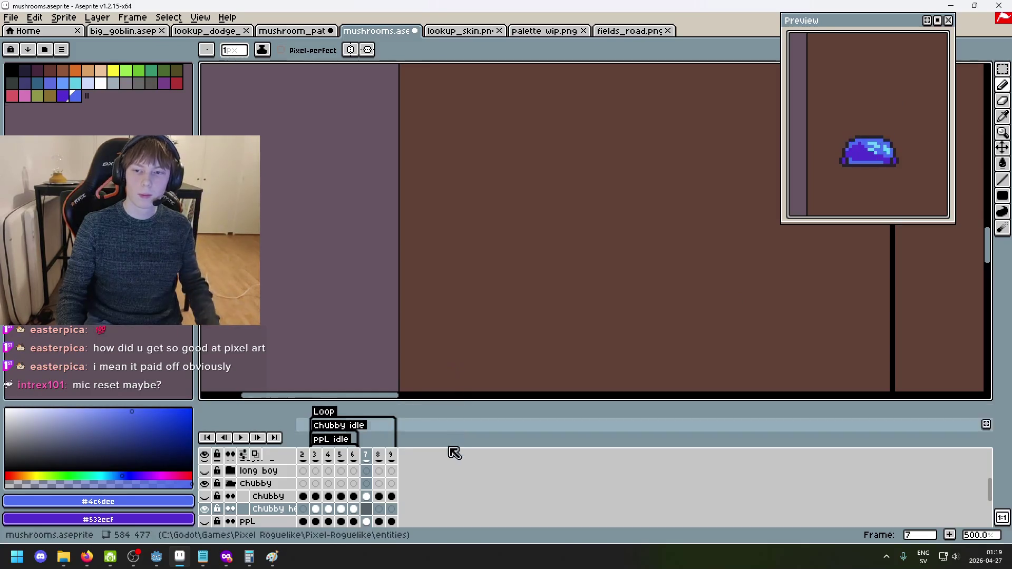
key(Left)
key(XF86AudioLowerVolume)
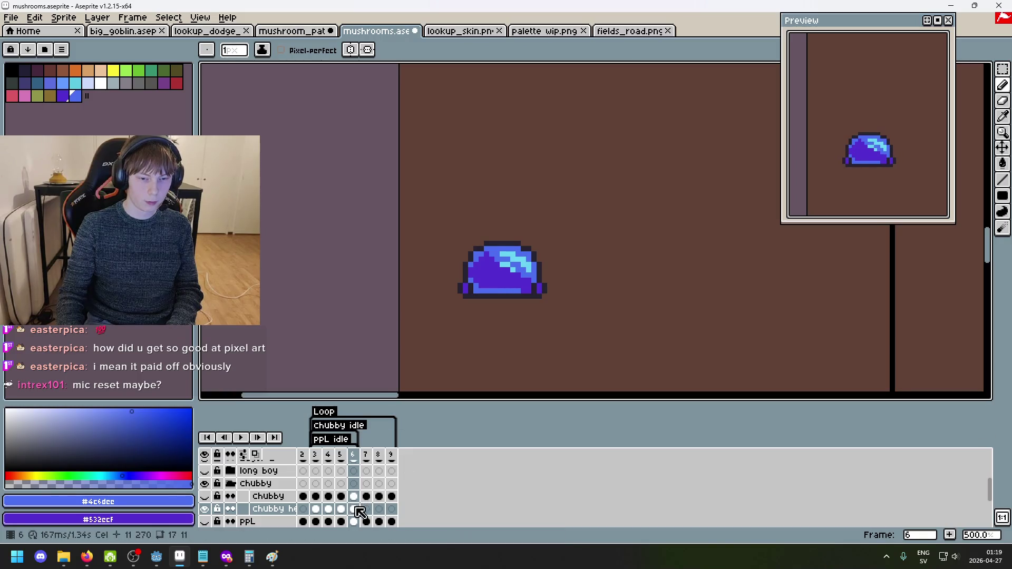
key(Left)
key(Left)
key(Left)
key(Right)
key(Right)
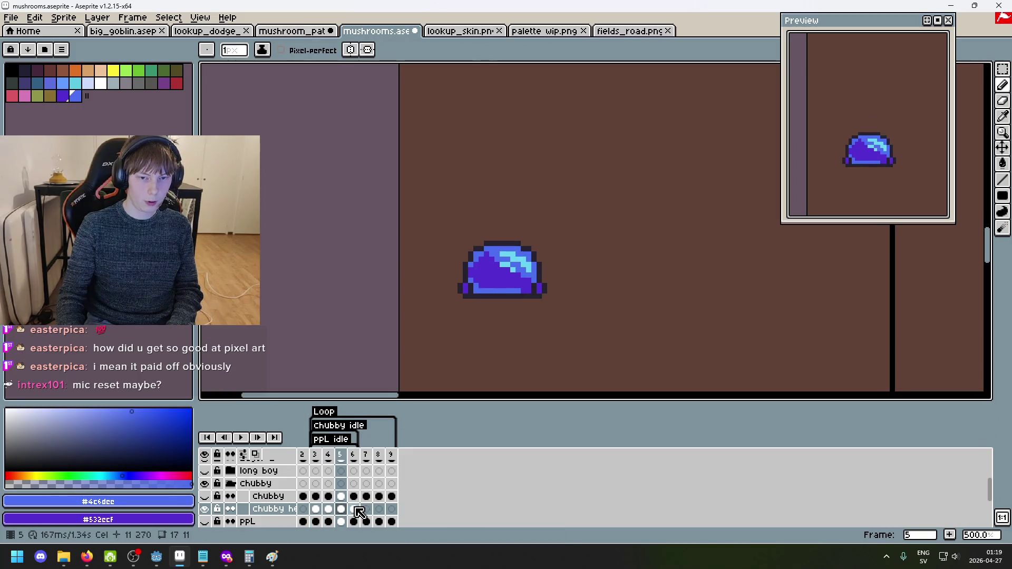
key(Right)
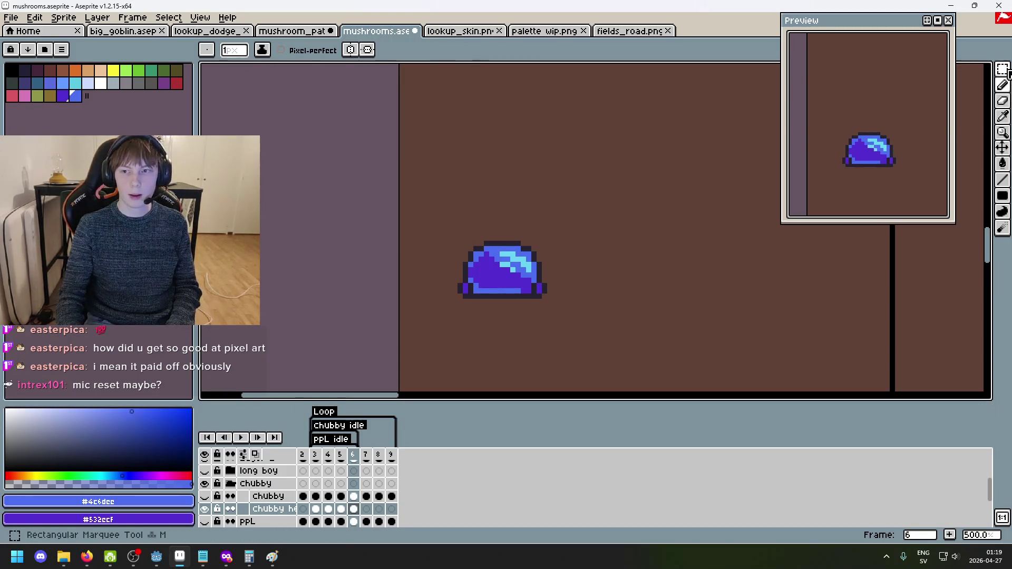
shift+click(580, 335)
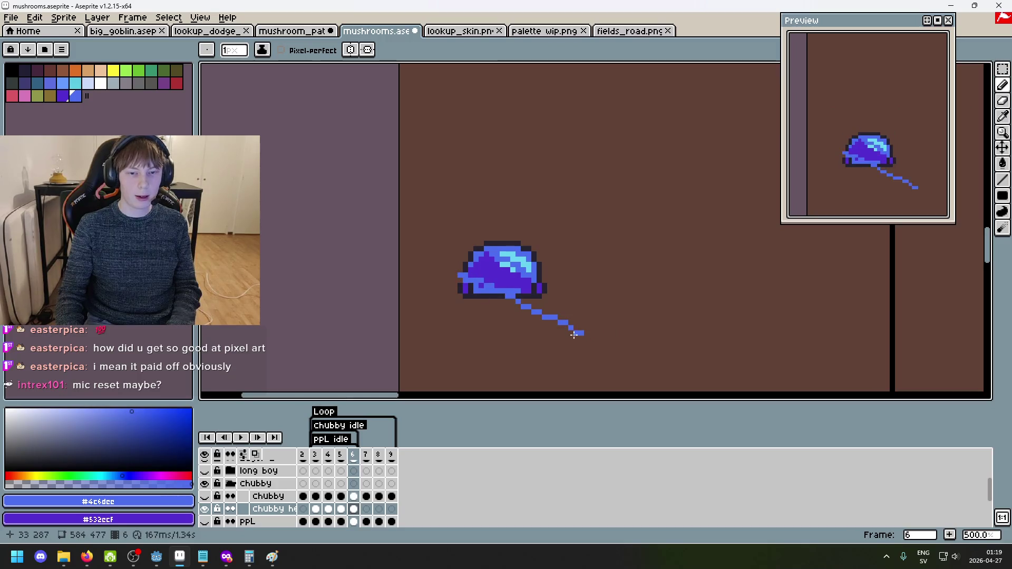
Undo the stray line and marquee-select the slime, reverting an accidental scale.
key(ctrl+z)
click(1003, 71)
drag(571, 327, 398, 201)
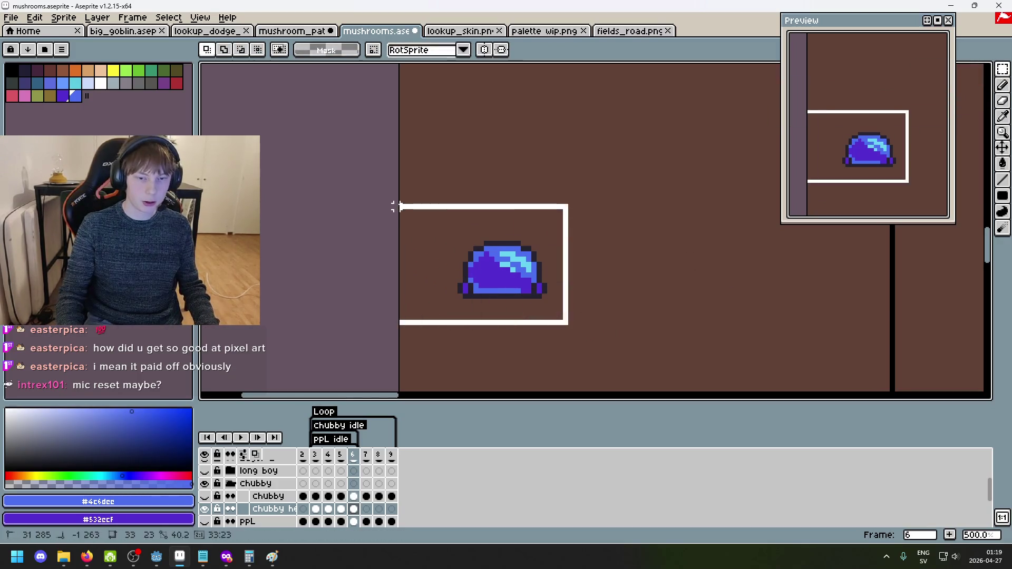
mouse_move(581, 335)
mouse_down()
mouse_move(591, 345)
mouse_move(583, 339)
mouse_up()
key(ctrl+z)
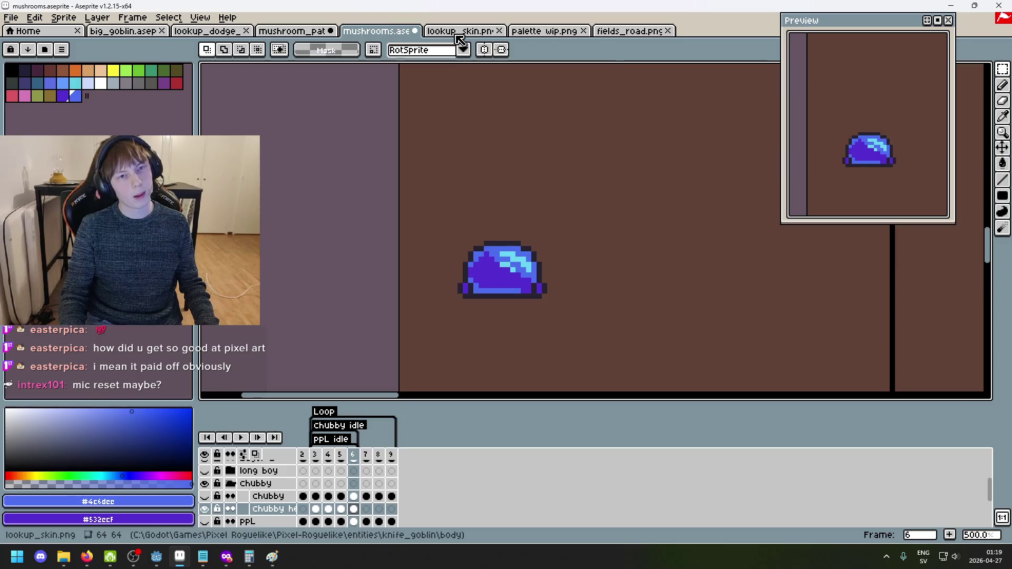
Look over the mushroom_path scene, then copy the slime from mushrooms.aseprite.
click(460, 31)
click(293, 31)
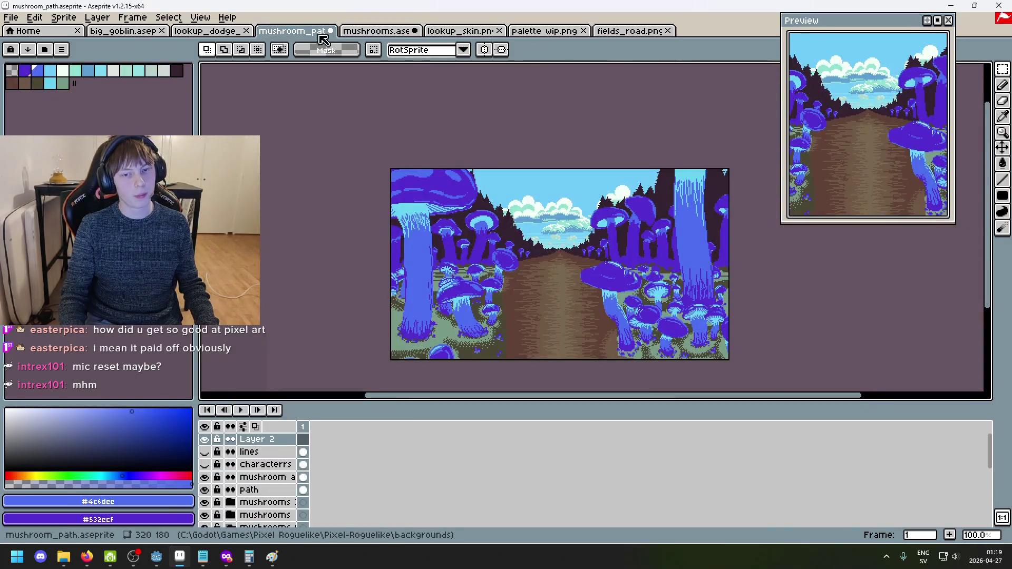
drag(564, 286, 481, 215)
click(377, 31)
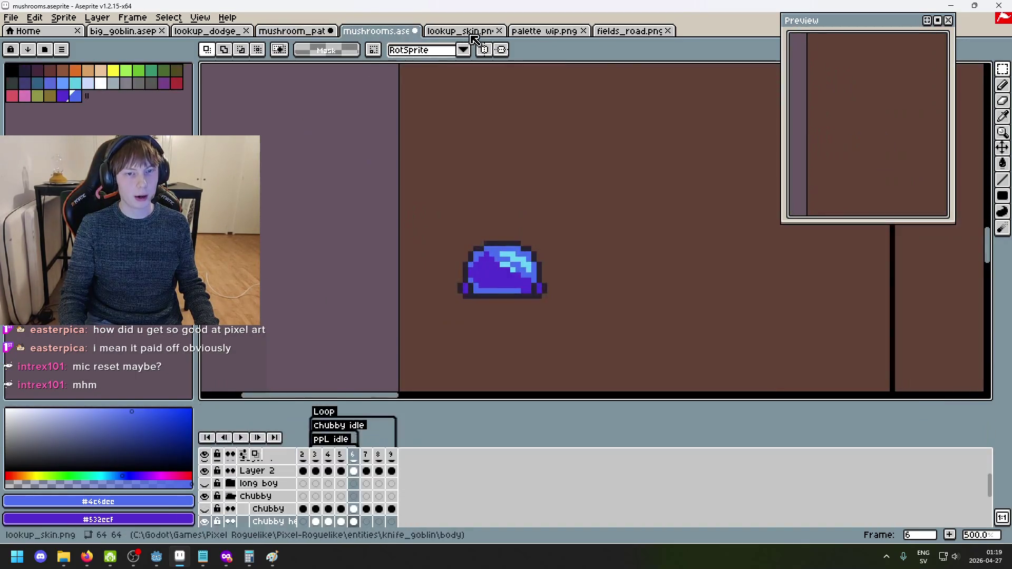
drag(575, 327, 403, 186)
key(ctrl+c)
Paste the slime onto the mushroom_path scene's path, try resizing it, then undo the paste.
key(ctrl+shift+Tab)
key(ctrl+v)
drag(298, 325, 459, 247)
scroll(475, 248, up, 3)
mouse_move(455, 157)
mouse_down()
mouse_move(464, 271)
mouse_move(462, 220)
mouse_up()
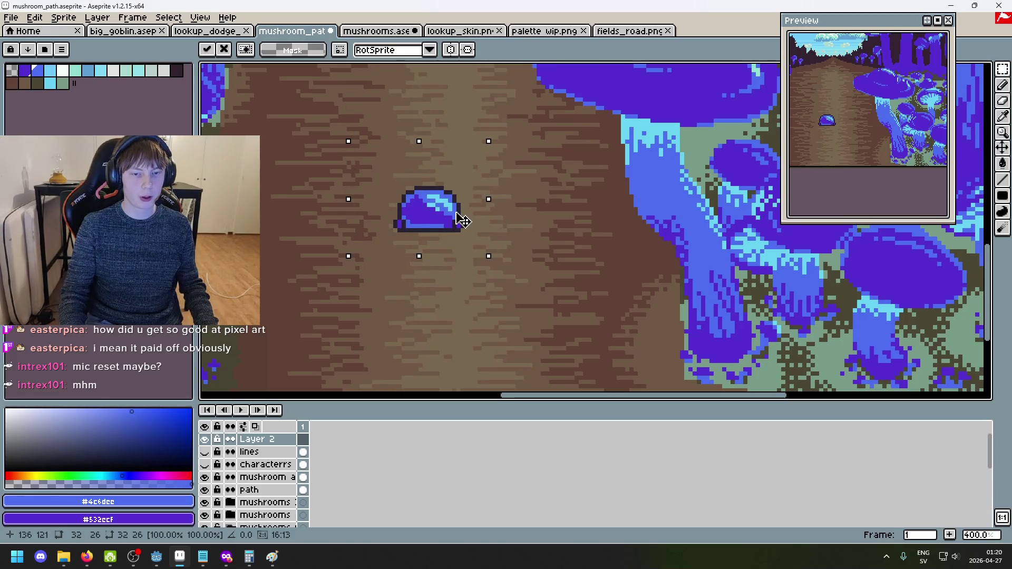
drag(489, 256, 535, 304)
key(ctrl+z)
key(ctrl+z)
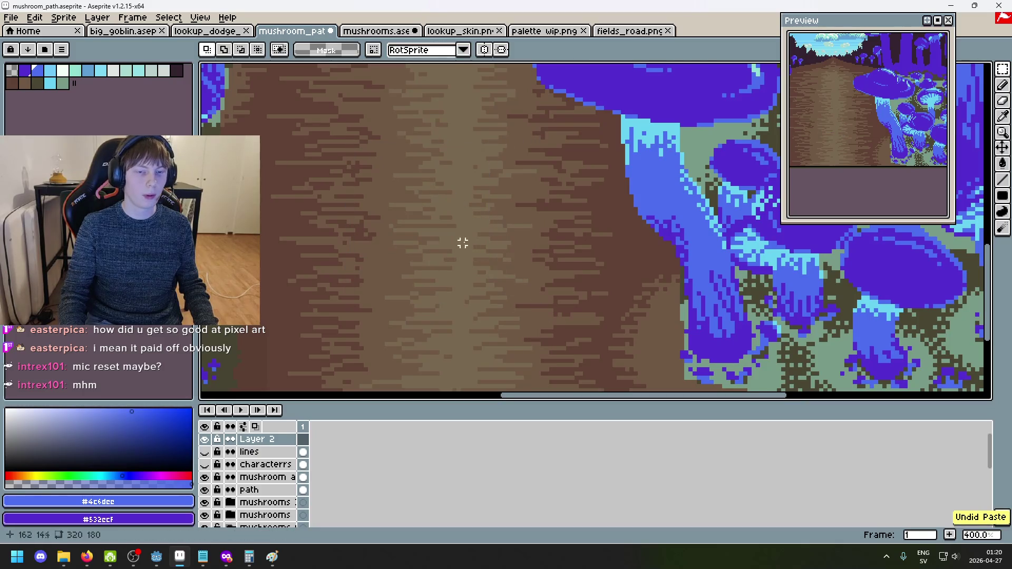
scroll(463, 247, down, 2)
Back in mushrooms.aseprite, deselect and return to frame 4.
click(379, 31)
key(ctrl+d)
key(Right)
key(Left)
key(Left)
key(Left)
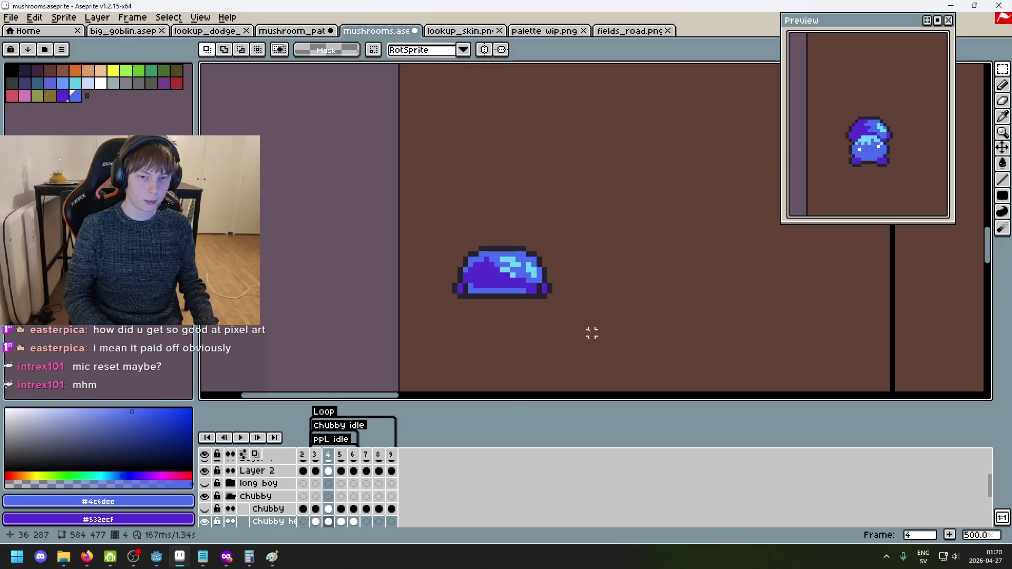
Flip between frames 3, 4 and 5 to compare the slime's poses.
key(Right)
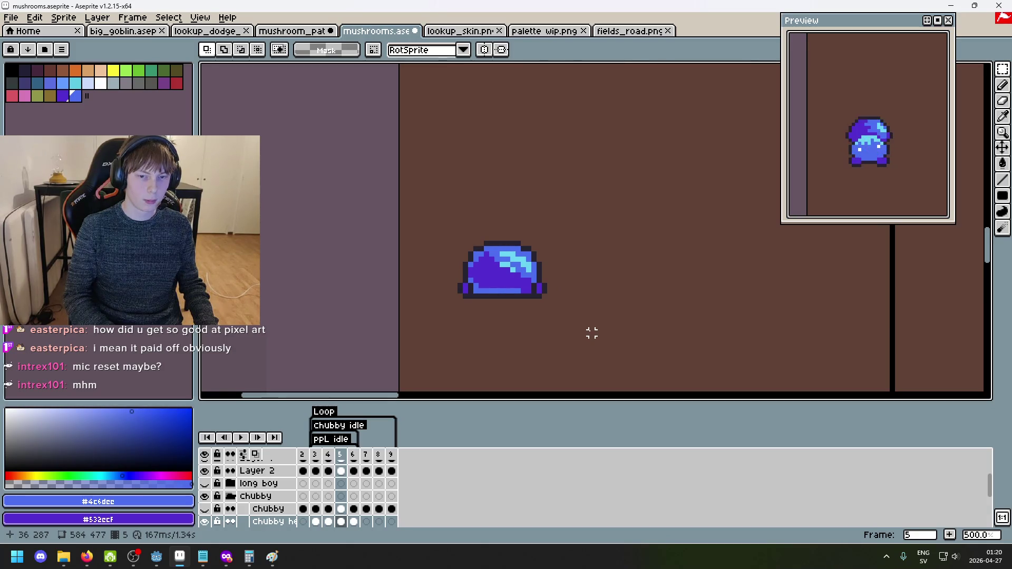
key(Left)
key(Left)
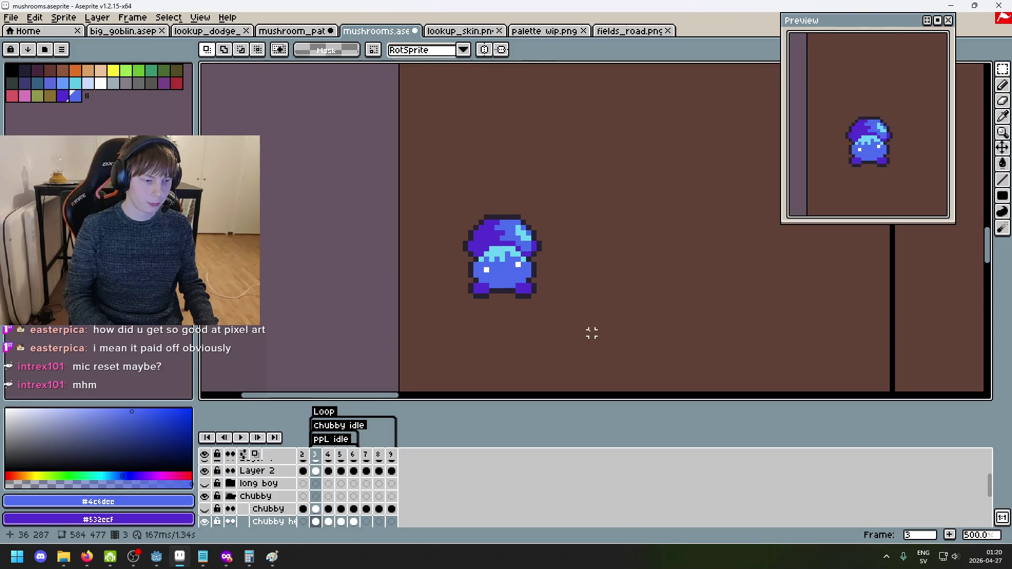
key(Left)
key(Left)
key(Right)
key(Right)
key(Left)
key(Right)
key(Right)
key(Left)
key(Right)
key(Right)
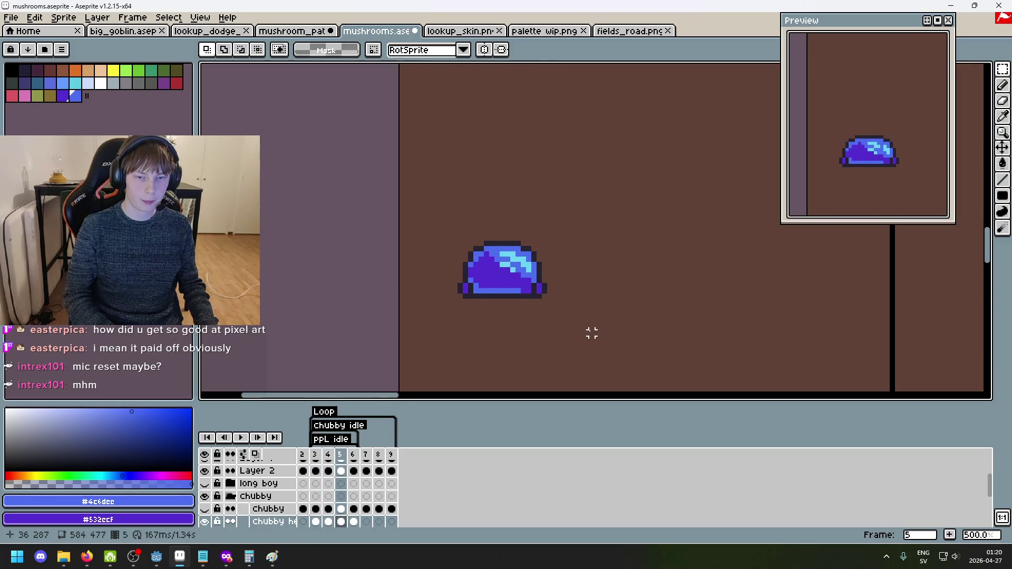
key(Right)
key(Right)
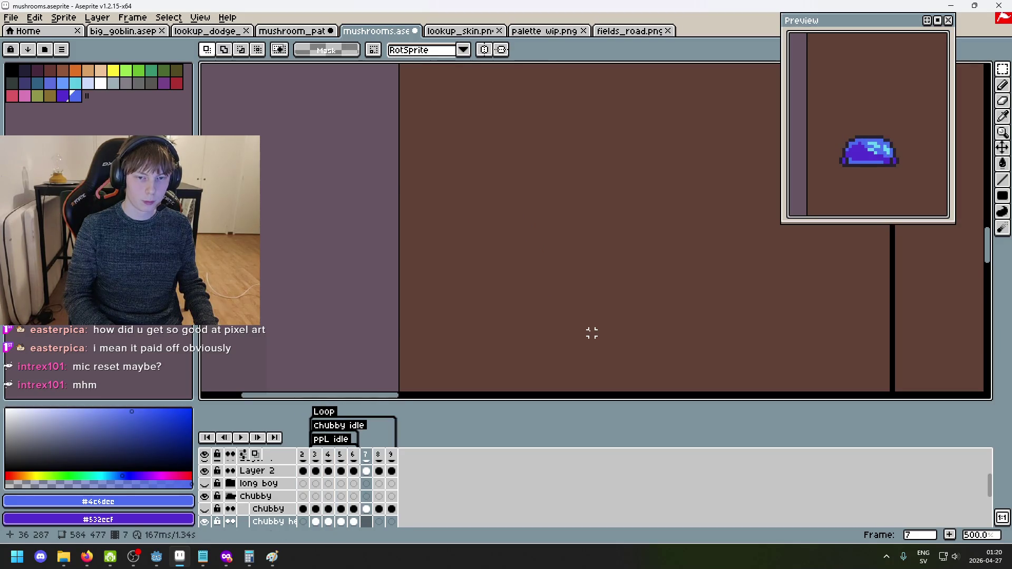
Paste the slime into empty frame 7, move it down and commit it.
key(ctrl+v)
key(ctrl+z)
key(Left)
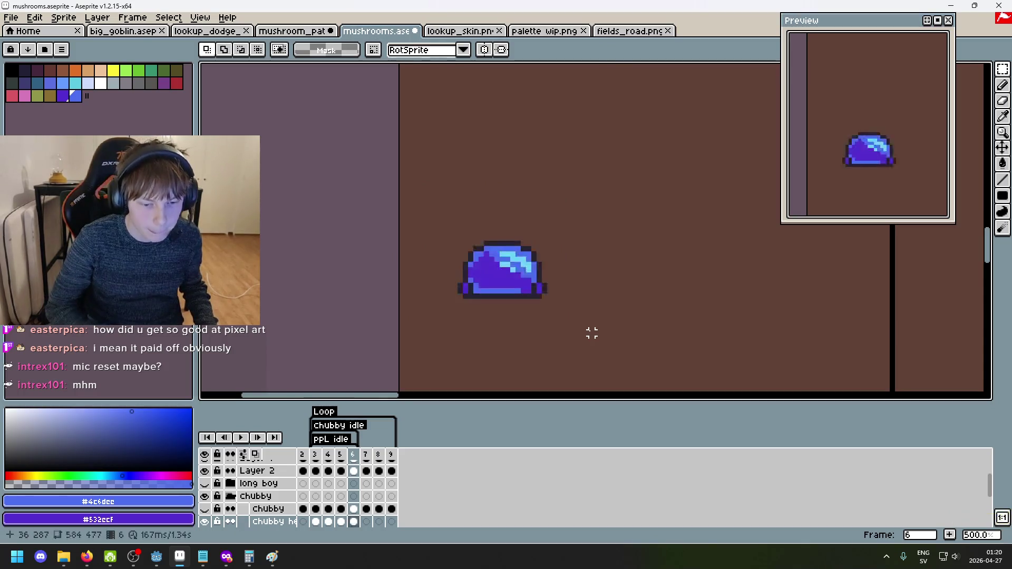
key(Left)
key(Left)
key(Left)
key(Right)
key(Right)
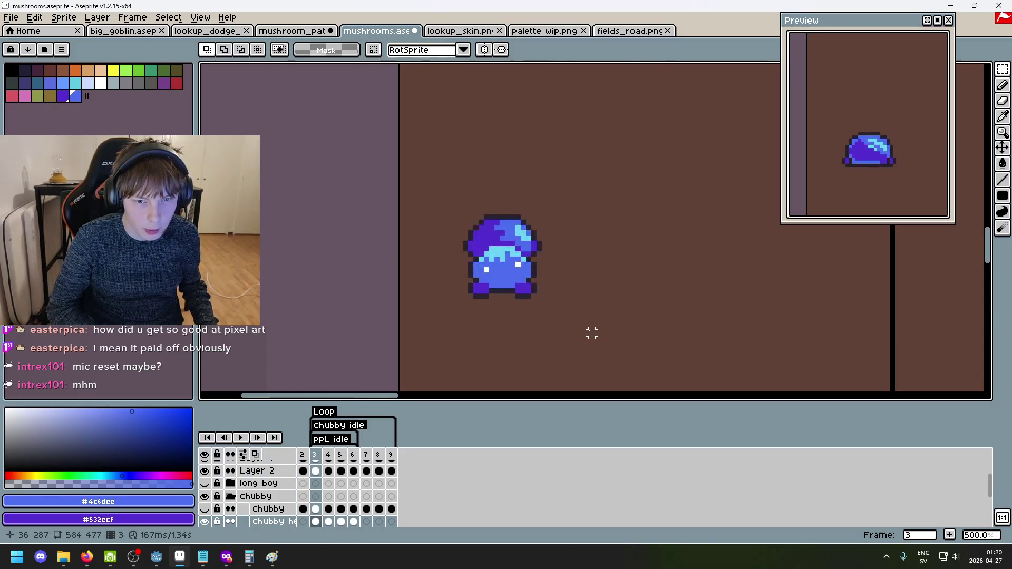
key(Right)
key(Right)
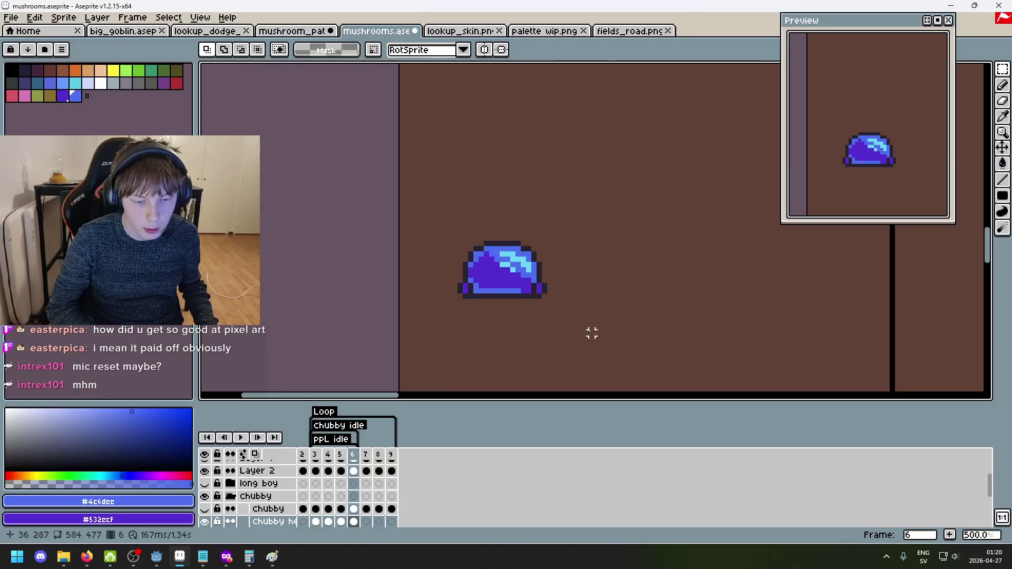
key(Right)
scroll(605, 162, down, 3)
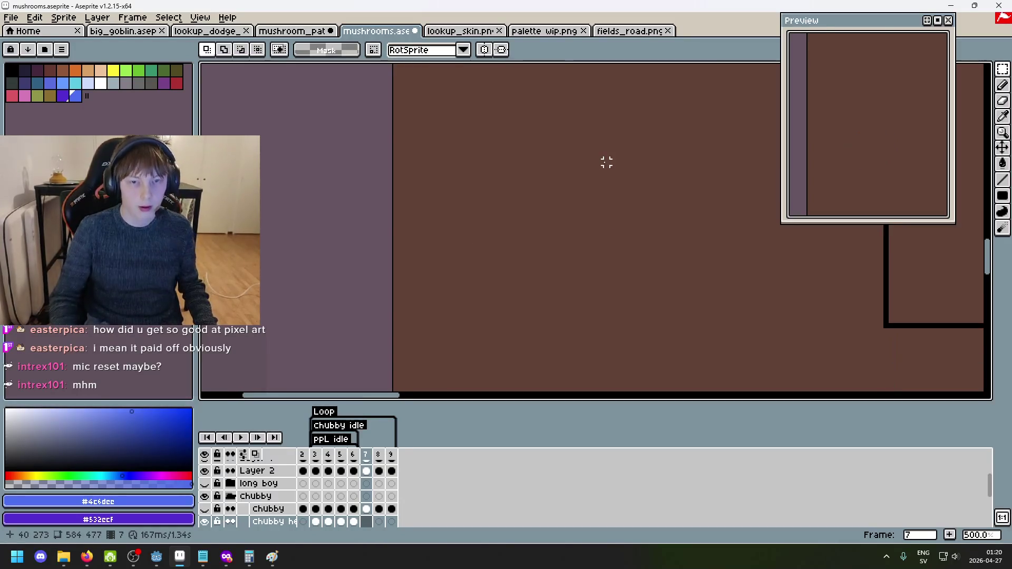
key(ctrl+v)
drag(516, 118, 515, 168)
key(Return)
Pan and zoom frame 7 to bring the player silhouette into view.
scroll(642, 192, down, 1)
mouse_move(642, 192)
mouse_down()
mouse_move(611, 320)
mouse_move(540, 264)
mouse_move(450, 273)
mouse_up()
scroll(576, 266, down, 1)
drag(517, 275, 440, 281)
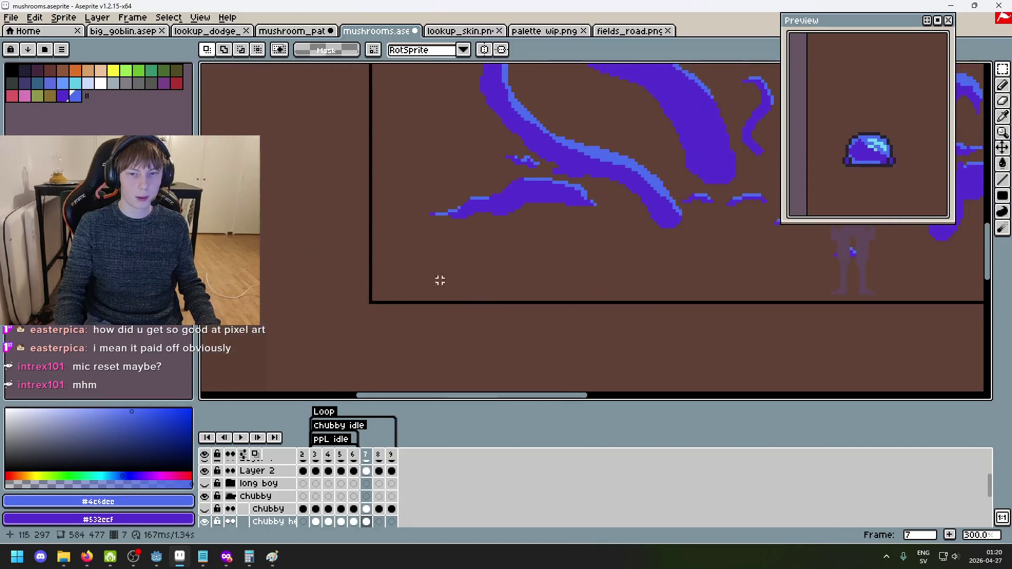
scroll(280, 501, down, 5)
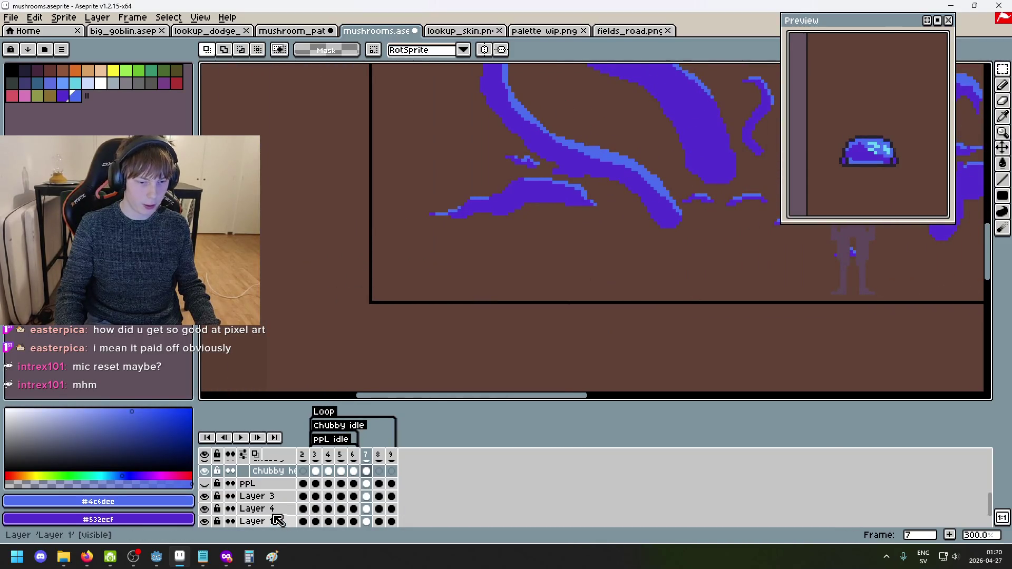
scroll(278, 503, up, 5)
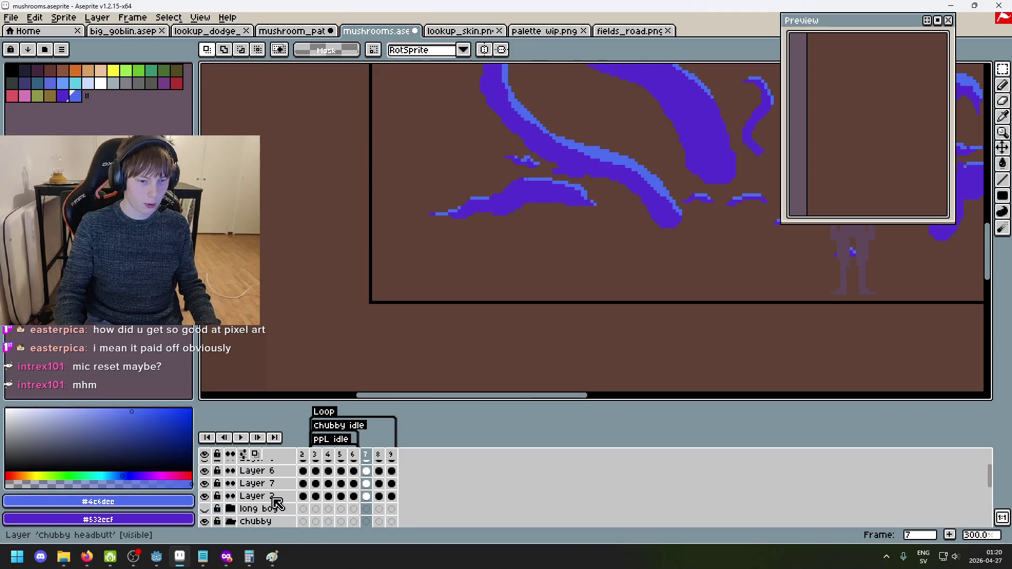
scroll(280, 496, down, 4)
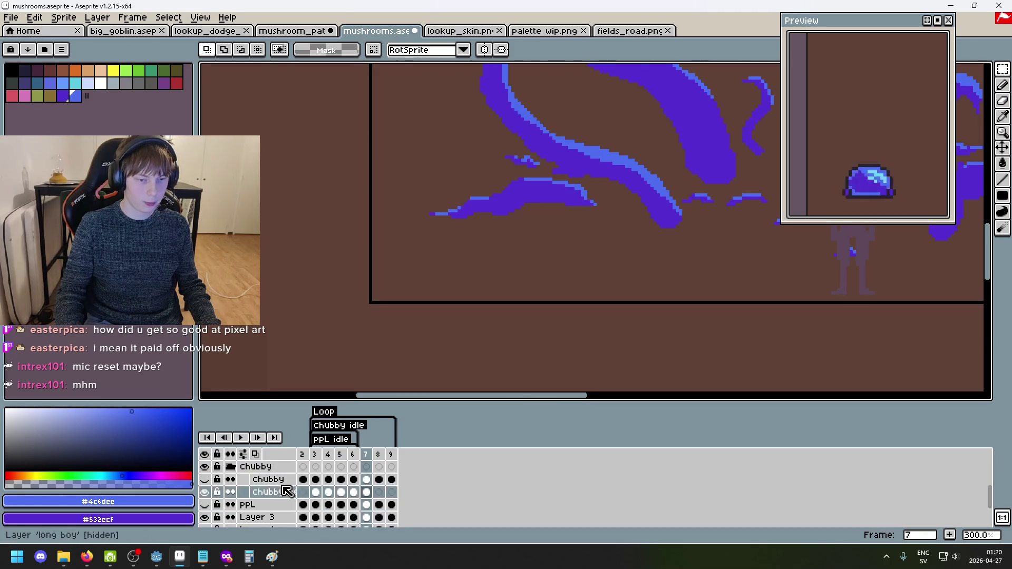
scroll(287, 495, up, 4)
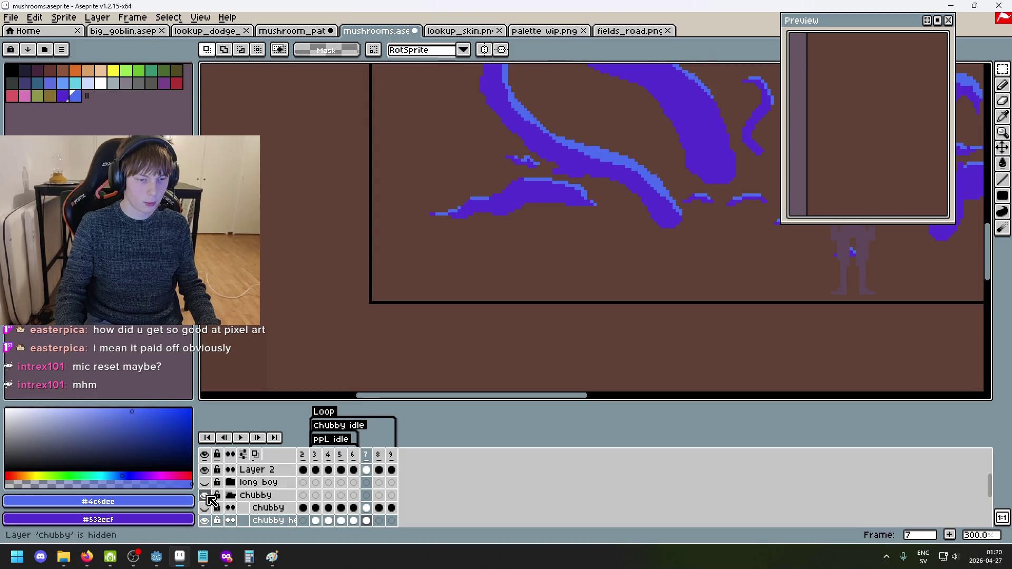
scroll(229, 480, up, 3)
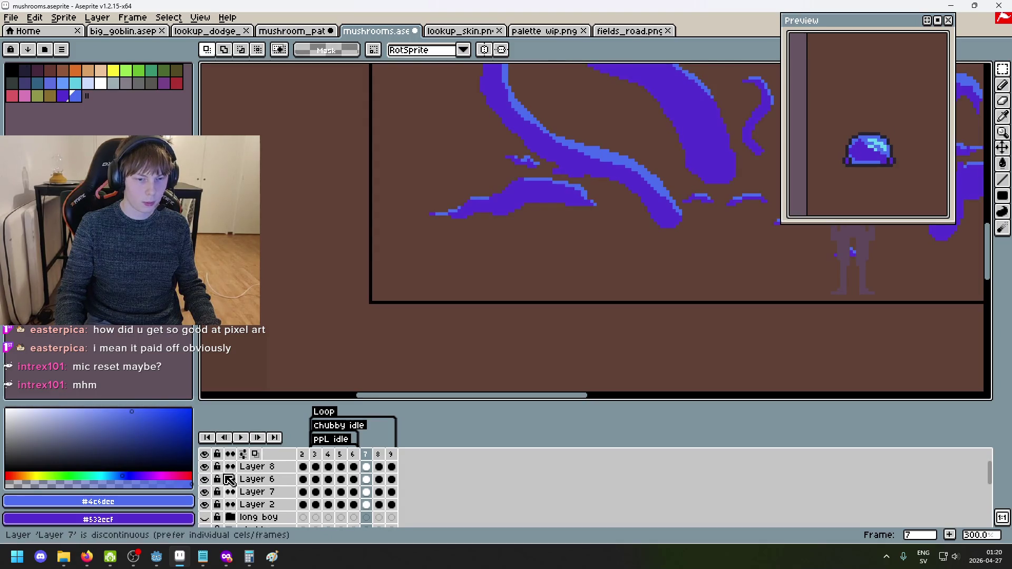
Make Layer 8 visible again and rename it to player.
click(209, 471)
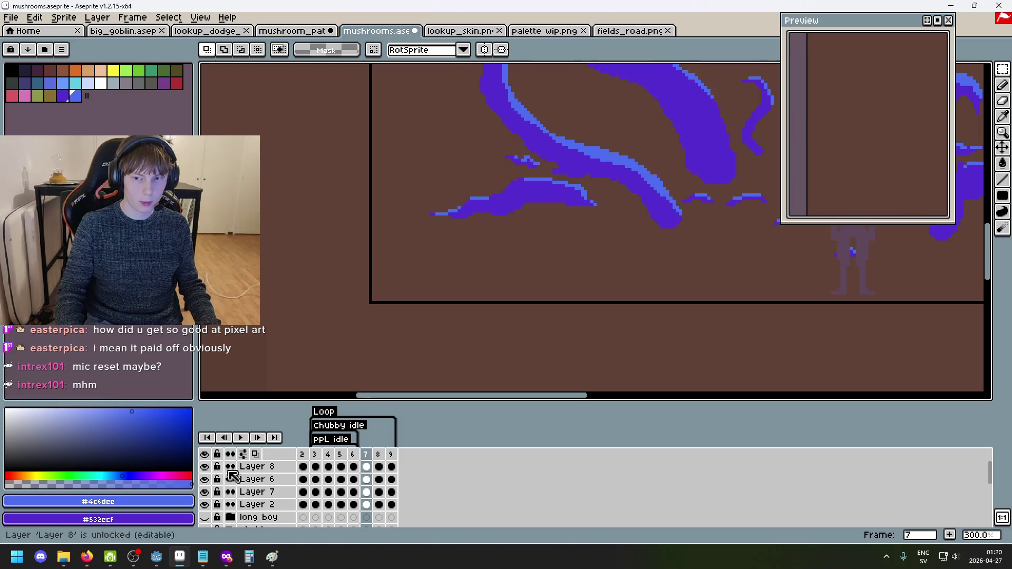
double_click(274, 472)
text(play)
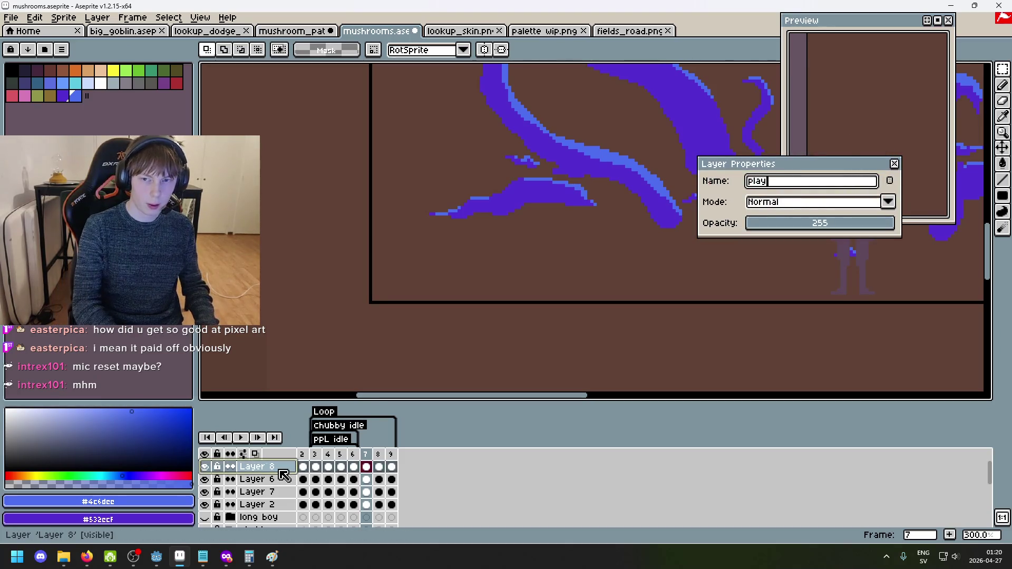
text(er)
key(Return)
Move the player silhouette under the slime and nudge it up two pixels.
scroll(474, 263, down, 2)
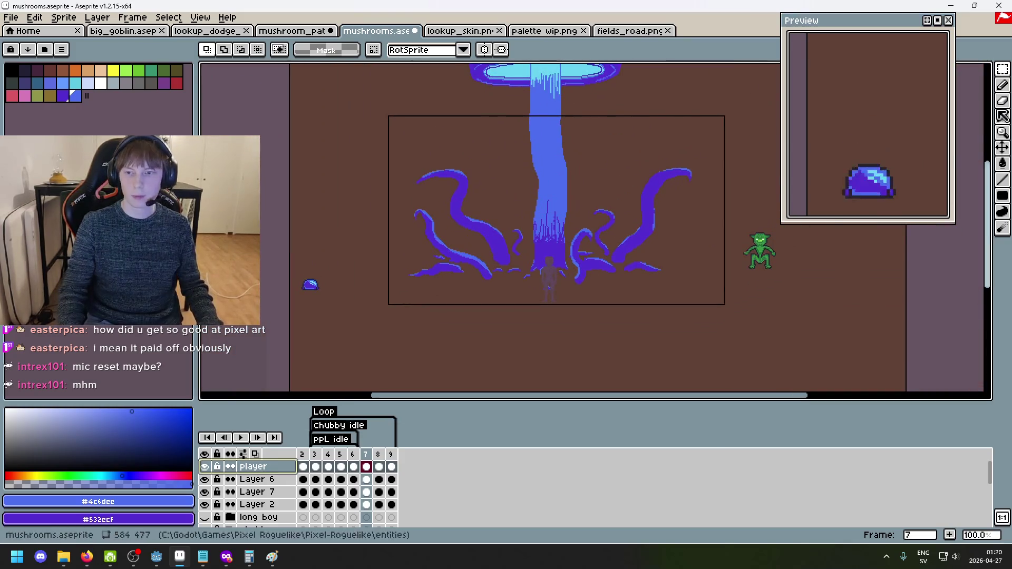
drag(456, 321, 628, 288)
mouse_move(684, 297)
mouse_down()
mouse_move(448, 307)
mouse_move(446, 327)
mouse_up()
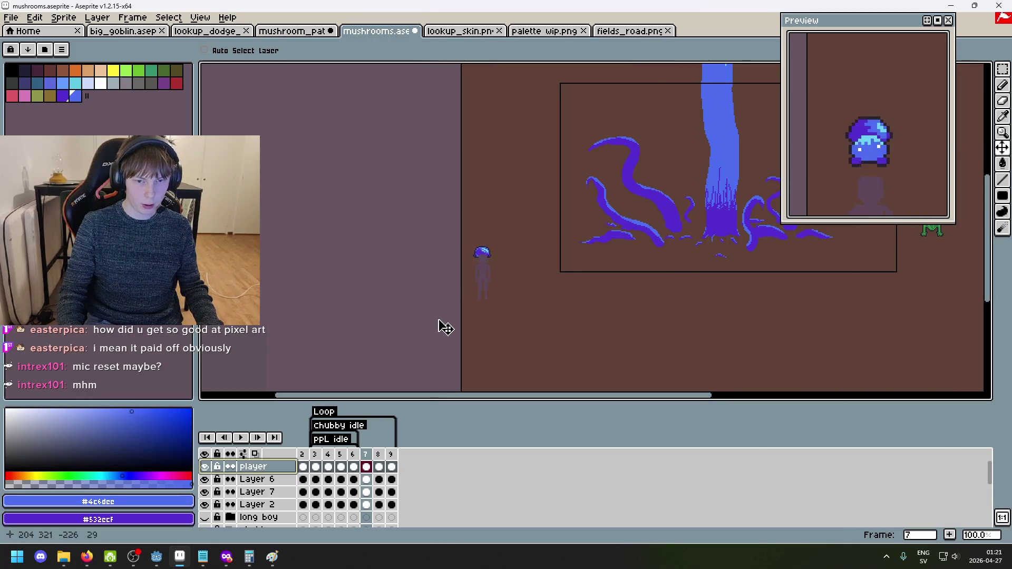
scroll(444, 335, up, 2)
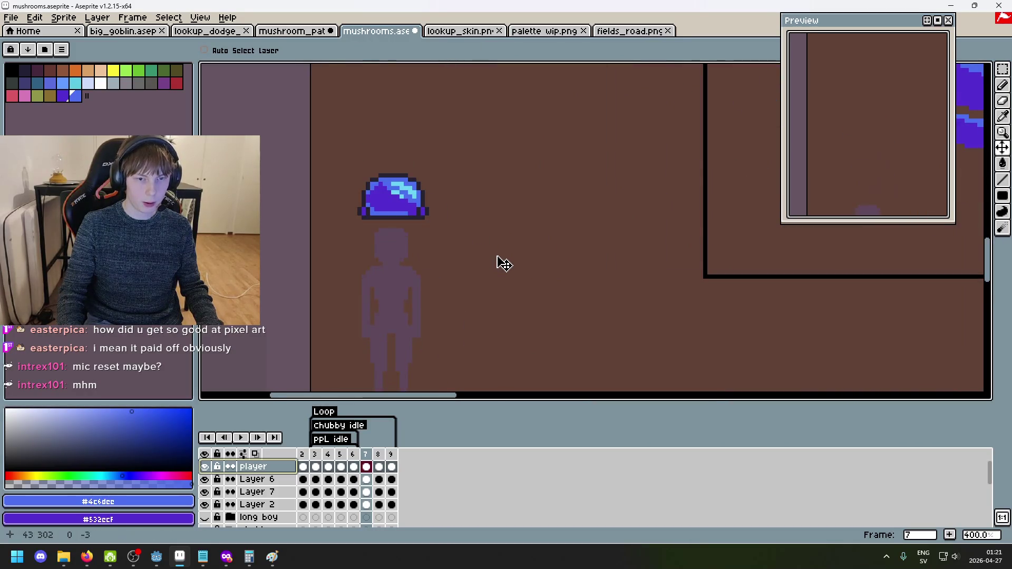
scroll(502, 263, down, 1)
mouse_move(520, 278)
mouse_down()
mouse_move(319, 252)
mouse_move(492, 267)
mouse_move(582, 244)
mouse_up()
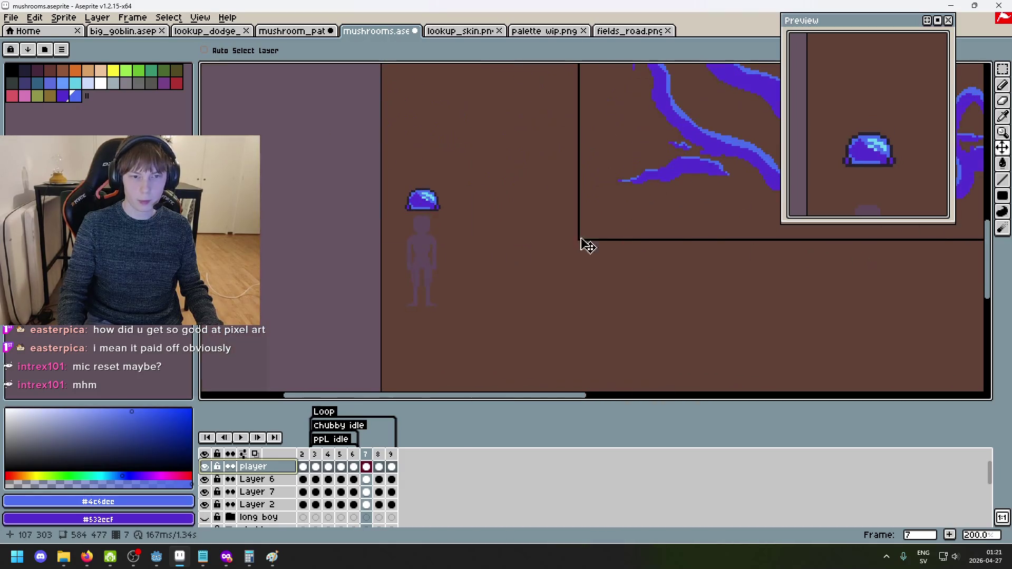
drag(487, 214, 486, 220)
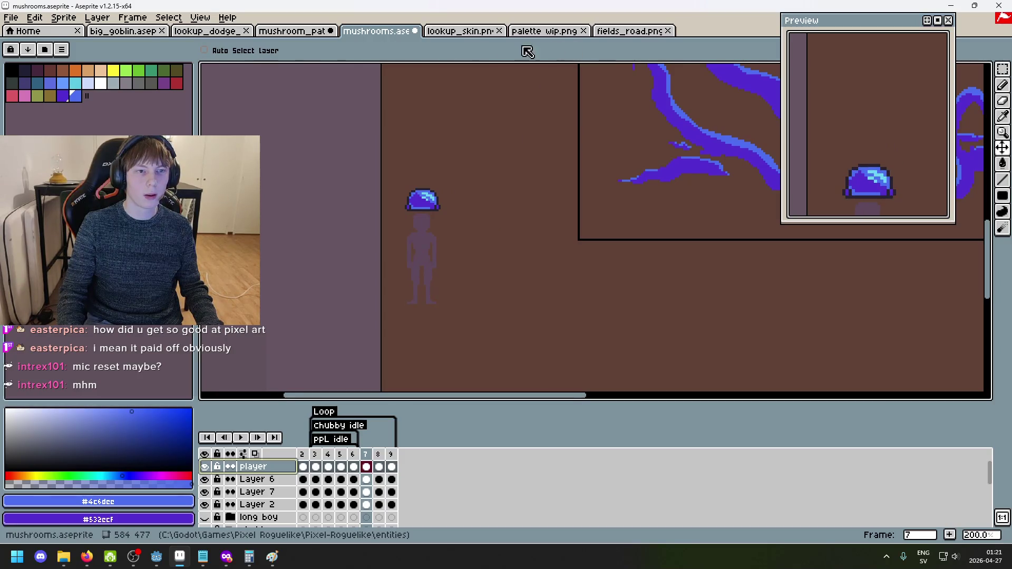
From the big_goblin sprite, browse to Pixel-Roguelike > entities > knife_goblin in the Open dialog.
click(134, 34)
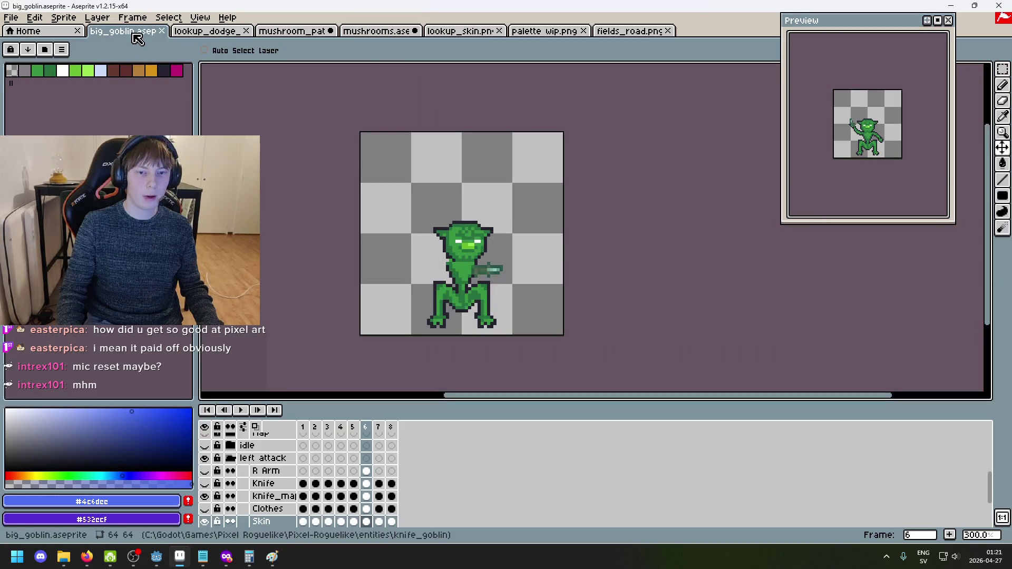
click(12, 17)
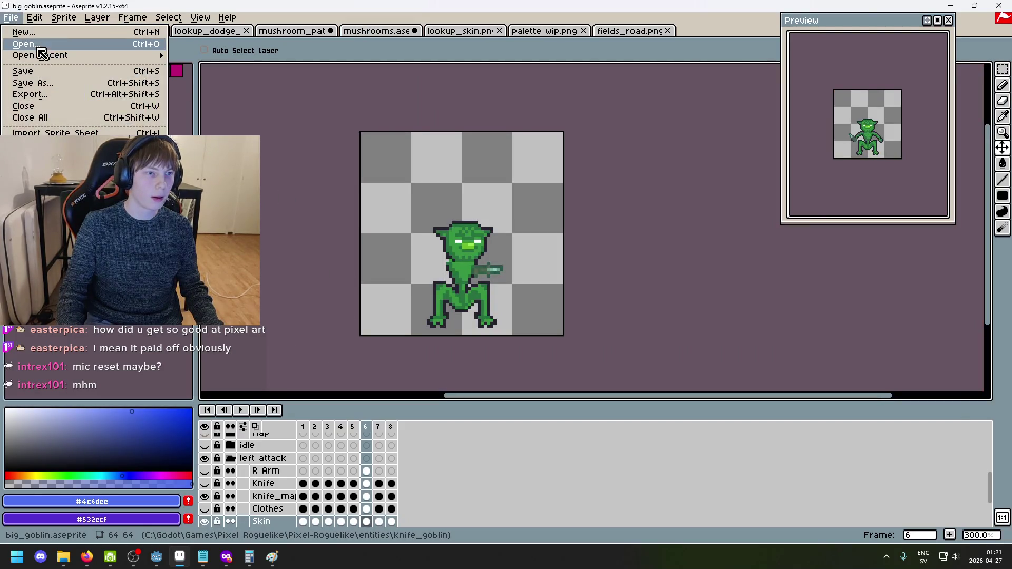
click(38, 47)
click(394, 71)
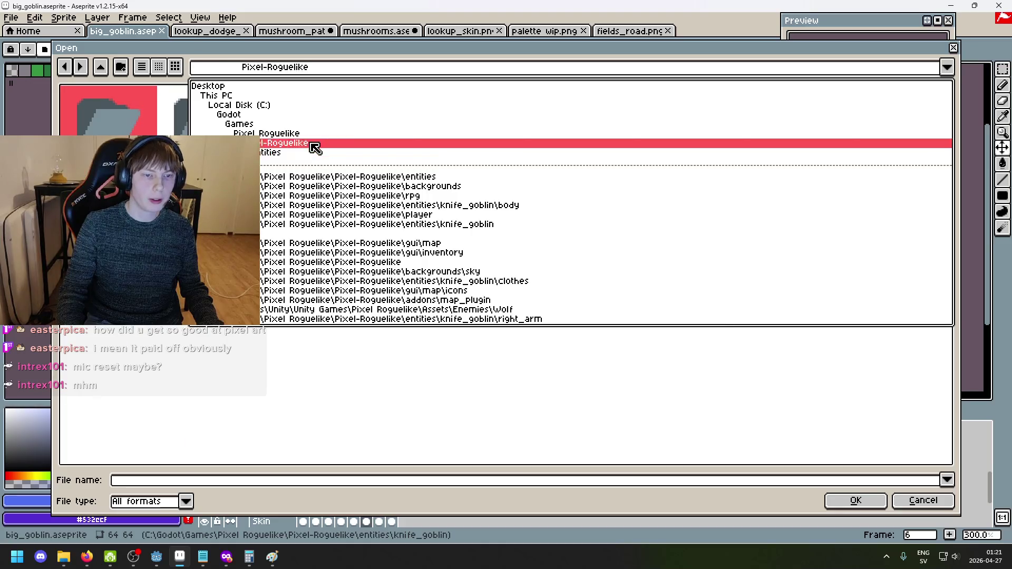
click(314, 143)
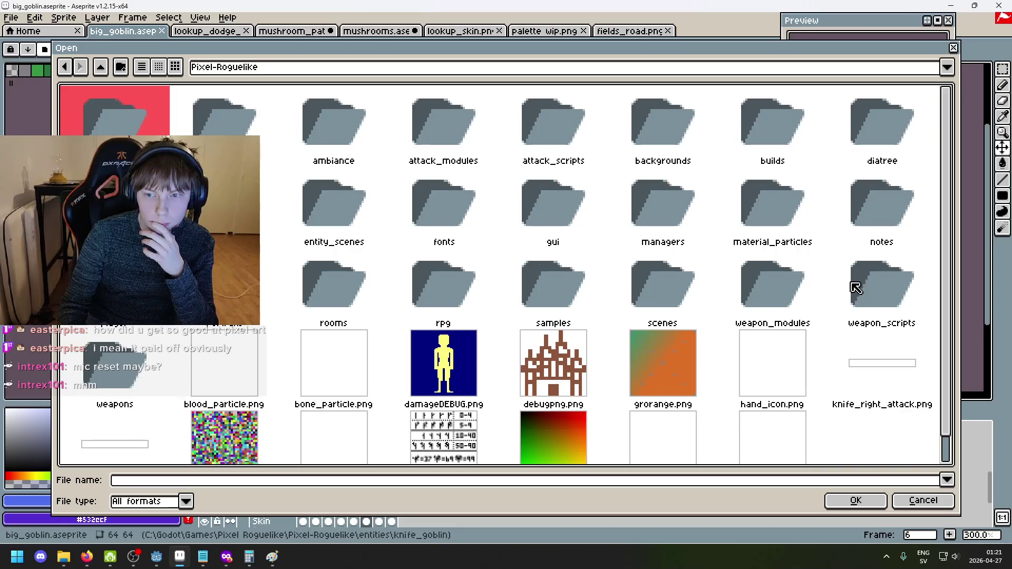
click(453, 226)
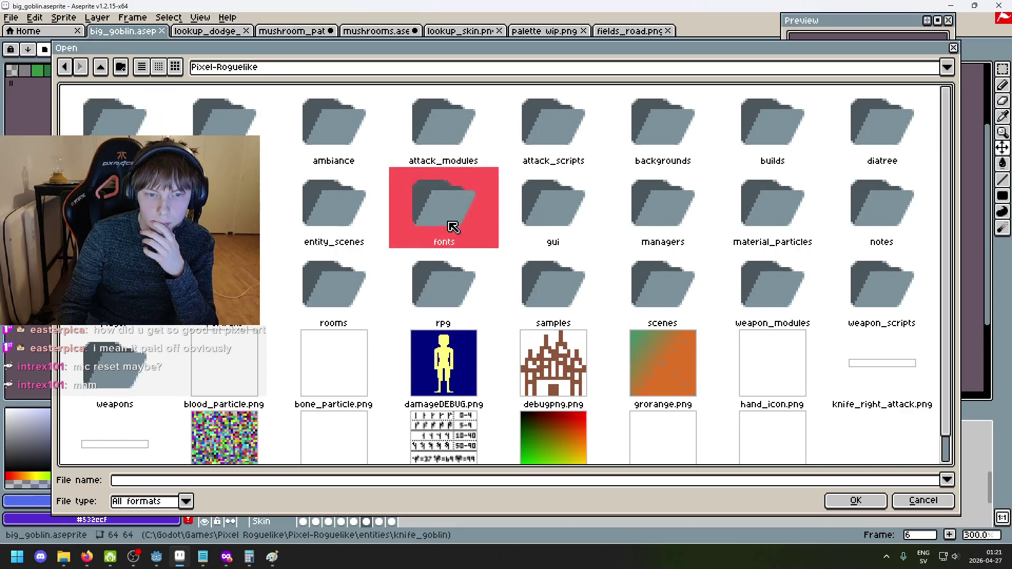
click(323, 234)
double_click(232, 216)
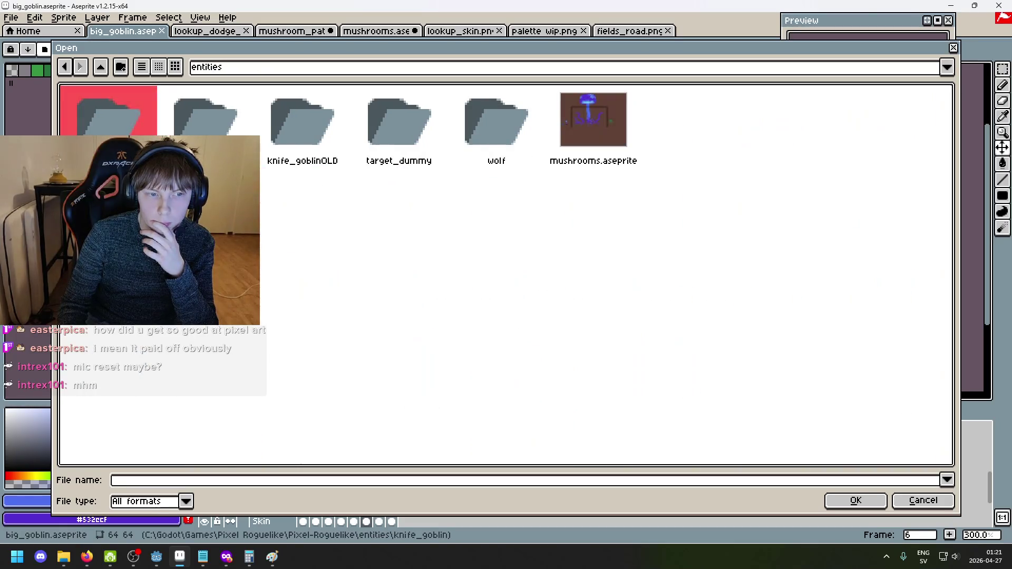
double_click(214, 132)
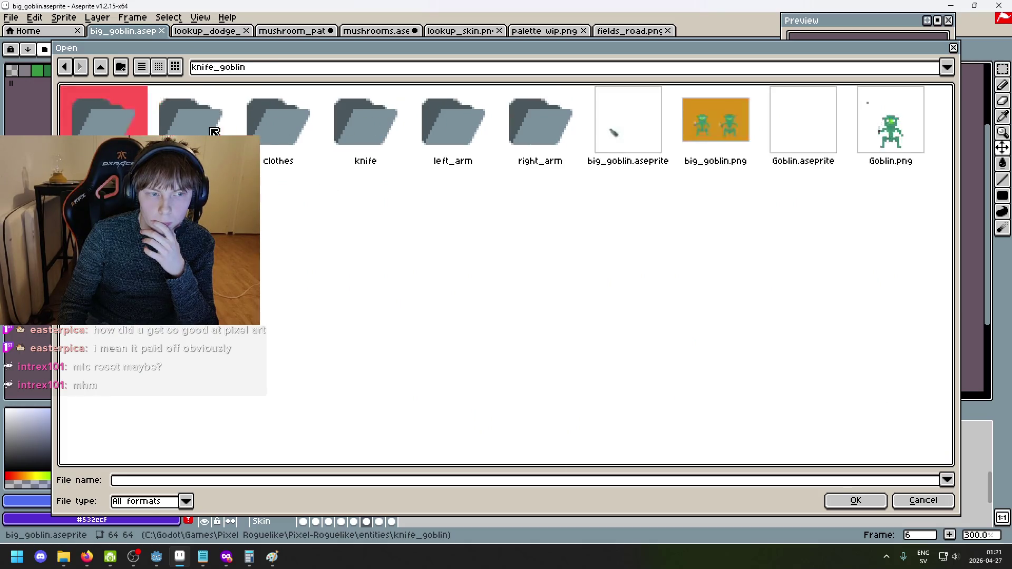
Cancel opening a file and cycle through the open sprite tabs to mushroom_path and mushrooms.
click(895, 506)
click(213, 31)
click(293, 31)
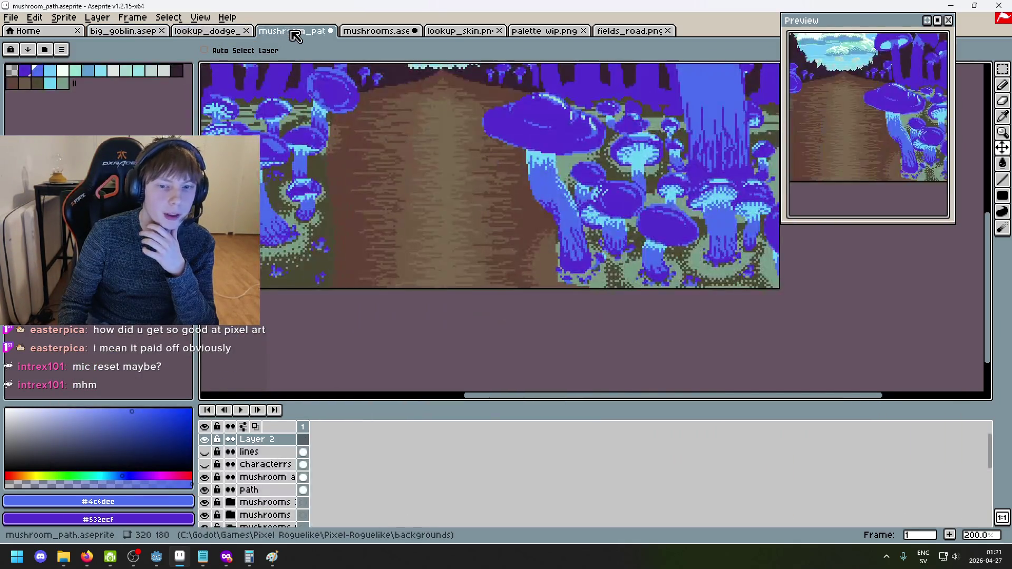
click(376, 32)
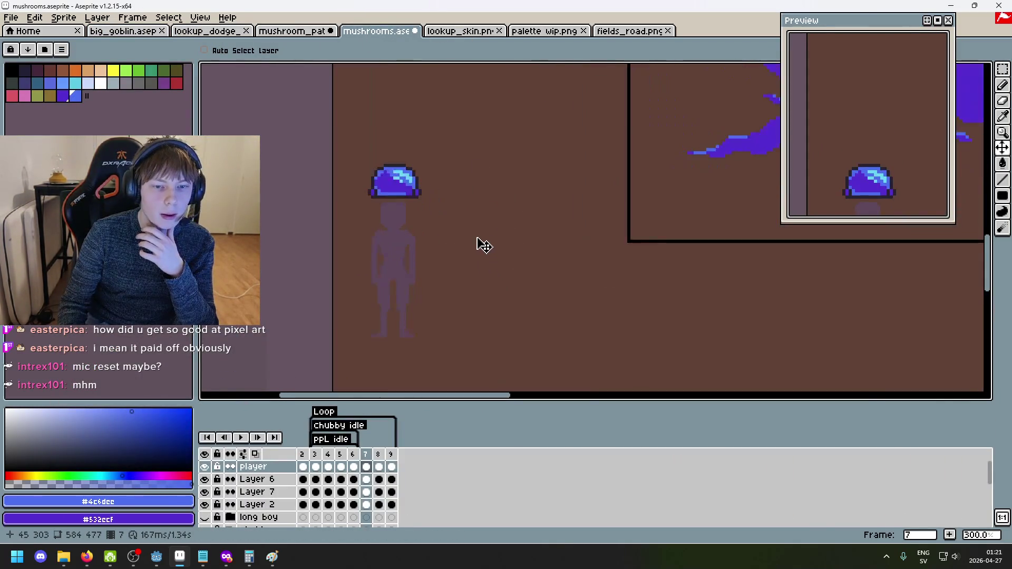
Step back and forth through frames 2 to 7 of mushrooms.aseprite to review the mushroom bounce.
click(304, 467)
click(318, 466)
key(Right)
key(Right)
key(Right)
key(Right)
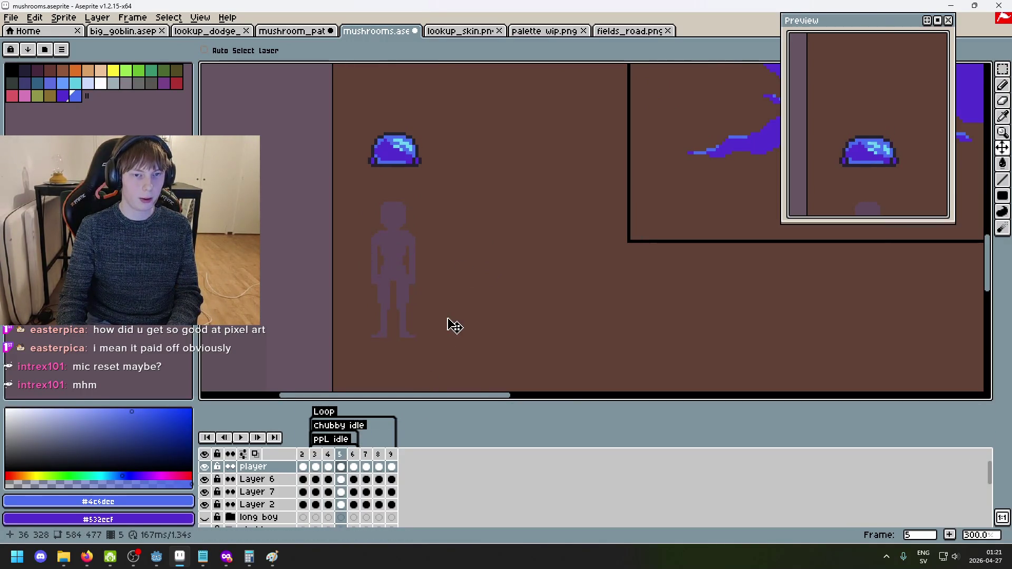
key(Left)
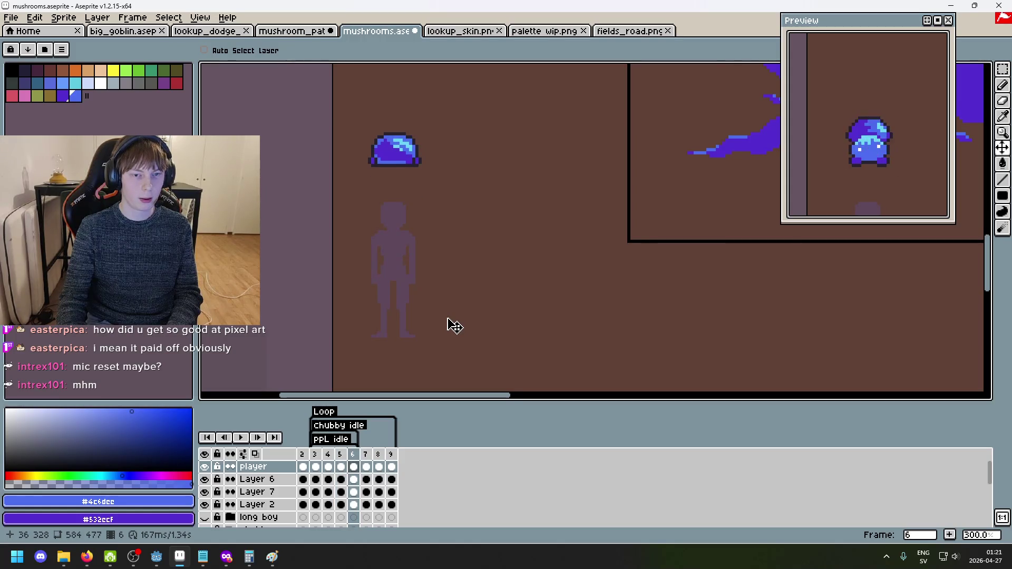
key(Right)
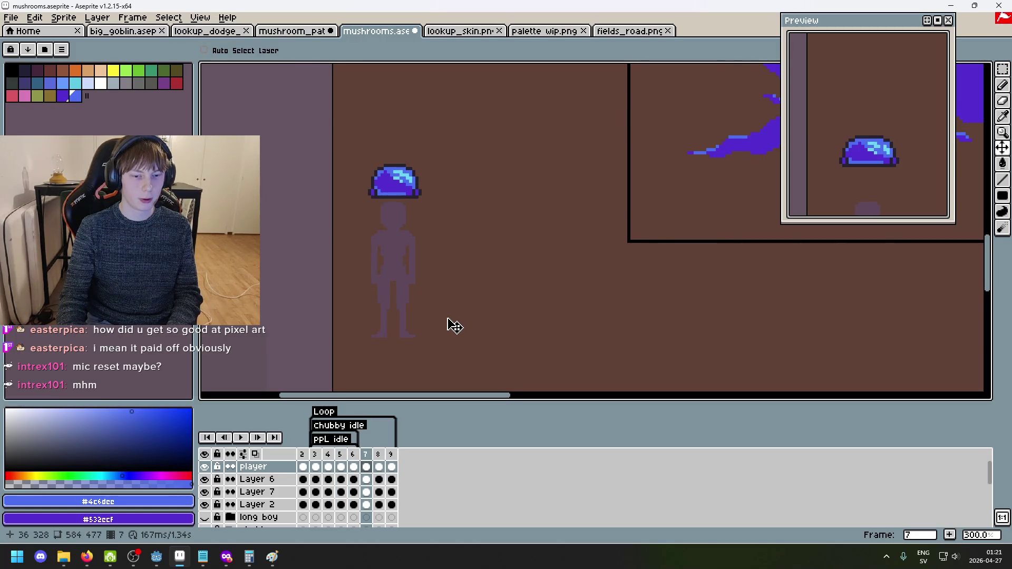
key(Left)
key(Left)
key(Left)
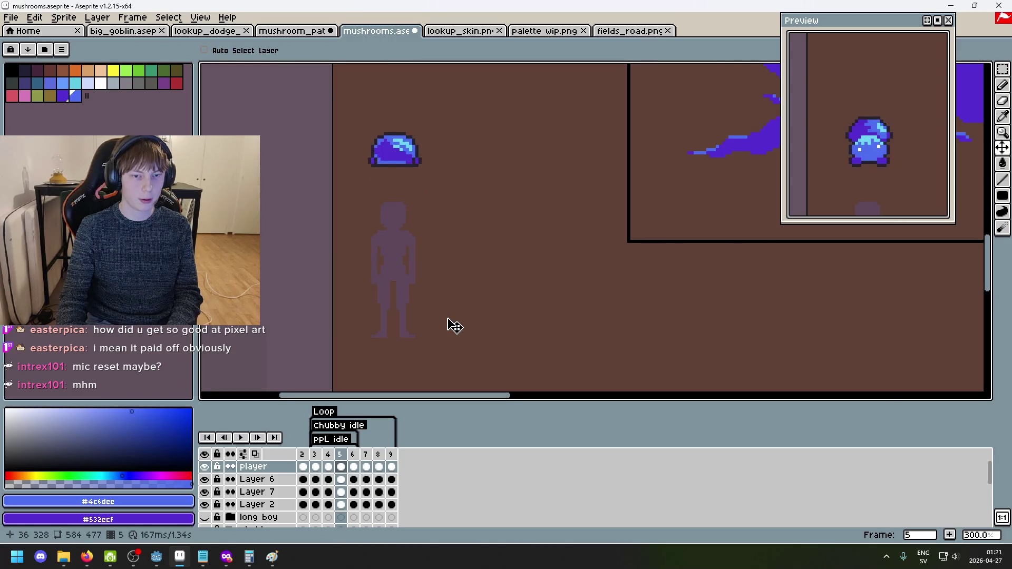
key(Right)
key(Right)
key(Right)
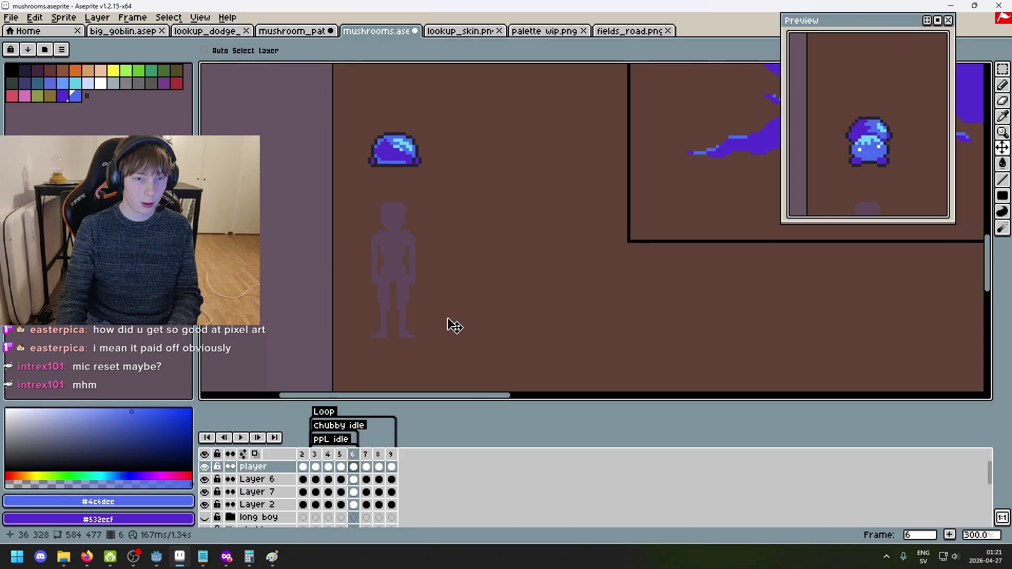
key(Right)
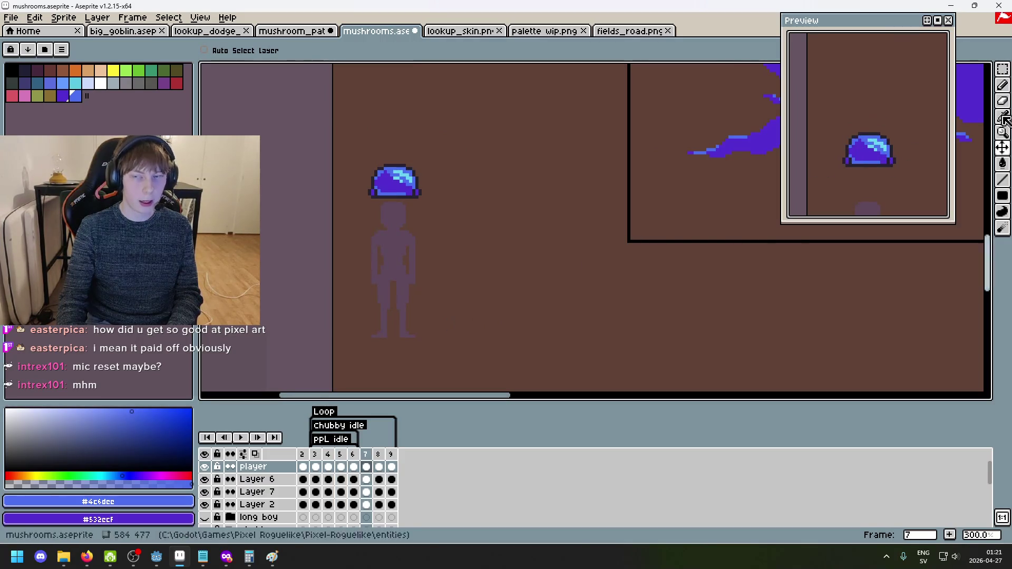
Marquee the mushroom and figure, then undo the accidental transformation.
key(m)
drag(348, 146, 493, 263)
click(436, 242)
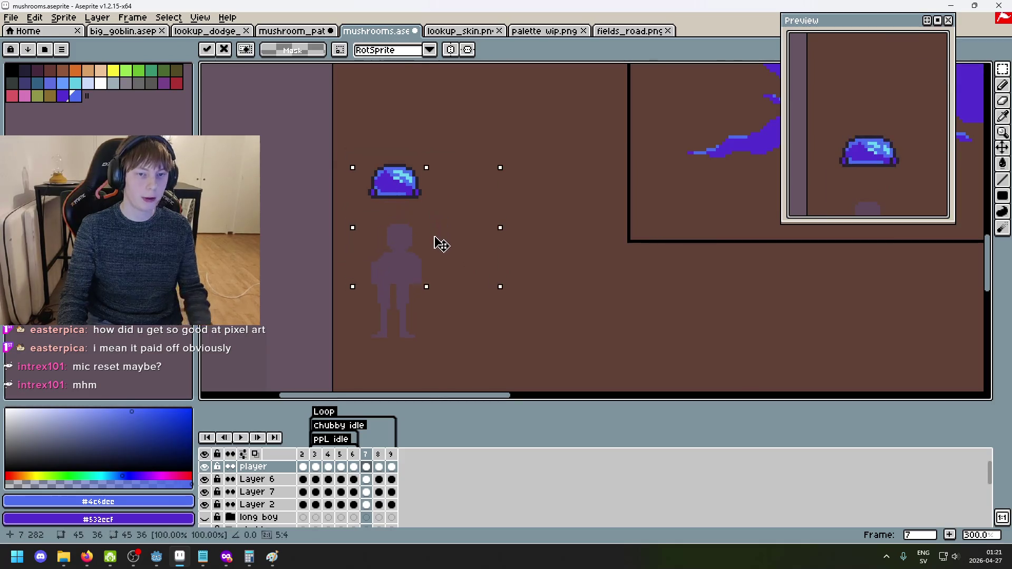
key(ctrl+z)
scroll(357, 498, down, 1)
scroll(357, 498, down, 3)
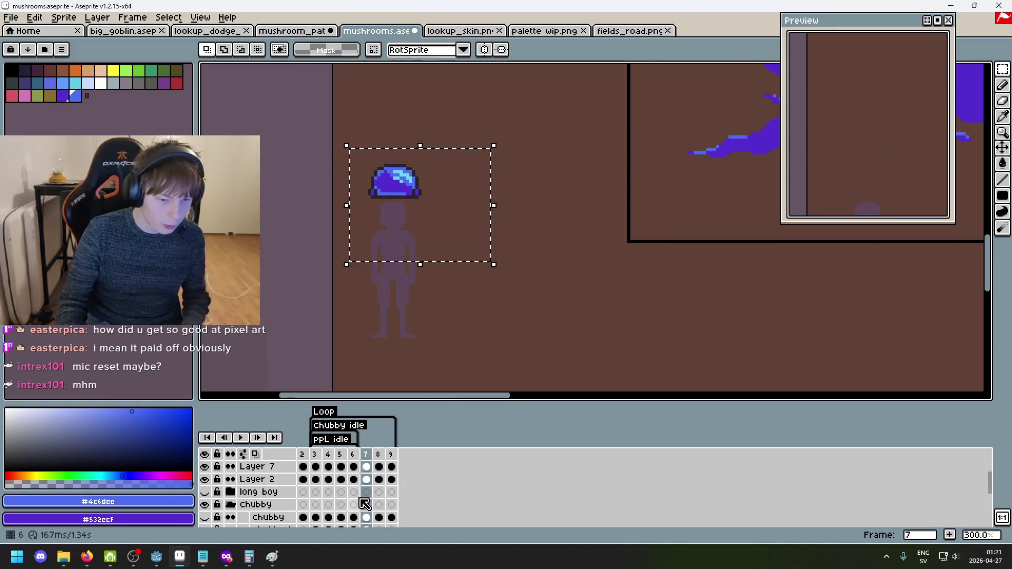
Move the frame-7 mushroom head cel down onto the player silhouette's torso and commit.
click(366, 505)
drag(339, 120, 458, 248)
mouse_move(421, 211)
mouse_down()
mouse_move(411, 319)
mouse_move(414, 288)
mouse_up()
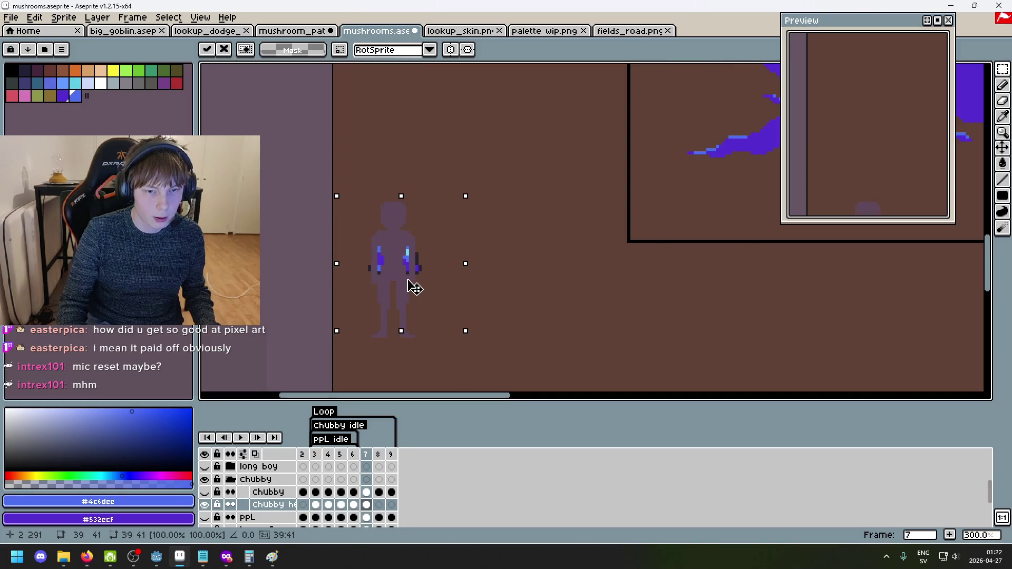
click(525, 295)
Step through frames 5 to 7 to compare the lowered mushroom, returning to frame 6.
key(Left)
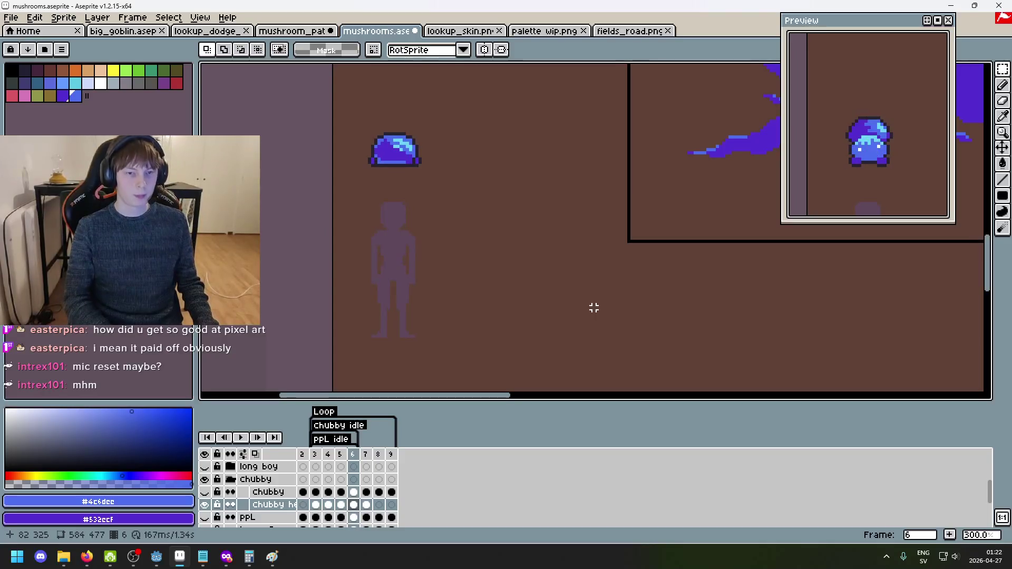
key(Left)
key(Left)
key(Left)
key(Right)
key(Right)
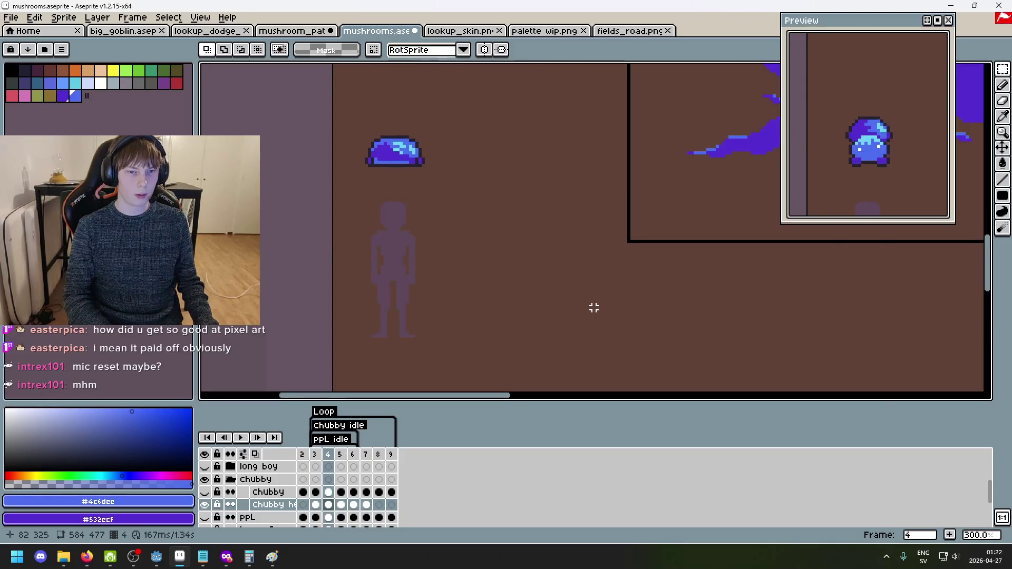
key(Right)
key(Right)
key(Left)
Nudge frame 6's mushroom slightly lower and deselect to commit.
scroll(423, 150, up, 2)
drag(321, 117, 472, 203)
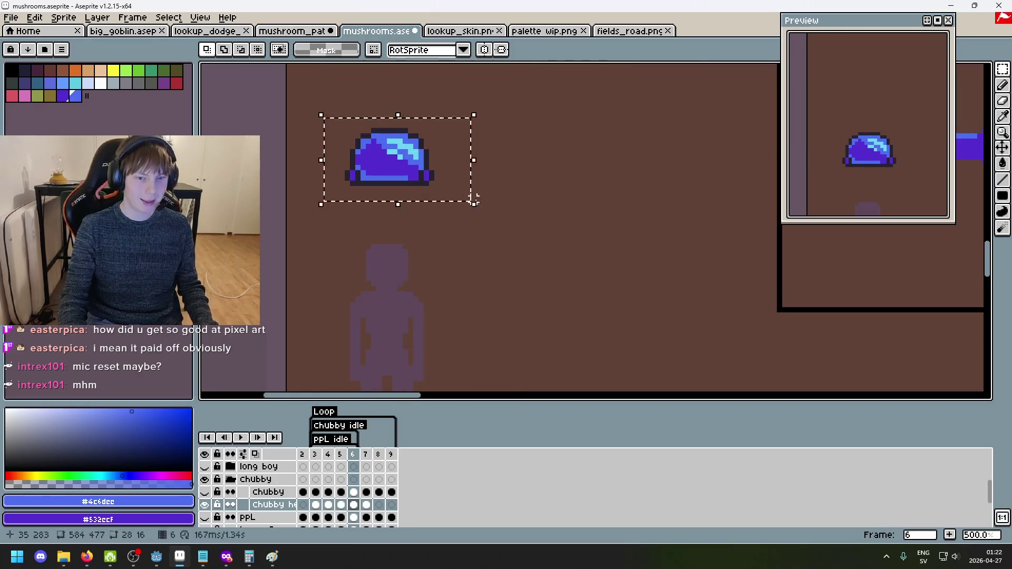
drag(407, 186, 410, 233)
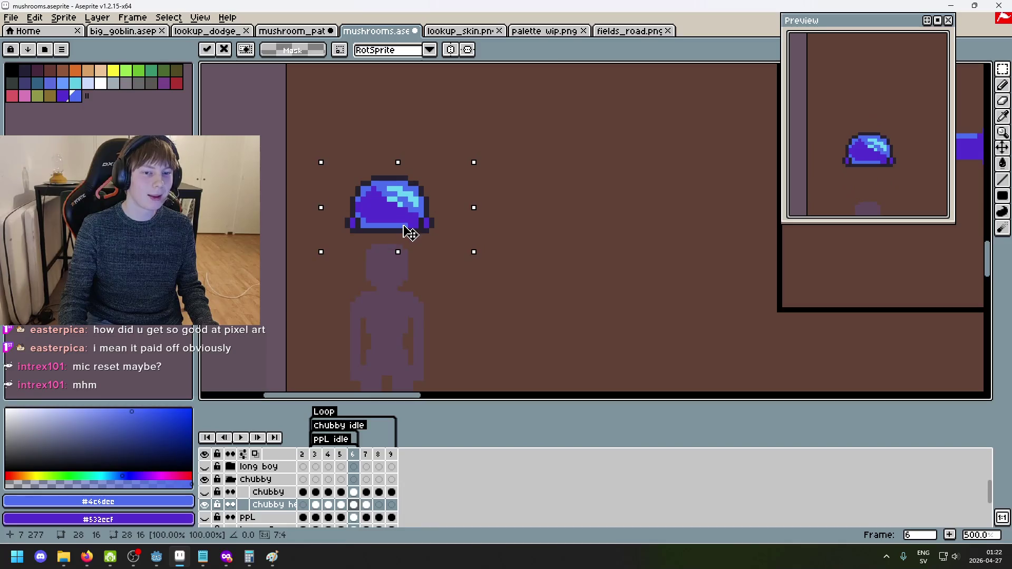
key(ctrl+d)
Replay frames 3 through 8 to check the mushroom landing on the silhouette.
scroll(580, 230, down, 3)
key(Left)
key(Left)
key(Left)
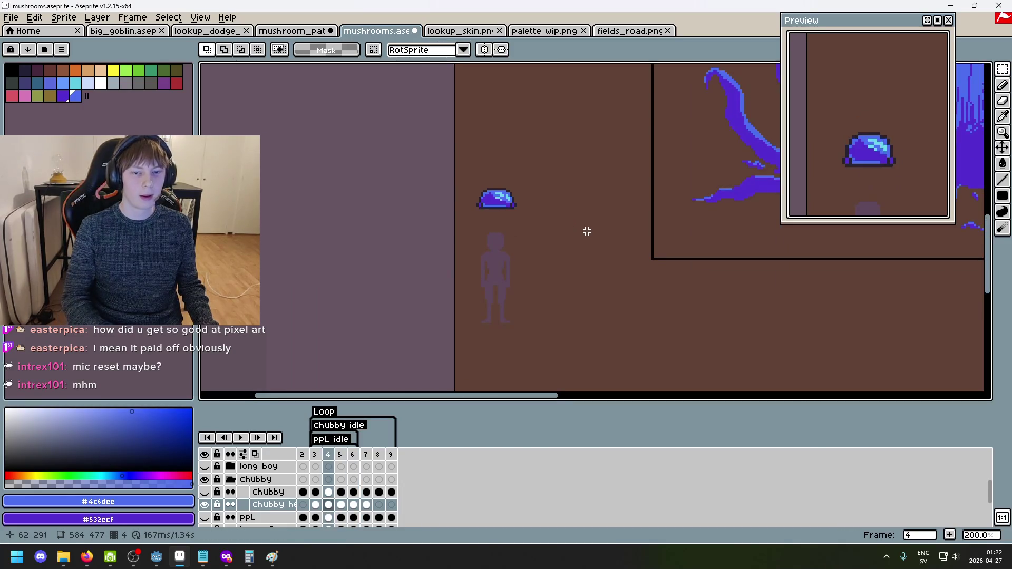
key(Right)
key(Right)
key(Right)
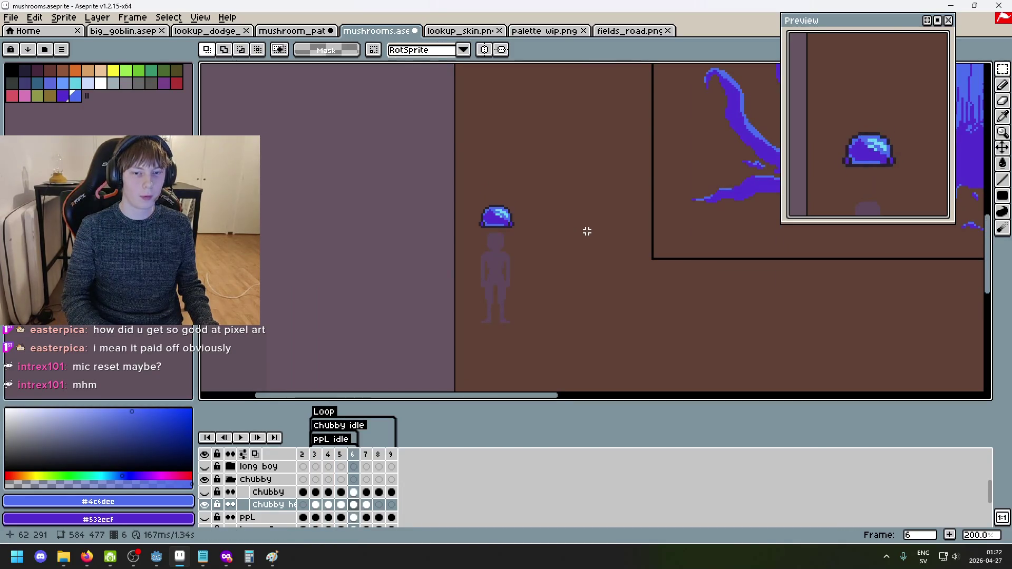
key(Right)
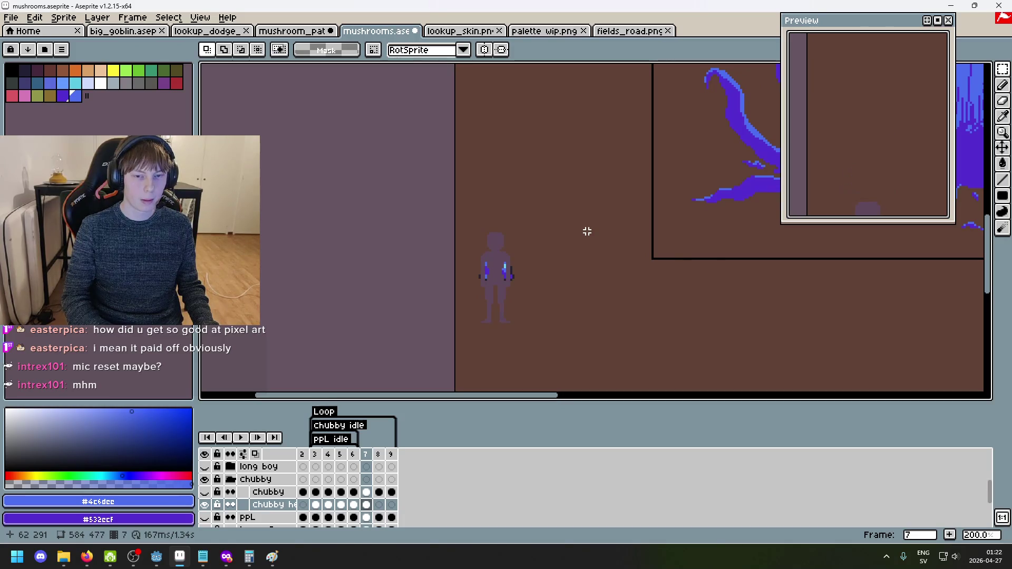
key(Right)
key(Left)
key(Left)
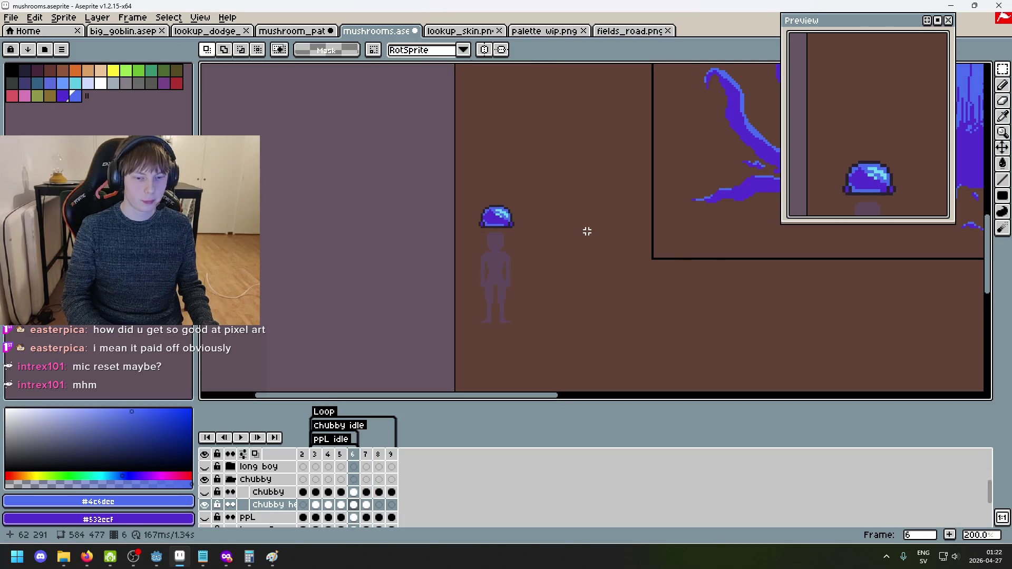
key(Right)
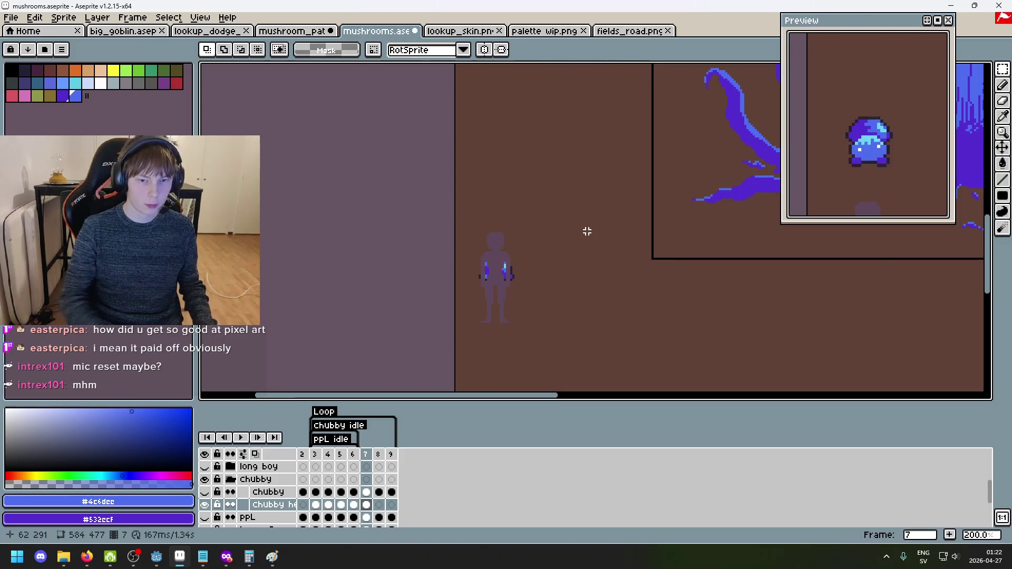
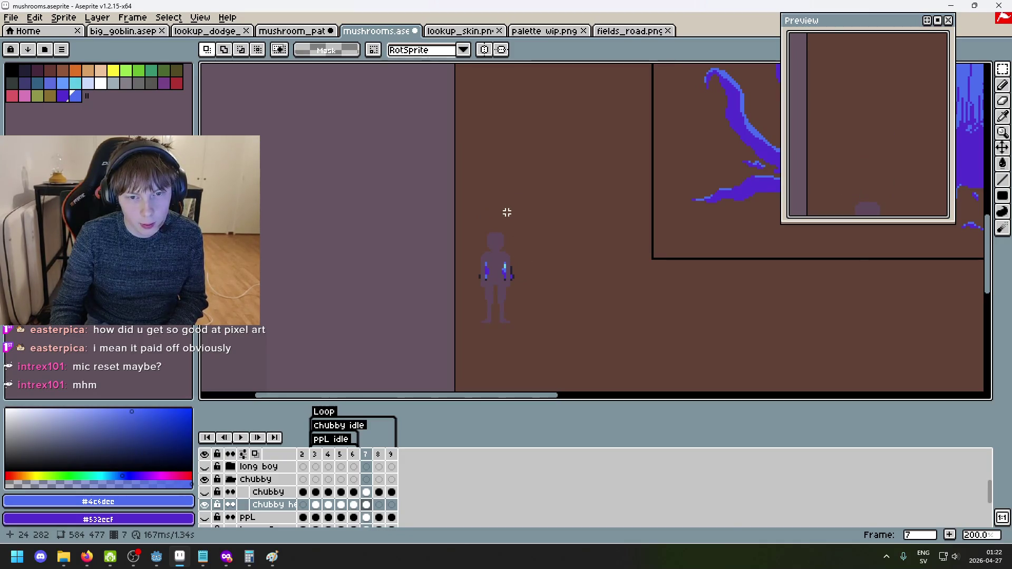
Go back to frame 5, then select and copy its mushroom cap.
key(Left)
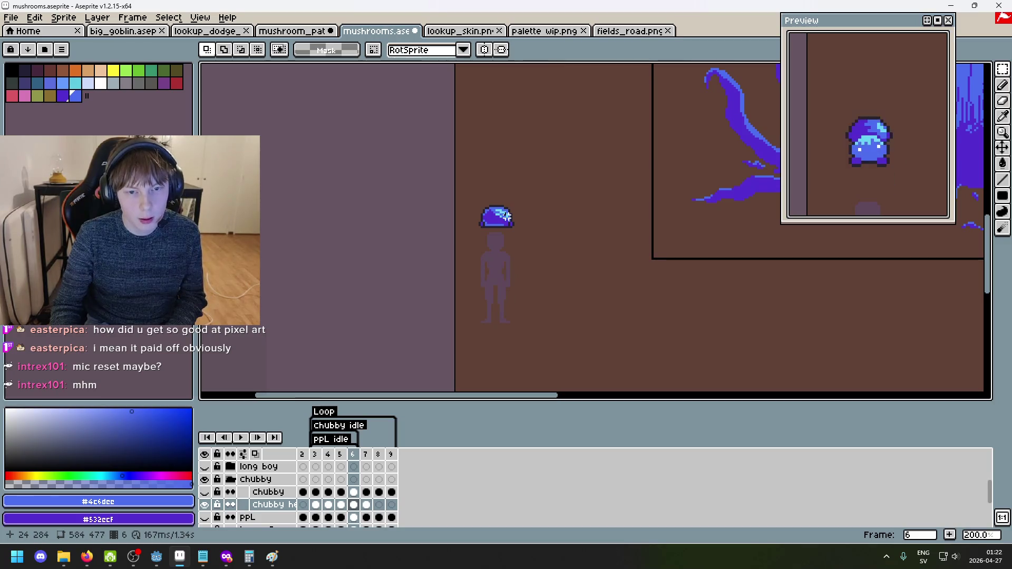
key(Left)
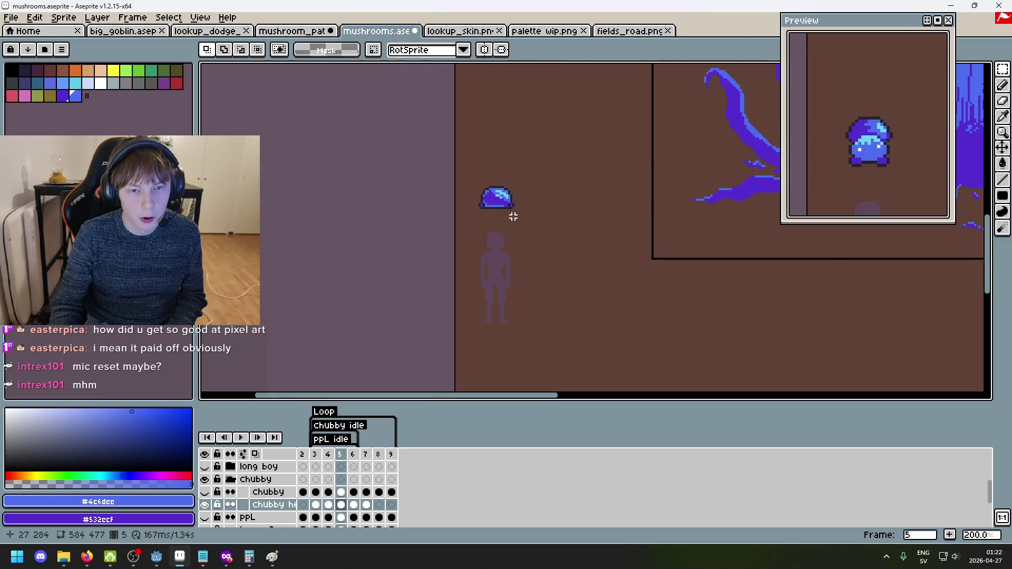
drag(529, 220, 459, 164)
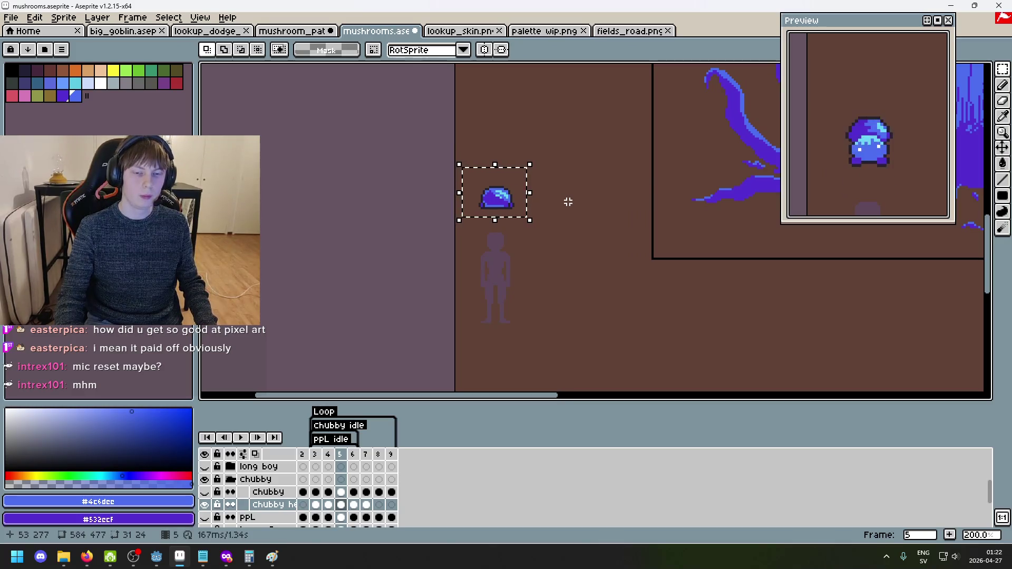
key(ctrl+d)
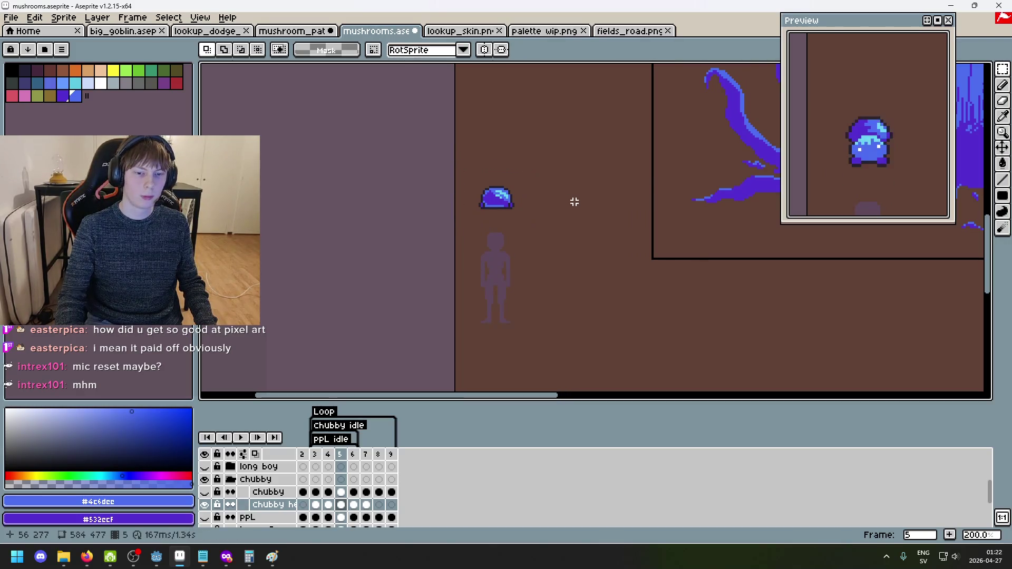
Paste the mushroom cap into frame 9 and commit it in place.
key(Right)
key(Right)
key(Right)
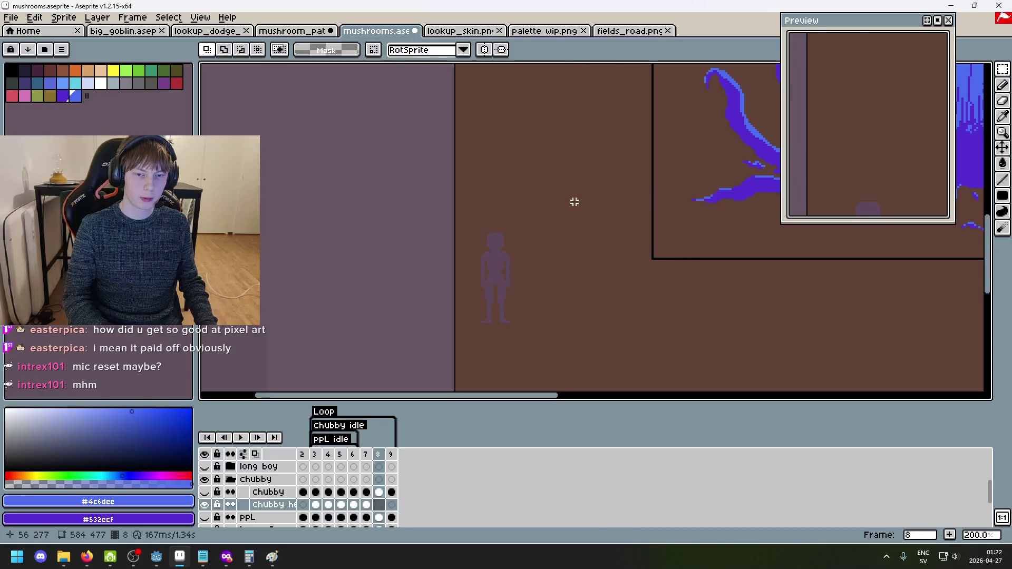
key(Right)
key(ctrl+v)
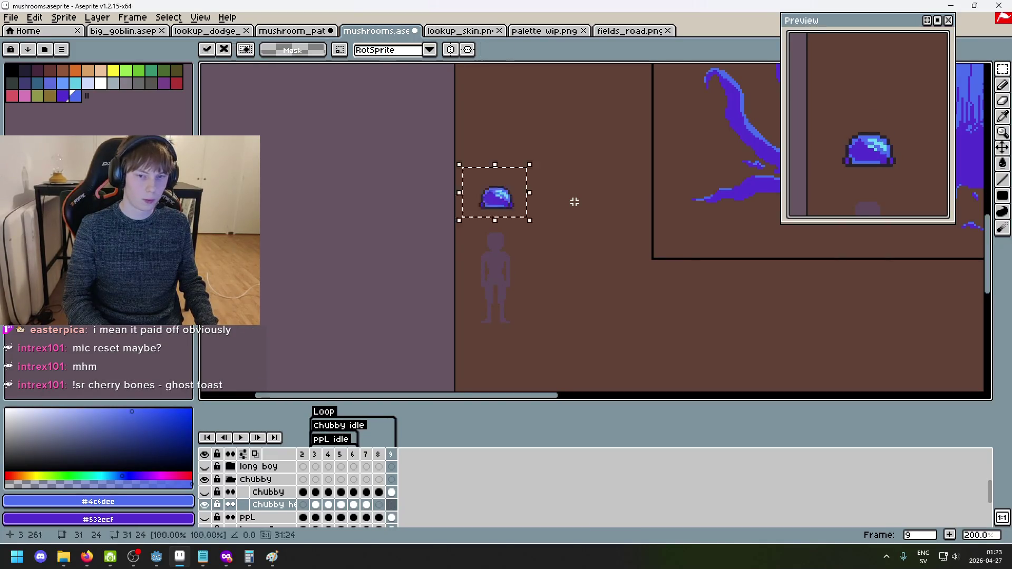
key(ctrl+d)
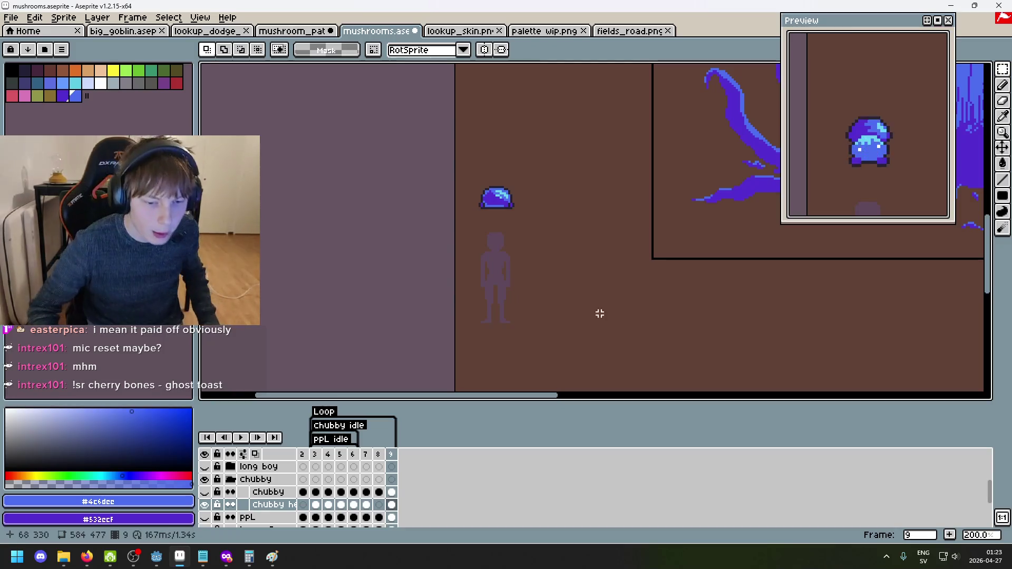
Flip between neighbouring frames to compare the caps.
key(Left)
key(Left)
key(Left)
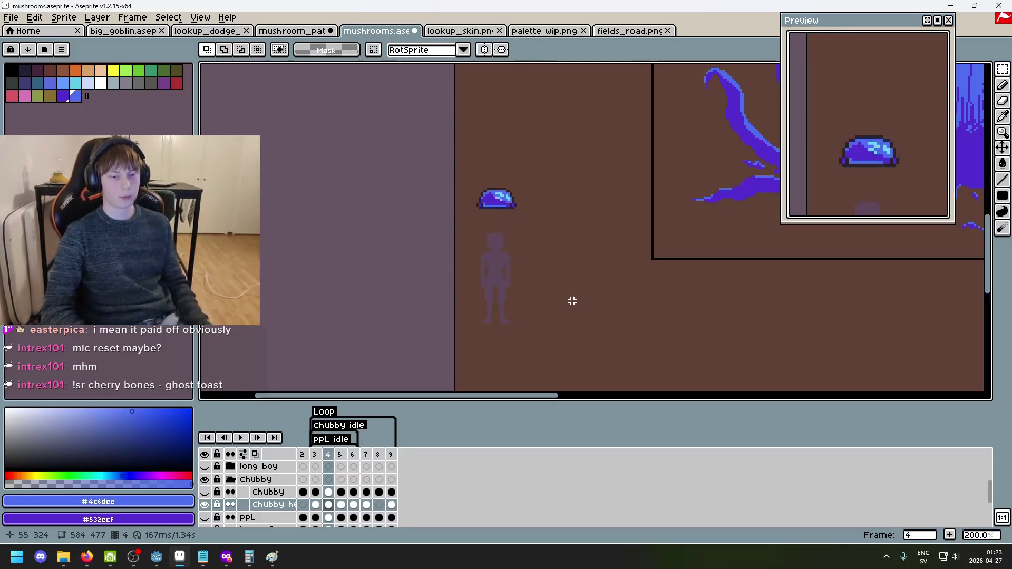
key(Right)
key(Right)
key(Right)
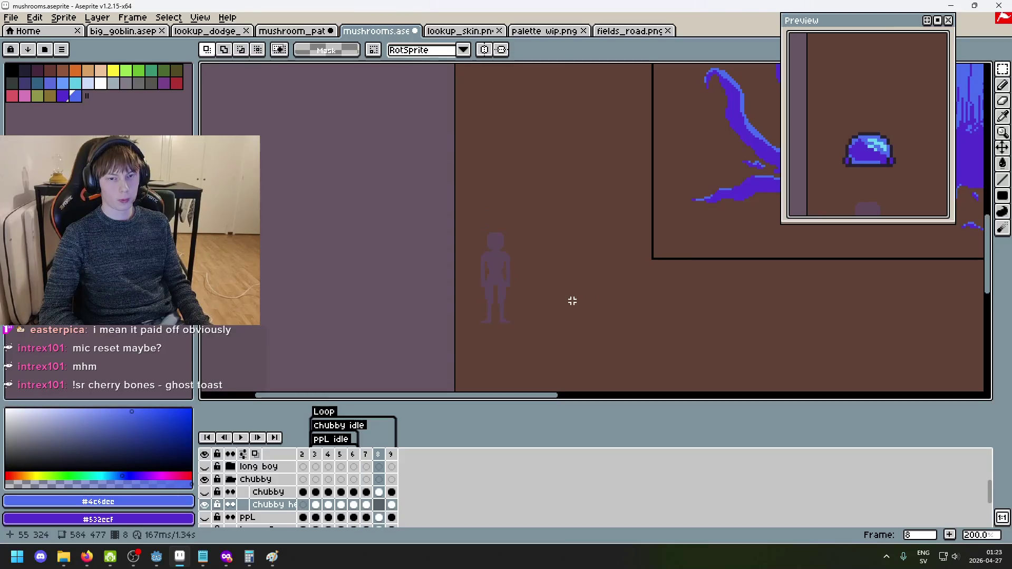
key(Right)
key(Left)
key(Left)
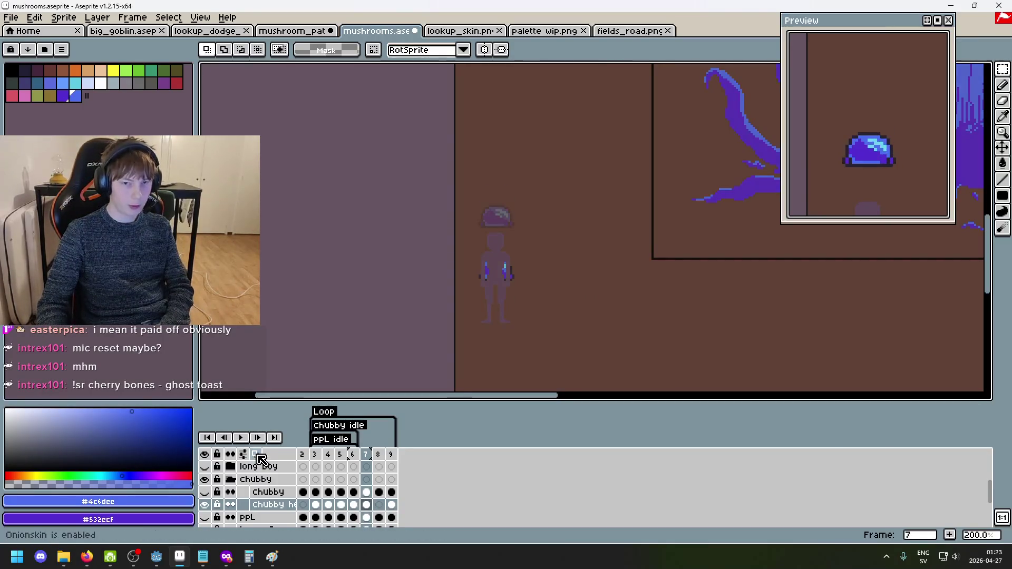
Select and copy the mushroom cap on frame 9, then return to frame 8.
key(Right)
key(Right)
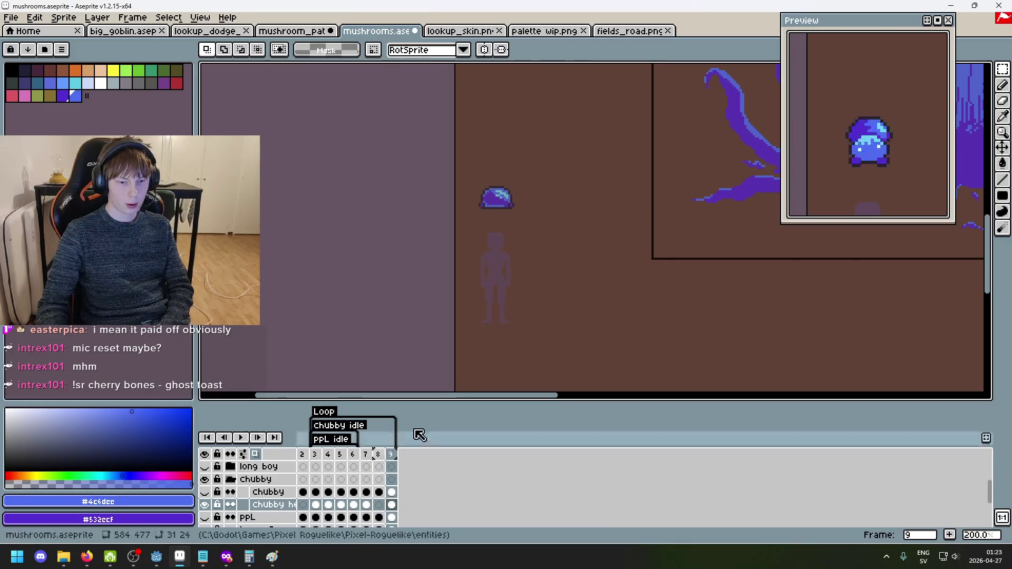
drag(543, 233, 455, 171)
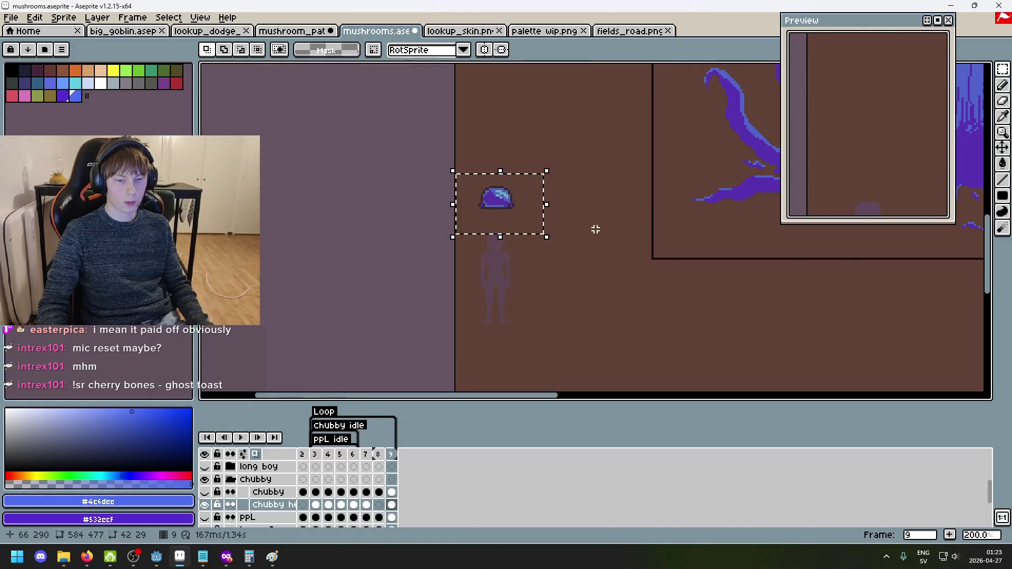
key(ctrl+d)
key(Left)
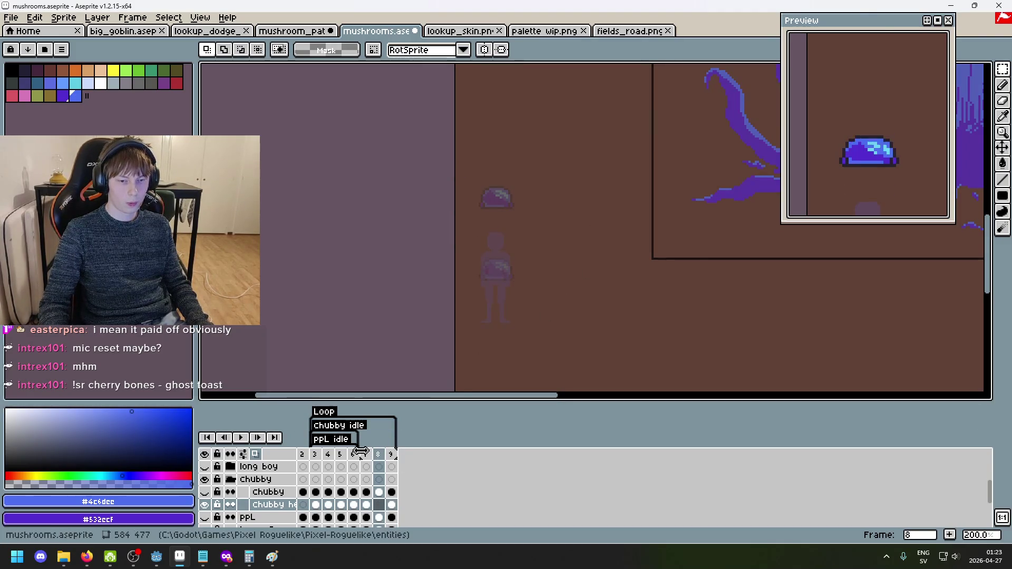
Paste the cap into frame 8, move it down onto the figure's head and commit it.
scroll(538, 252, up, 1)
scroll(537, 252, up, 1)
key(ctrl+shift+d)
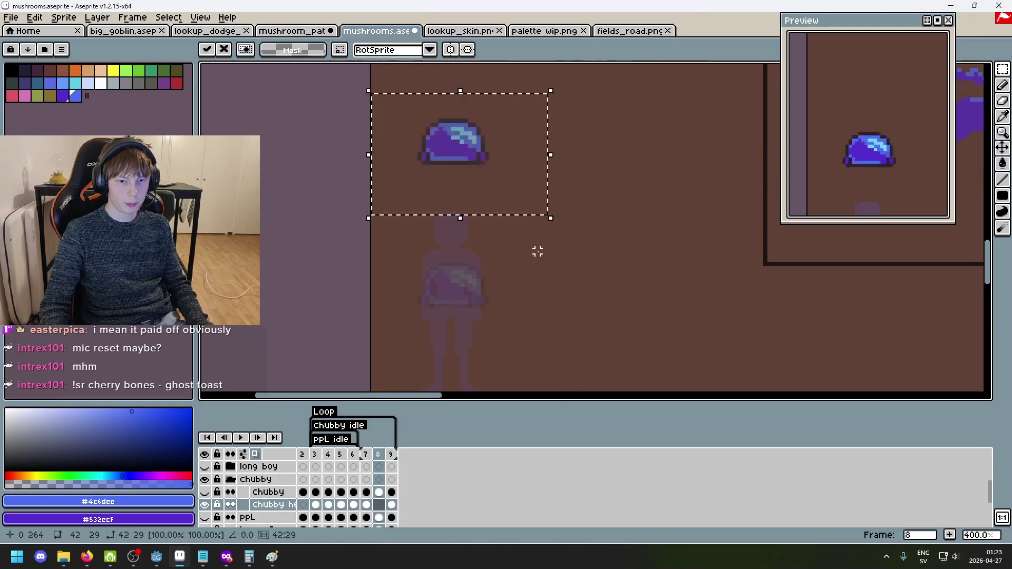
mouse_move(501, 172)
mouse_down()
mouse_move(508, 255)
mouse_move(506, 246)
mouse_up()
key(Return)
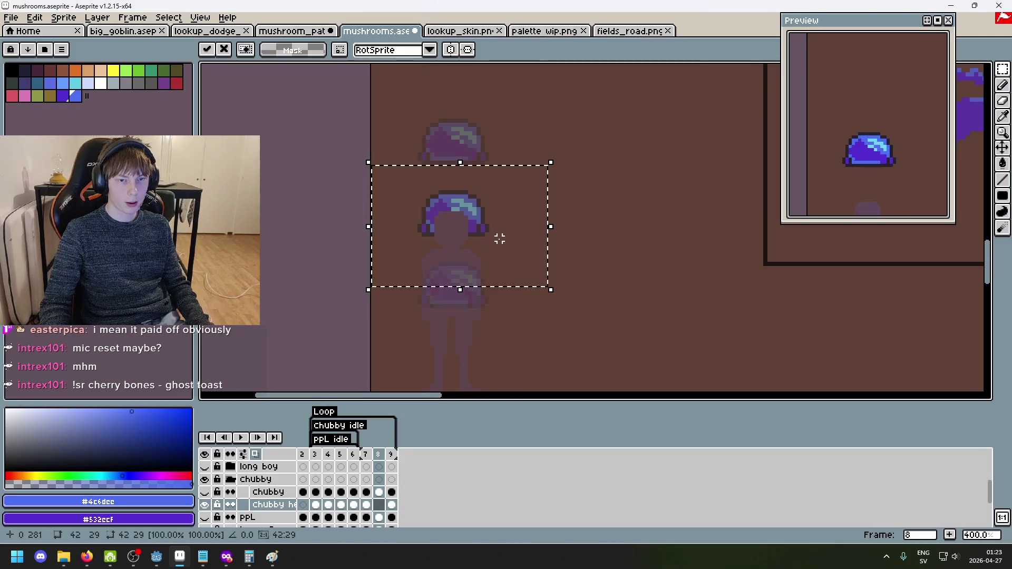
click(627, 256)
scroll(626, 256, down, 3)
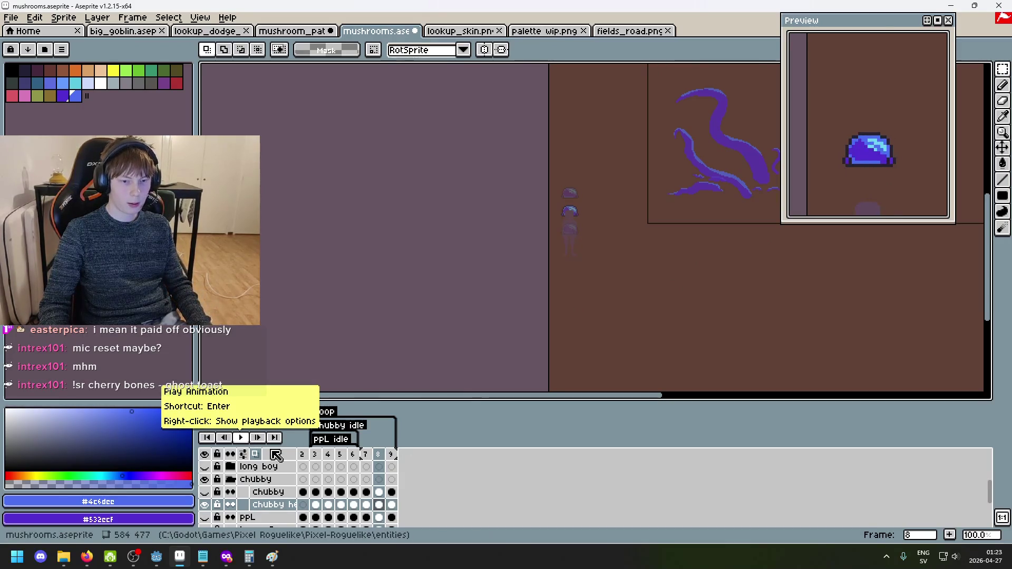
Play the Chubby idle animation, then stop it.
key(Return)
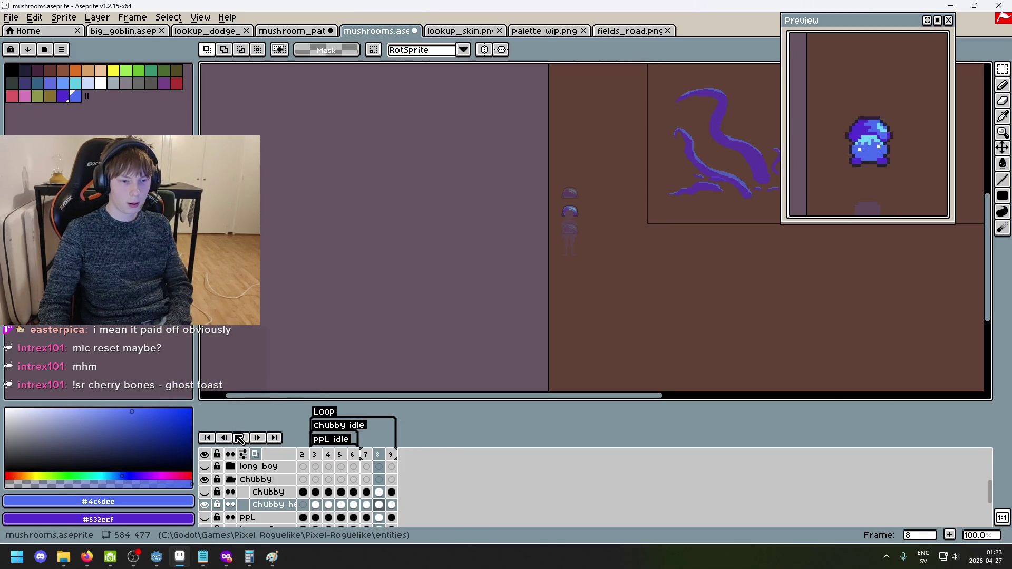
scroll(538, 317, up, 1)
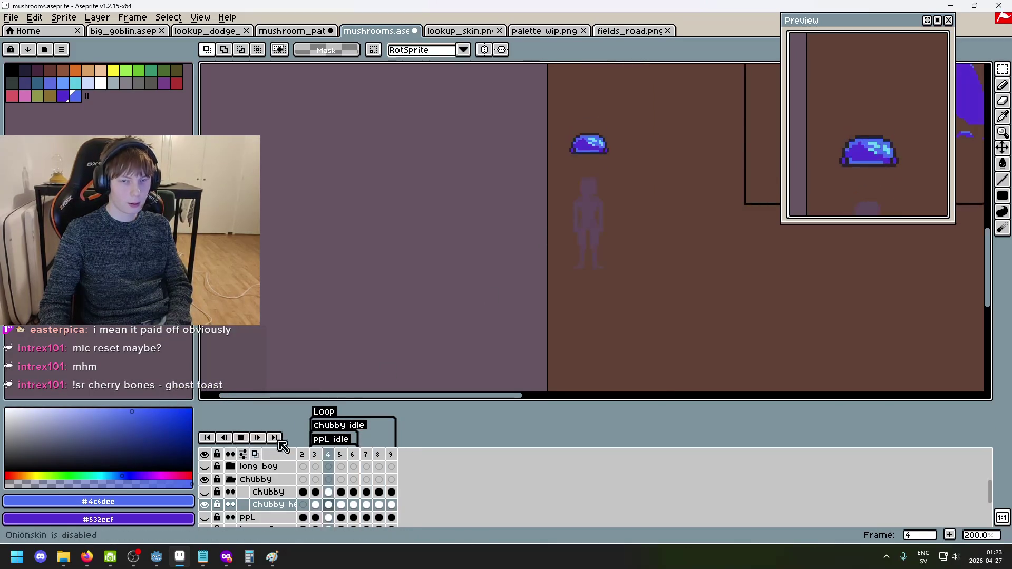
scroll(501, 264, right, 3)
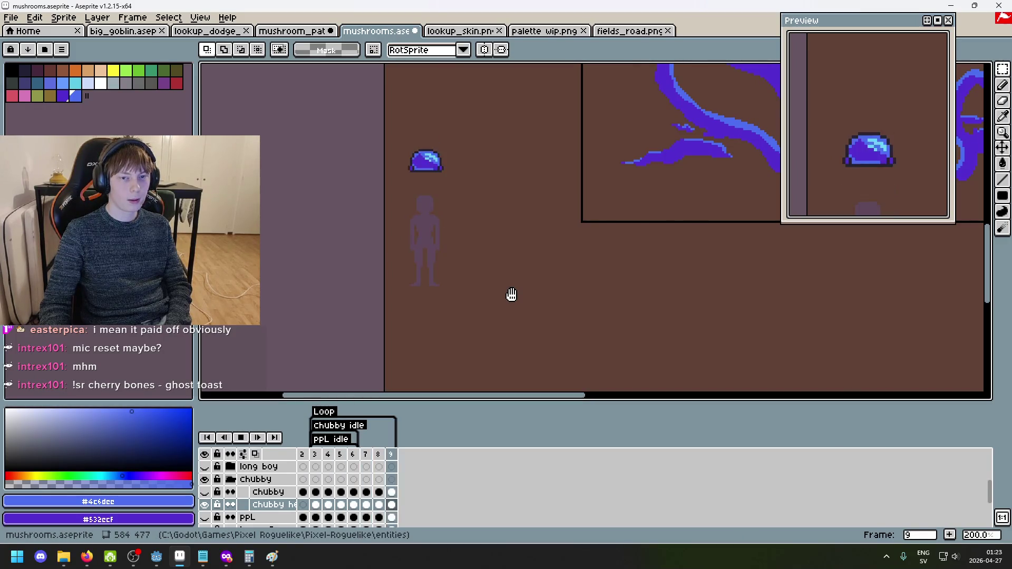
click(241, 437)
Select and copy the whole mushroom on frame 3.
key(Left)
key(Right)
key(Right)
key(Right)
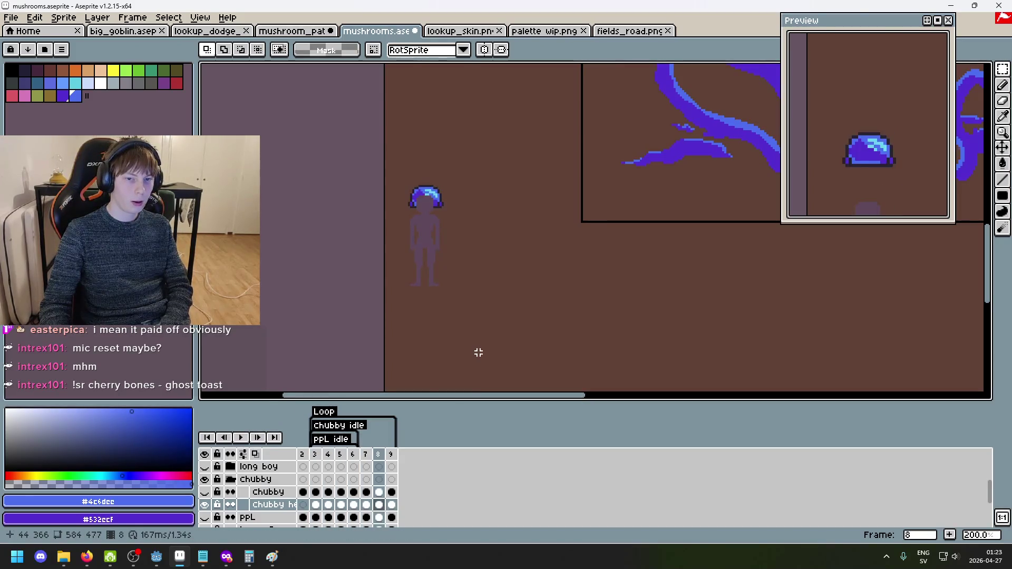
click(321, 458)
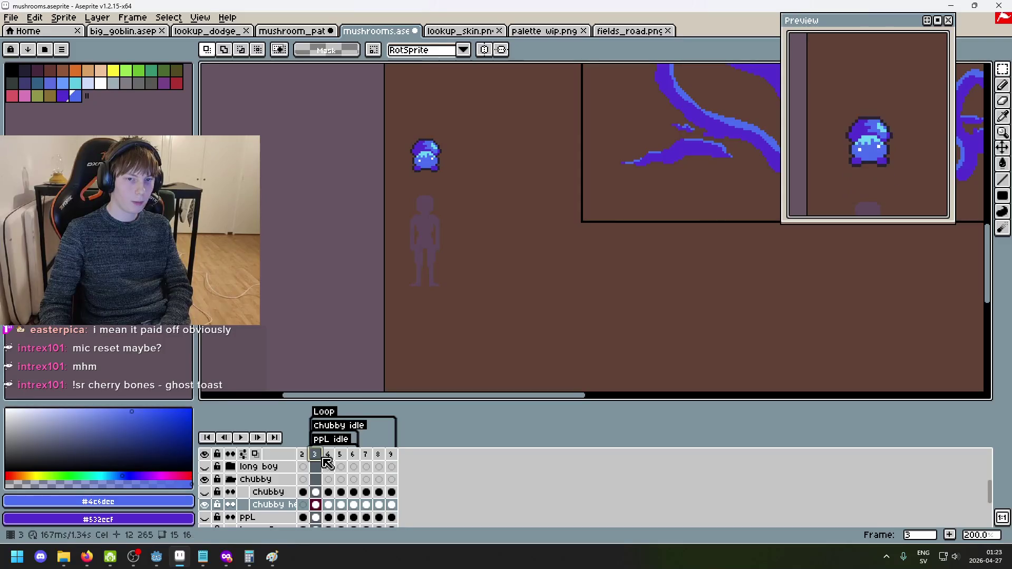
drag(382, 112, 468, 180)
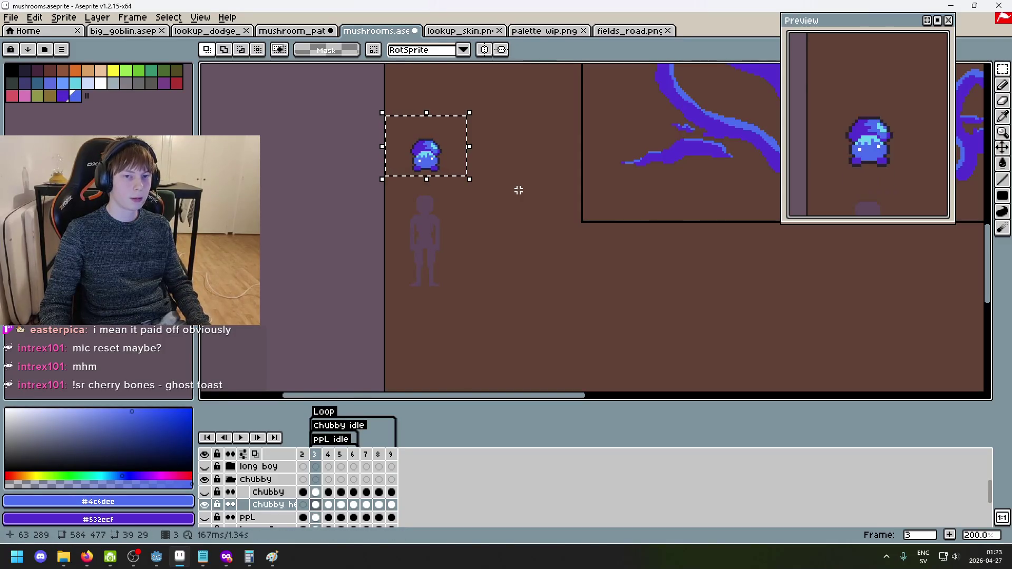
key(ctrl+d)
Flip back and forth between frames 7 and 8 to compare them.
key(Right)
key(Right)
key(Right)
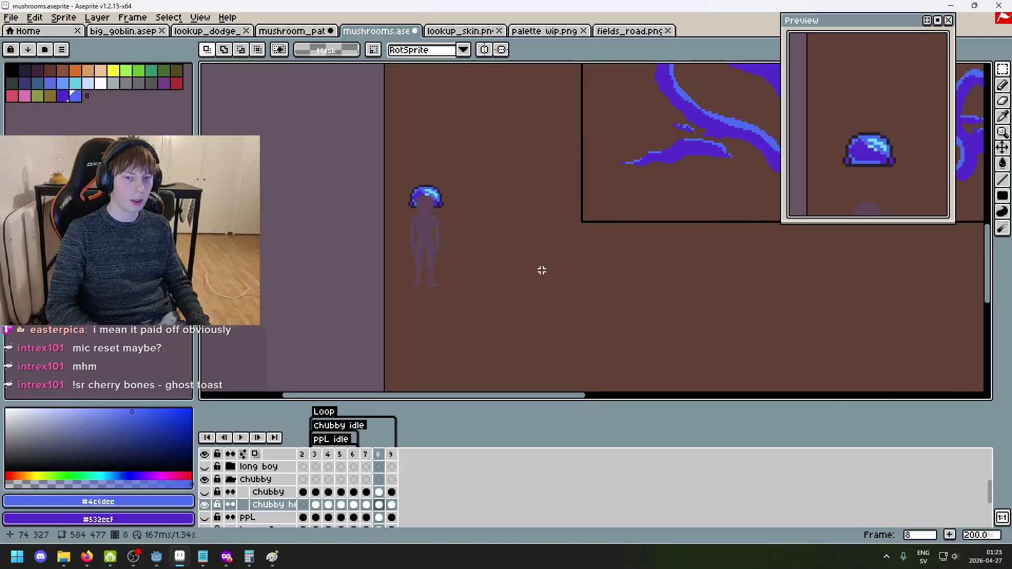
key(Left)
key(Right)
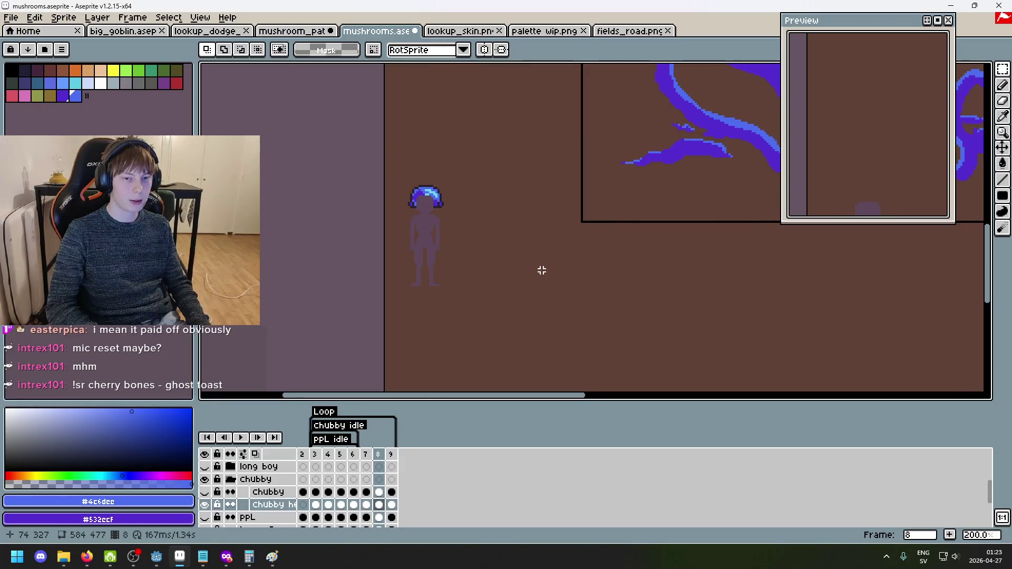
key(Left)
key(Right)
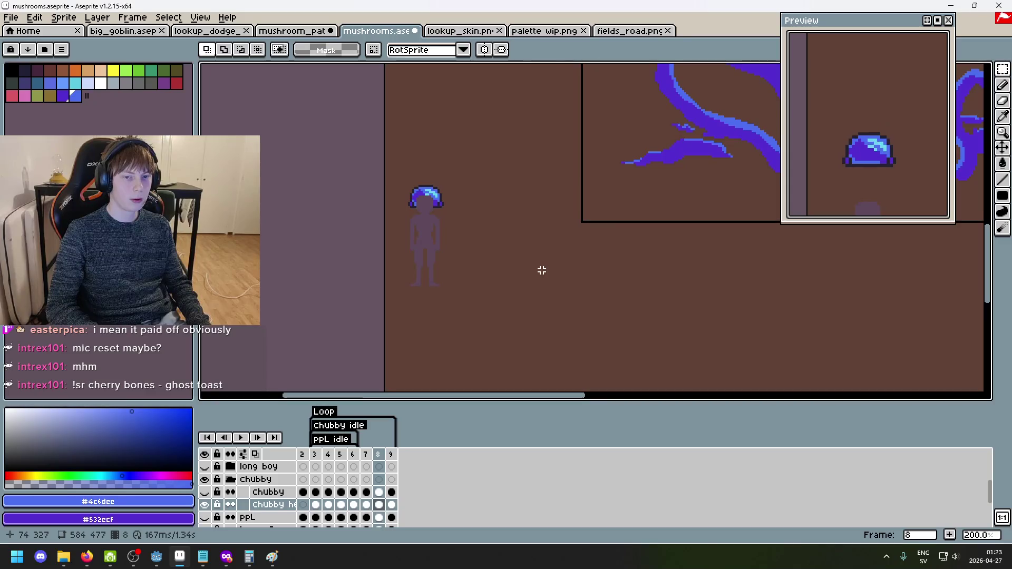
scroll(542, 270, up, 3)
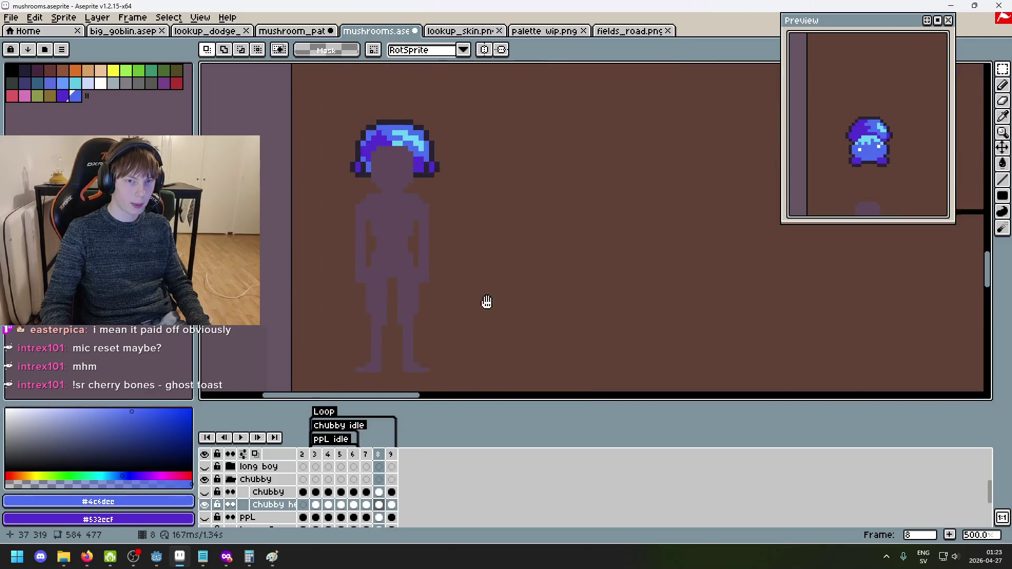
Reposition the mushroom cap on frame 8 higher up on the character's head.
key(ctrl+t)
drag(454, 242, 455, 186)
key(Escape)
drag(515, 203, 285, 117)
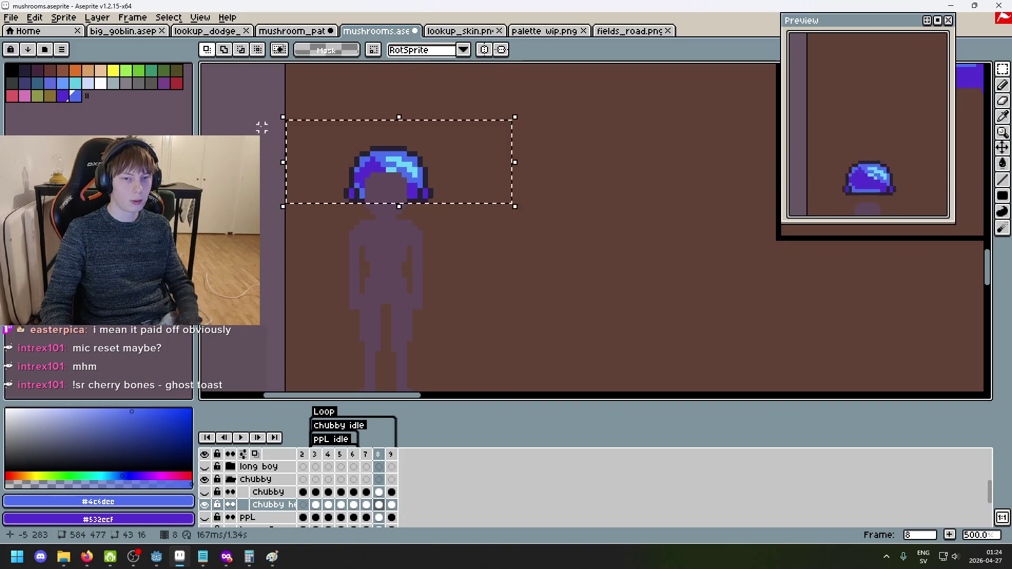
key(Delete)
key(ctrl+v)
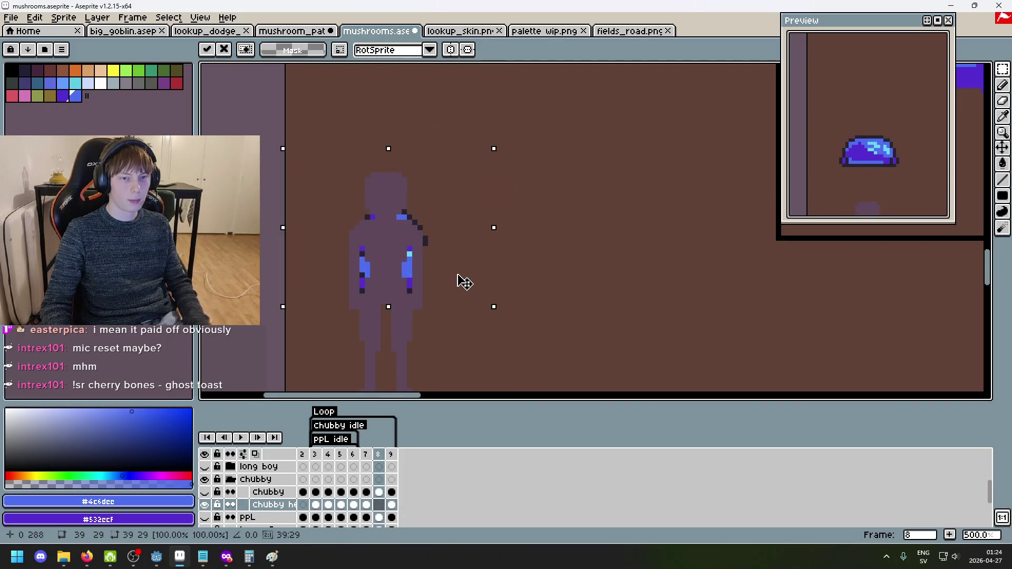
key(ctrl+z)
key(ctrl+v)
mouse_move(448, 300)
mouse_down()
mouse_move(436, 180)
mouse_move(447, 145)
mouse_up()
click(568, 239)
scroll(541, 306, down, 2)
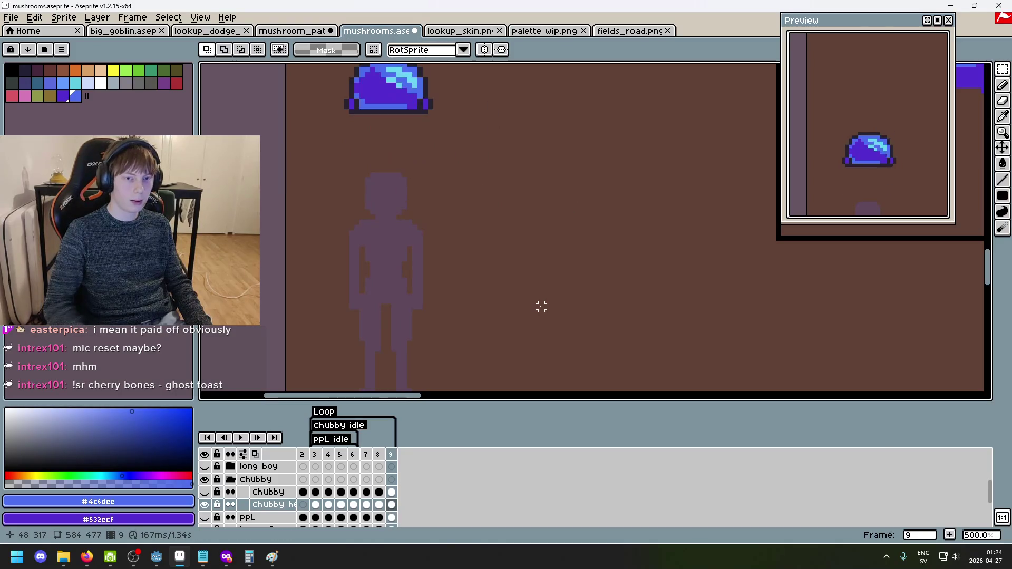
scroll(519, 377, up, 6)
Try replacing frame 9's cap with the full figure from frame 3, then undo it.
click(333, 455)
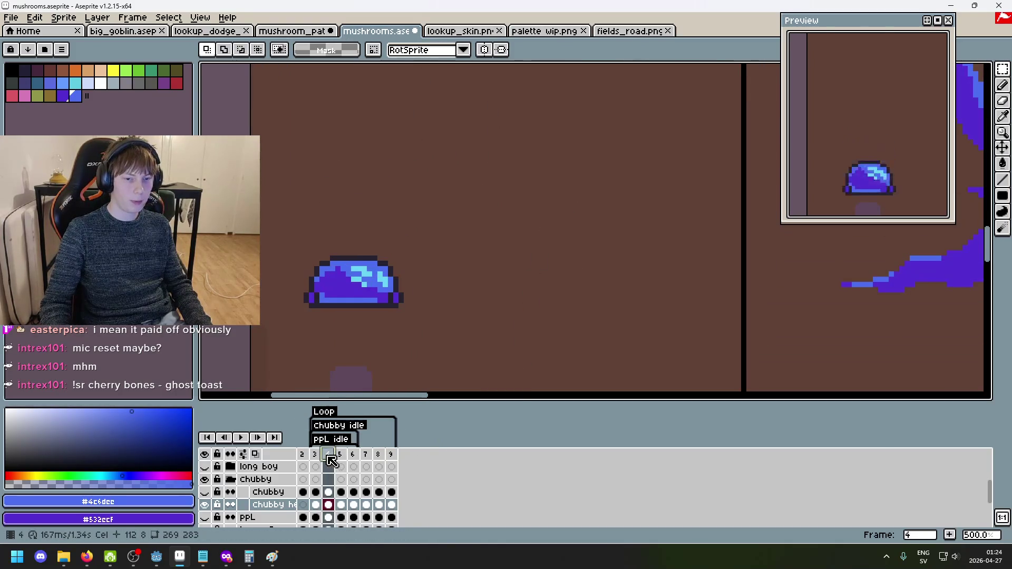
click(315, 456)
drag(251, 180, 462, 325)
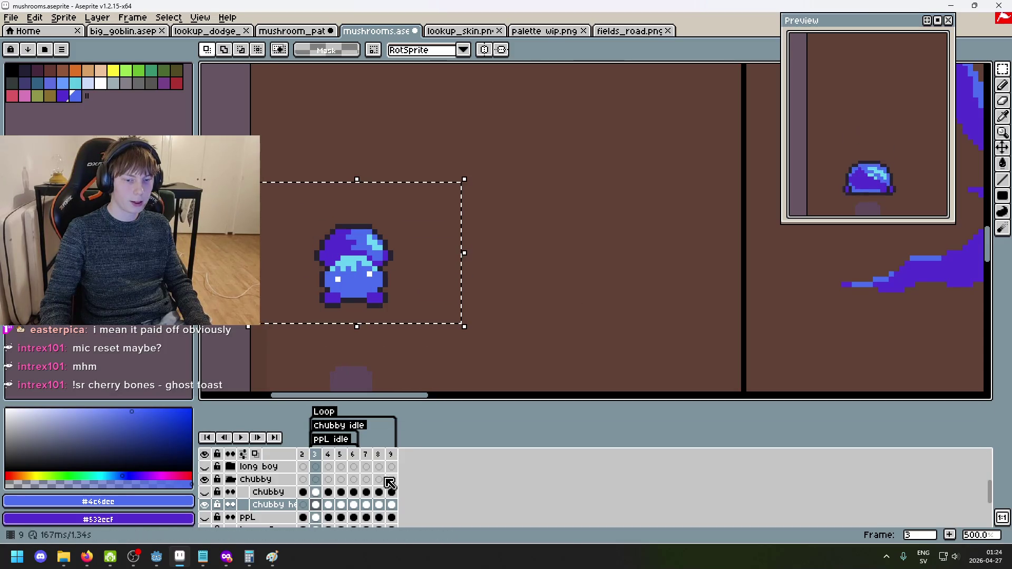
click(390, 455)
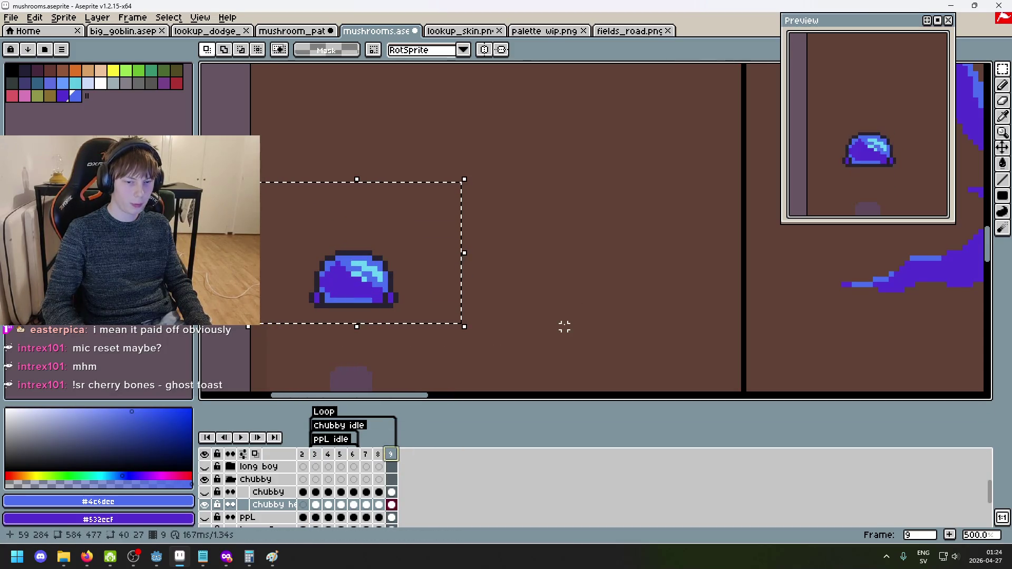
key(Delete)
key(ctrl+v)
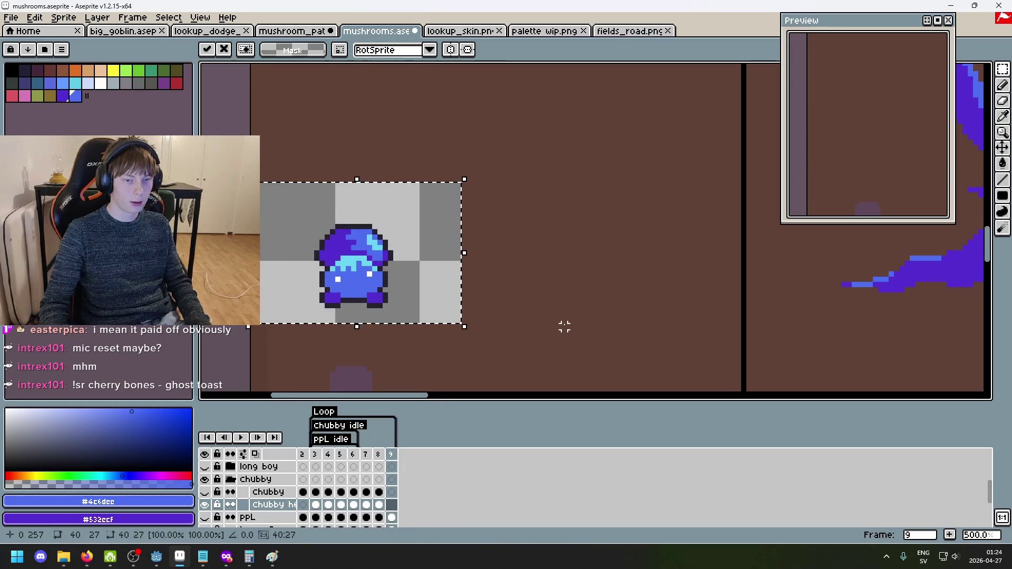
key(ctrl+z)
key(ctrl+z)
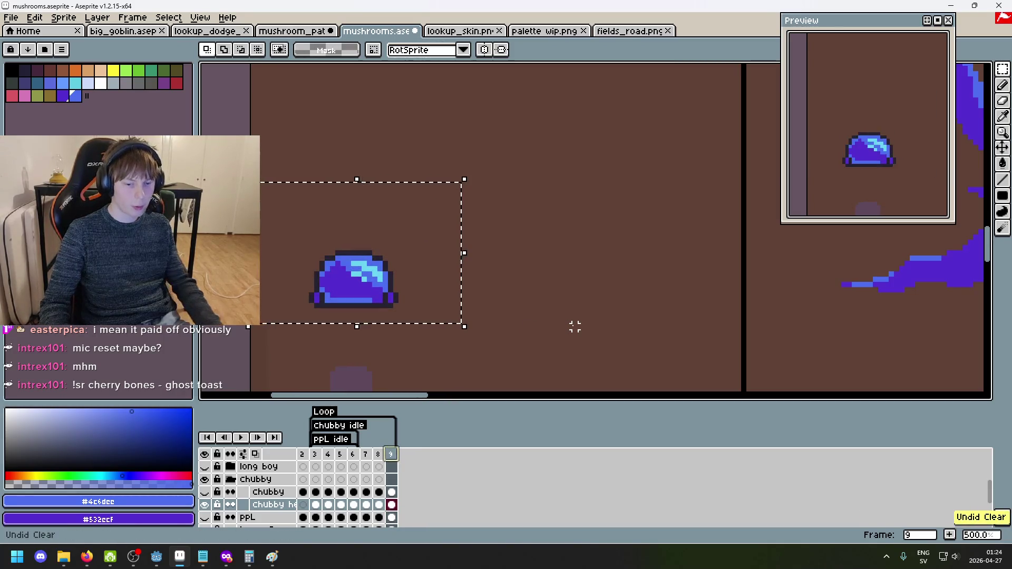
key(ctrl+d)
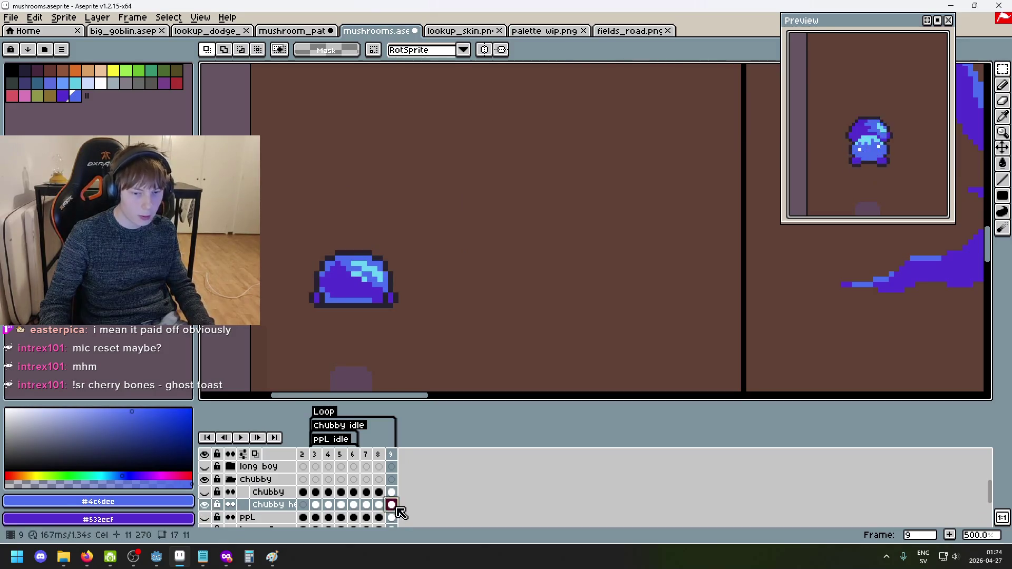
Cut and re-paste the mushroom cap on frame 9, then deselect.
drag(432, 321, 253, 188)
key(ctrl+x)
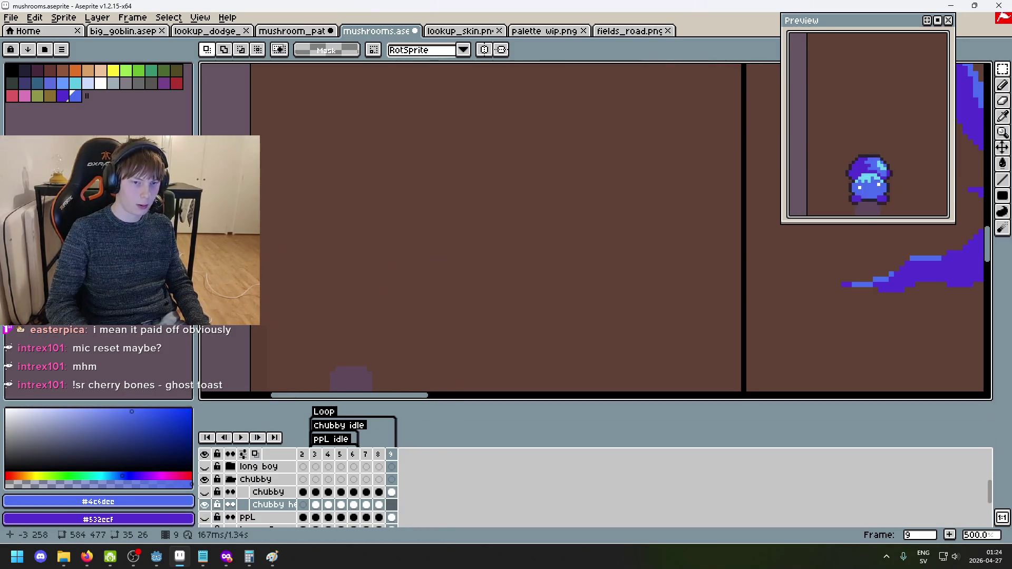
key(ctrl+v)
key(ctrl+d)
Play the Chubby idle animation to review the frames.
scroll(571, 243, down, 2)
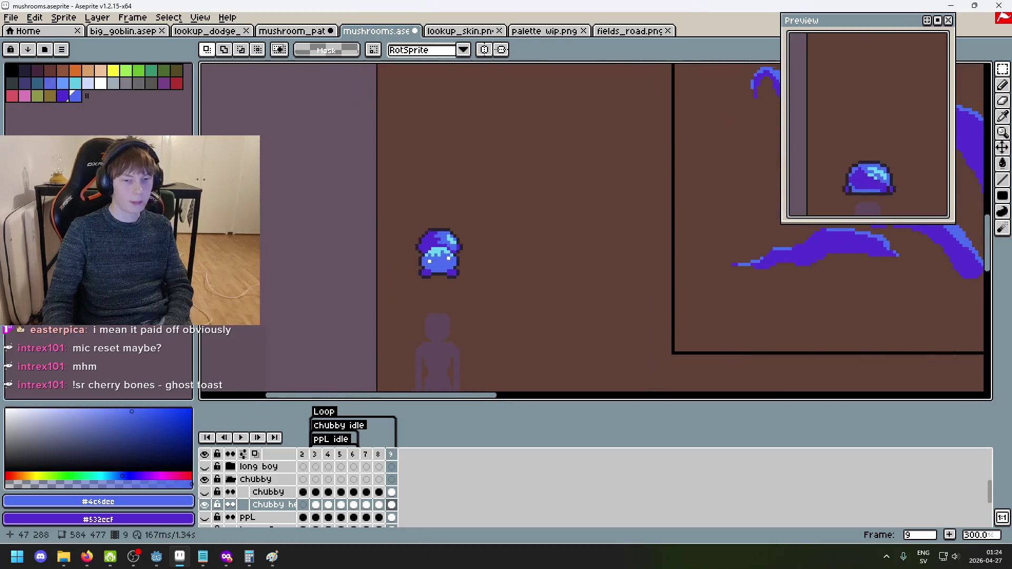
key(Return)
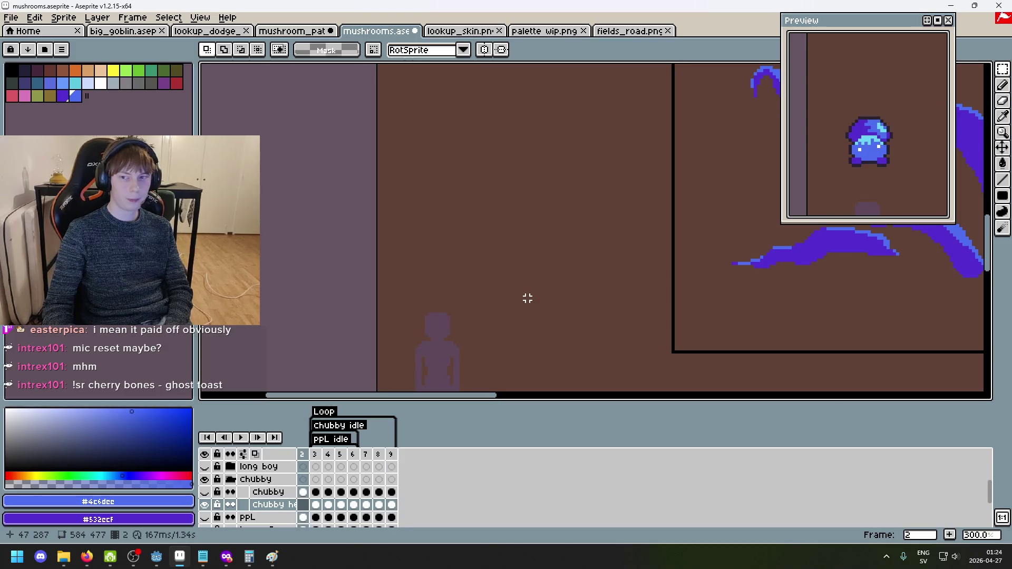
scroll(527, 298, down, 1)
click(242, 438)
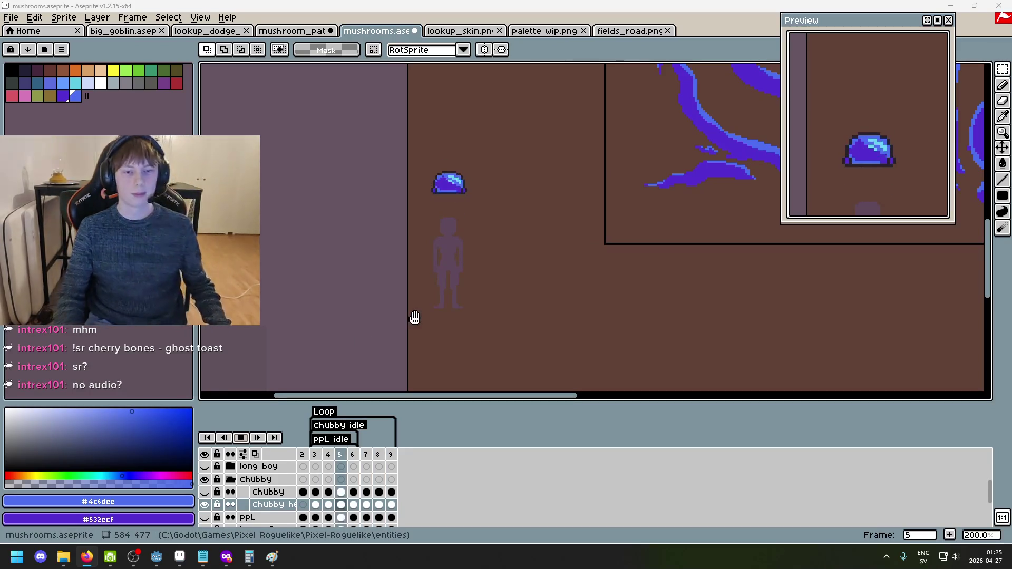
scroll(508, 210, up, 1)
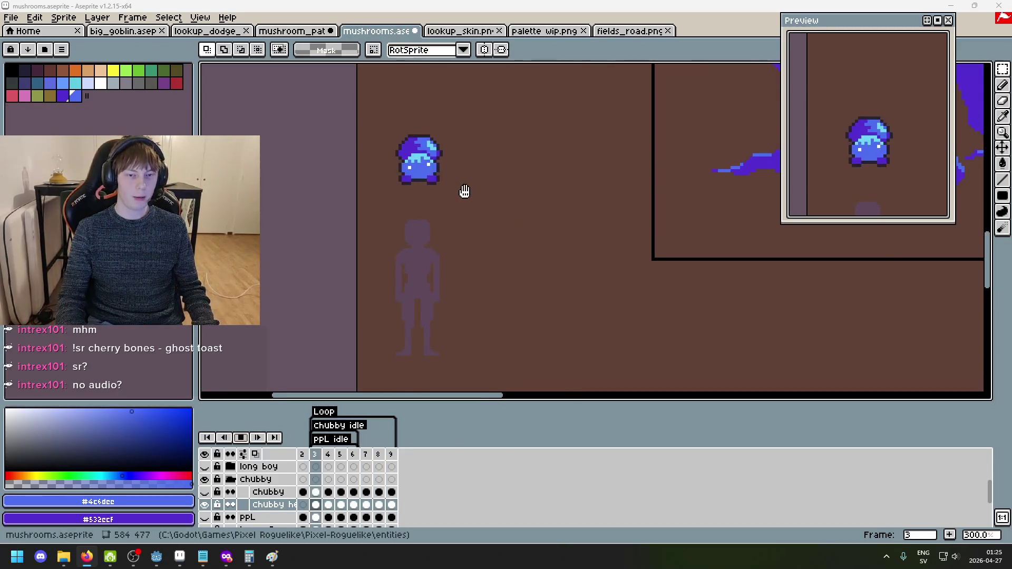
click(258, 436)
key(Right)
key(Right)
key(Right)
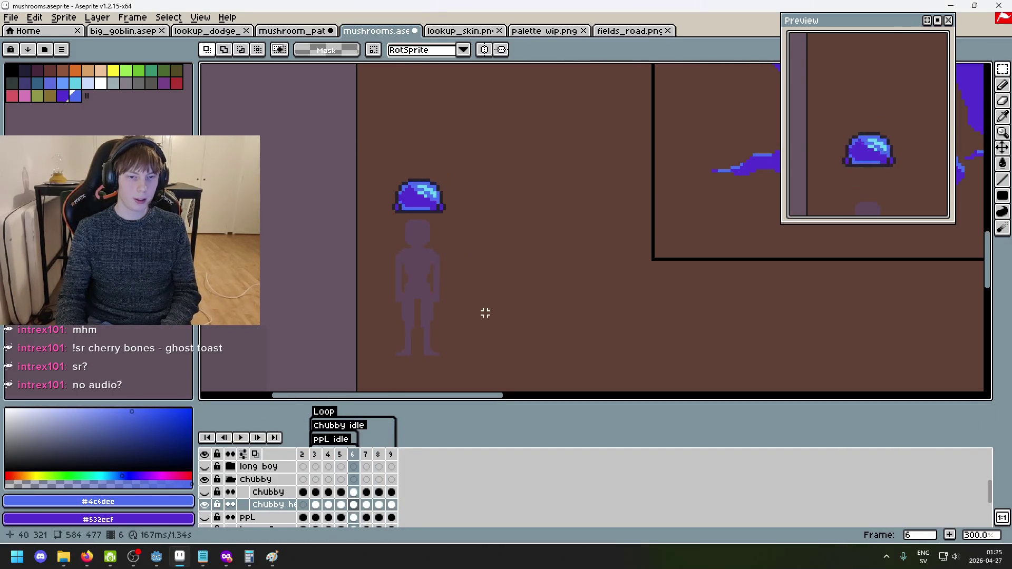
Compare frames 6 through 9 and select the mushroom head on frame 8.
key(Left)
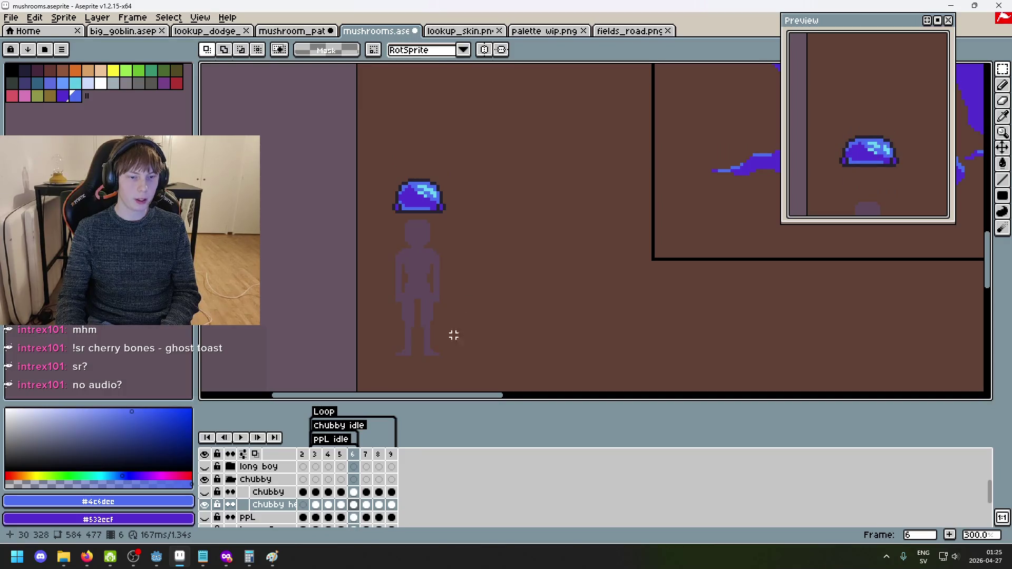
click(361, 455)
key(Left)
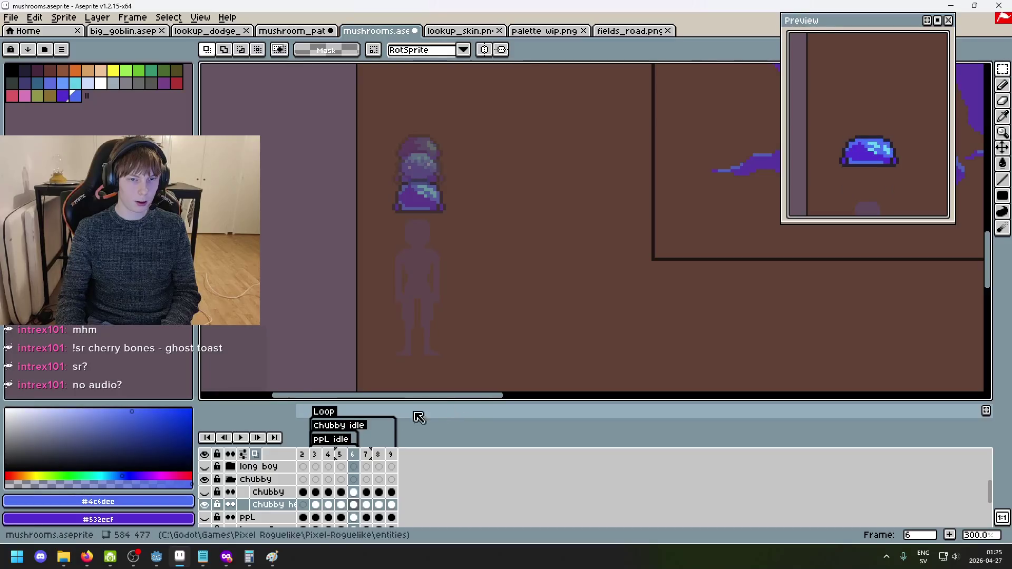
key(Right)
key(Right)
key(Left)
key(Right)
key(Right)
key(Left)
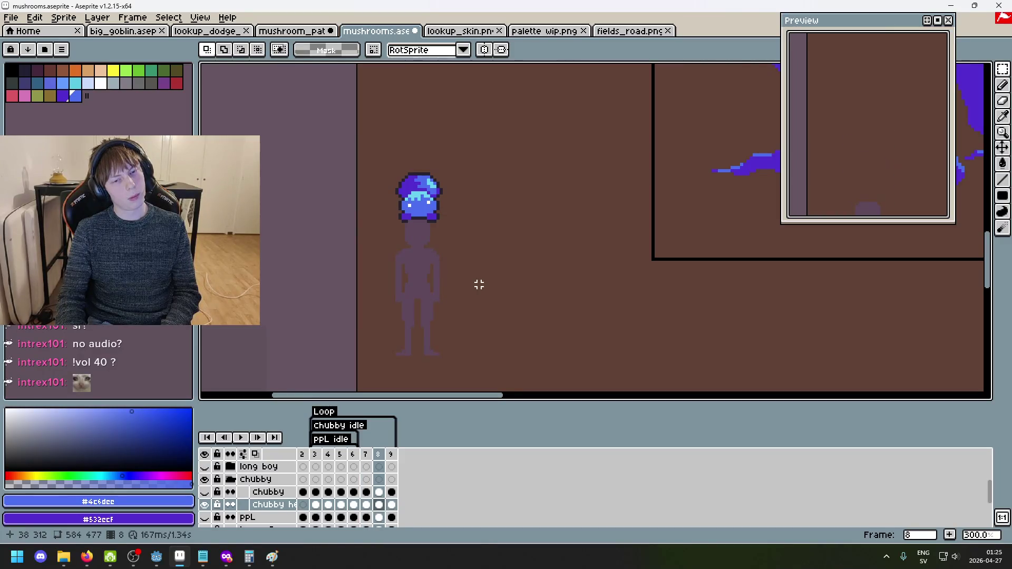
drag(469, 258, 371, 137)
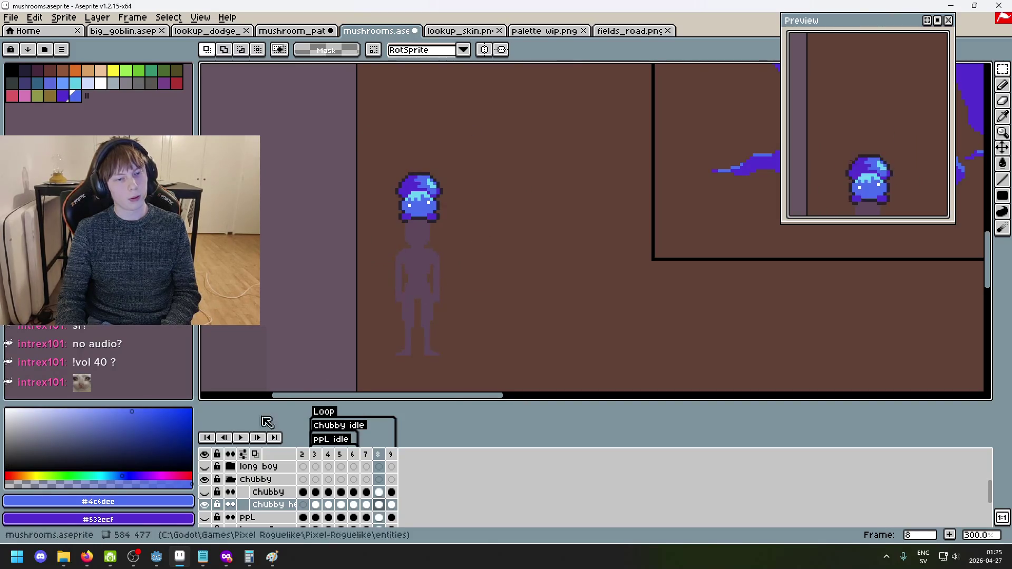
Play and stop the idle animation twice, centring the figure in view.
click(242, 440)
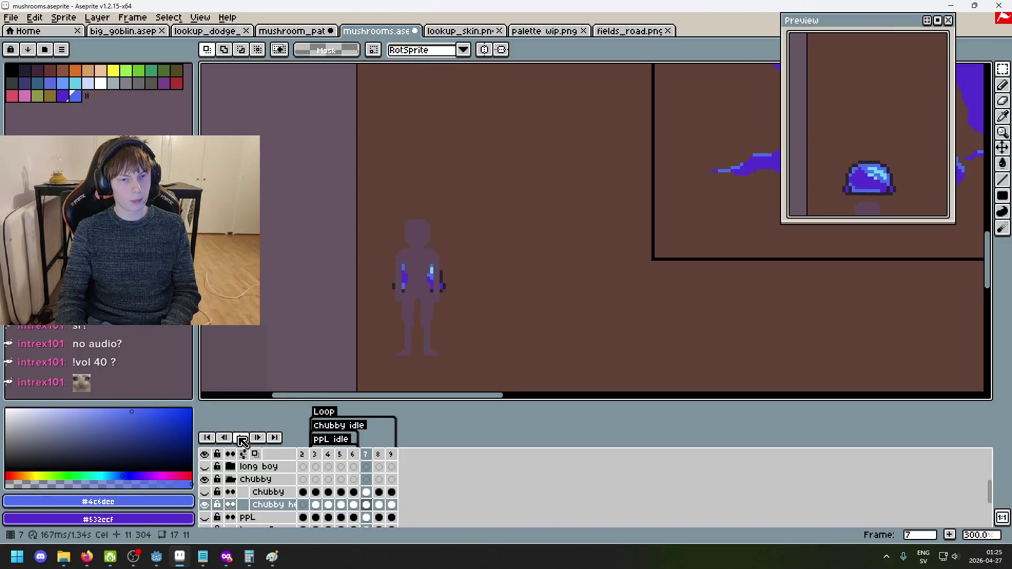
scroll(497, 265, down, 1)
drag(497, 265, 554, 204)
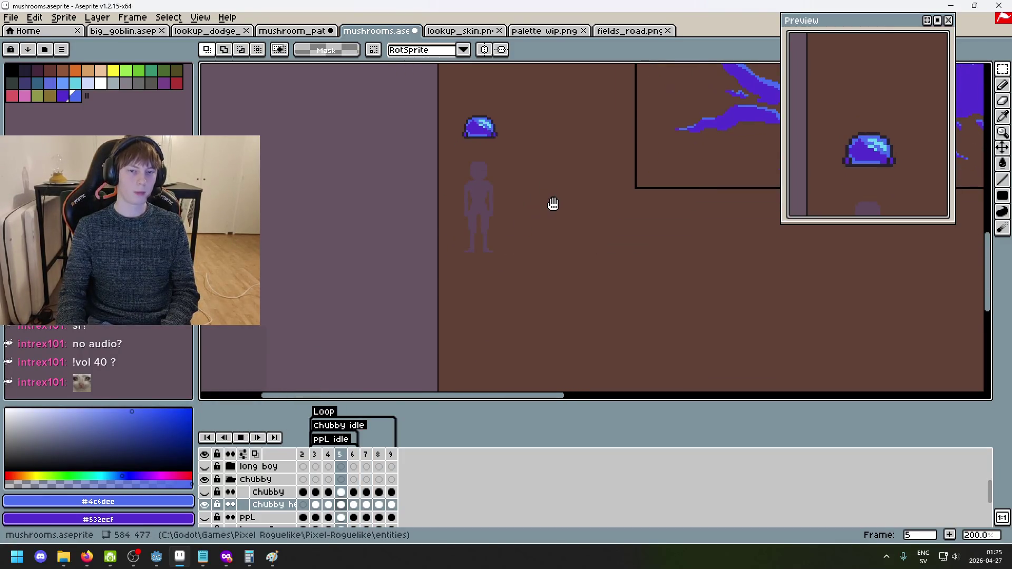
click(251, 437)
key(Return)
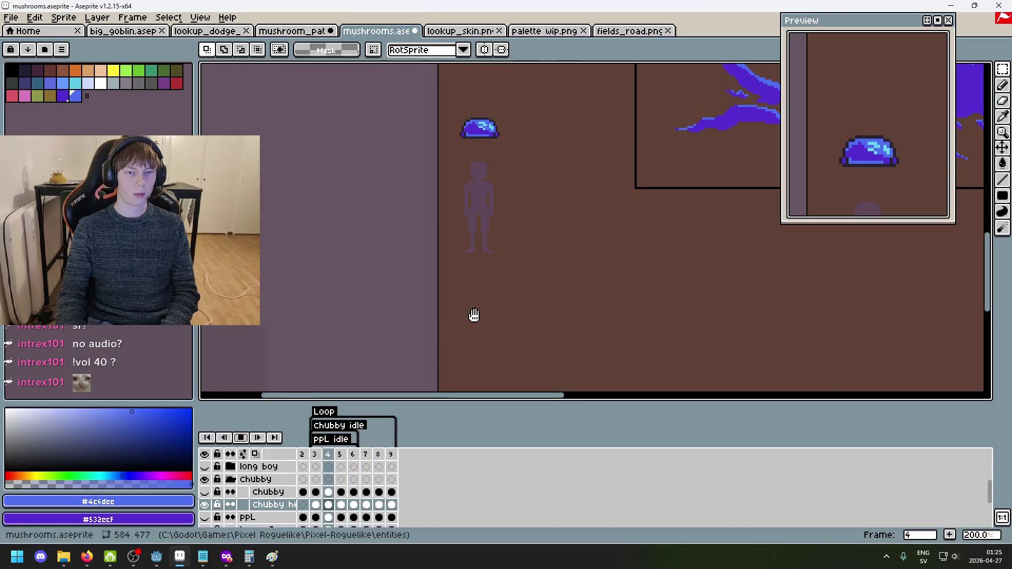
click(246, 438)
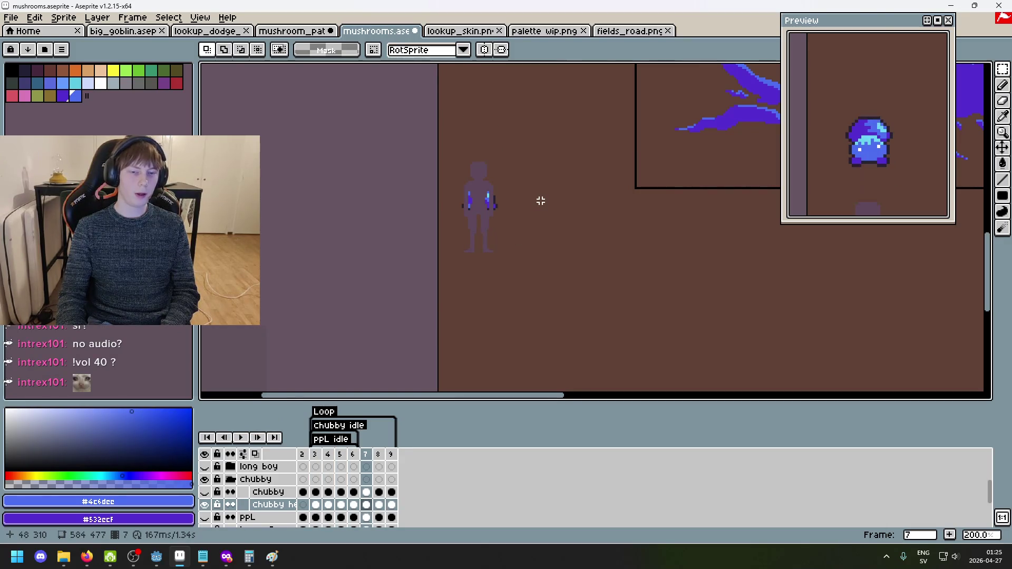
drag(541, 201, 478, 213)
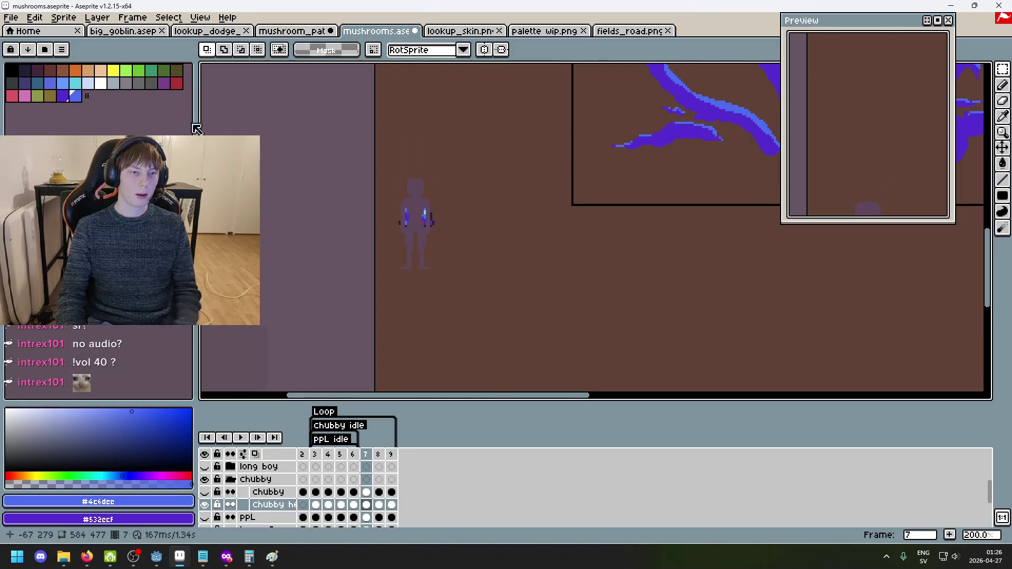
Pick white from the palette for the pencil, undoing a stray stroke.
click(100, 83)
key(b)
key(ctrl+z)
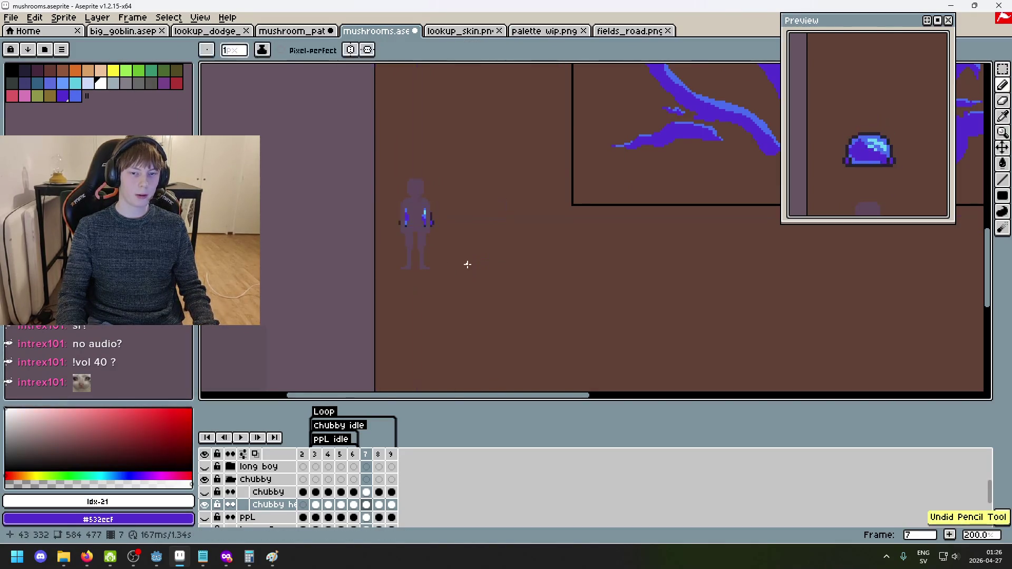
Try a curved white line on the figure twice, undoing it both times.
drag(465, 261, 492, 182)
key(ctrl+z)
drag(452, 248, 501, 161)
key(ctrl+z)
scroll(467, 212, up, 3)
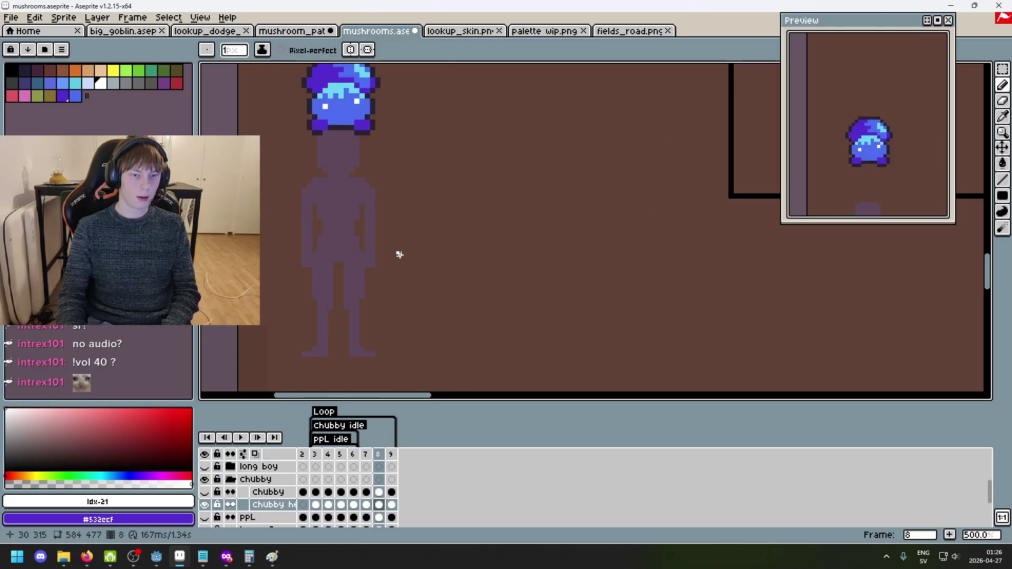
Move frame 8's mushroom head down about 7 pixels and compare neighbouring frames.
key(m)
drag(457, 240, 279, 101)
key(Down)
key(Down)
key(Down)
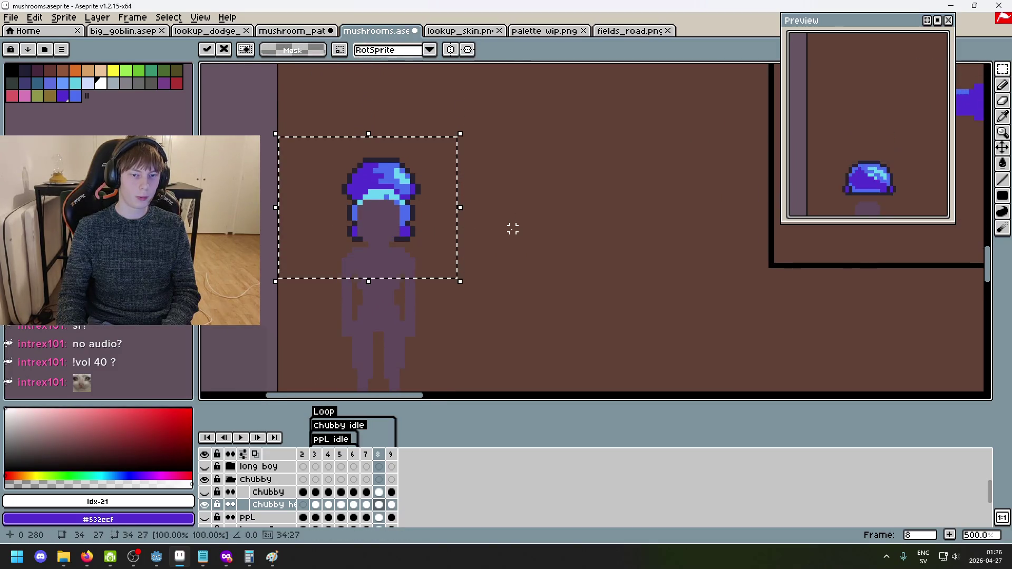
key(ctrl+d)
key(Right)
key(Left)
key(Left)
key(Right)
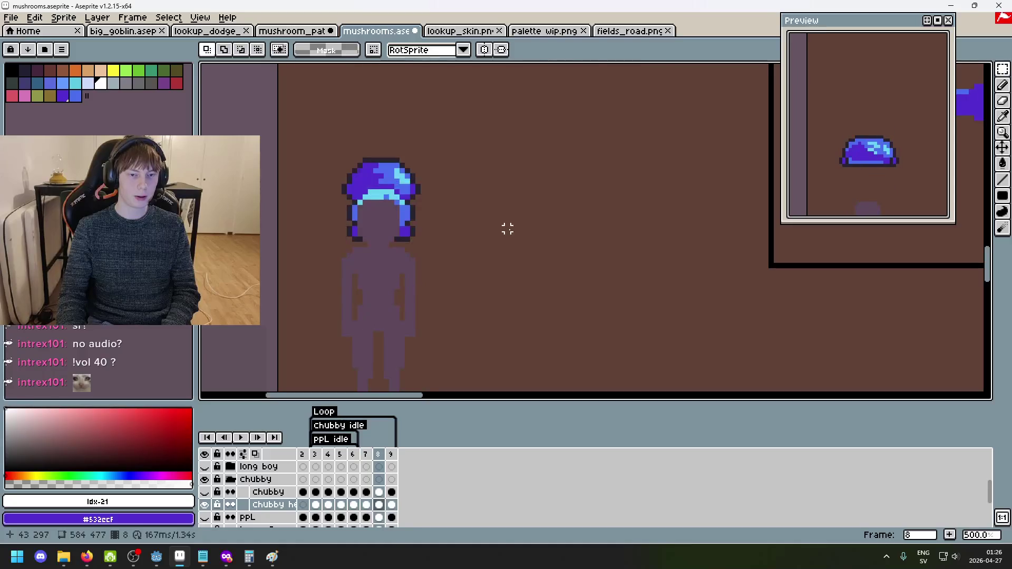
key(Right)
Play the animation, stopping on frame 8 to compare it with frame 7.
scroll(507, 228, down, 3)
drag(527, 235, 506, 54)
click(241, 437)
drag(440, 189, 441, 216)
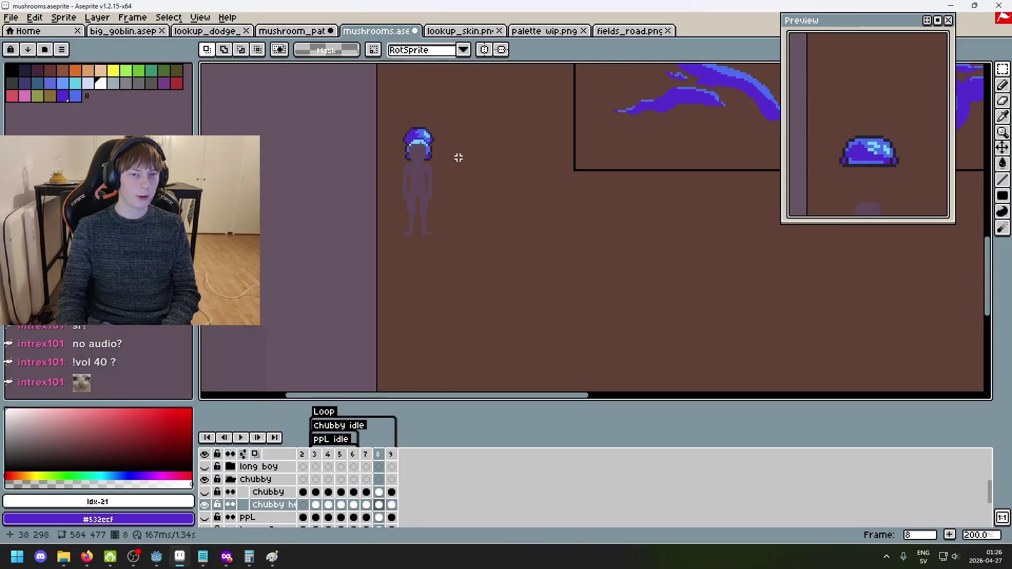
key(Return)
key(Left)
key(Right)
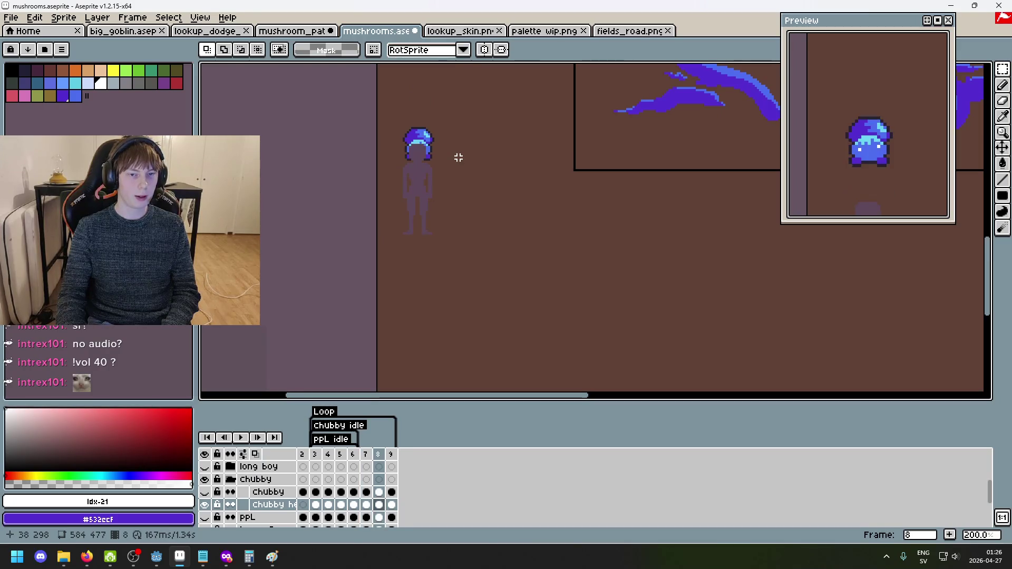
scroll(459, 158, up, 4)
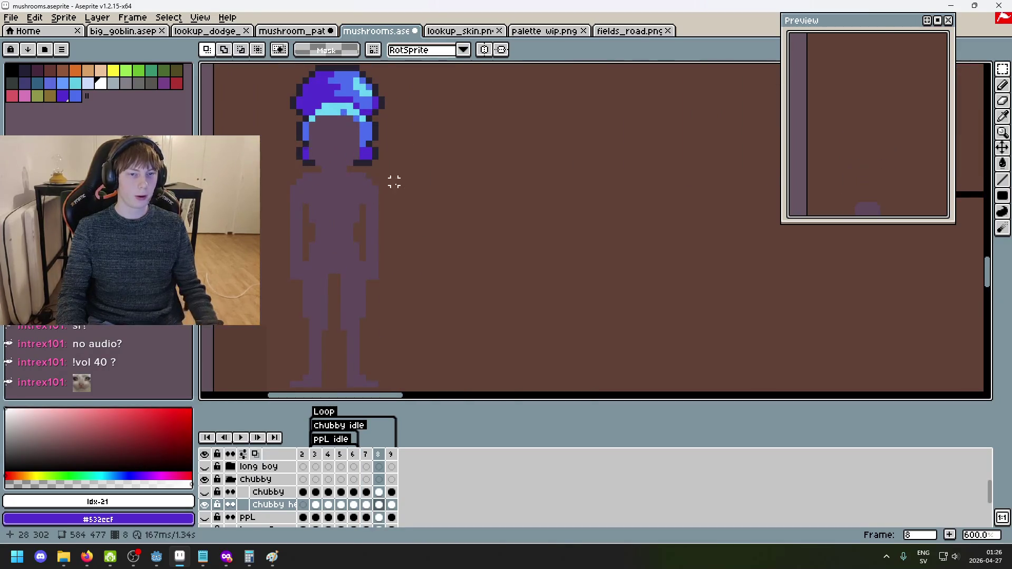
Hide the player layer and paint a thick black stroke below the mushroom.
scroll(221, 485, up, 4)
click(206, 467)
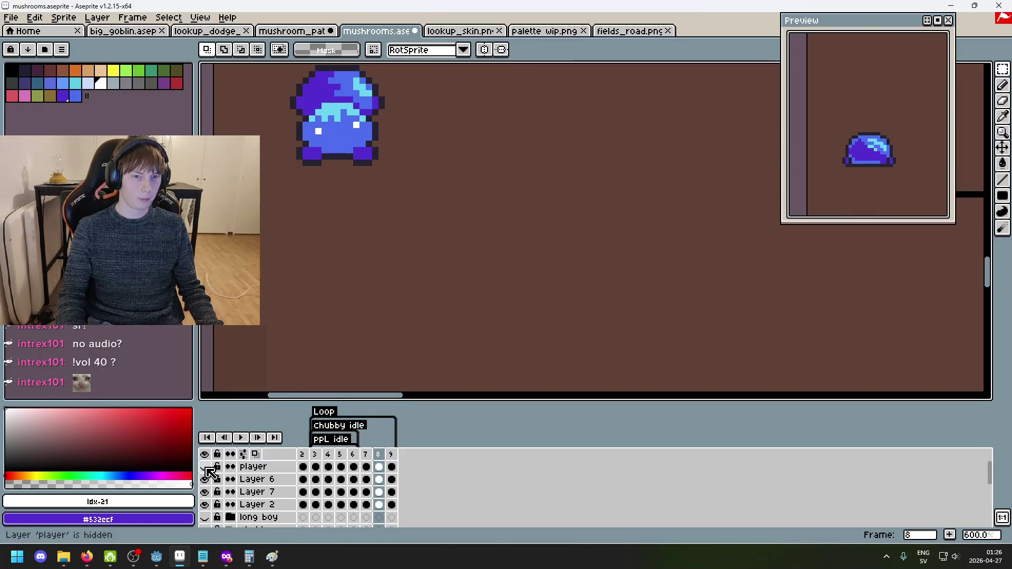
key(i)
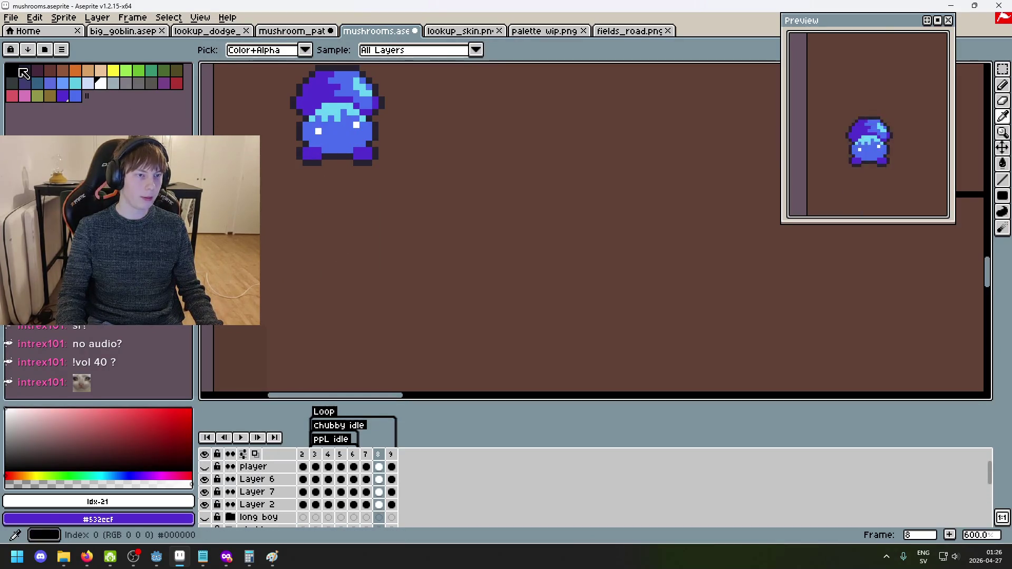
click(12, 69)
key(b)
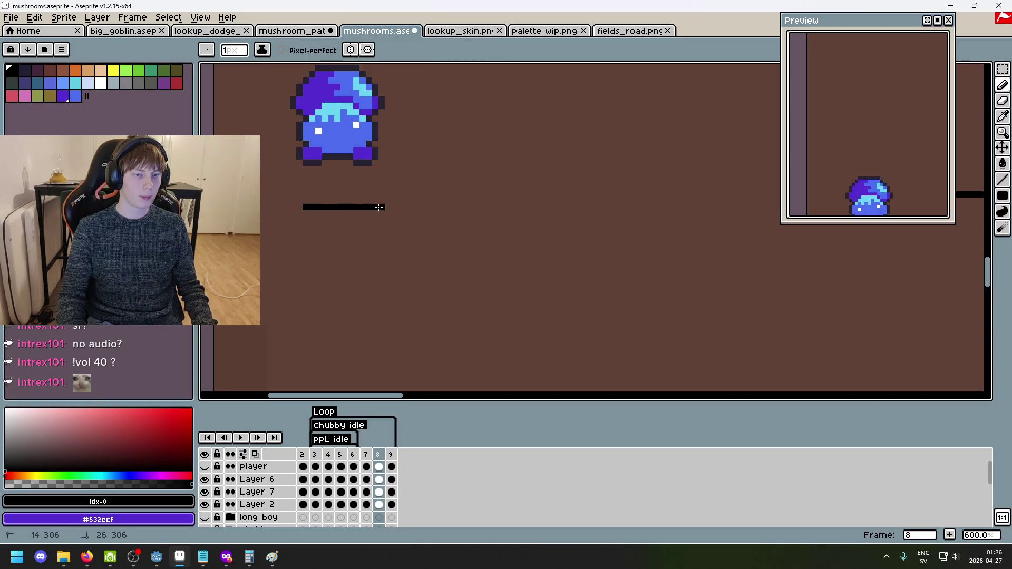
key(ctrl+z)
key(plus)
key(plus)
key(plus)
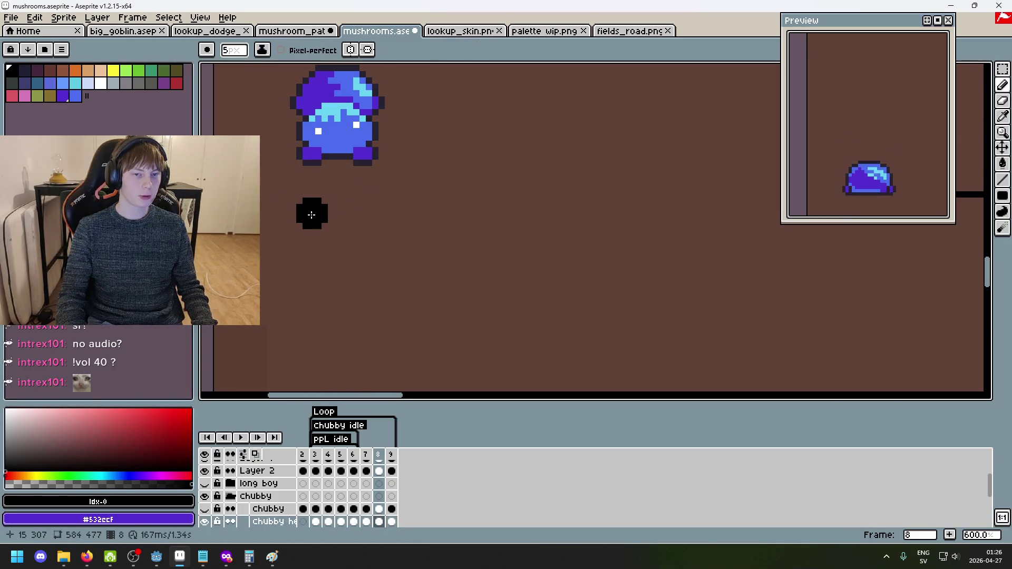
drag(312, 212, 368, 215)
Switch to the eraser and step back to frame 9.
key(e)
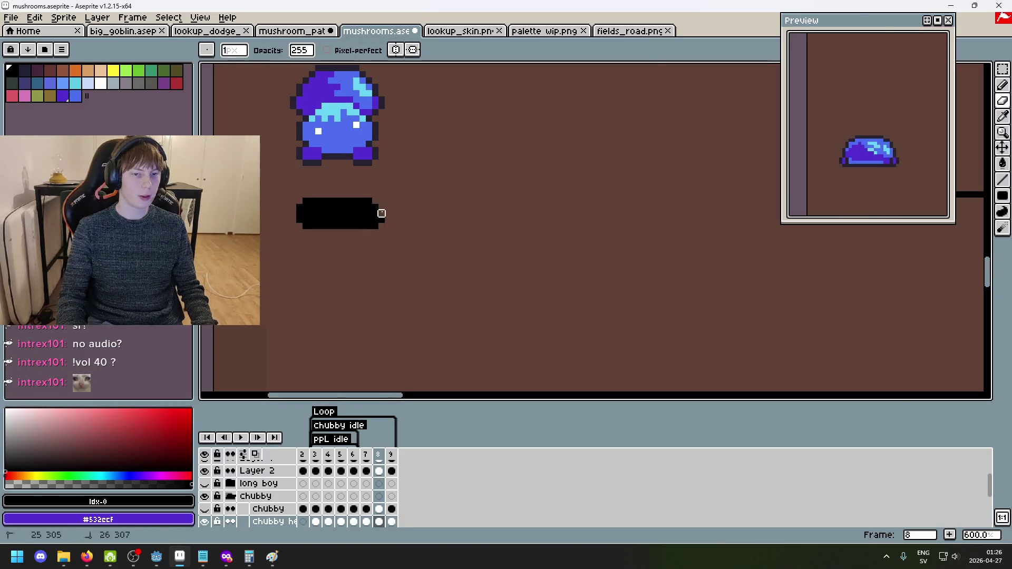
scroll(413, 264, down, 2)
key(Left)
key(Right)
key(Right)
scroll(368, 113, up, 3)
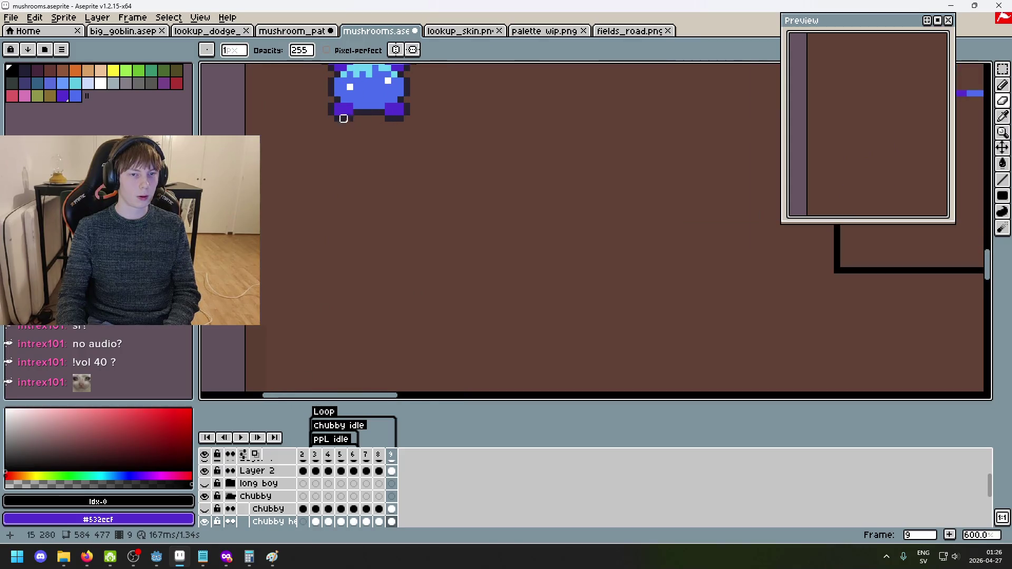
Paint a dark purple shadow under the mushroom on frame 9 and play the animation.
key(b)
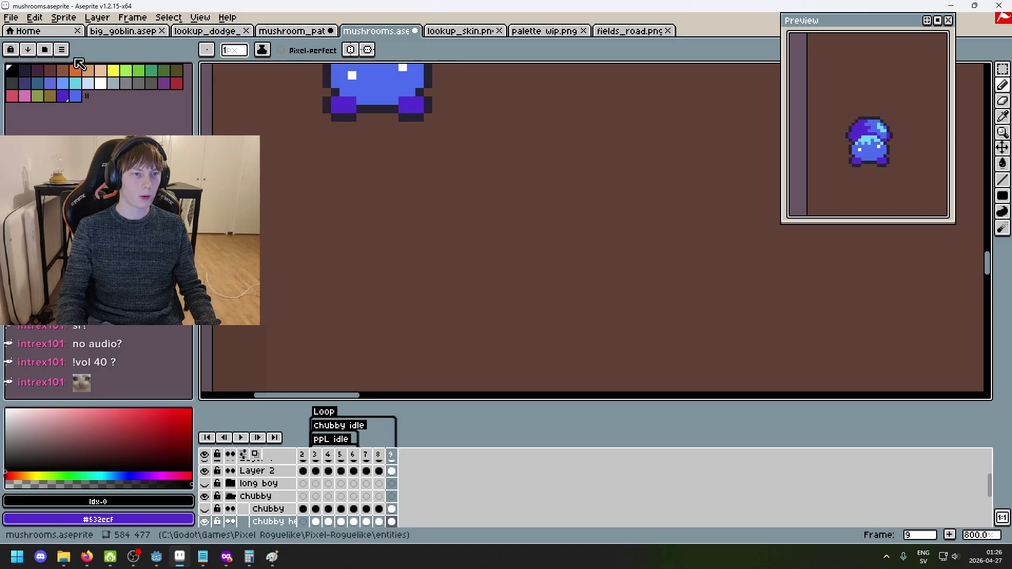
click(37, 68)
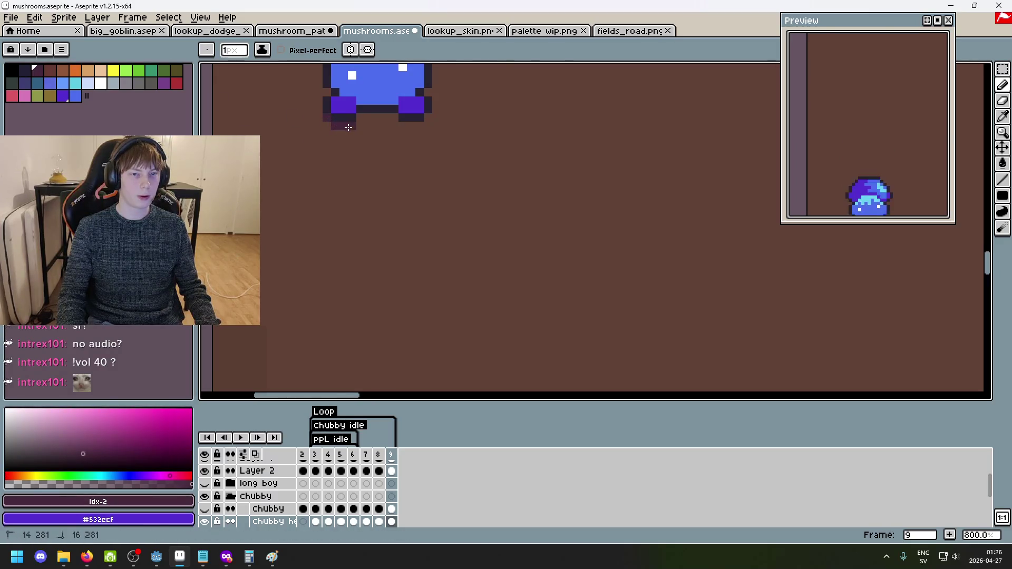
drag(389, 119, 399, 125)
scroll(421, 126, down, 4)
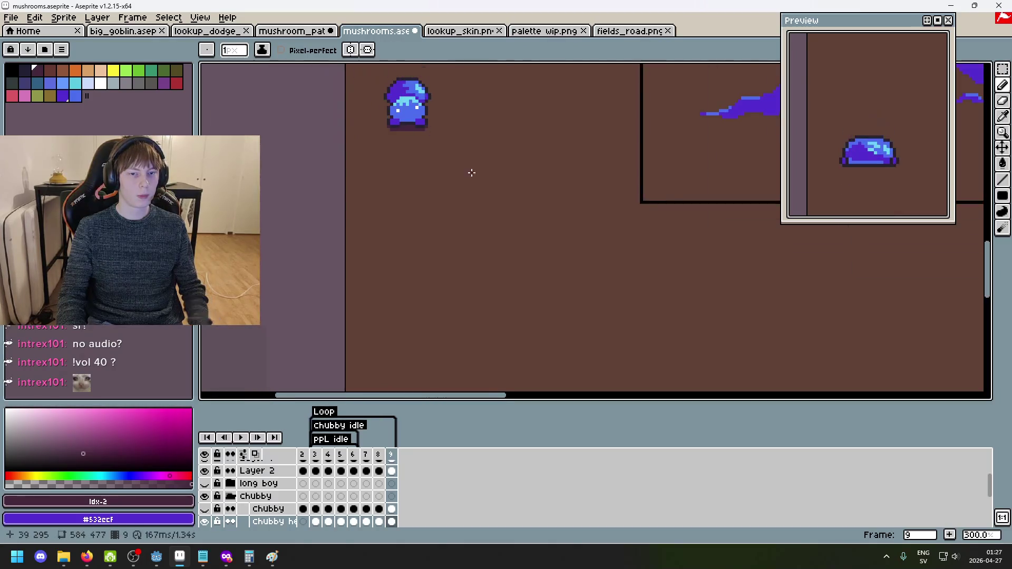
key(Return)
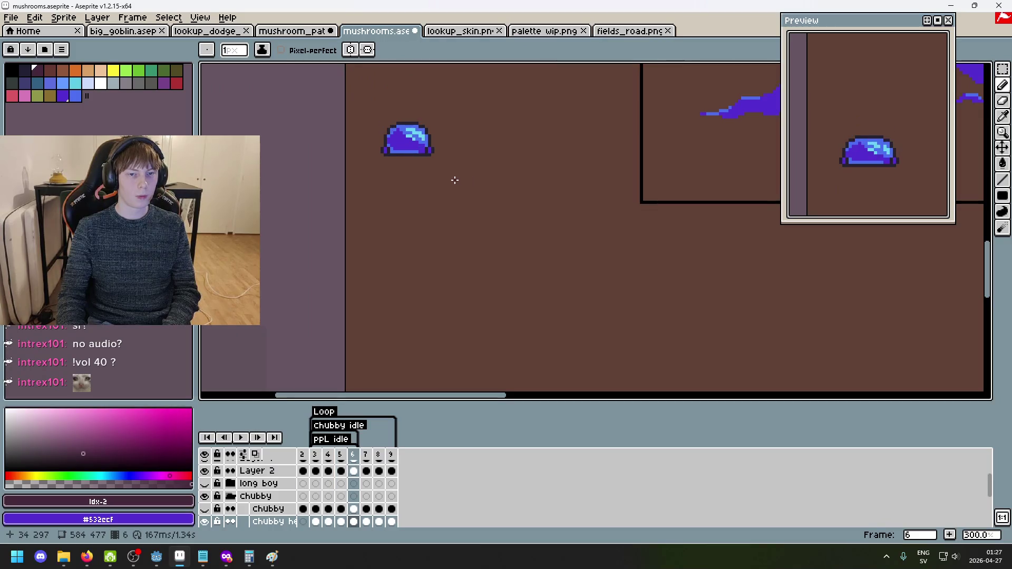
Select the fill tool, hide the player layer, and play then stop the animation.
key(g)
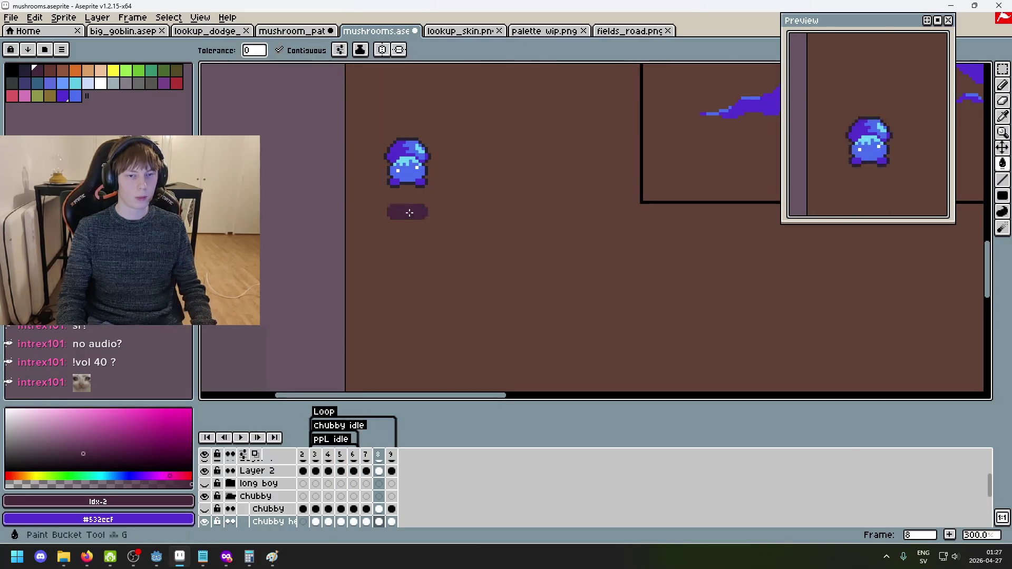
scroll(253, 485, up, 3)
click(204, 466)
click(241, 438)
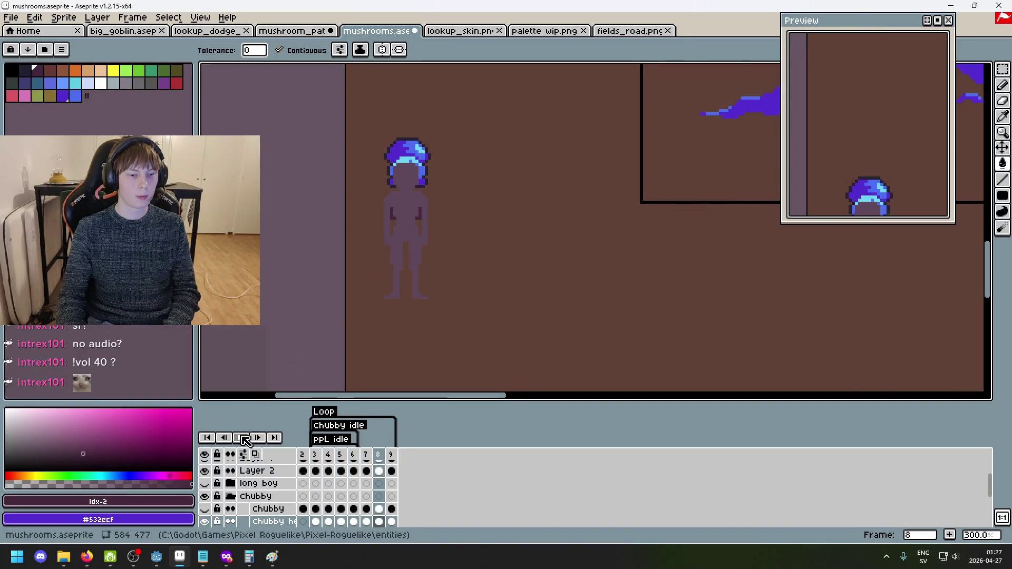
key(Return)
Flip between frames 7, 8 and 9 to compare the poses.
key(Left)
key(Right)
key(Left)
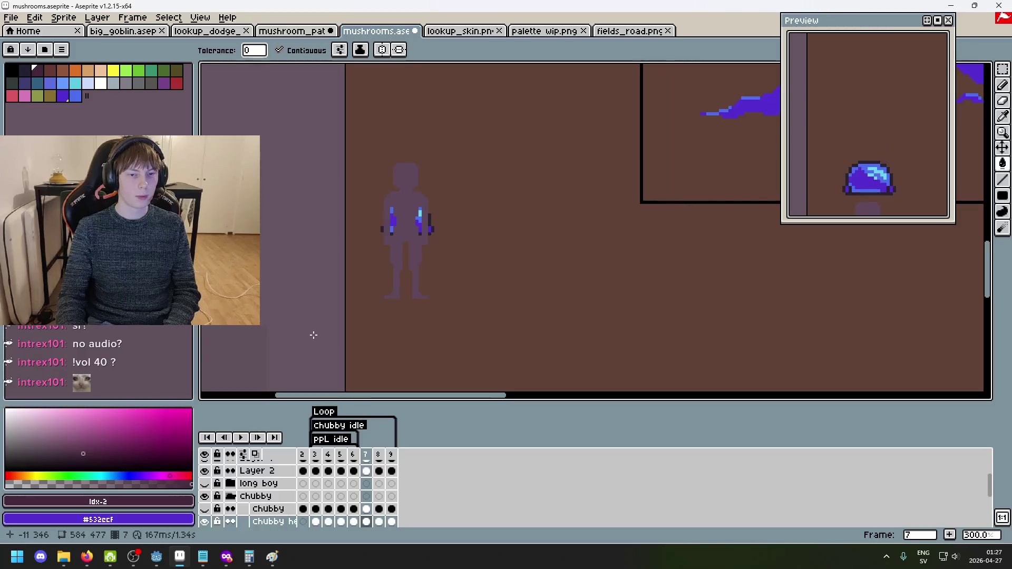
key(Right)
key(Left)
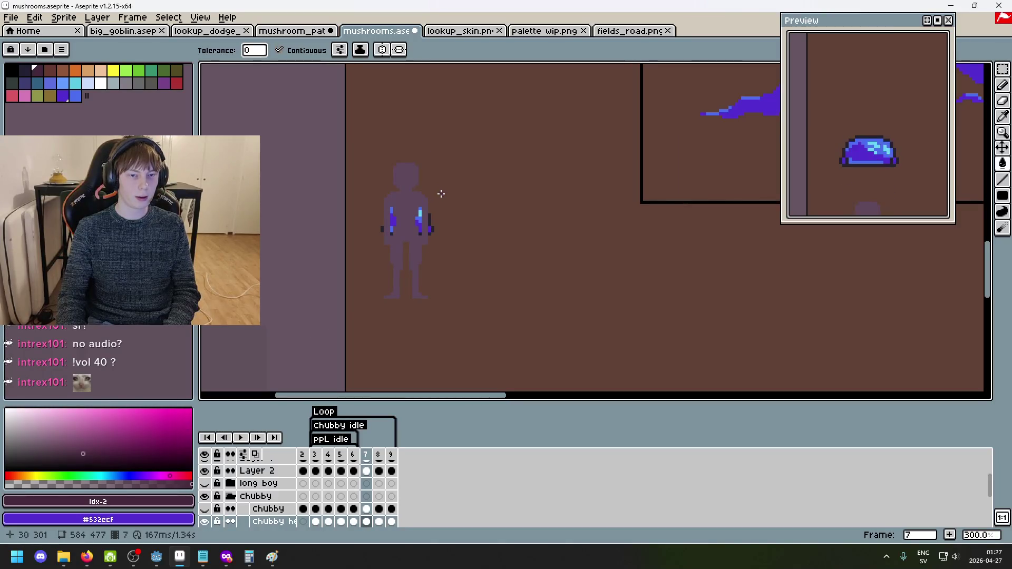
key(Right)
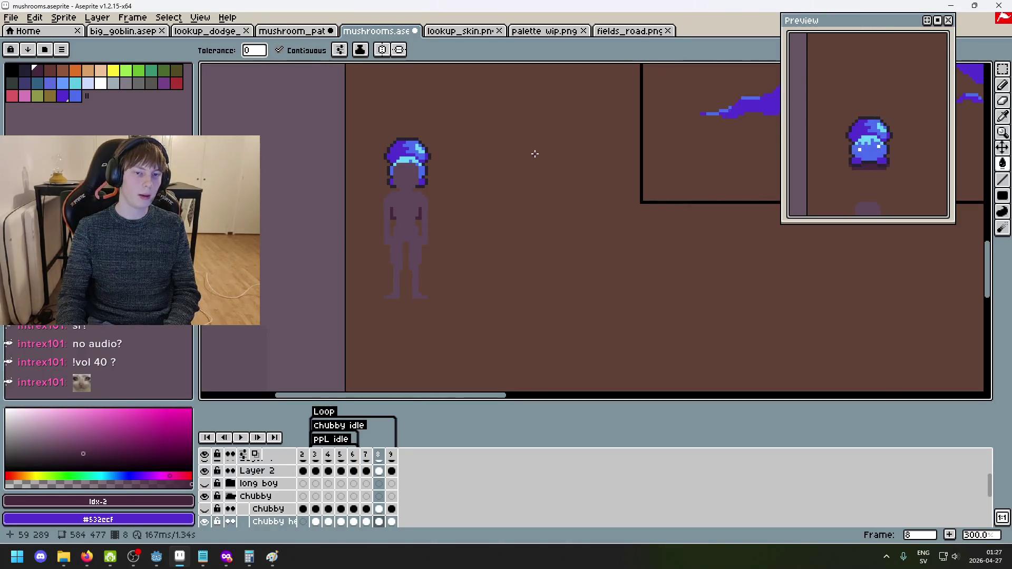
key(Right)
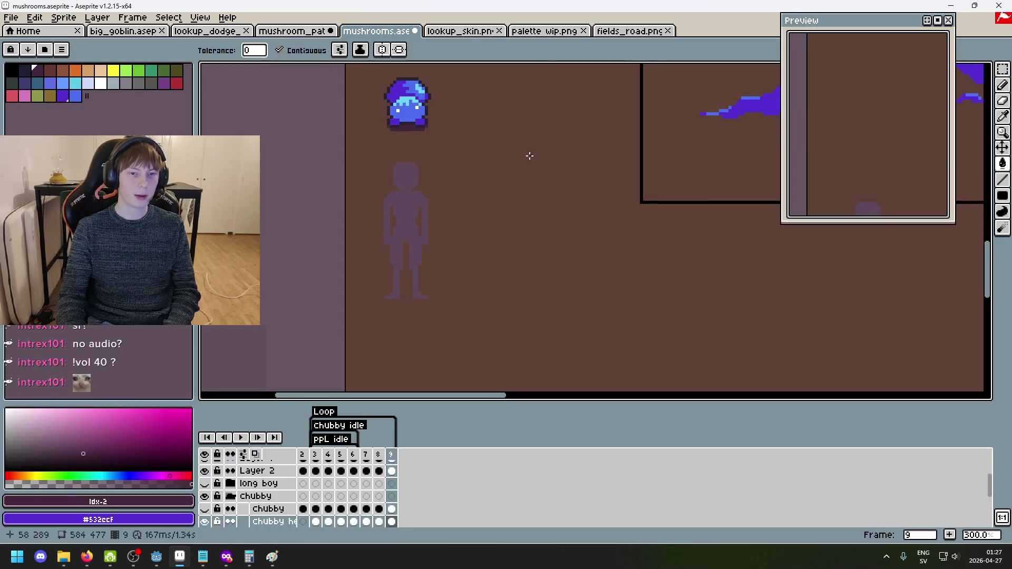
Replay the animation and hide the player silhouette layer again.
key(Return)
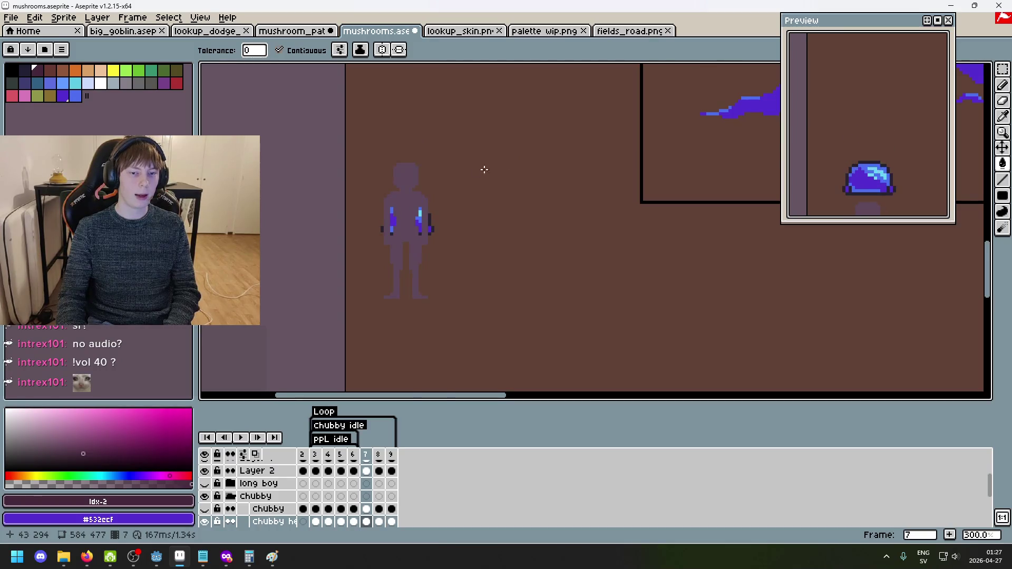
scroll(458, 183, up, 4)
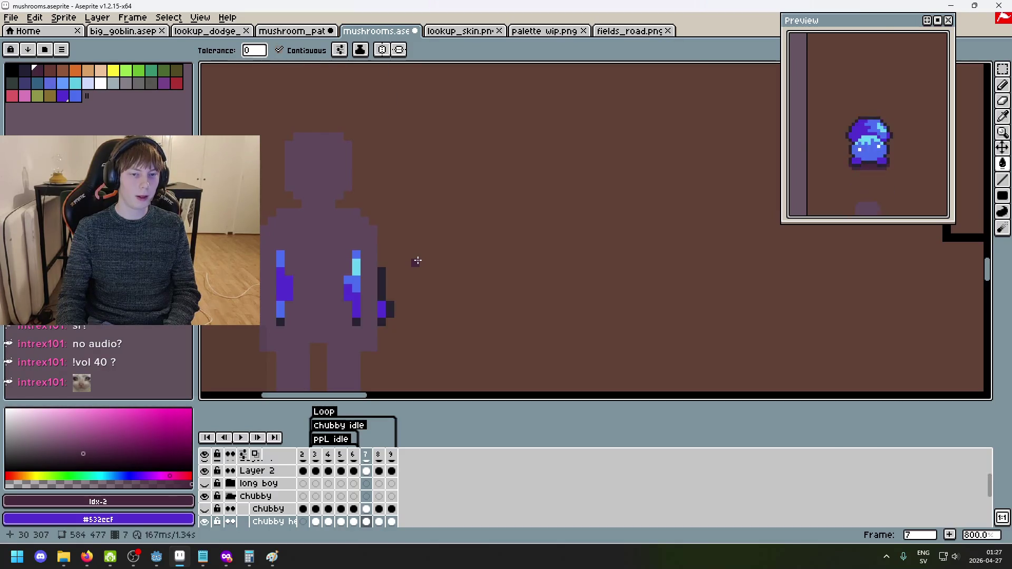
scroll(227, 473, up, 2)
click(204, 466)
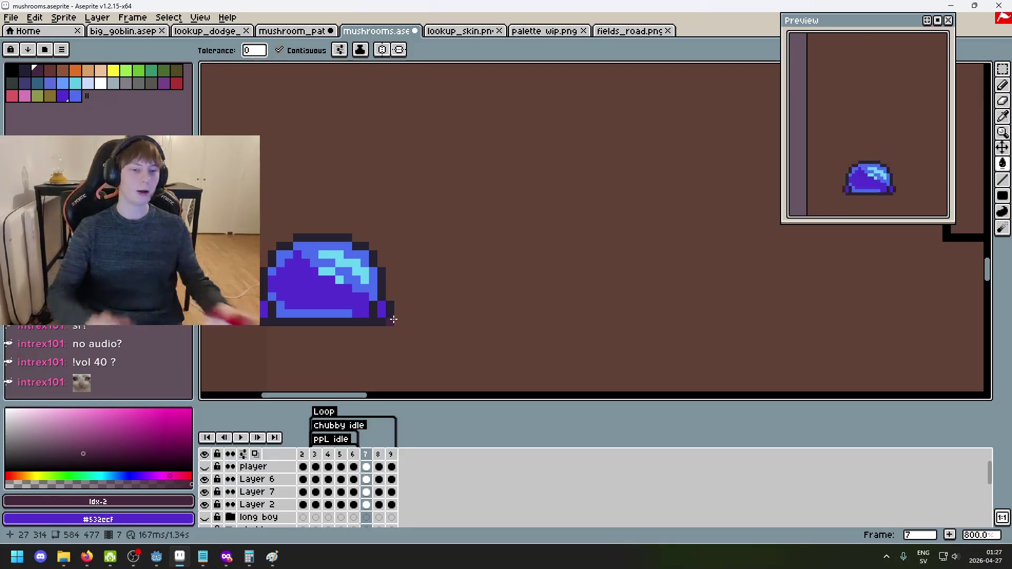
Select the left half of frame 7's squashed mushroom and shift it one pixel left.
drag(475, 241, 513, 234)
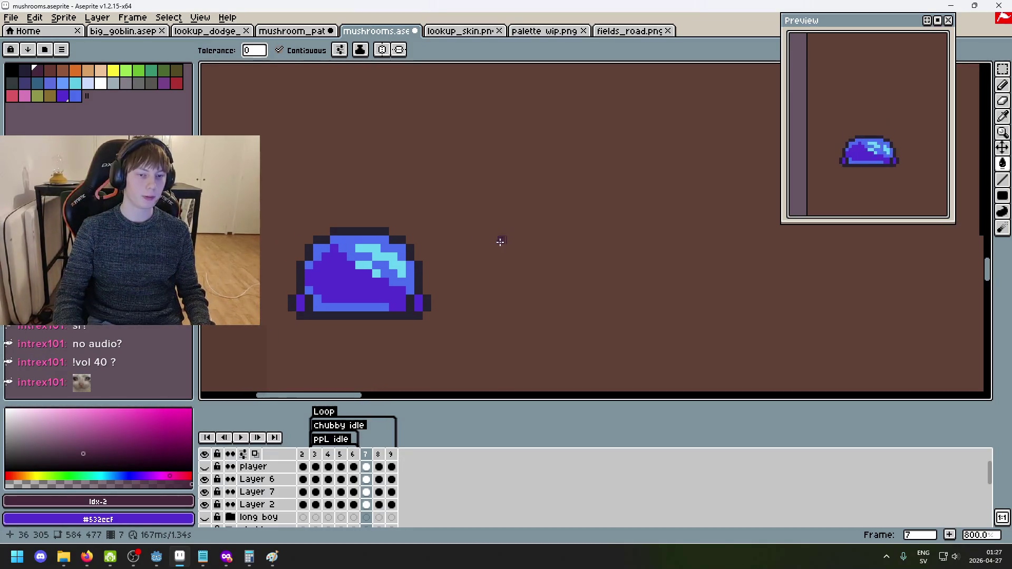
key(m)
scroll(576, 298, left, 3)
scroll(376, 178, up, 2)
mouse_move(298, 132)
mouse_down()
mouse_move(468, 322)
mouse_move(499, 334)
mouse_move(505, 357)
mouse_up()
click(448, 292)
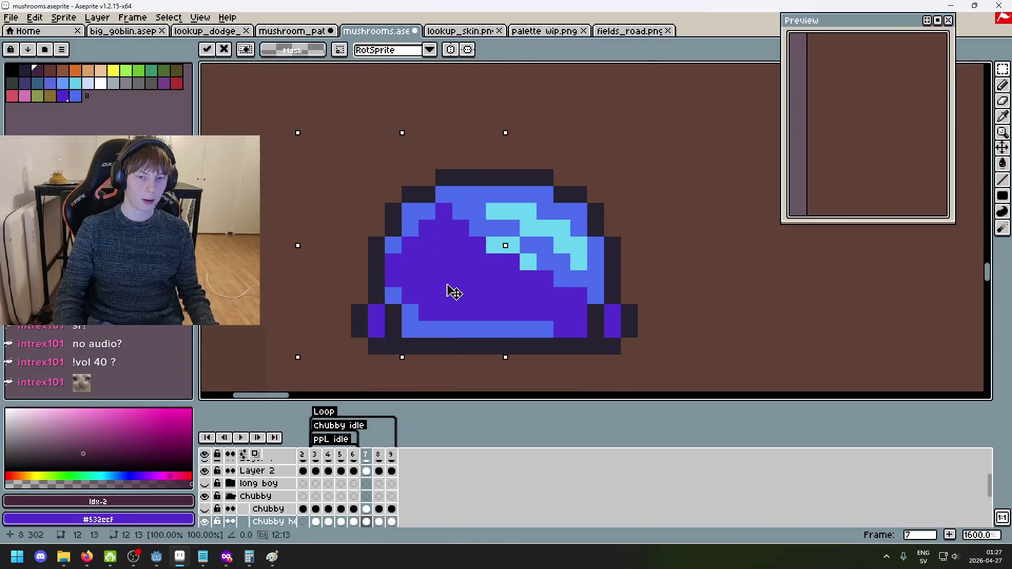
drag(441, 294, 429, 289)
key(ctrl+d)
Lift the left cap one pixel up and move the right cap one pixel up and right.
mouse_move(267, 119)
mouse_down()
mouse_move(486, 288)
mouse_move(478, 278)
mouse_up()
drag(429, 225, 430, 213)
key(ctrl+d)
drag(506, 138, 632, 263)
key(Right)
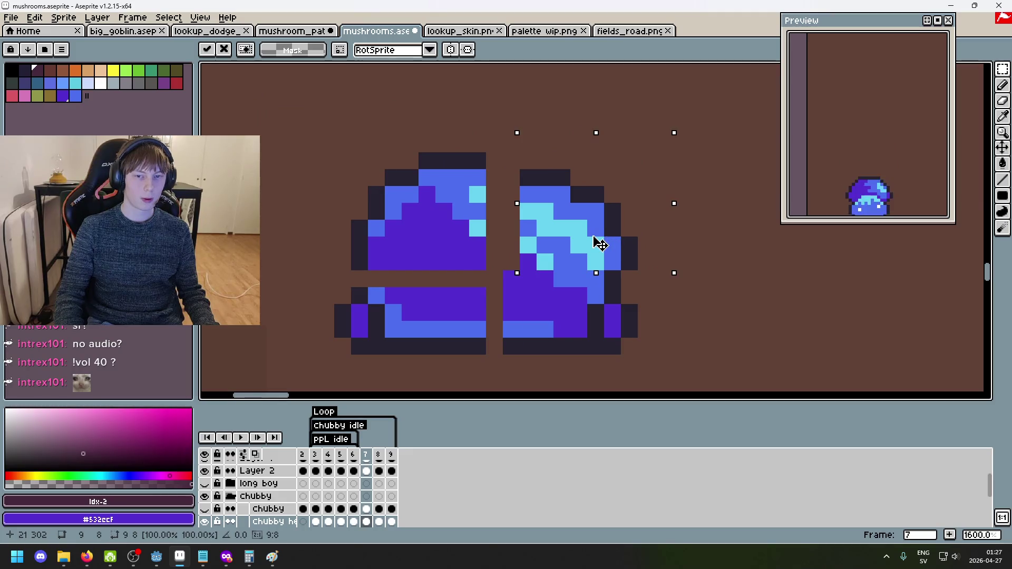
key(Up)
key(ctrl+d)
Shift the right half's body one pixel to the right.
drag(685, 353, 488, 270)
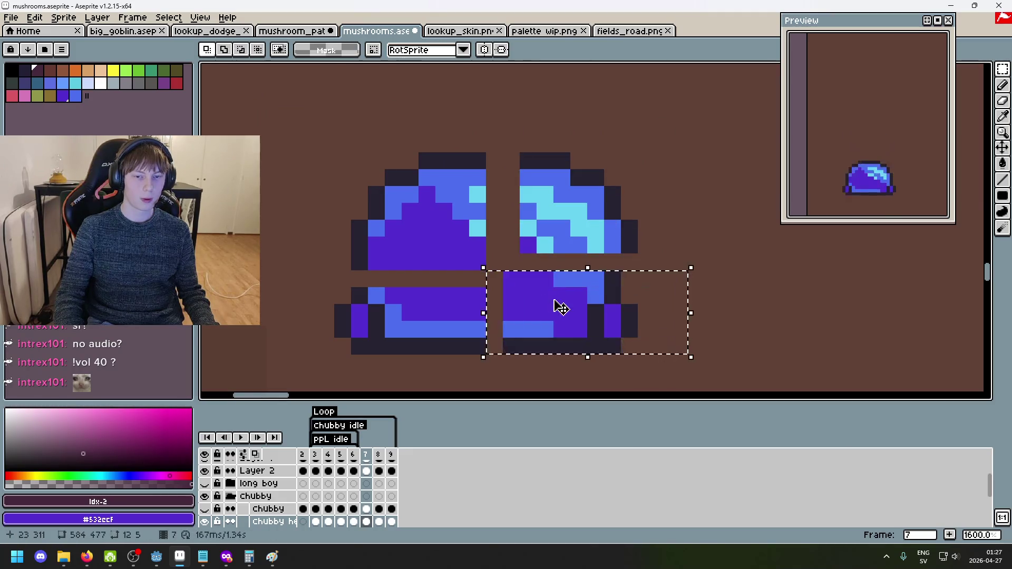
key(ctrl+d)
mouse_move(678, 371)
mouse_down()
mouse_move(503, 271)
mouse_move(555, 293)
mouse_up()
key(ctrl+d)
Extend the left cap's dark outline by one pixel.
scroll(669, 276, down, 2)
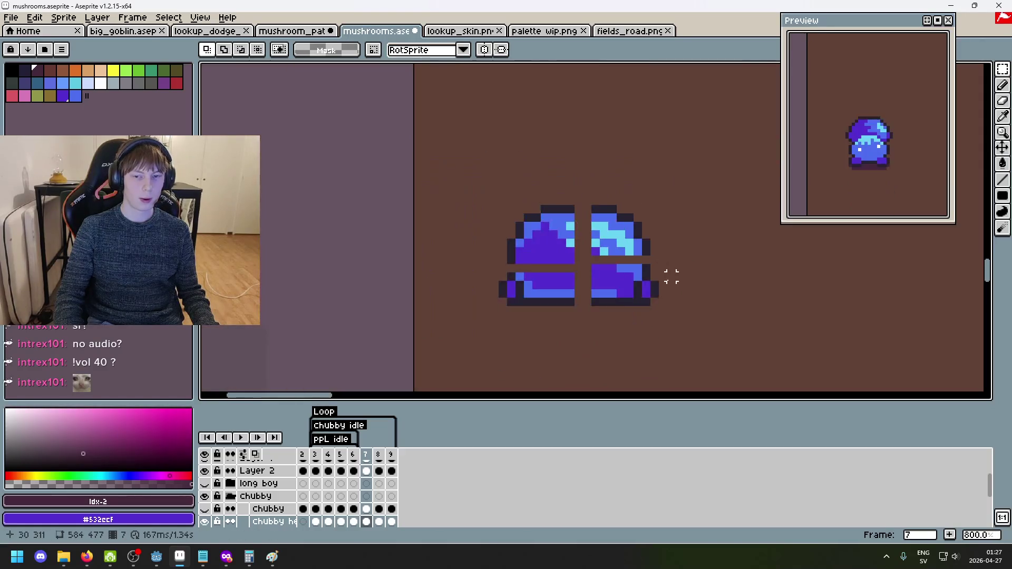
scroll(632, 275, up, 4)
alt+click(594, 136)
click(520, 125)
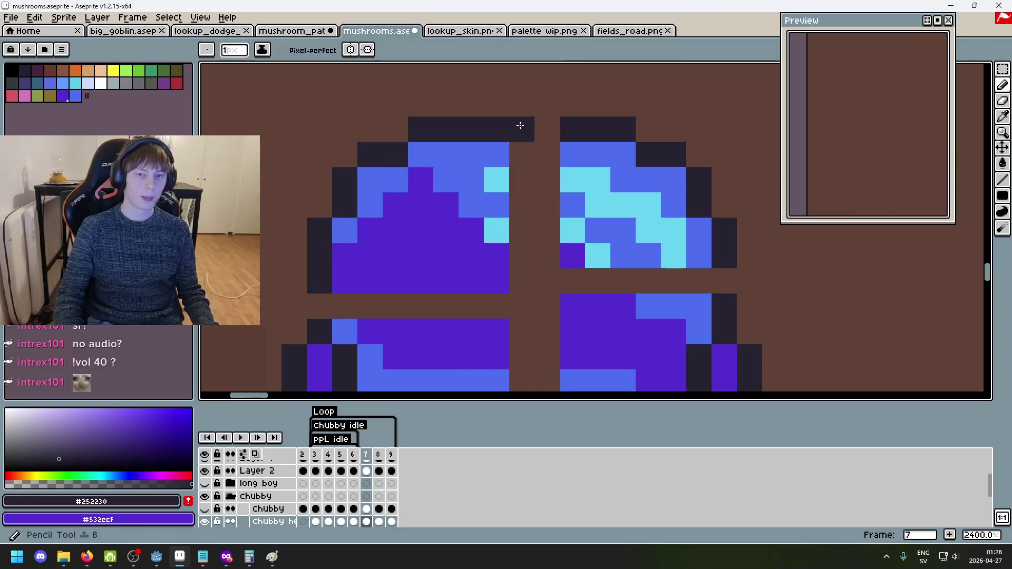
Fill the gap between the cap halves with blue and cyan highlight pixels.
alt+click(505, 153)
mouse_move(517, 154)
mouse_down()
mouse_move(547, 151)
mouse_move(558, 189)
mouse_up()
alt+click(506, 171)
alt+click(562, 205)
click(523, 205)
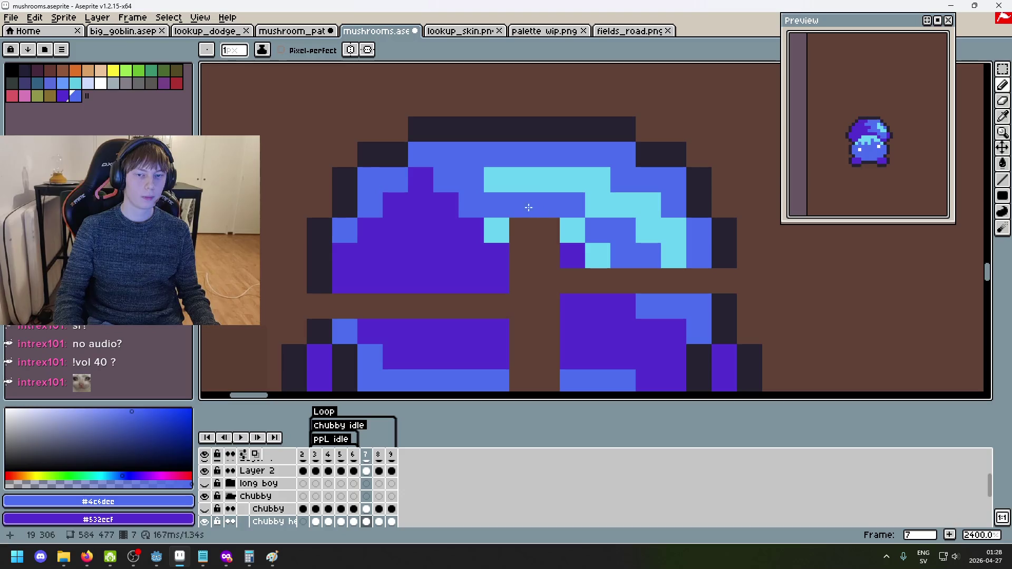
alt+click(498, 228)
click(557, 228)
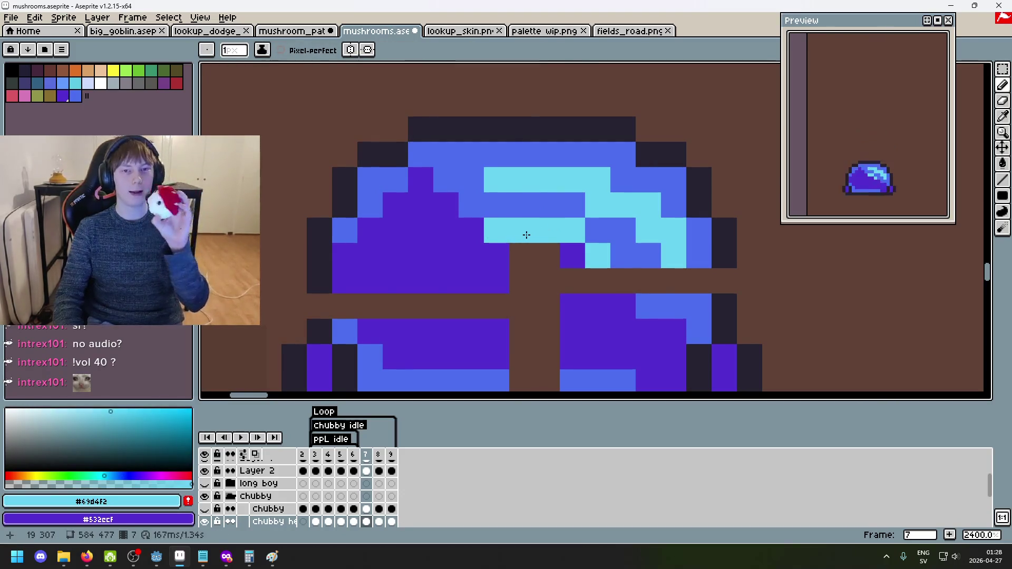
Paint more gap pixels blue and add a dark outline pixel beside the cap.
scroll(526, 235, down, 1)
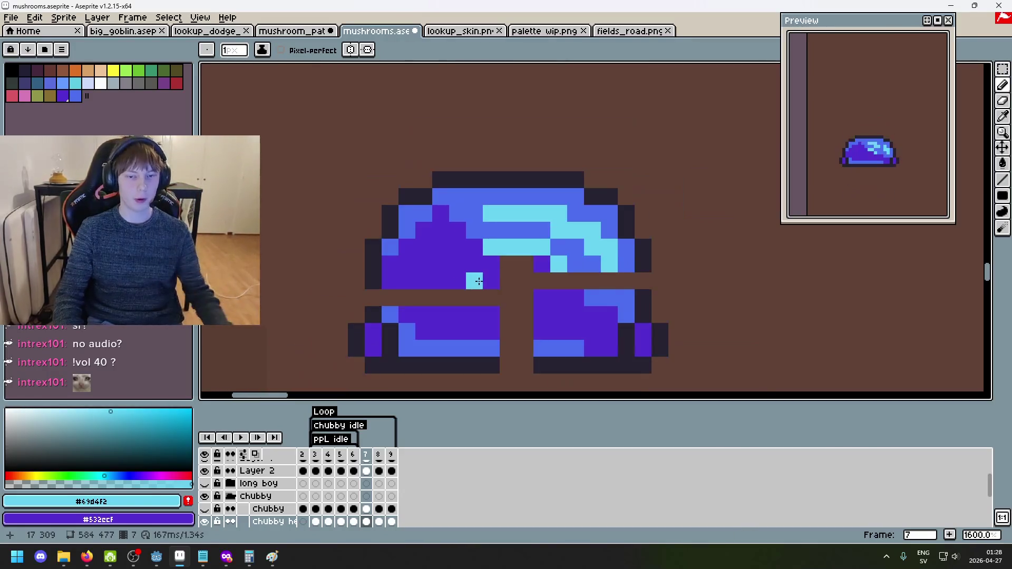
scroll(480, 209, up, 2)
key(alt)
alt+click(484, 204)
click(486, 233)
scroll(528, 260, down, 3)
click(529, 261)
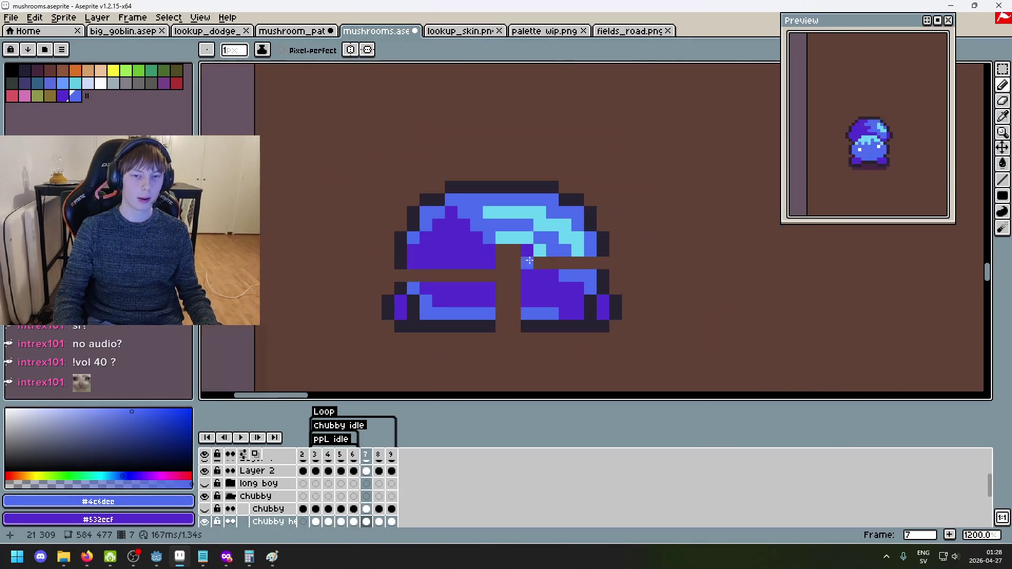
scroll(524, 267, up, 3)
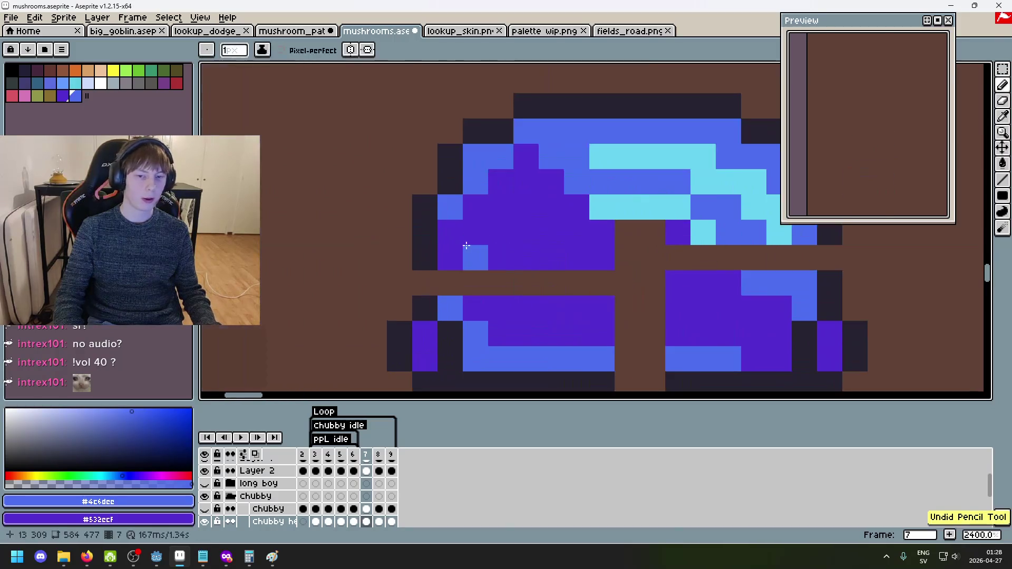
alt+click(827, 258)
click(799, 260)
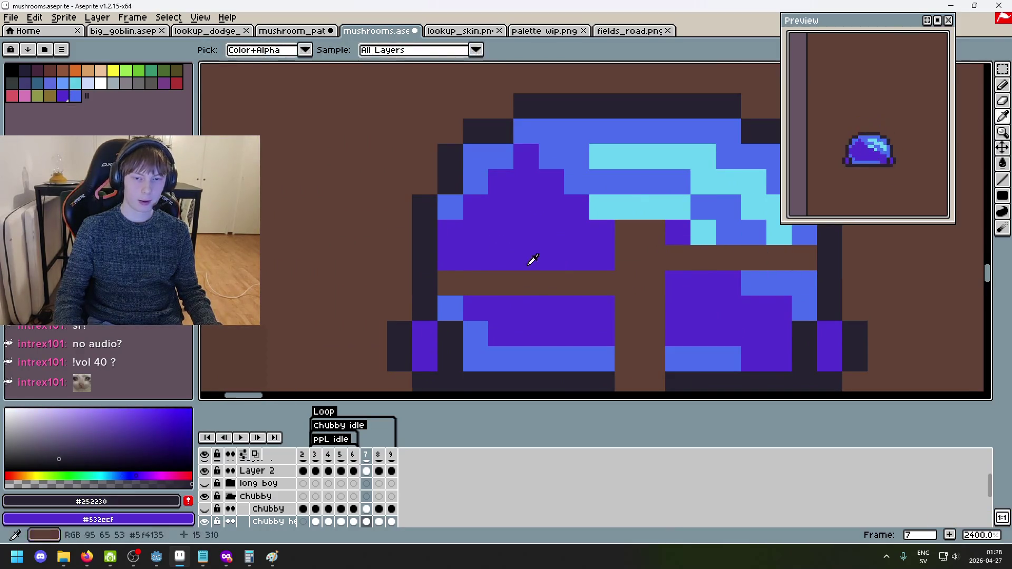
Paint a gap pixel purple and the cap's bottom edge blue, reverting one pixel to purple.
alt+click(531, 262)
click(465, 283)
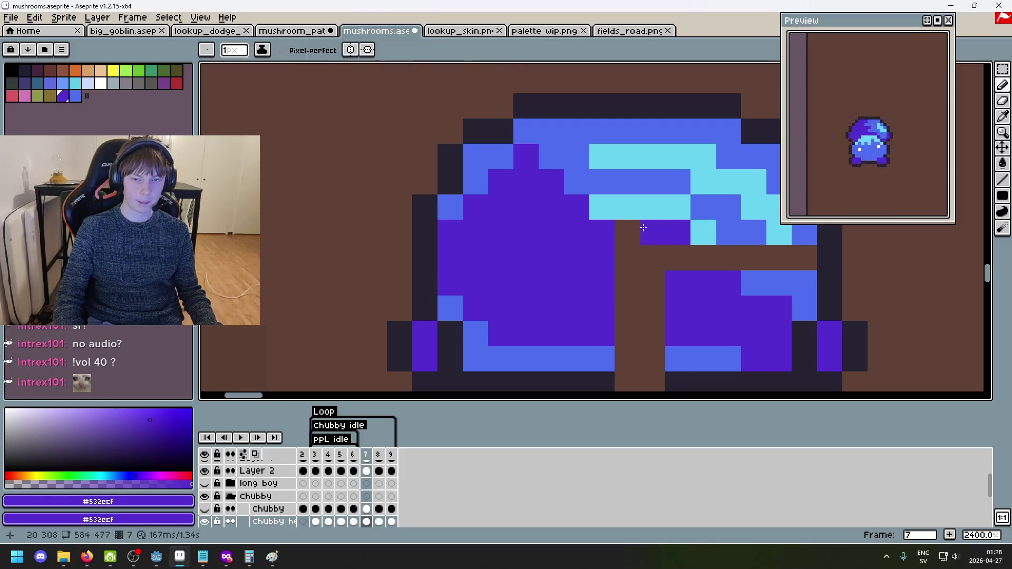
alt+click(601, 359)
click(617, 357)
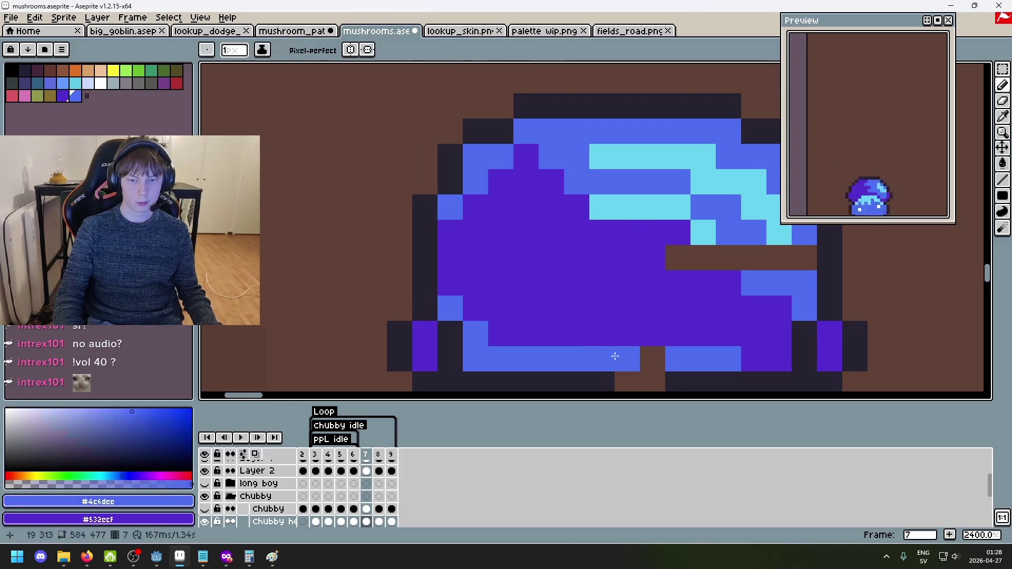
right_click(684, 262)
alt+click(680, 257)
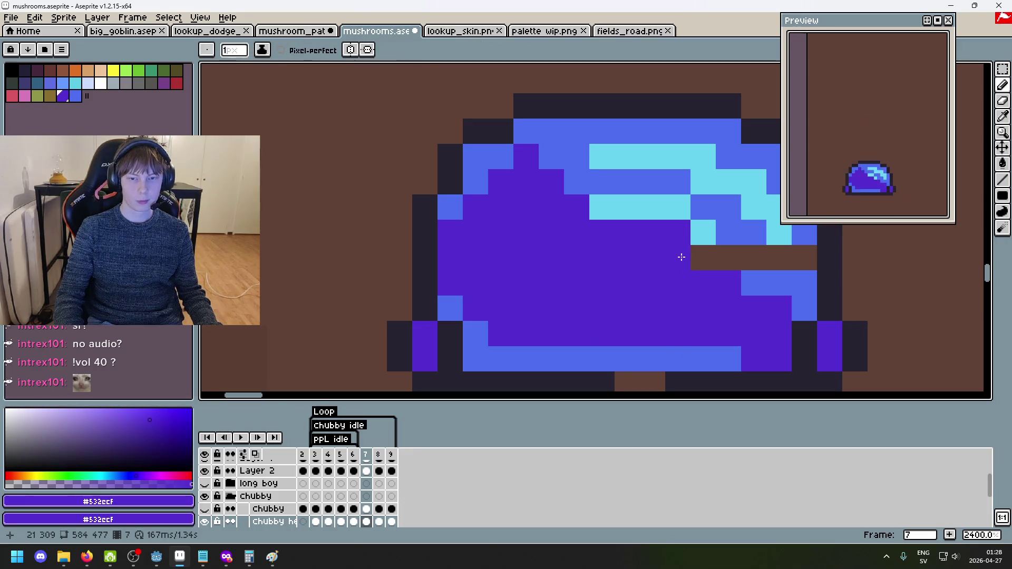
scroll(681, 257, down, 5)
scroll(557, 231, up, 4)
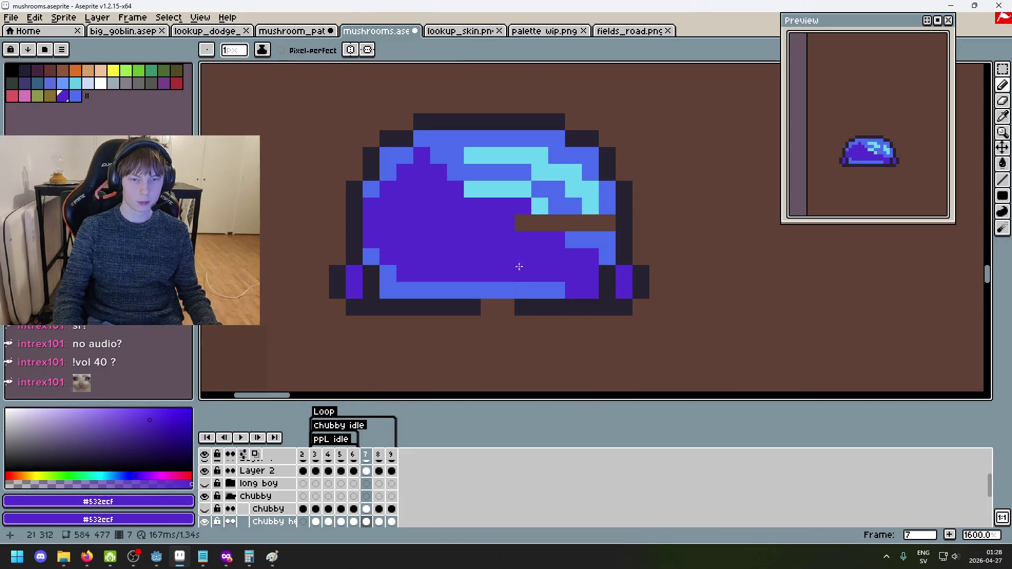
Patch the brown notch on the cap with blue, then step back to frame 6.
alt+click(556, 207)
click(575, 225)
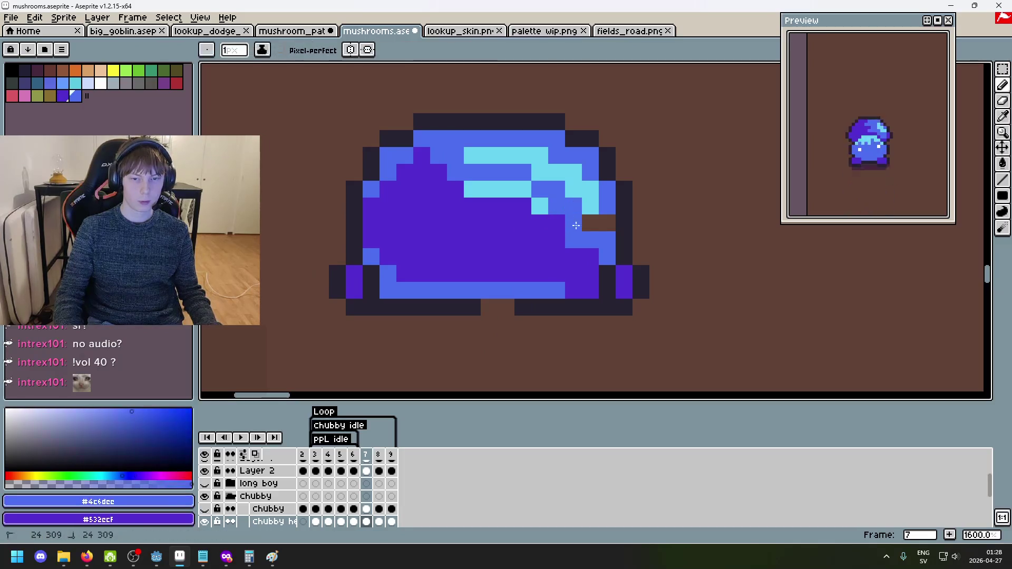
scroll(603, 227, down, 4)
key(comma)
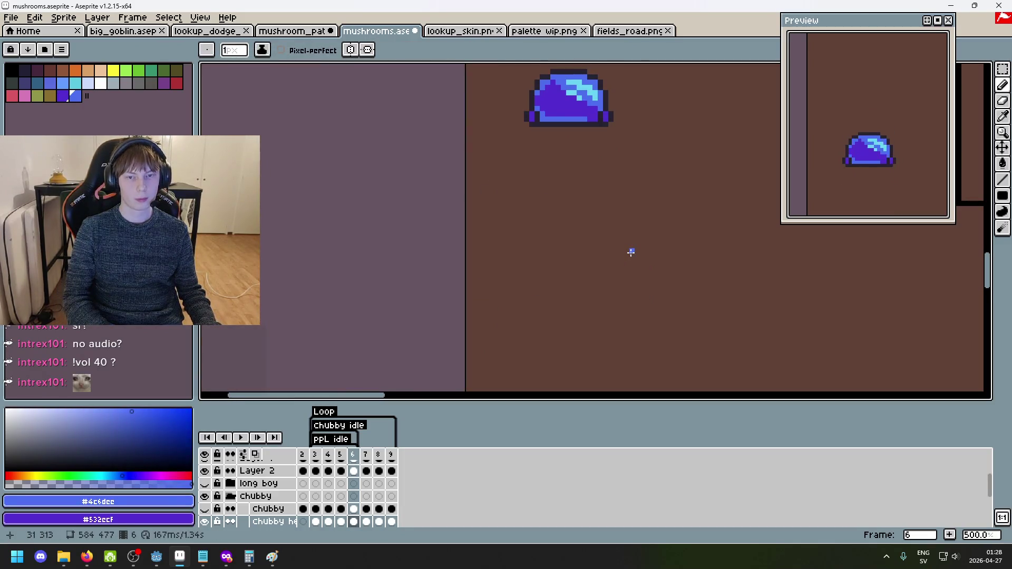
Return to frame 7, sample the dark outline colour #252230, and switch to the selection tool.
key(period)
scroll(579, 228, up, 4)
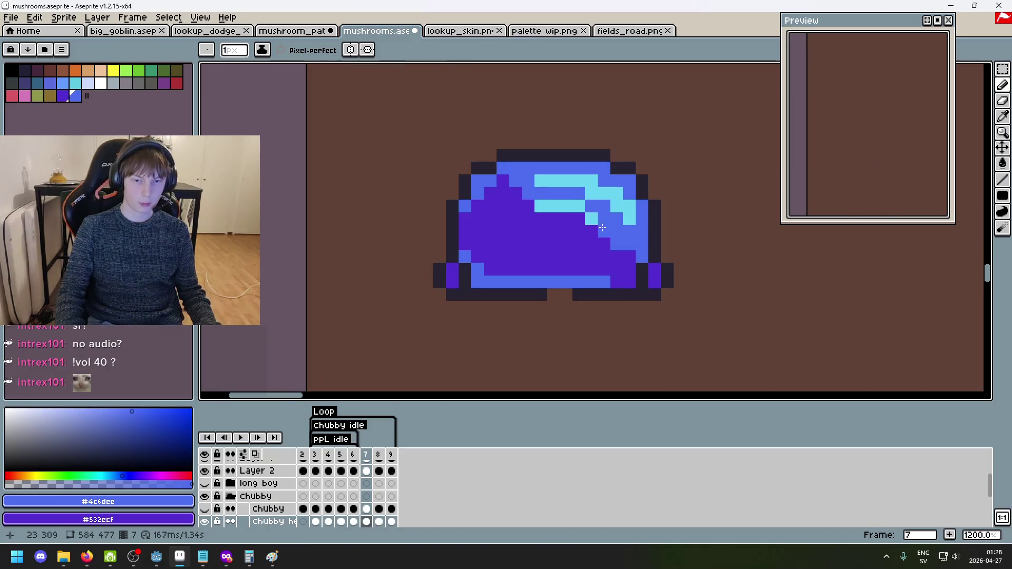
scroll(602, 227, down, 4)
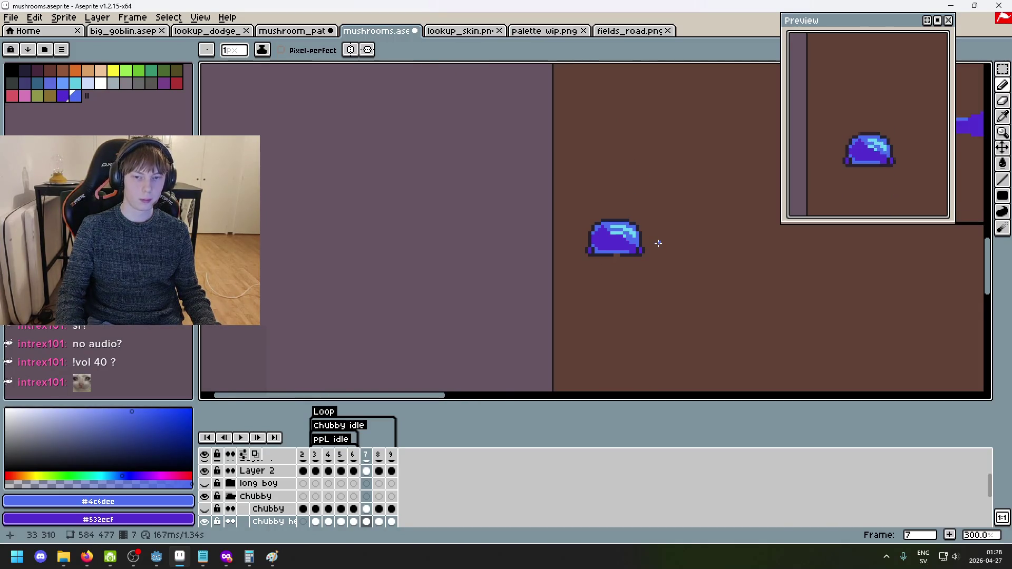
scroll(658, 243, down, 1)
scroll(271, 474, up, 2)
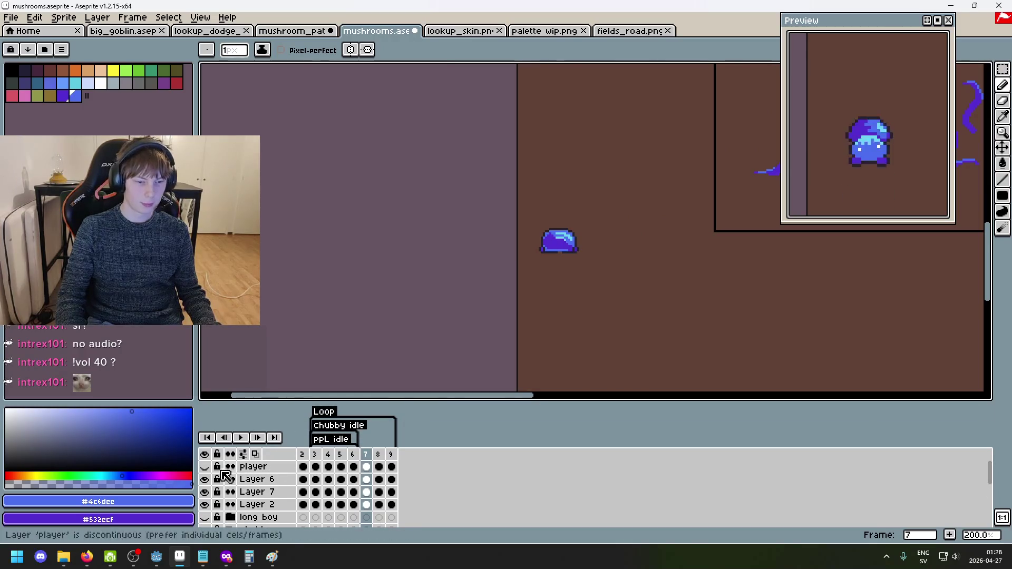
scroll(561, 202, up, 5)
scroll(627, 281, down, 4)
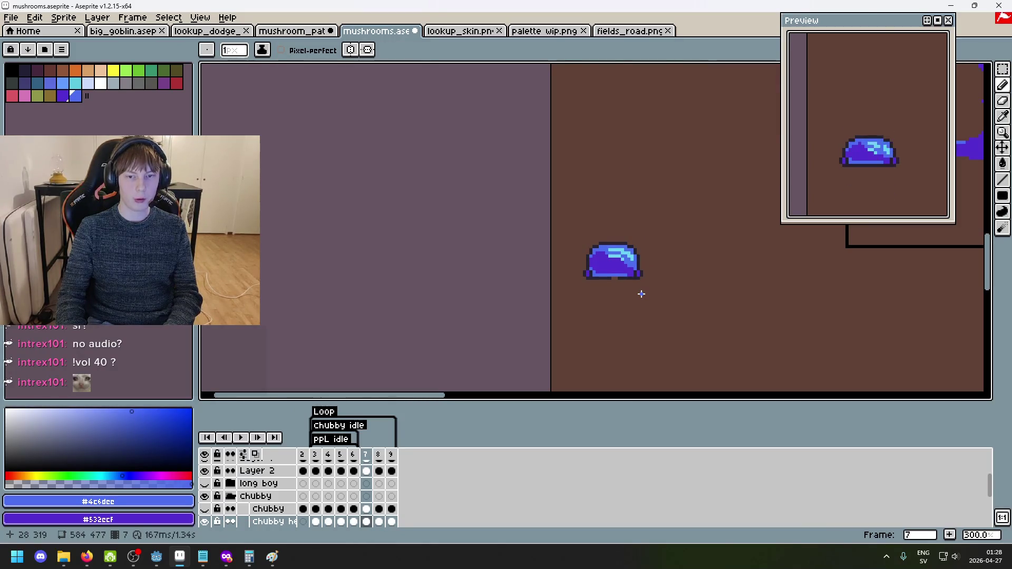
scroll(641, 294, up, 7)
alt+click(568, 262)
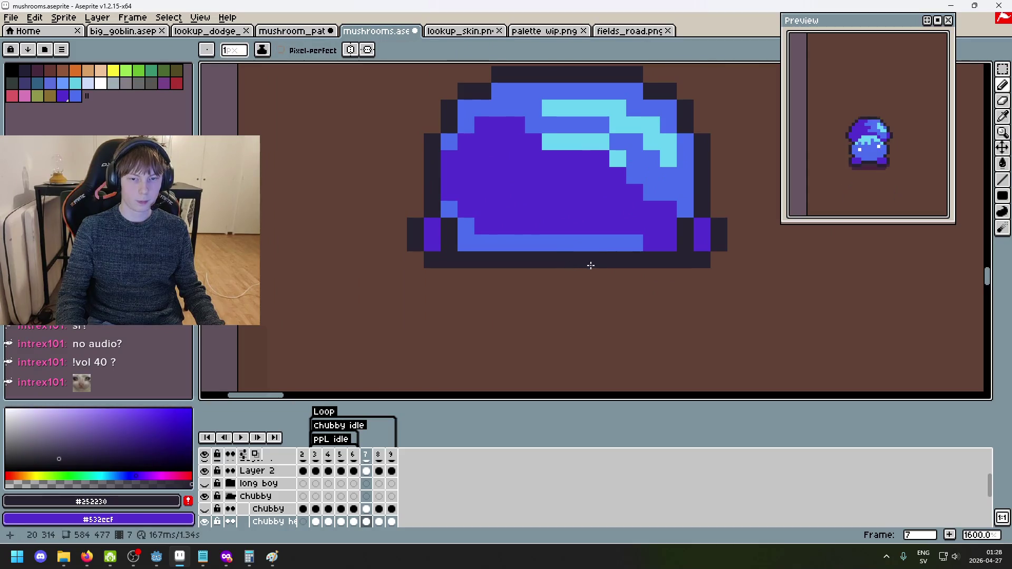
scroll(591, 265, down, 6)
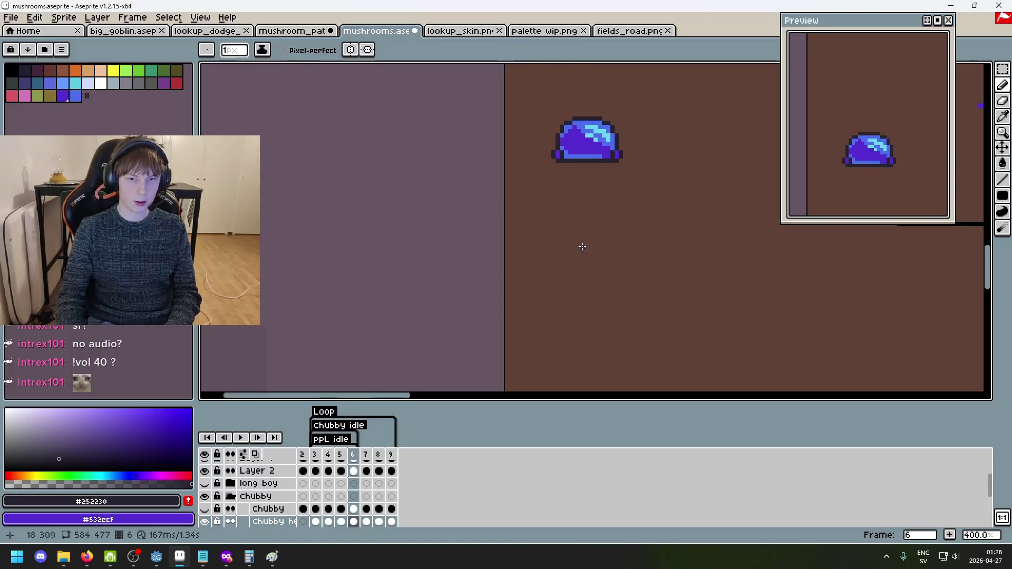
scroll(582, 246, up, 3)
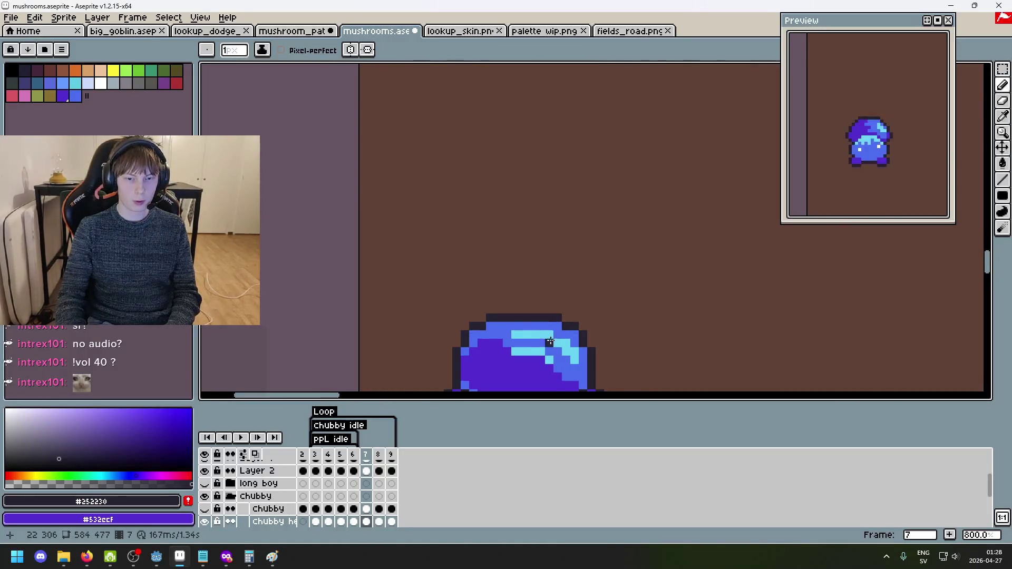
scroll(549, 341, down, 2)
key(w)
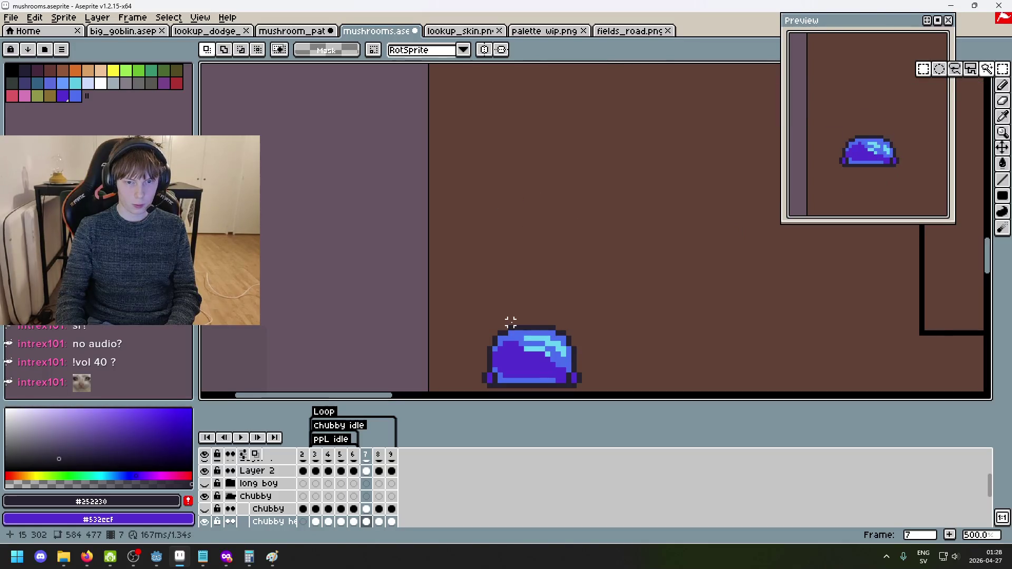
key(Left)
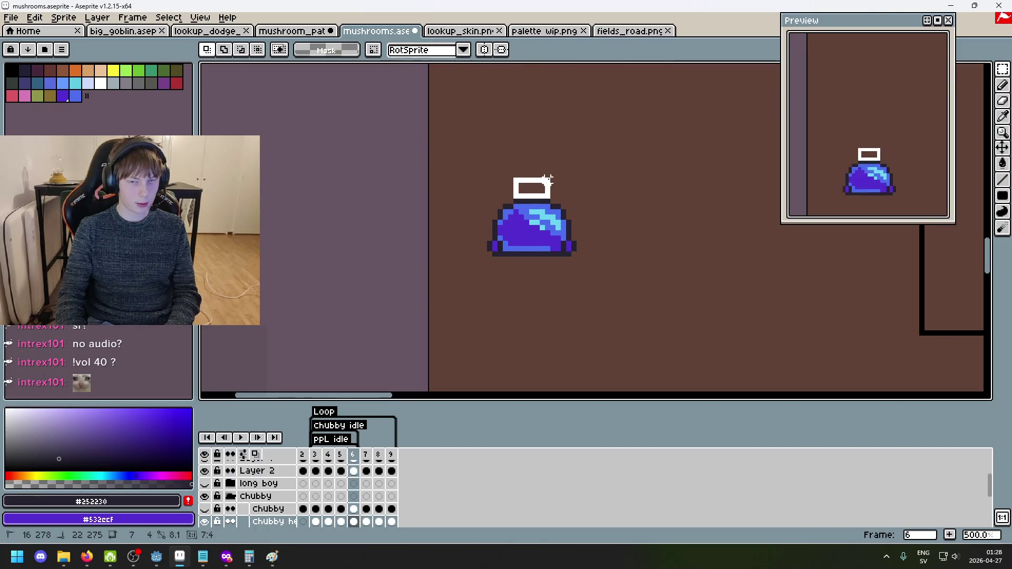
scroll(568, 201, up, 4)
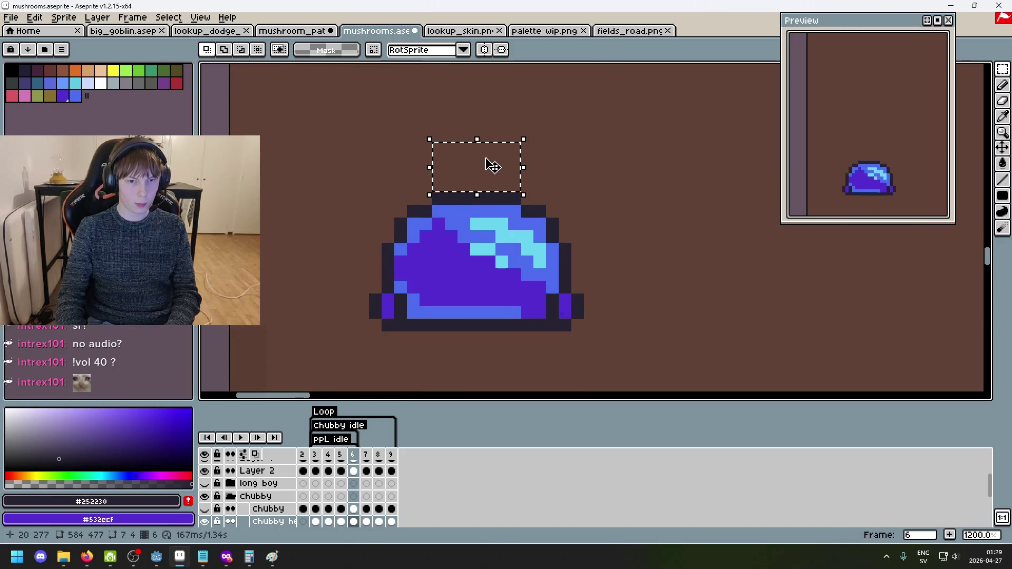
scroll(476, 200, down, 4)
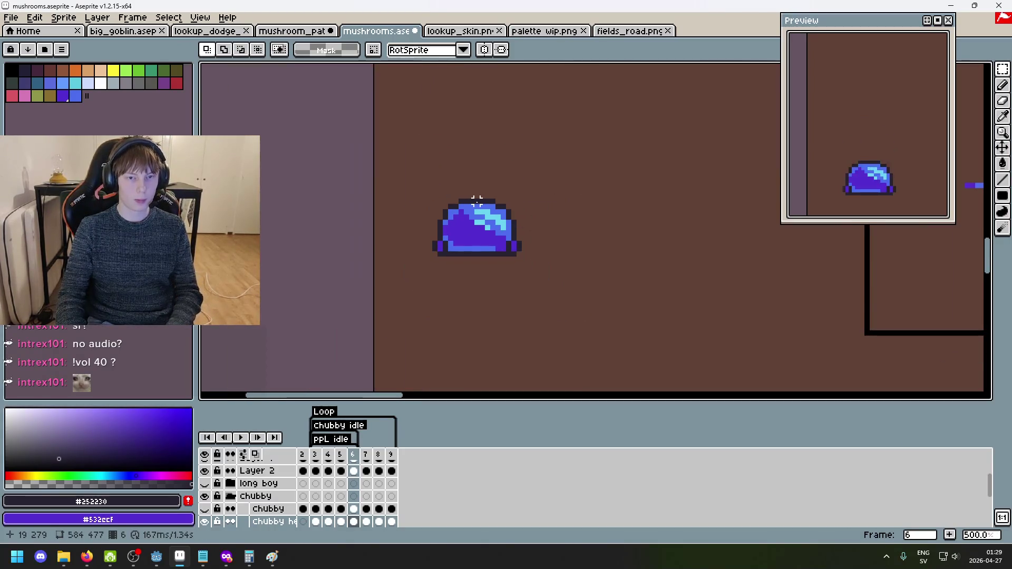
key(Right)
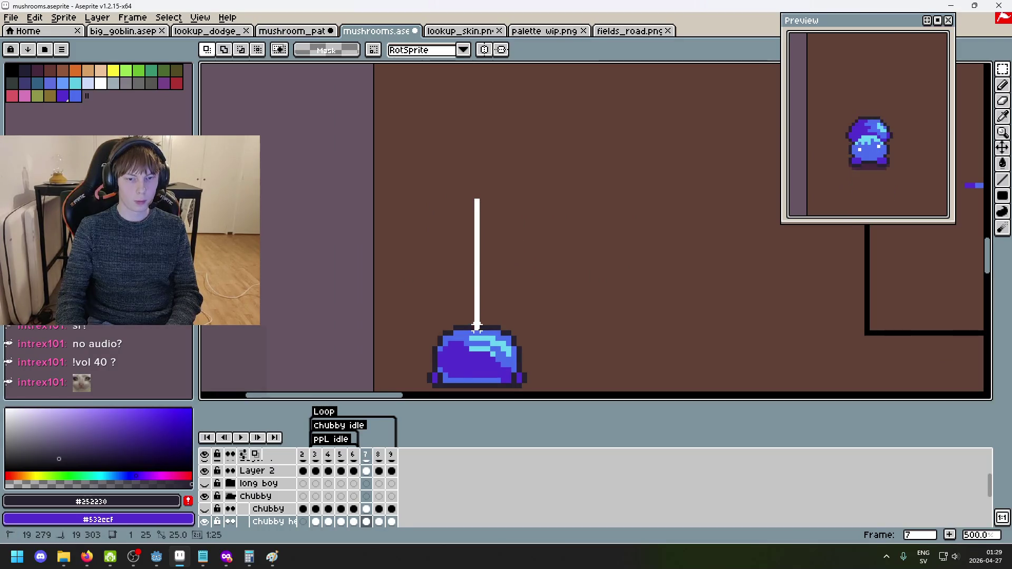
drag(476, 327, 477, 327)
scroll(477, 327, up, 7)
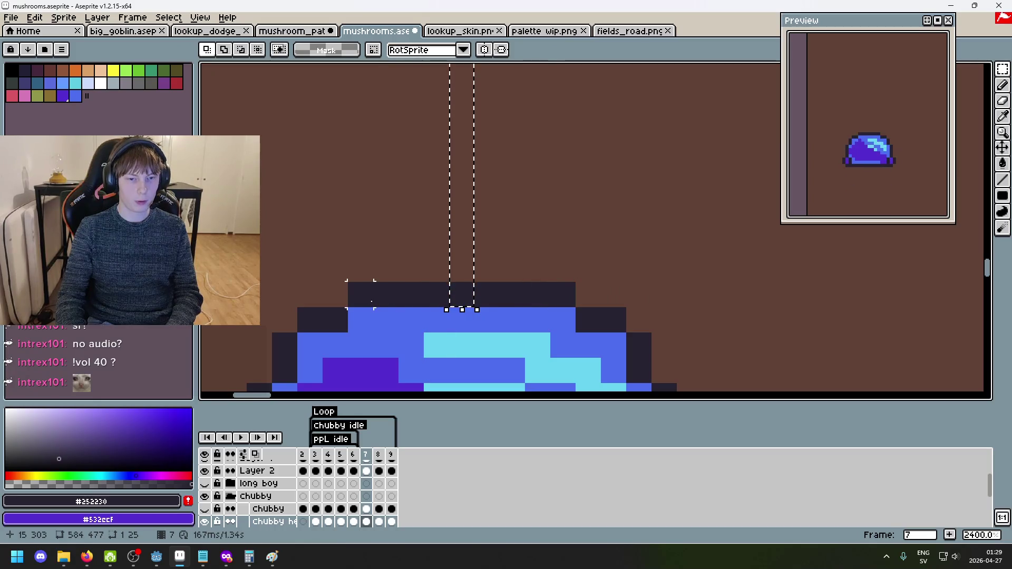
scroll(452, 300, down, 4)
scroll(458, 285, up, 3)
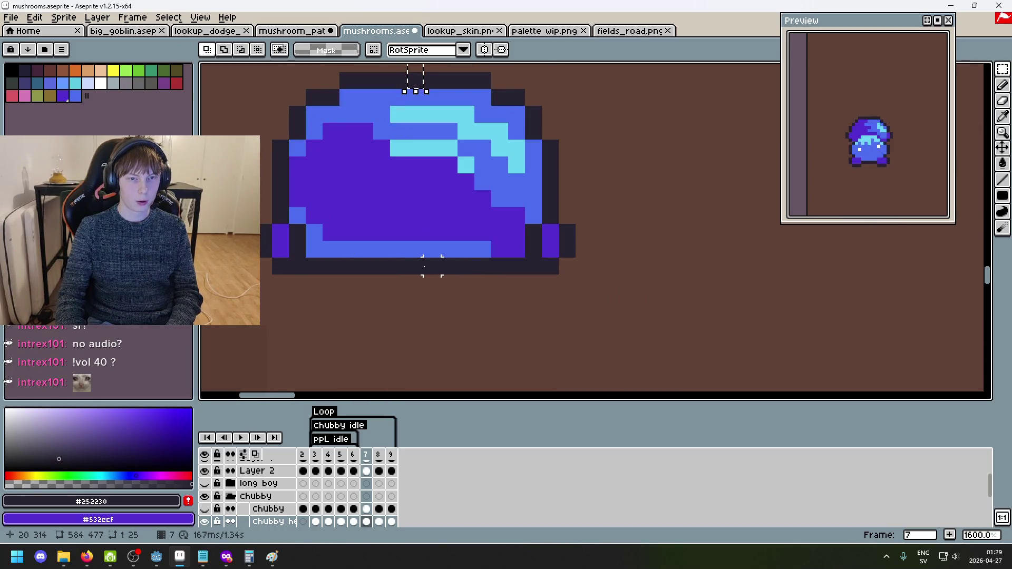
key(ctrl+d)
scroll(431, 299, down, 4)
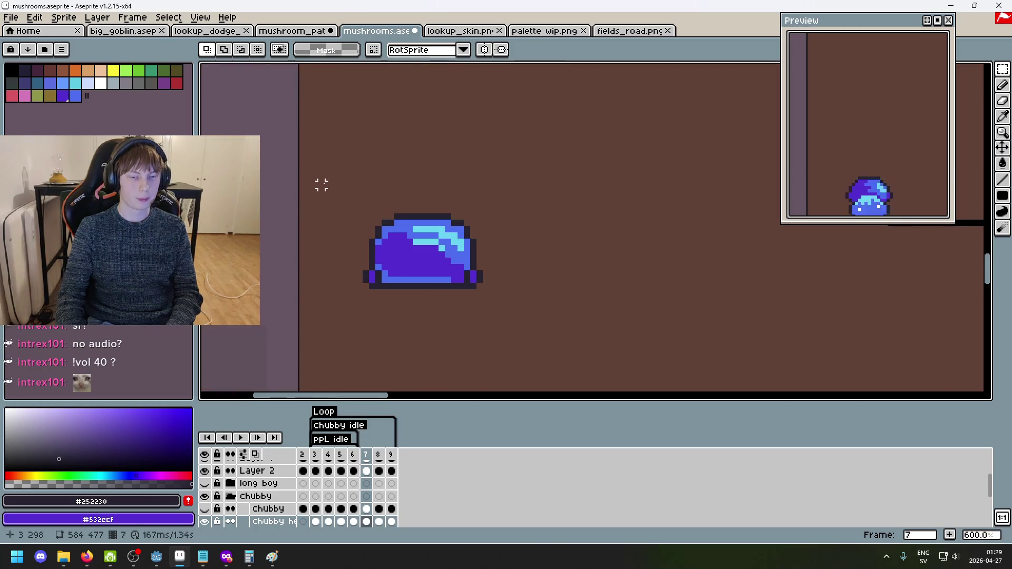
Raise the upper part of frame 7's mushroom cap two pixels.
drag(316, 179, 532, 254)
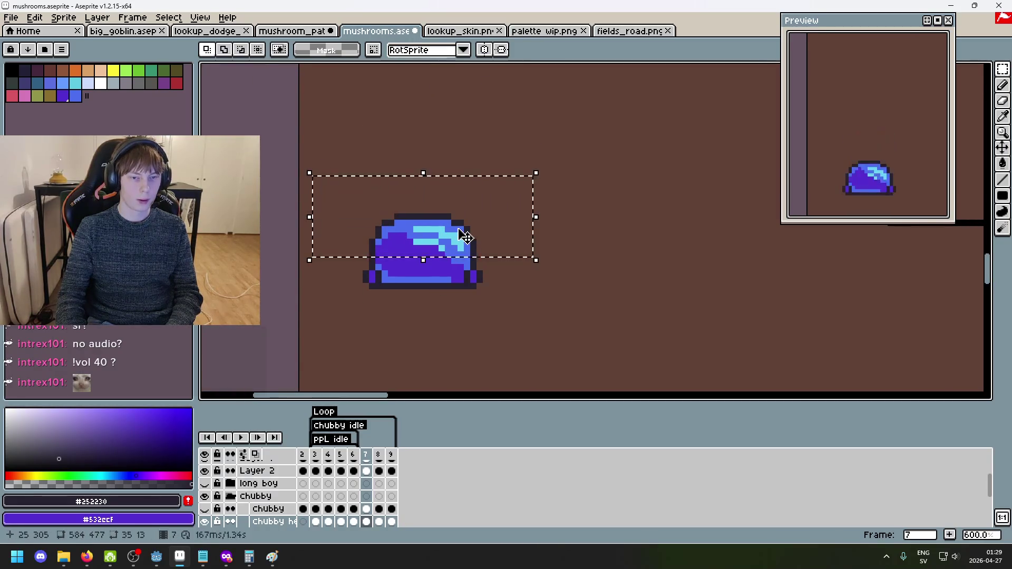
drag(464, 239, 466, 232)
click(505, 305)
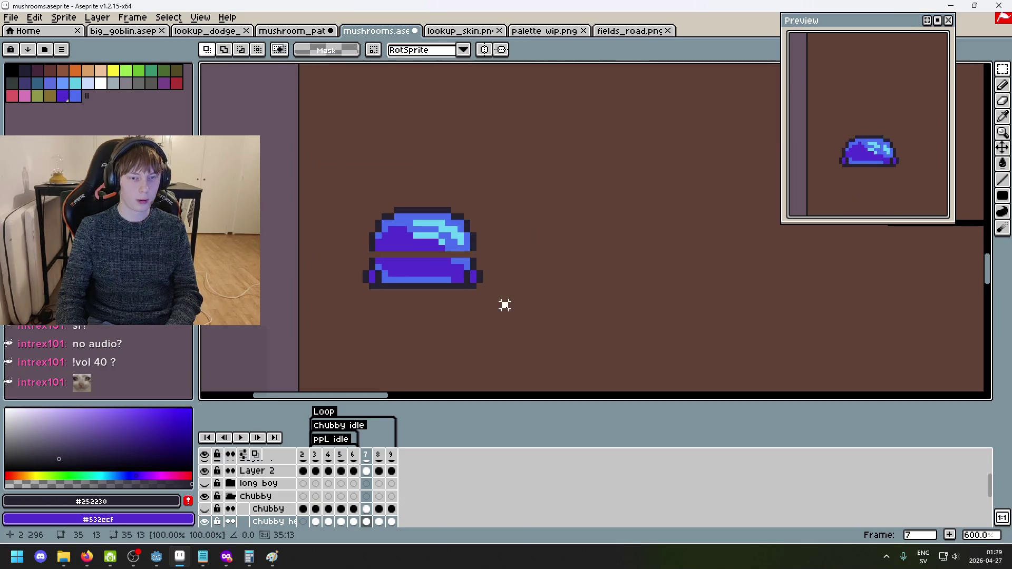
Select the mushroom's left and right halves and push the right half outward.
mouse_move(328, 173)
mouse_down()
mouse_move(410, 330)
mouse_move(421, 331)
mouse_move(389, 298)
mouse_up()
drag(554, 322, 423, 173)
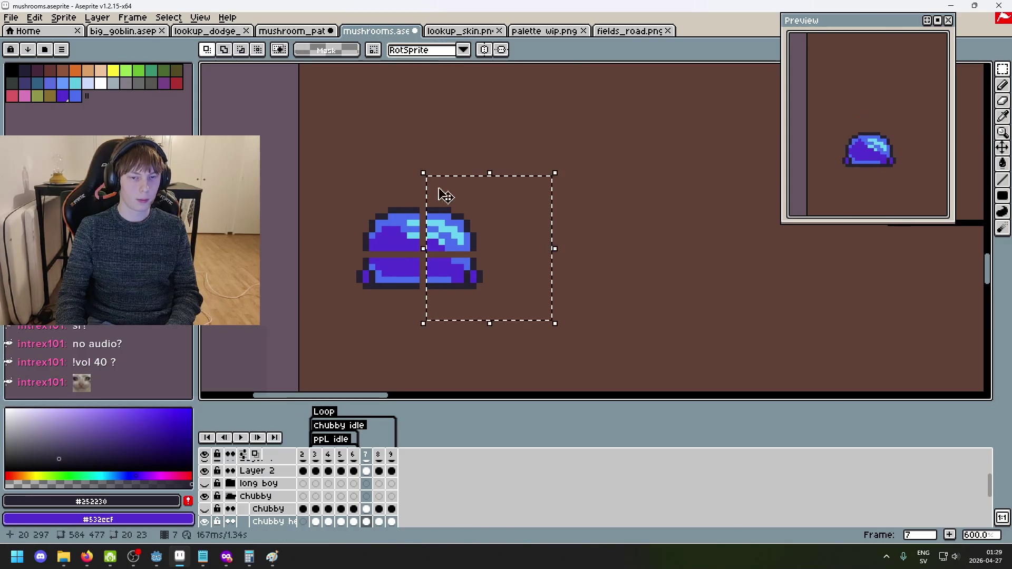
drag(475, 238, 481, 238)
key(Return)
scroll(461, 256, up, 1)
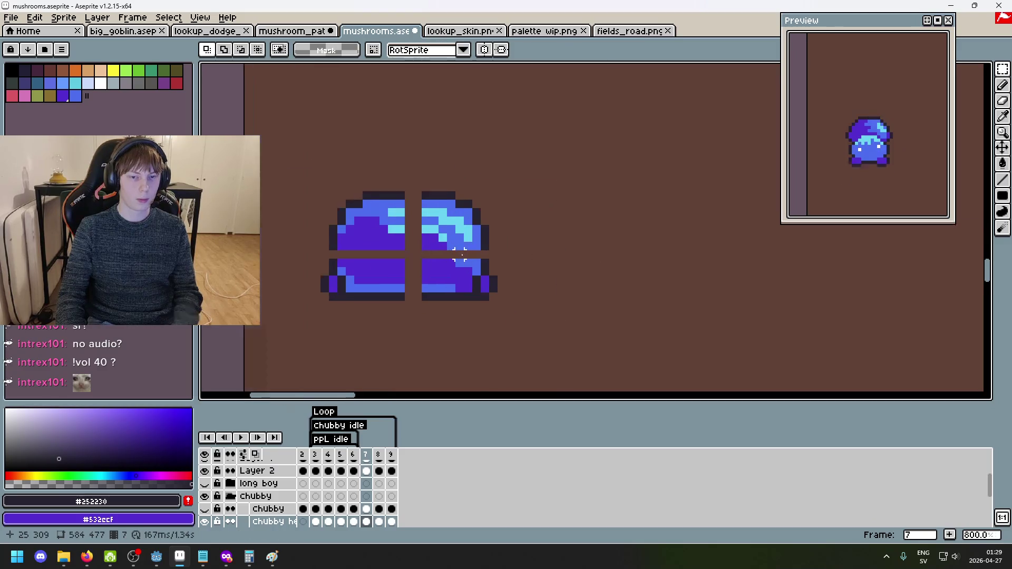
scroll(460, 257, up, 1)
key(alt)
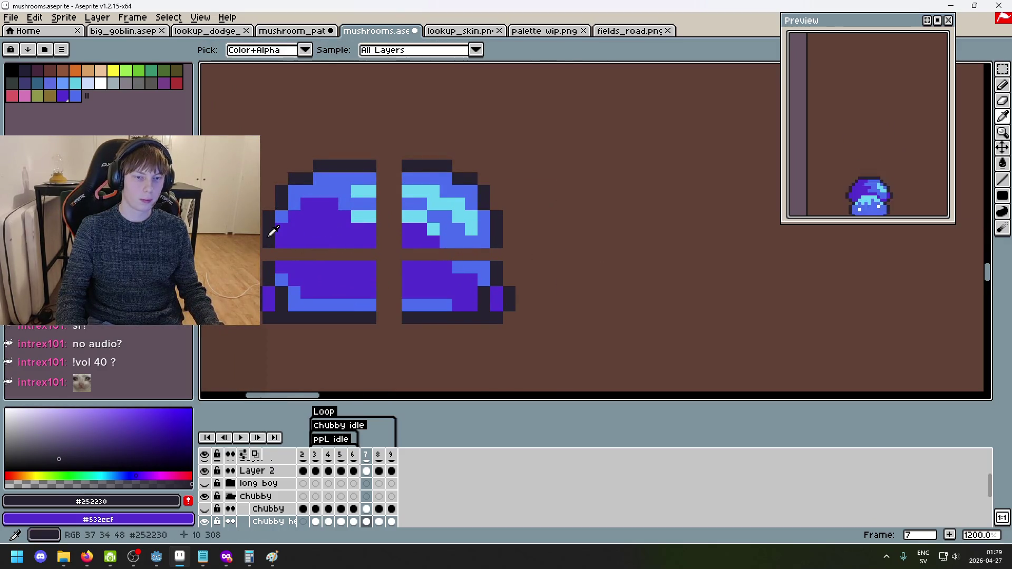
Fill the cap's top gap with a purple pixel and a row of dark outline pixels.
alt+click(323, 219)
click(387, 165)
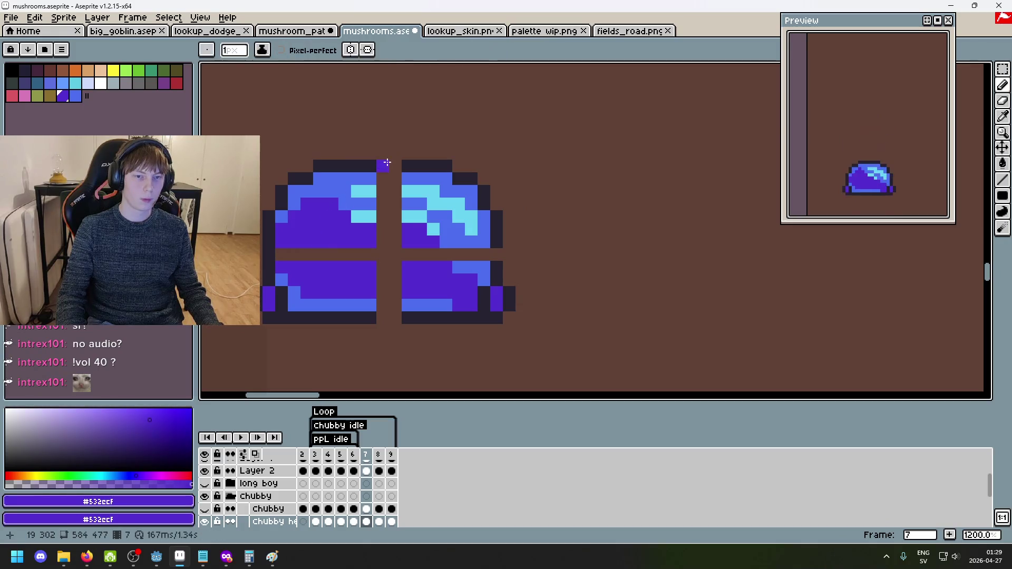
alt+click(372, 166)
drag(383, 167, 396, 166)
scroll(427, 211, down, 4)
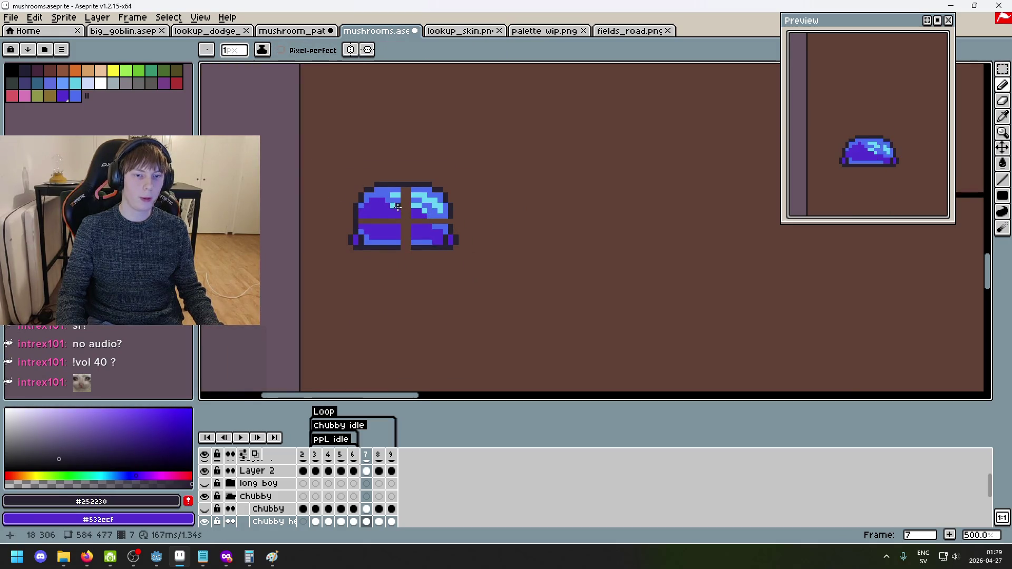
scroll(398, 207, up, 4)
Paint a blue row and continue the cyan highlight across the cap's gap.
alt+click(434, 192)
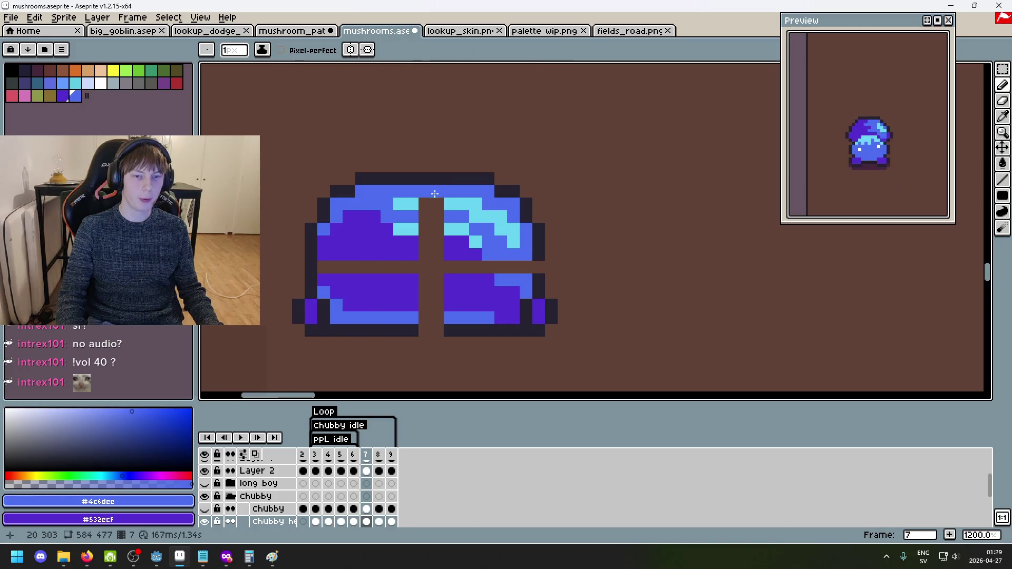
alt+click(414, 202)
alt+click(405, 216)
mouse_move(425, 216)
mouse_down()
mouse_move(438, 217)
mouse_move(437, 246)
mouse_up()
alt+click(406, 229)
alt+click(413, 243)
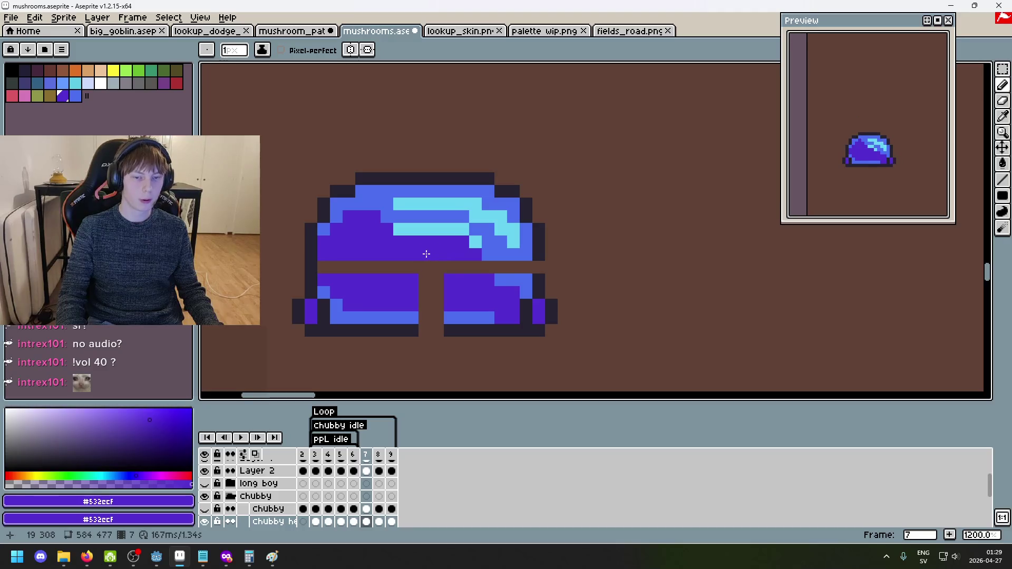
Fill the bottom gap with blue and the remaining gap rows with purple, then run the game.
alt+click(452, 329)
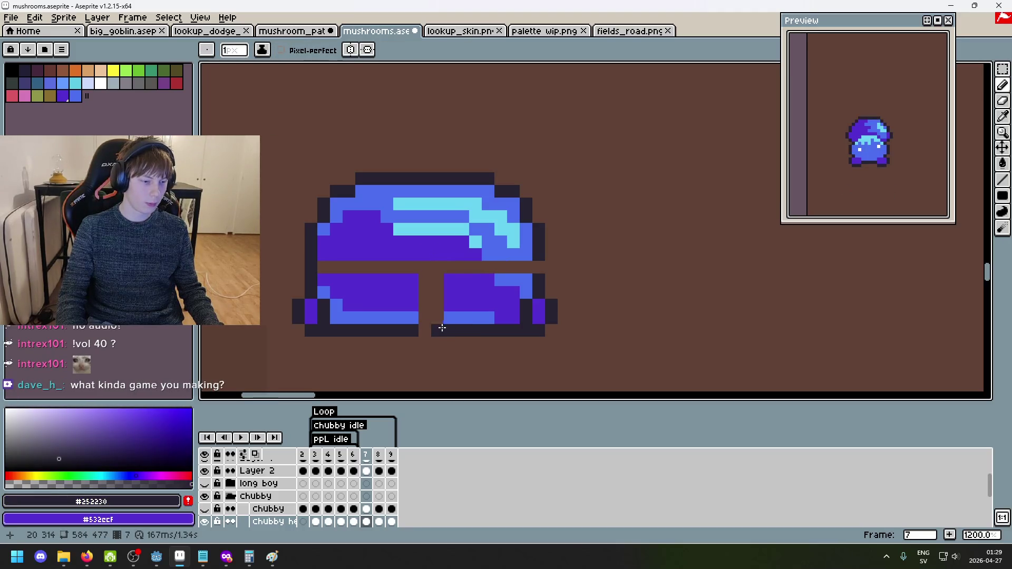
alt+click(458, 318)
drag(451, 318, 427, 285)
alt+click(409, 305)
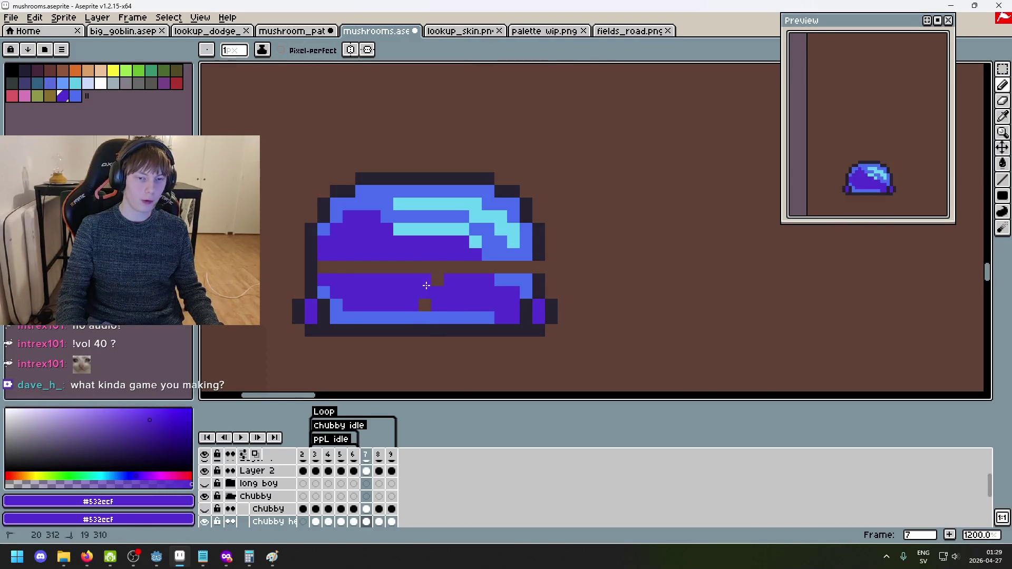
drag(485, 268, 319, 267)
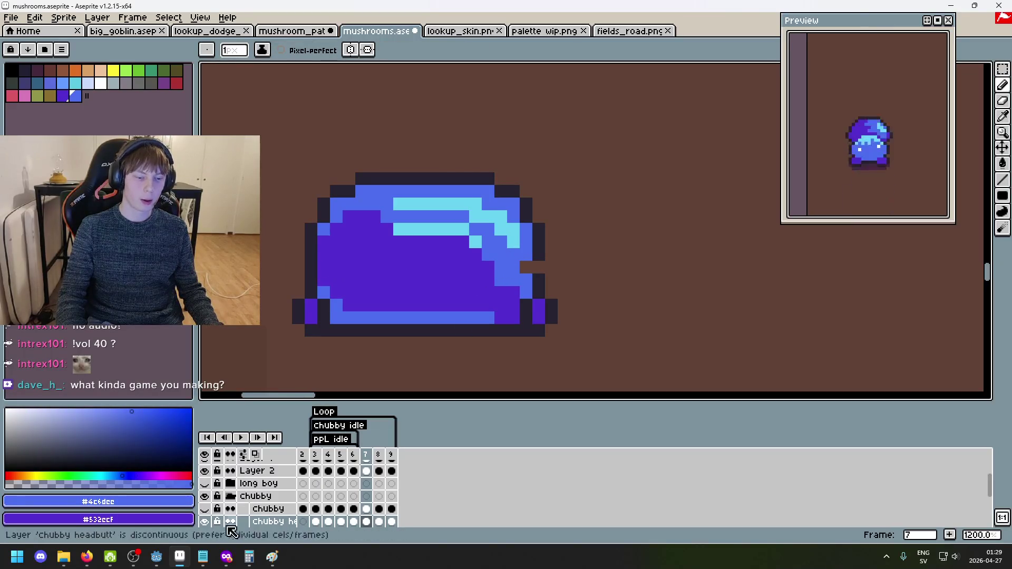
key(alt+Tab)
click(845, 23)
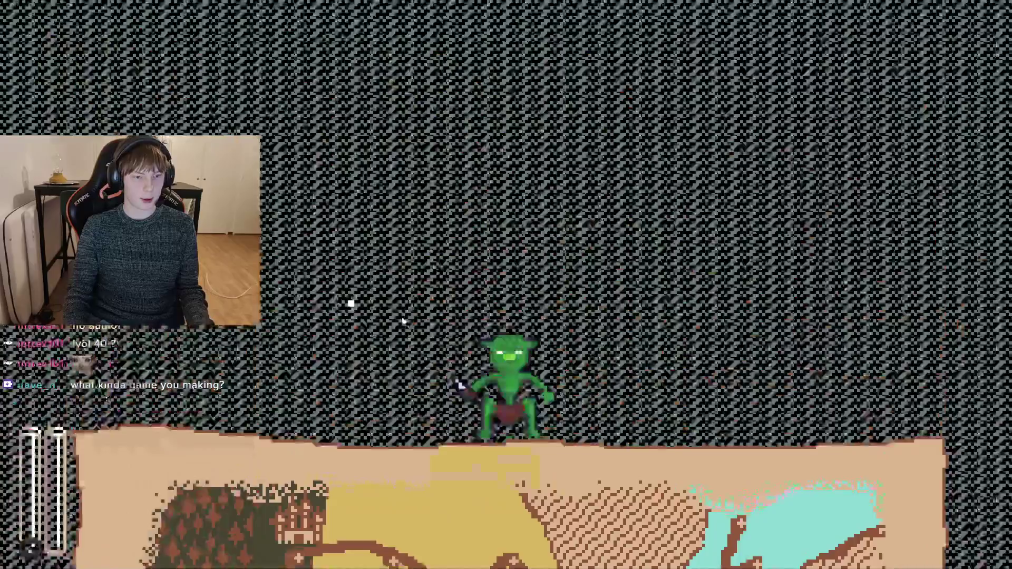
Slash and dodge the goblin several times, stop the game with F8, and return to Aseprite.
drag(402, 339, 672, 340)
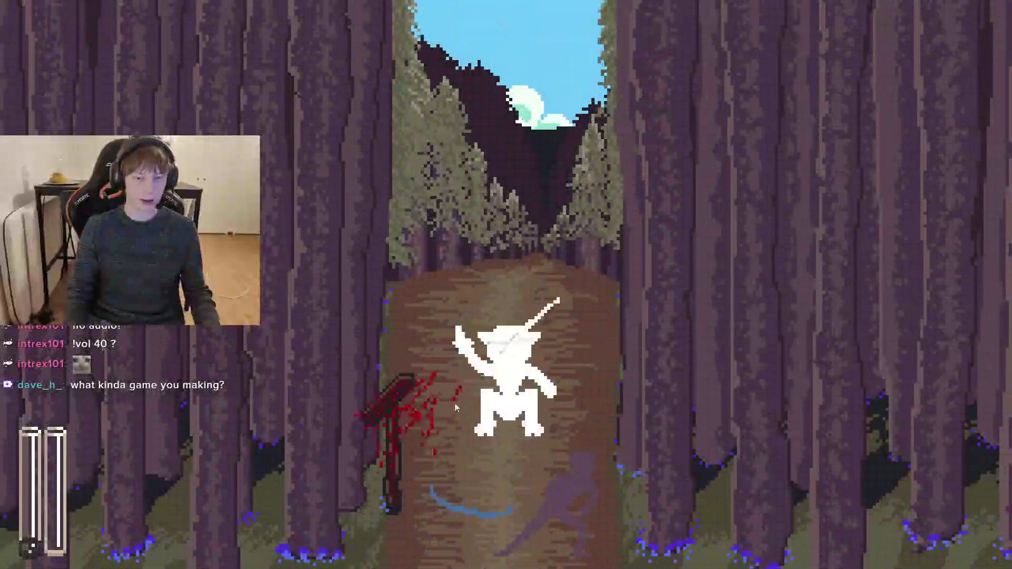
drag(344, 350, 673, 387)
key(d)
key(d)
key(a)
key(d)
mouse_move(580, 365)
mouse_down()
mouse_move(392, 357)
mouse_move(639, 346)
mouse_up()
key(a)
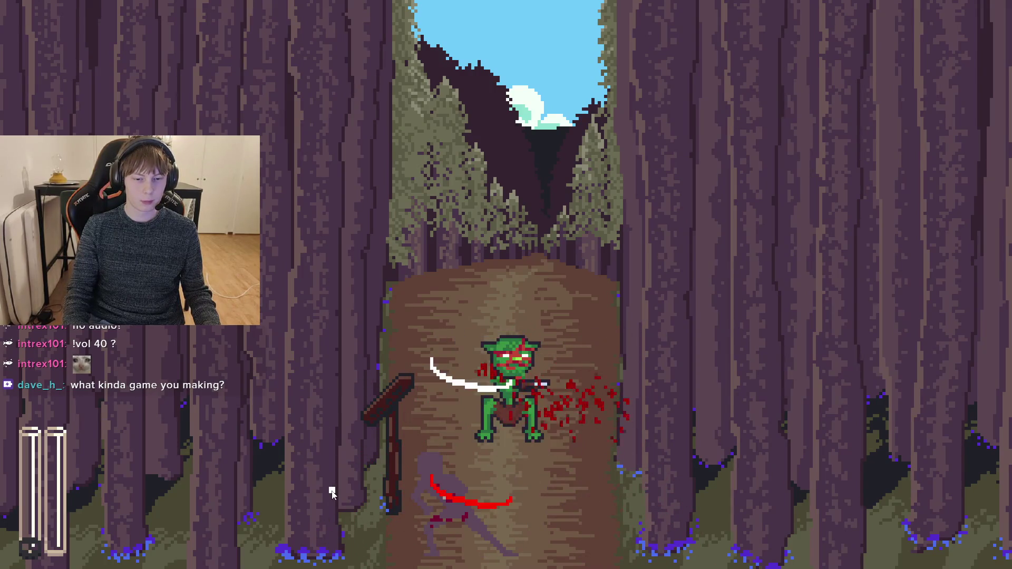
mouse_move(394, 407)
mouse_down()
mouse_move(594, 291)
mouse_move(340, 493)
mouse_up()
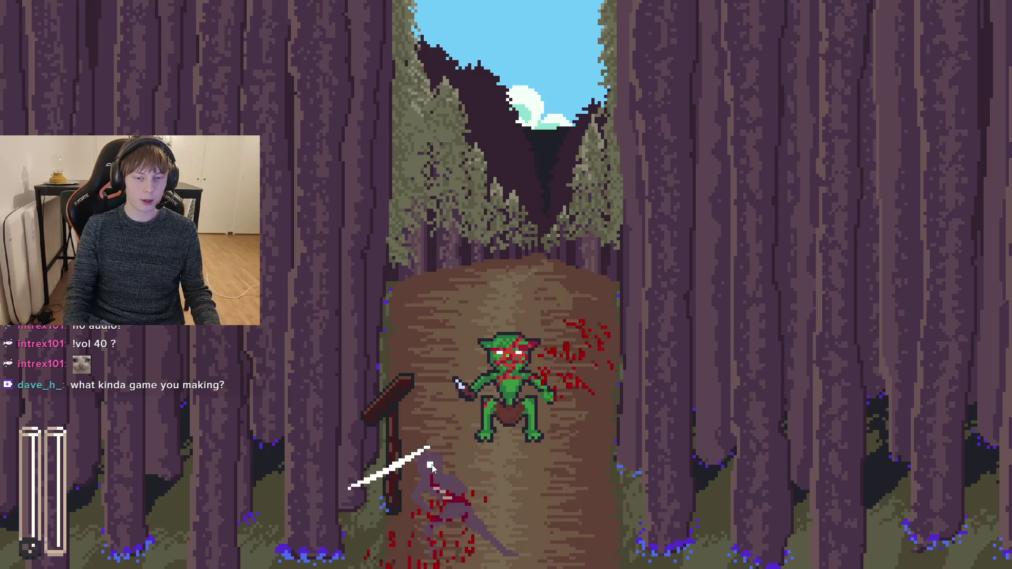
mouse_move(477, 349)
mouse_down()
mouse_move(292, 474)
mouse_move(488, 305)
mouse_move(653, 482)
mouse_up()
mouse_move(516, 388)
mouse_down()
mouse_move(594, 303)
mouse_move(474, 417)
mouse_move(567, 359)
mouse_move(552, 467)
mouse_move(533, 397)
mouse_move(561, 461)
mouse_move(515, 429)
mouse_move(594, 502)
mouse_move(657, 484)
mouse_move(654, 339)
mouse_move(472, 361)
mouse_move(694, 370)
mouse_move(639, 343)
mouse_move(591, 469)
mouse_move(439, 313)
mouse_move(660, 418)
mouse_up()
key(F8)
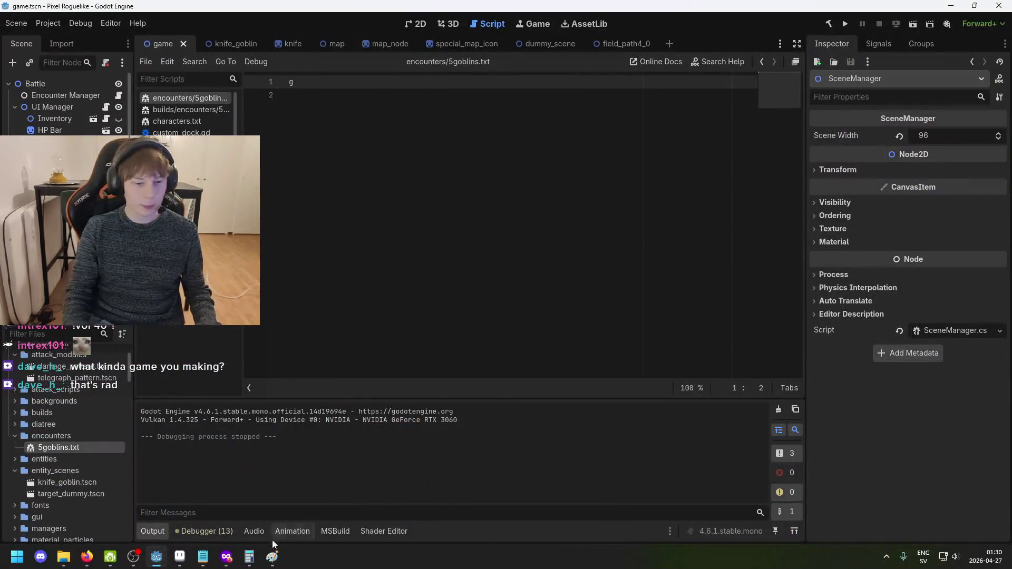
click(180, 557)
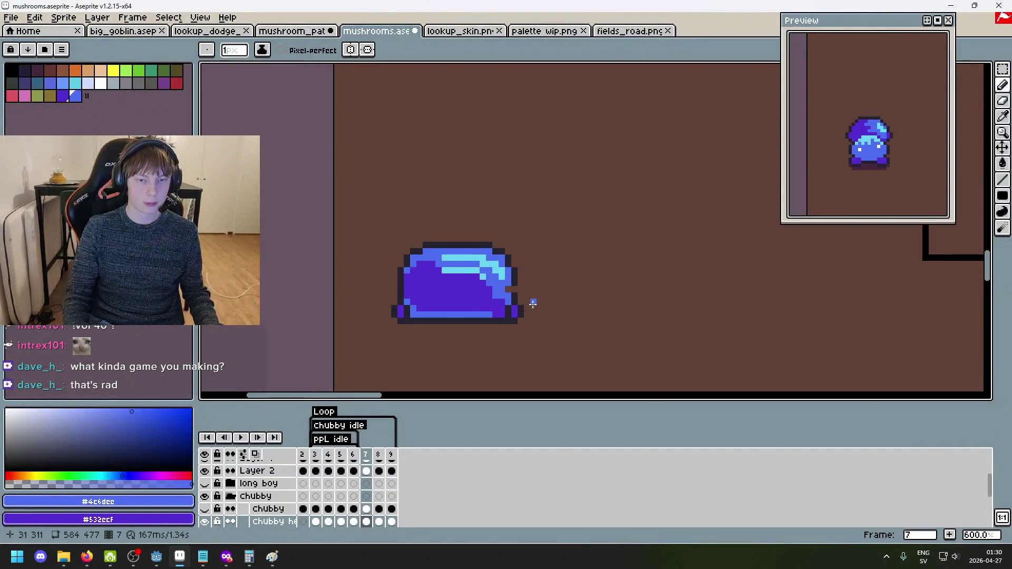
Sample the dark outline colour #252230 and browse to frames 2 and 3.
alt+click(487, 266)
scroll(501, 294, down, 6)
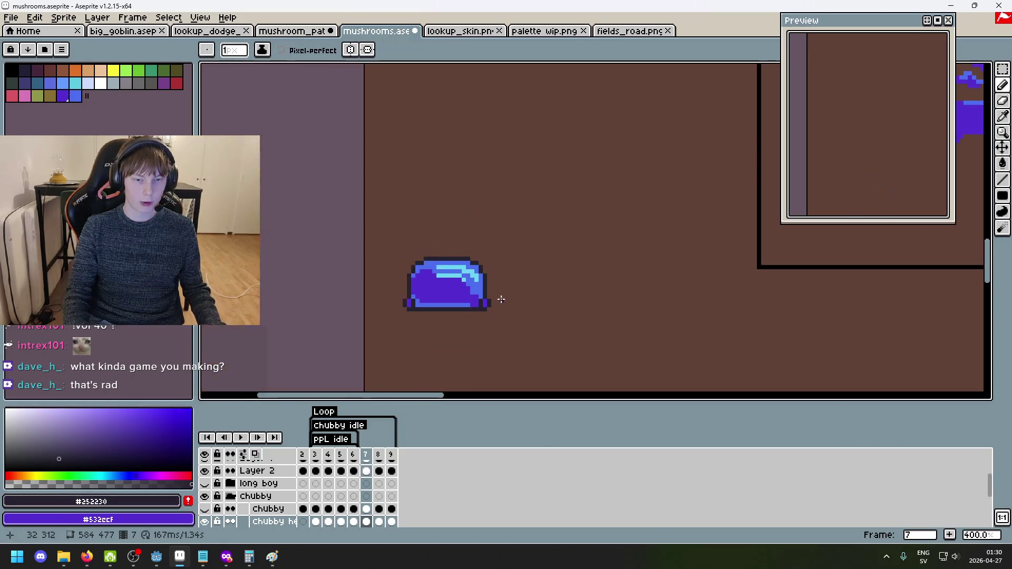
scroll(499, 291, up, 2)
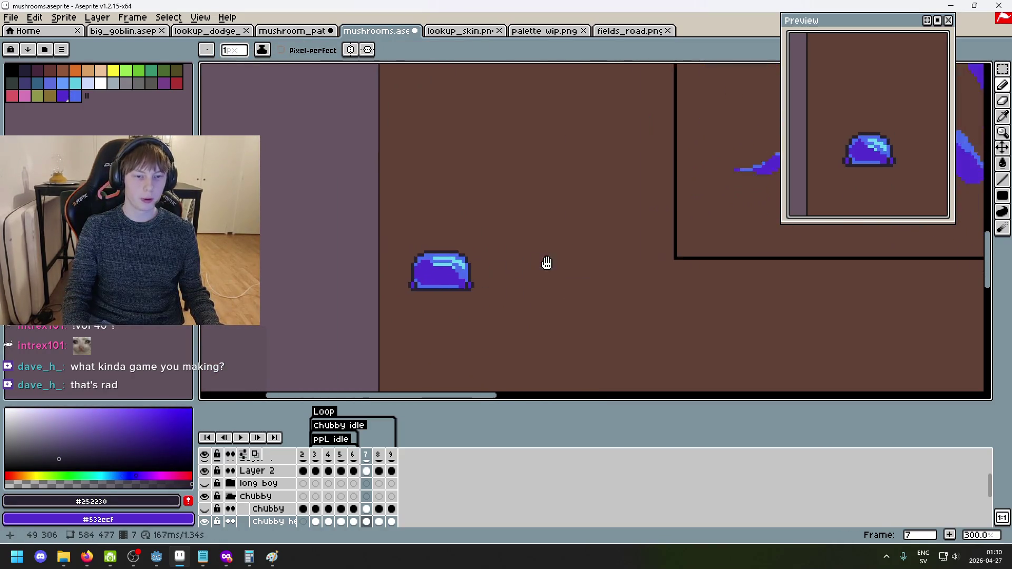
click(302, 455)
click(314, 454)
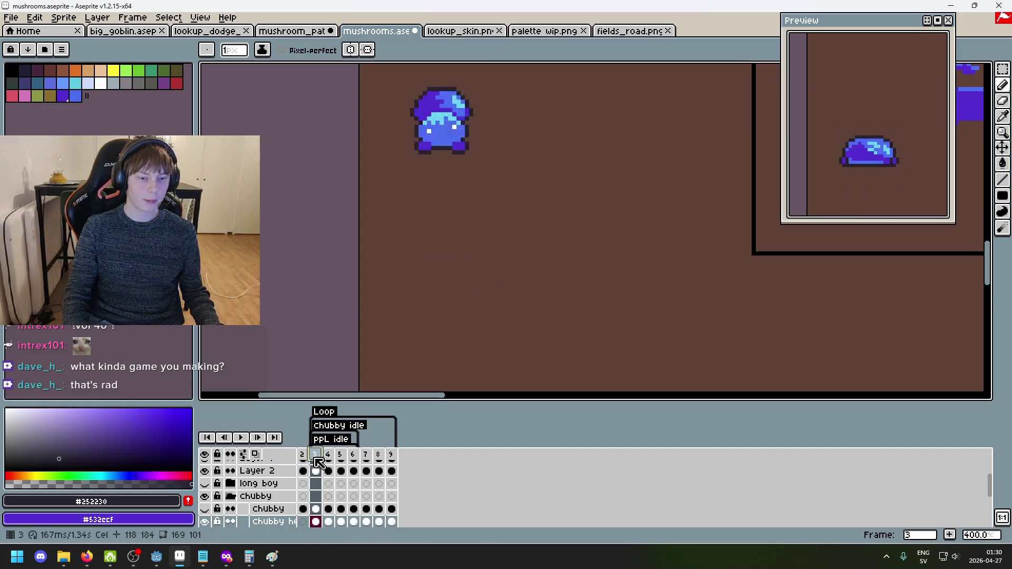
mouse_move(455, 329)
mouse_down()
mouse_move(468, 368)
mouse_move(468, 353)
mouse_up()
scroll(280, 490, up, 2)
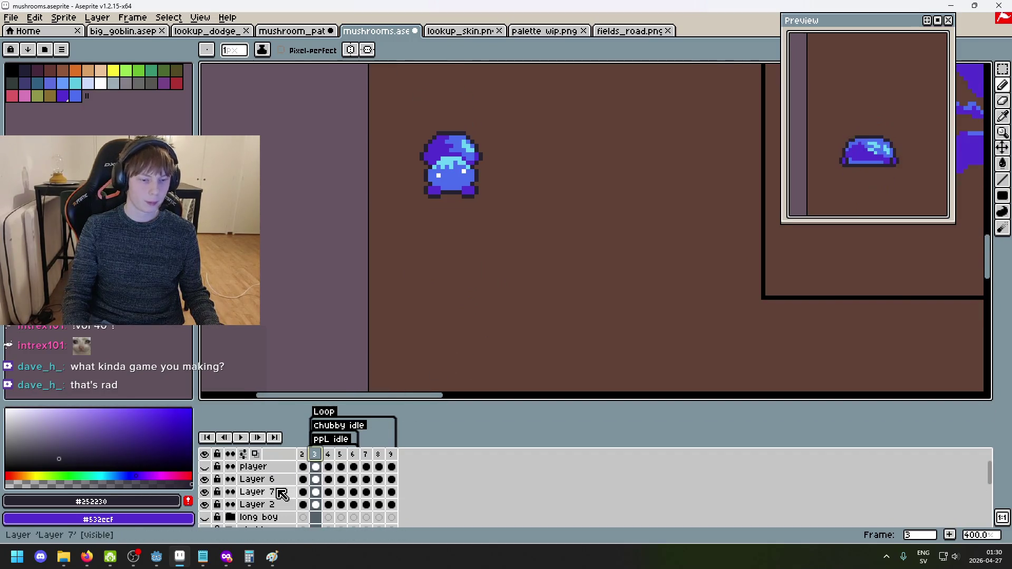
scroll(230, 496, down, 1)
Show the long boy mushroom, hide the chubby one, and play the animation from frame 8.
click(205, 504)
click(204, 517)
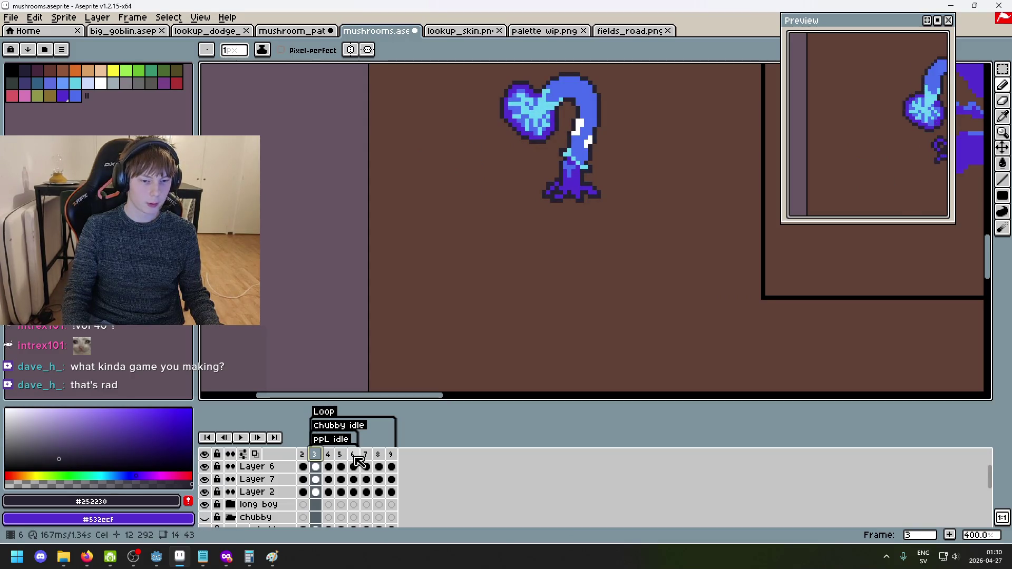
click(378, 456)
scroll(376, 460, down, 2)
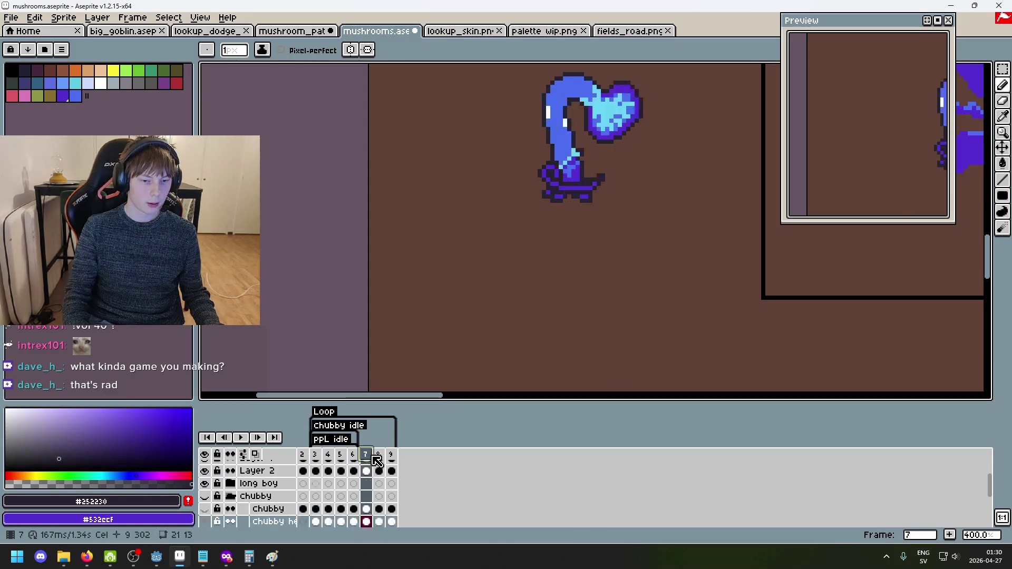
click(241, 437)
Center the long boy mushroom and watch its animation, stopping and replaying it.
mouse_move(492, 290)
mouse_down()
mouse_move(447, 342)
mouse_move(479, 362)
mouse_up()
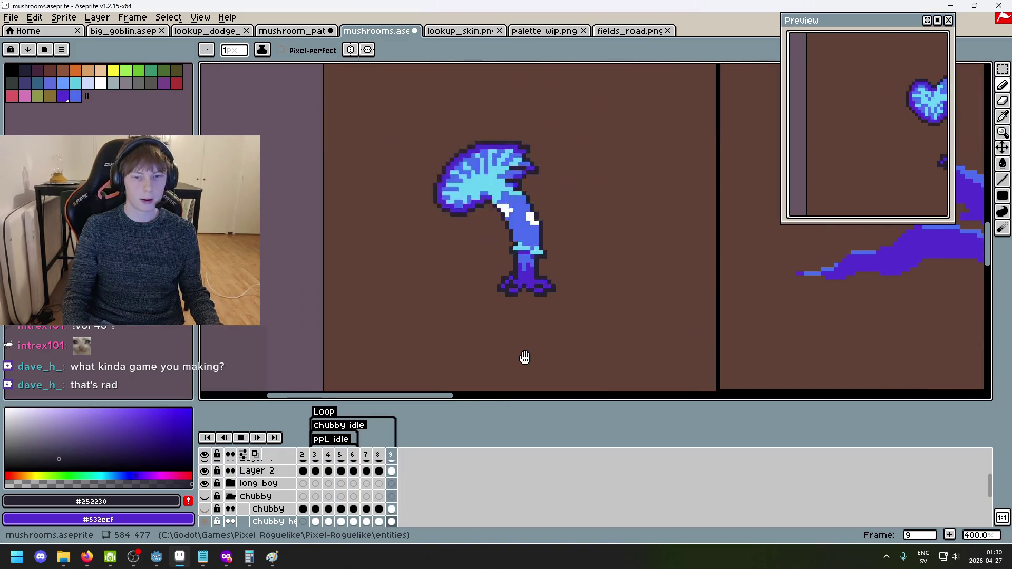
scroll(271, 501, down, 1)
scroll(253, 503, up, 2)
scroll(227, 506, down, 2)
scroll(221, 498, up, 3)
scroll(227, 485, down, 1)
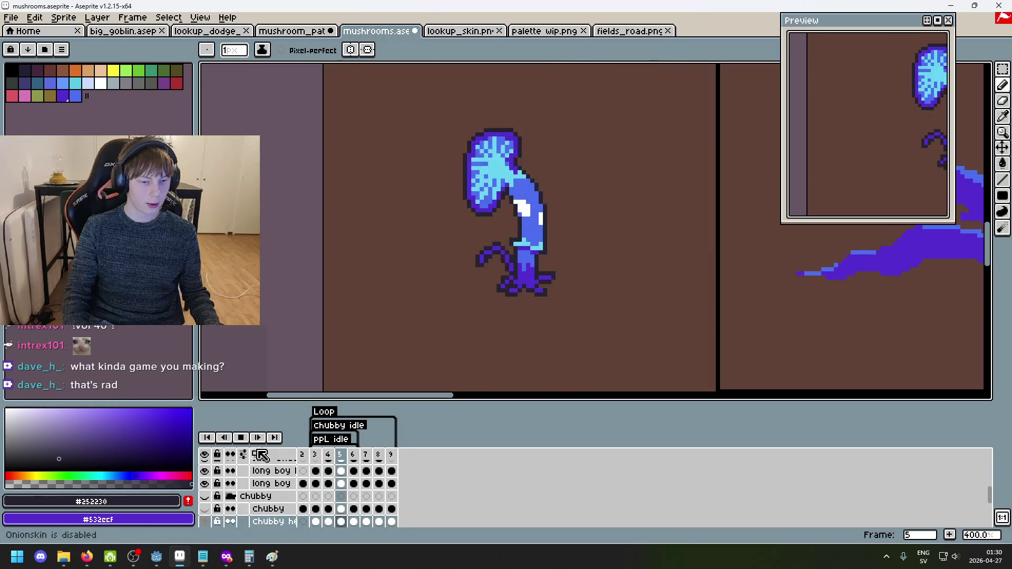
click(247, 441)
scroll(244, 498, up, 3)
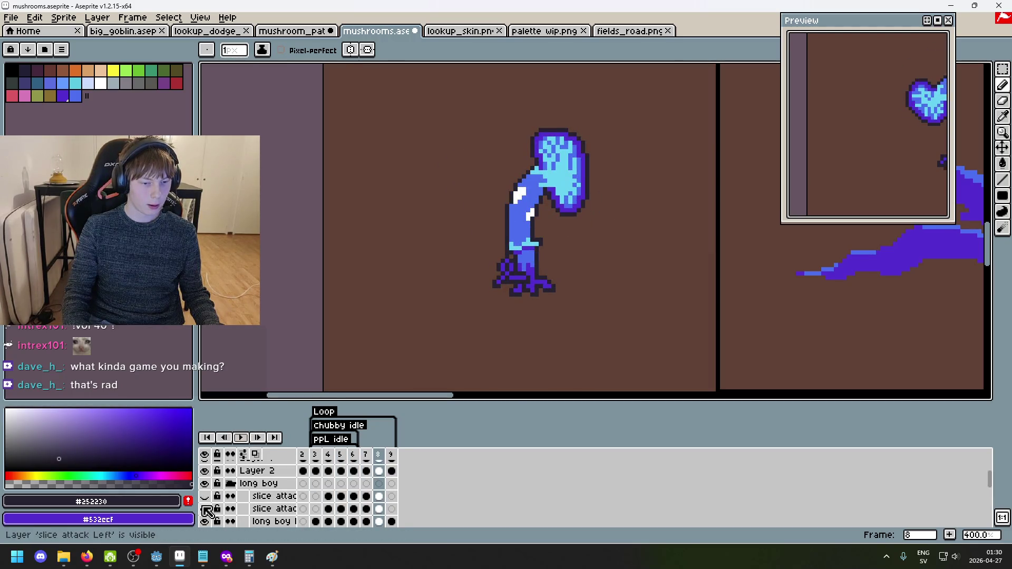
click(241, 438)
scroll(243, 448, down, 2)
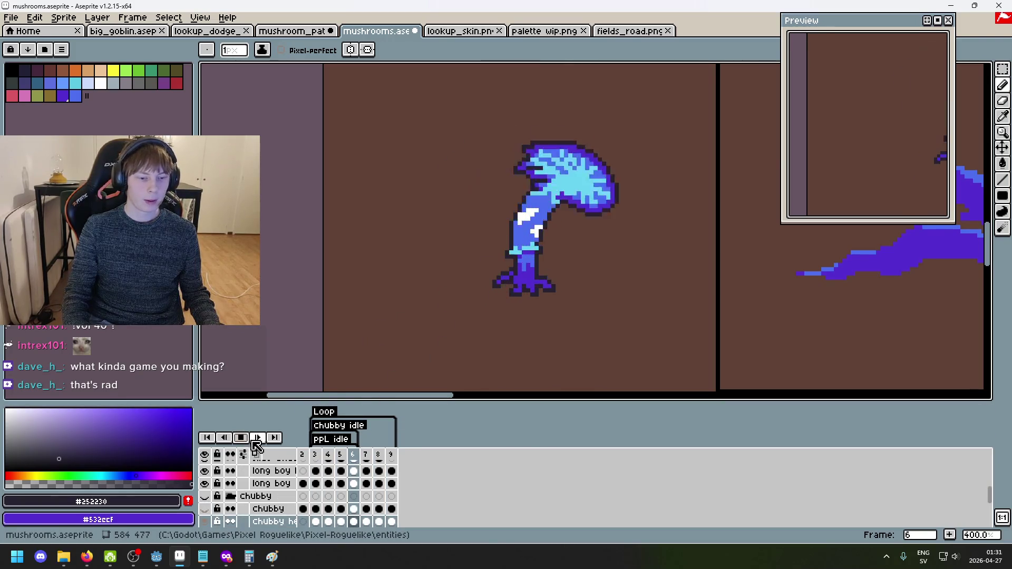
Make the Chubby group visible again beside the long boy mushroom.
click(204, 496)
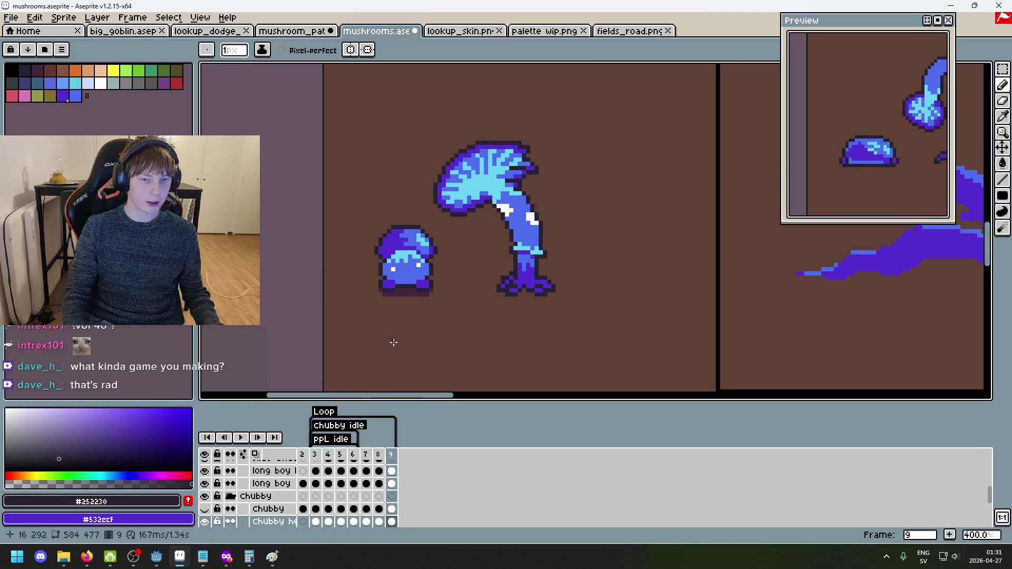
scroll(488, 205, up, 1)
scroll(488, 205, up, 1)
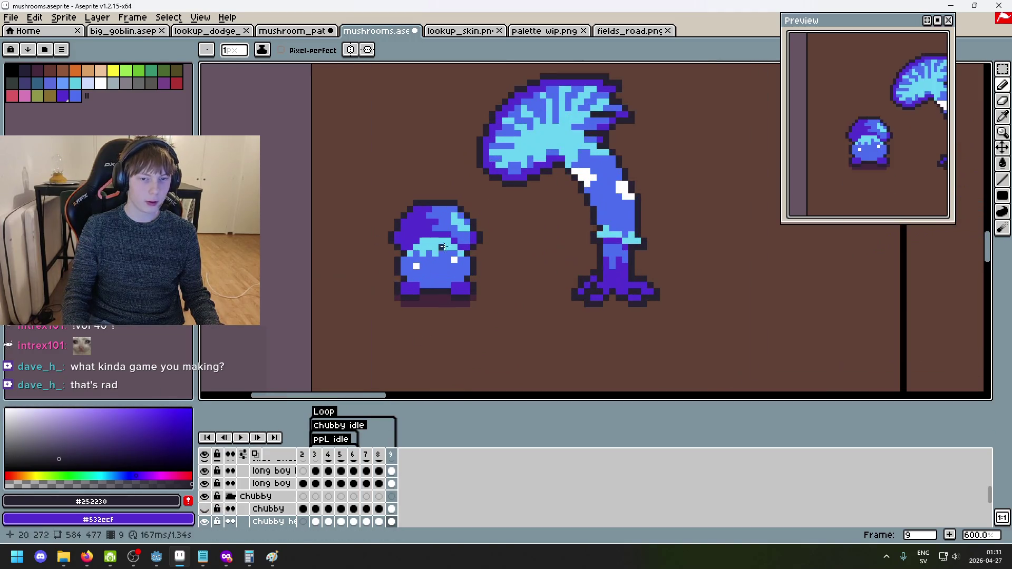
scroll(511, 278, down, 5)
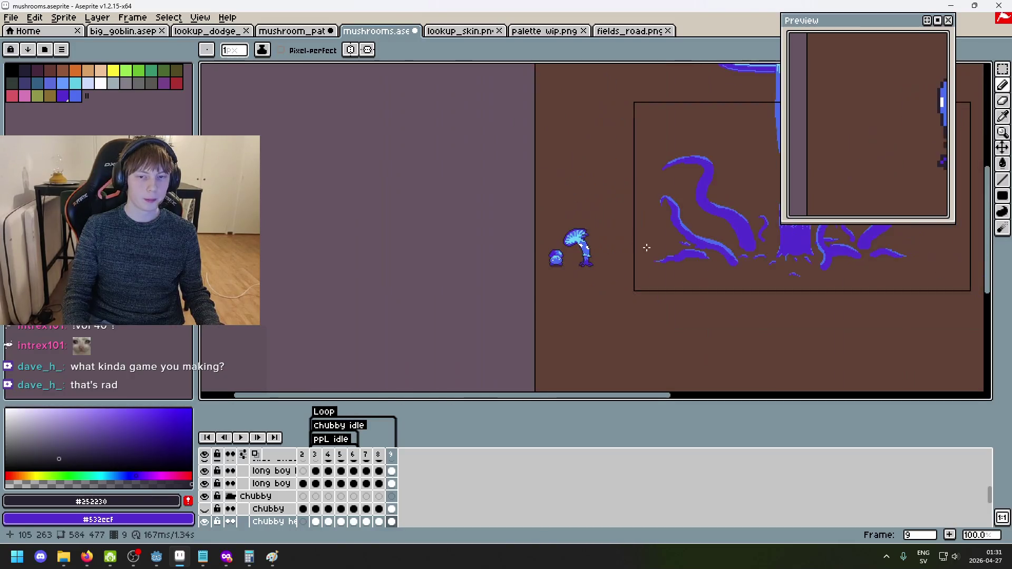
mouse_move(541, 212)
mouse_down()
mouse_move(498, 334)
mouse_move(510, 286)
mouse_move(525, 293)
mouse_move(575, 273)
mouse_move(668, 262)
mouse_up()
drag(490, 302, 601, 287)
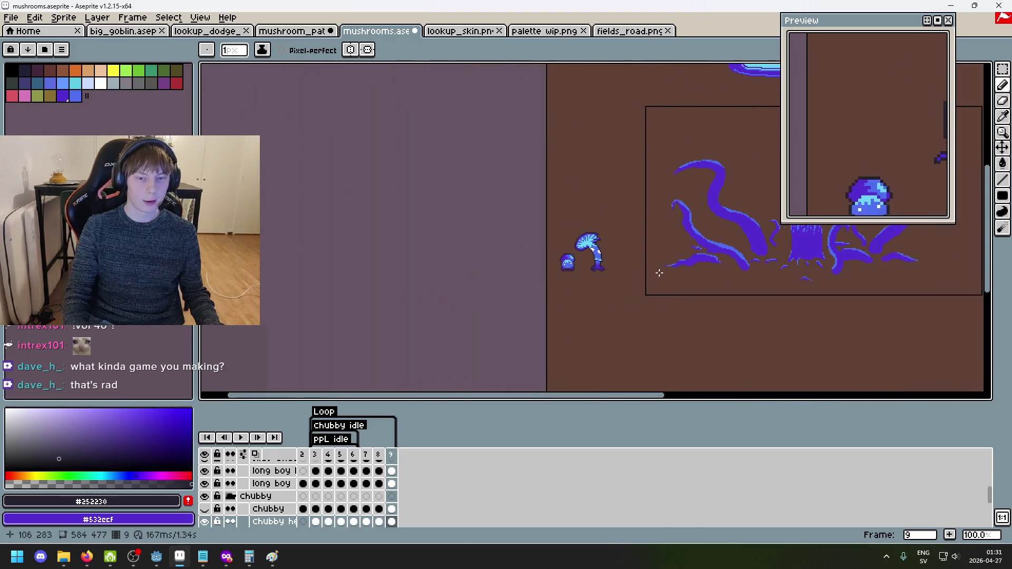
scroll(580, 272, up, 2)
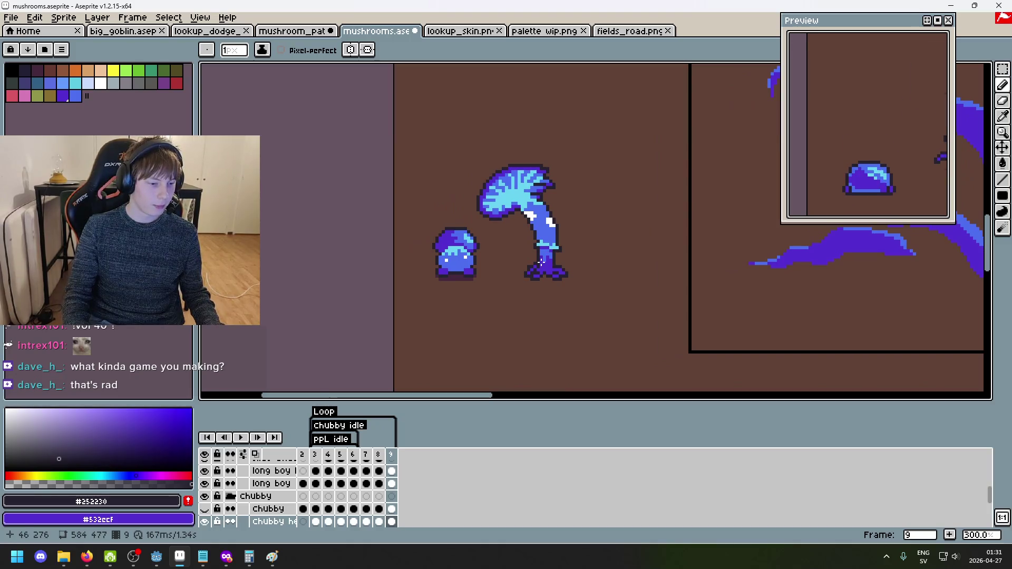
scroll(476, 304, up, 3)
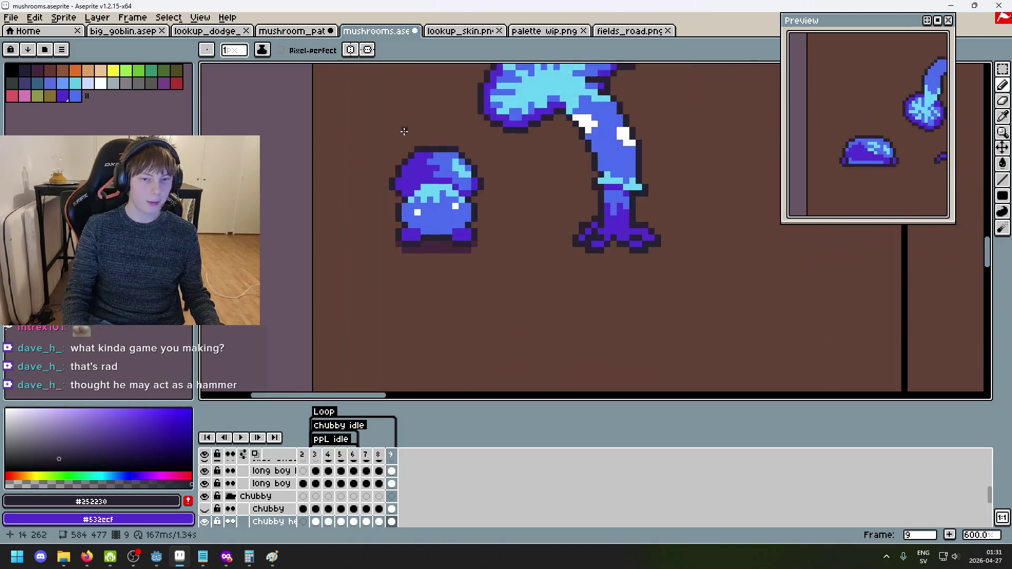
scroll(449, 167, down, 3)
scroll(410, 275, up, 3)
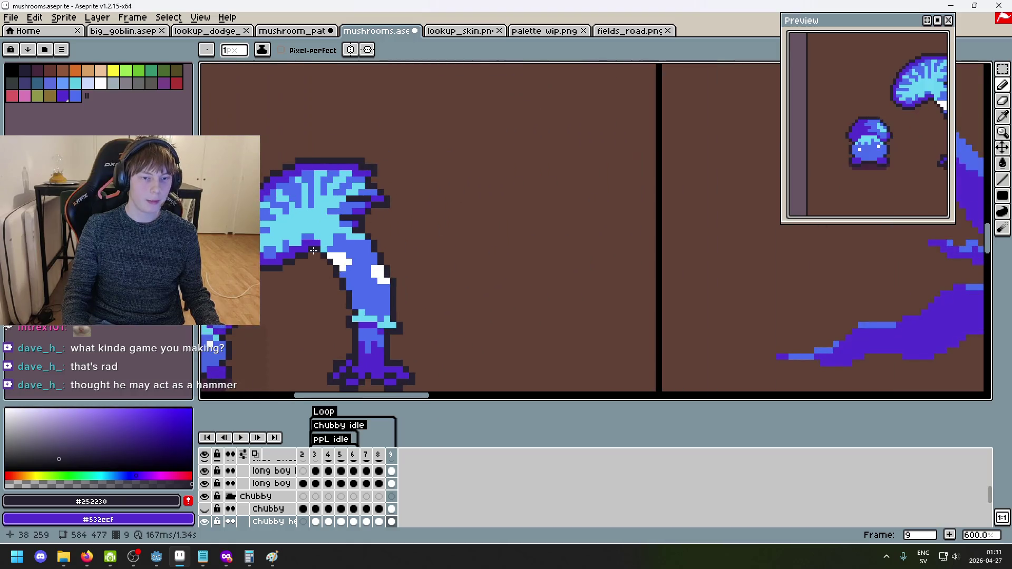
scroll(356, 304, down, 1)
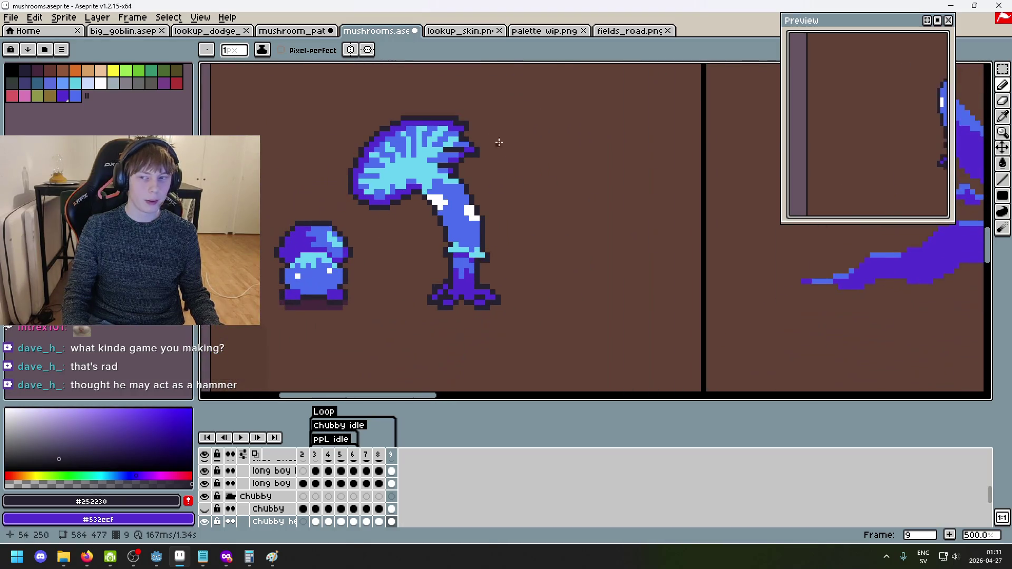
scroll(480, 192, down, 3)
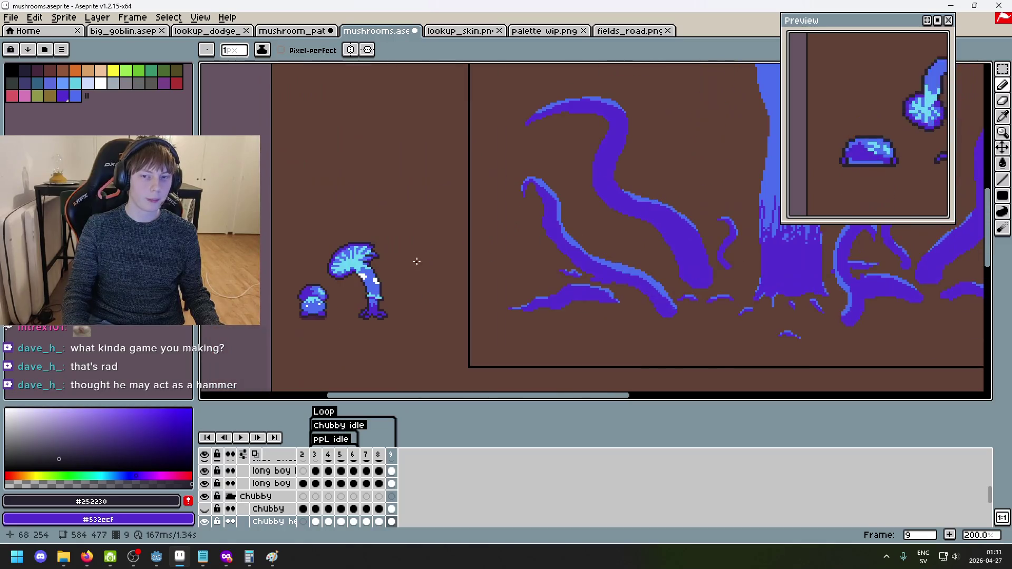
scroll(425, 261, up, 1)
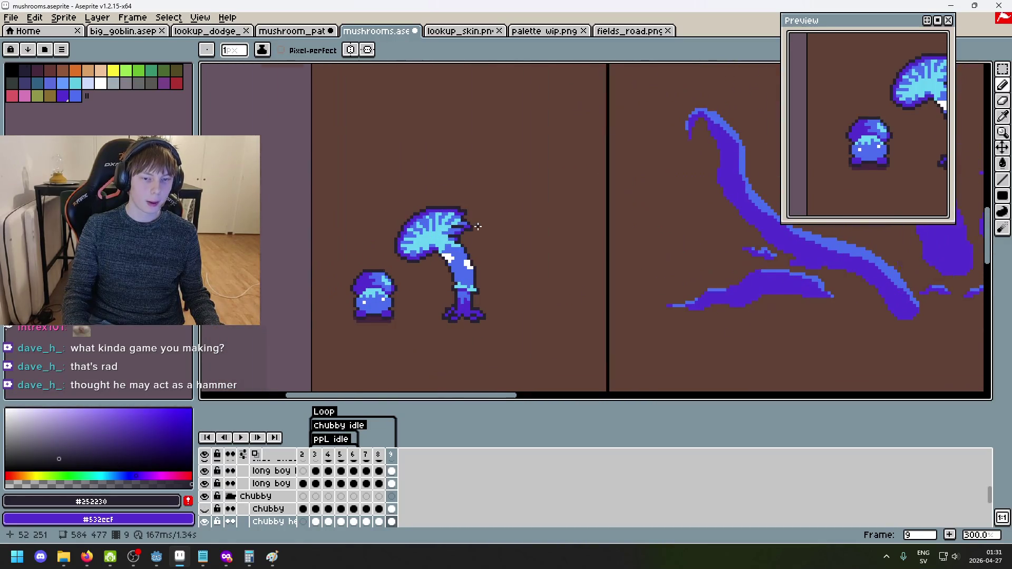
scroll(463, 274, up, 2)
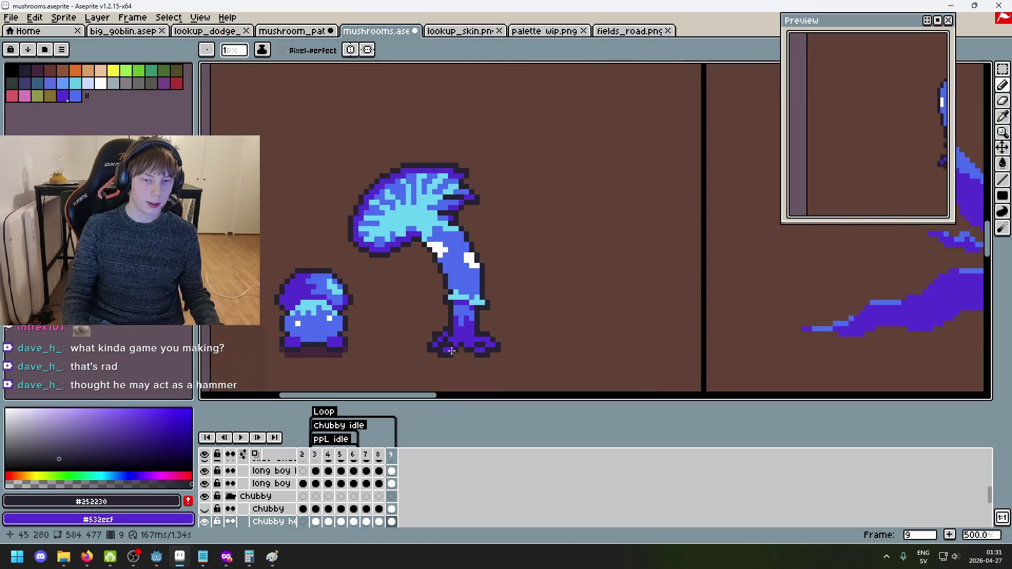
scroll(451, 350, down, 4)
scroll(575, 215, up, 3)
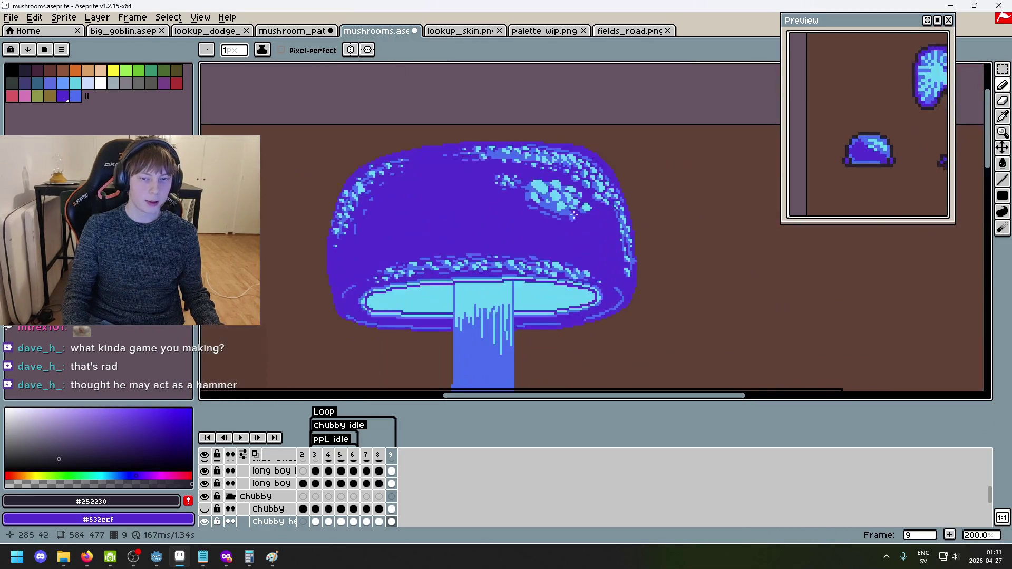
scroll(556, 224, down, 1)
scroll(547, 232, up, 1)
scroll(585, 235, down, 2)
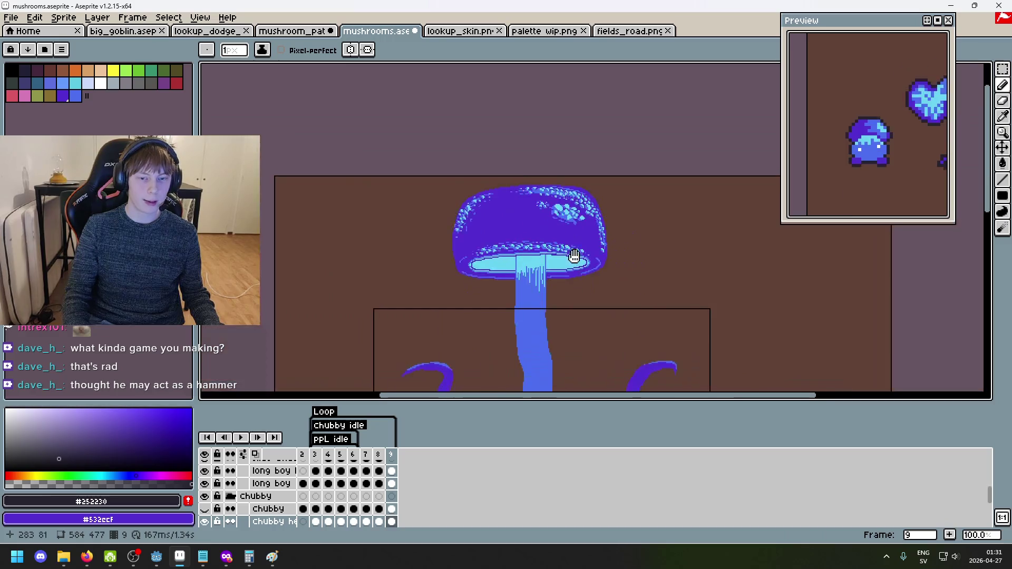
scroll(559, 157, up, 1)
scroll(527, 126, up, 1)
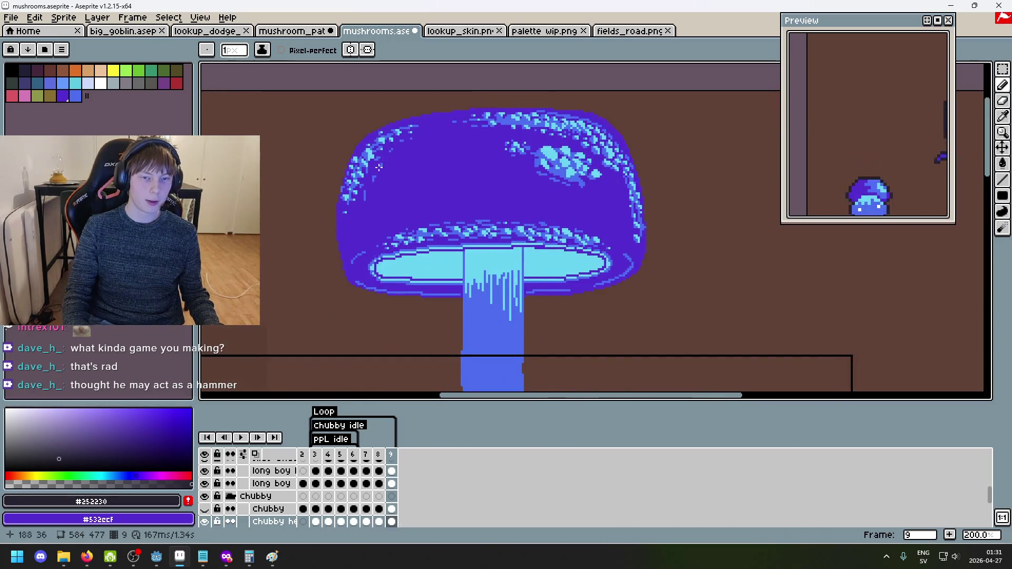
scroll(449, 234, down, 2)
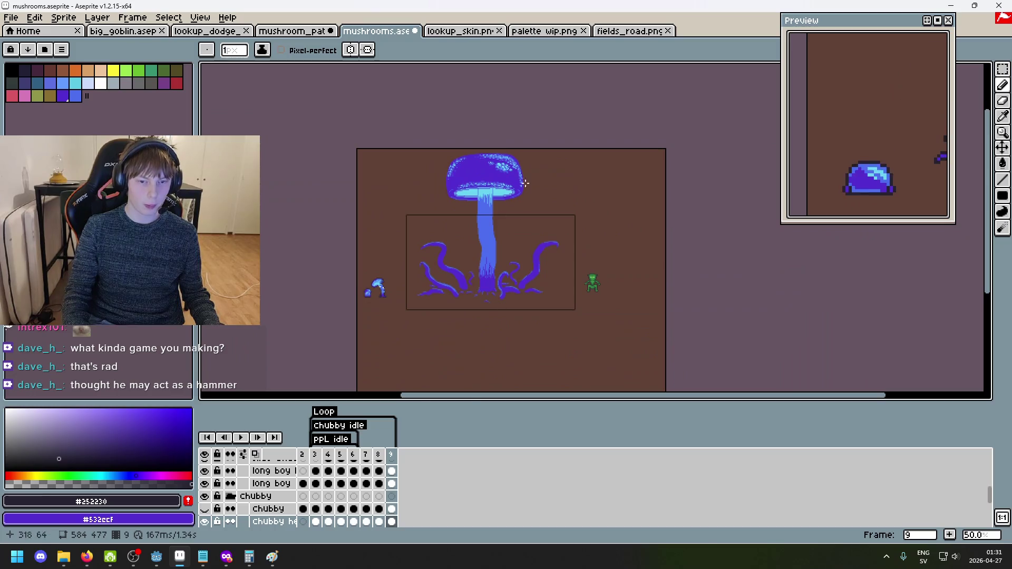
scroll(525, 182, up, 2)
scroll(527, 158, down, 1)
scroll(528, 132, down, 1)
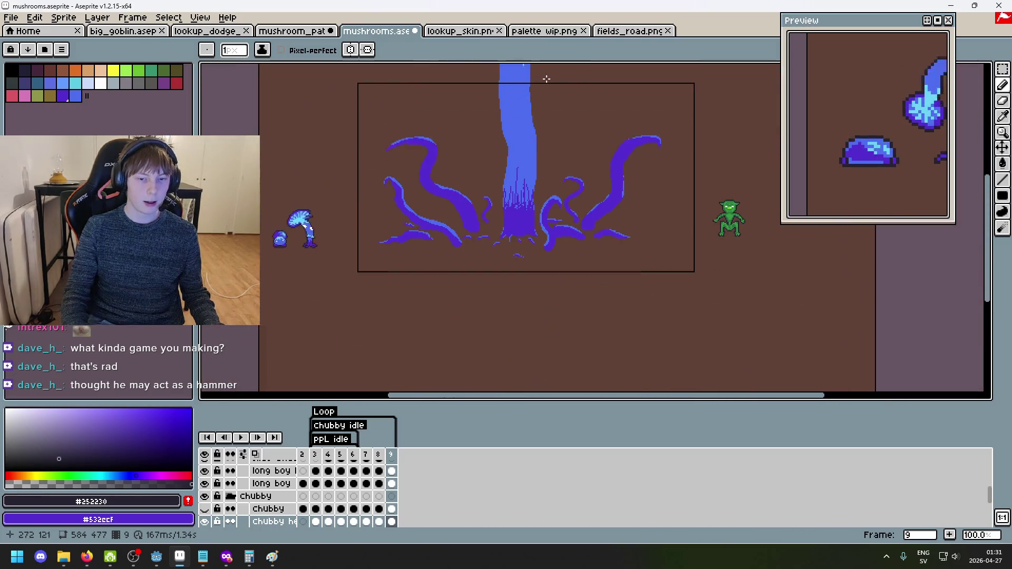
scroll(547, 79, down, 1)
scroll(580, 140, up, 3)
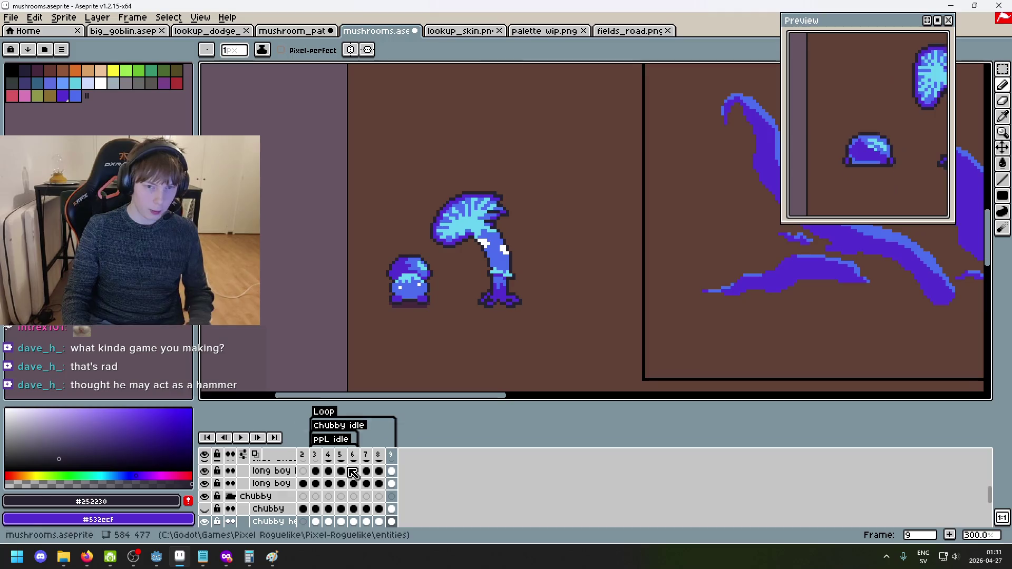
Preview the idle animation, then return to the chubby layer's frame 3 cel.
click(240, 440)
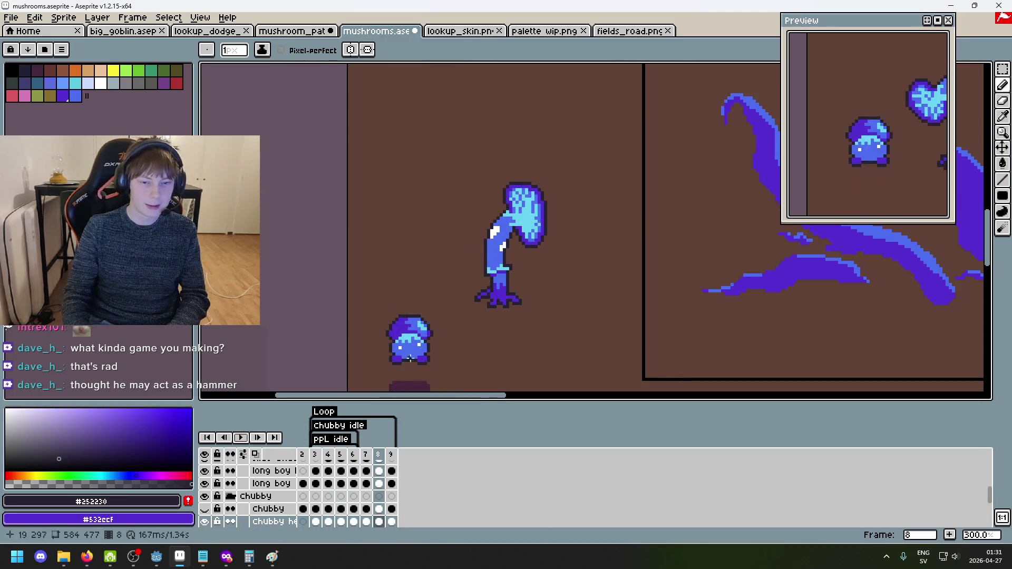
drag(400, 369, 517, 216)
key(Return)
key(Left)
key(Left)
key(Left)
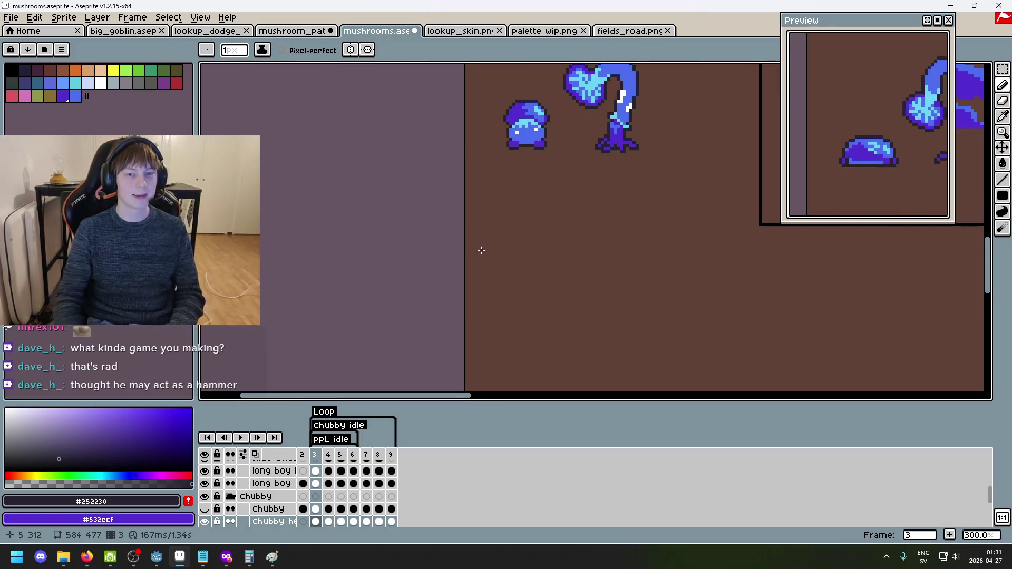
click(313, 509)
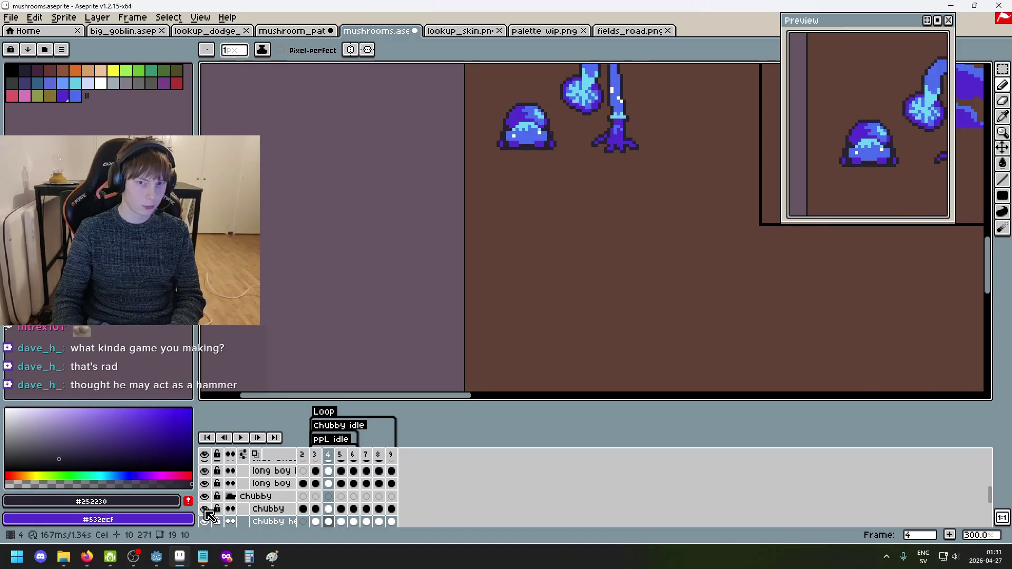
scroll(271, 517, down, 1)
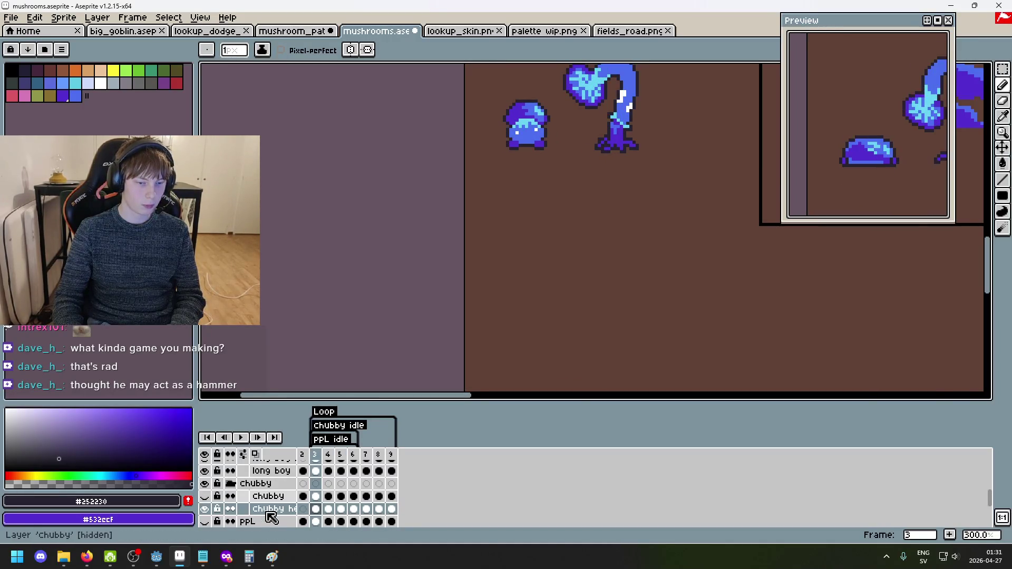
click(241, 438)
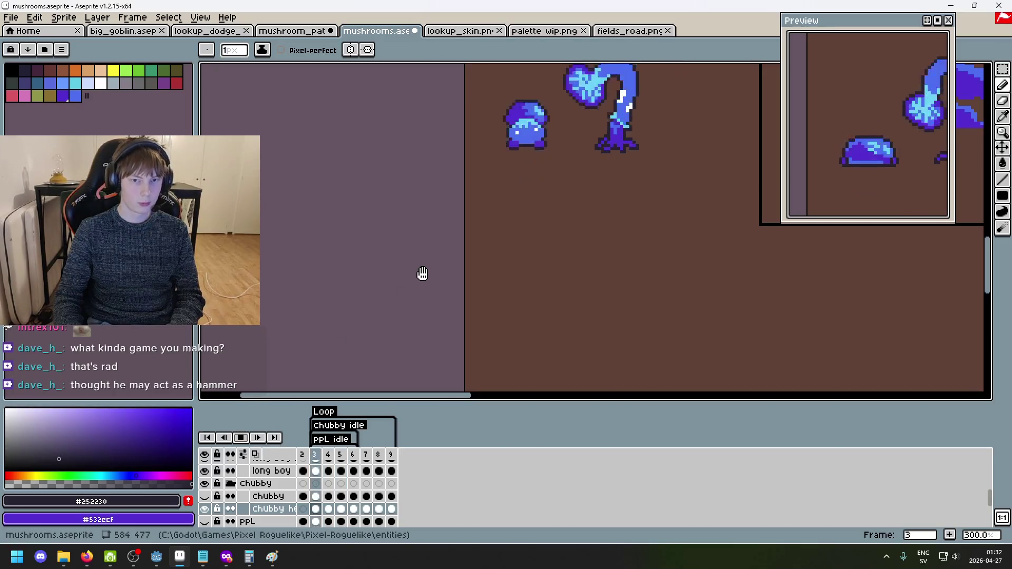
click(328, 510)
key(Left)
Collapse the 'long boy' group and hide it with its eye icon.
click(205, 472)
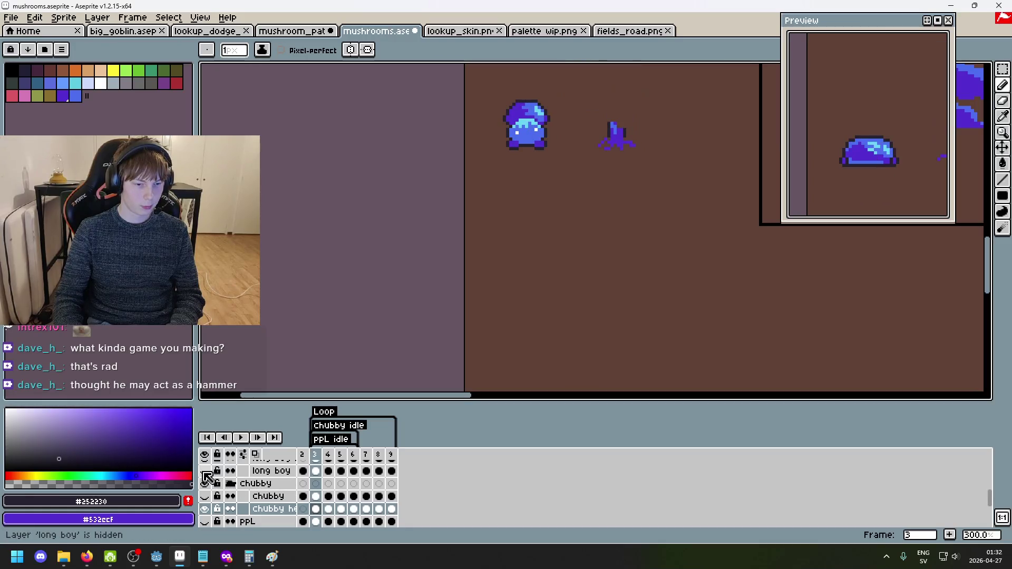
scroll(218, 473, up, 1)
click(205, 483)
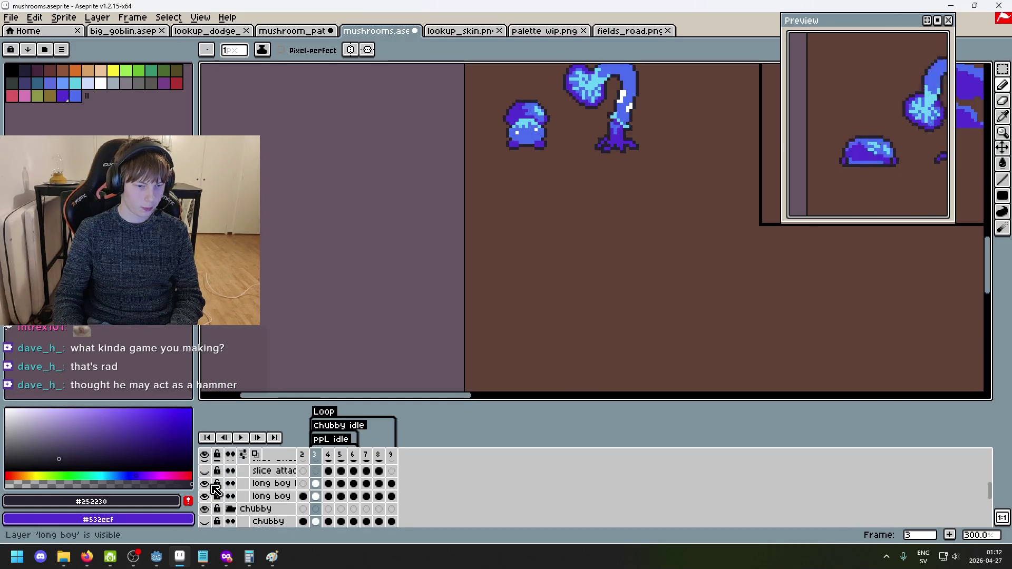
scroll(216, 482, up, 3)
scroll(236, 492, up, 1)
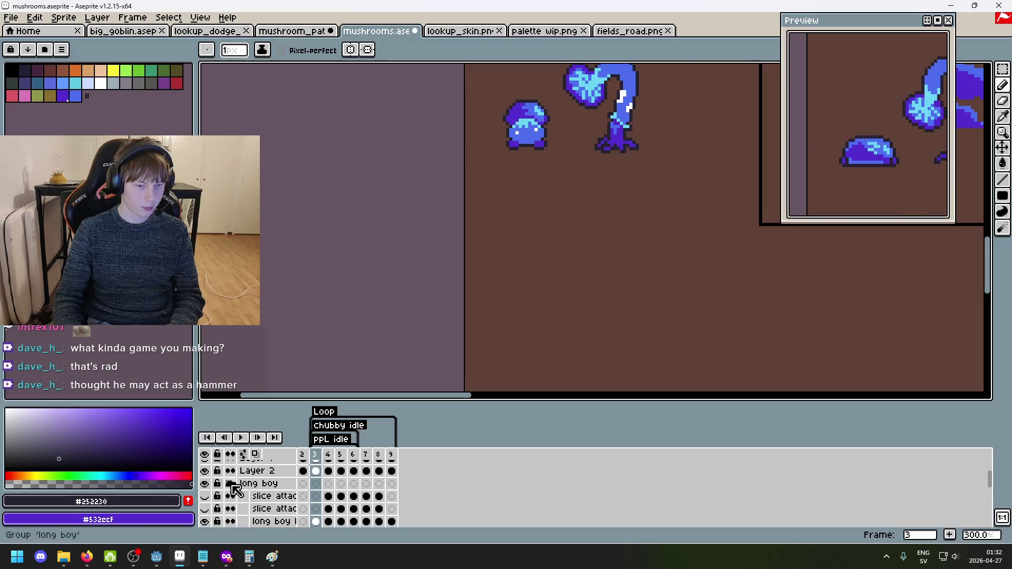
click(231, 483)
click(205, 484)
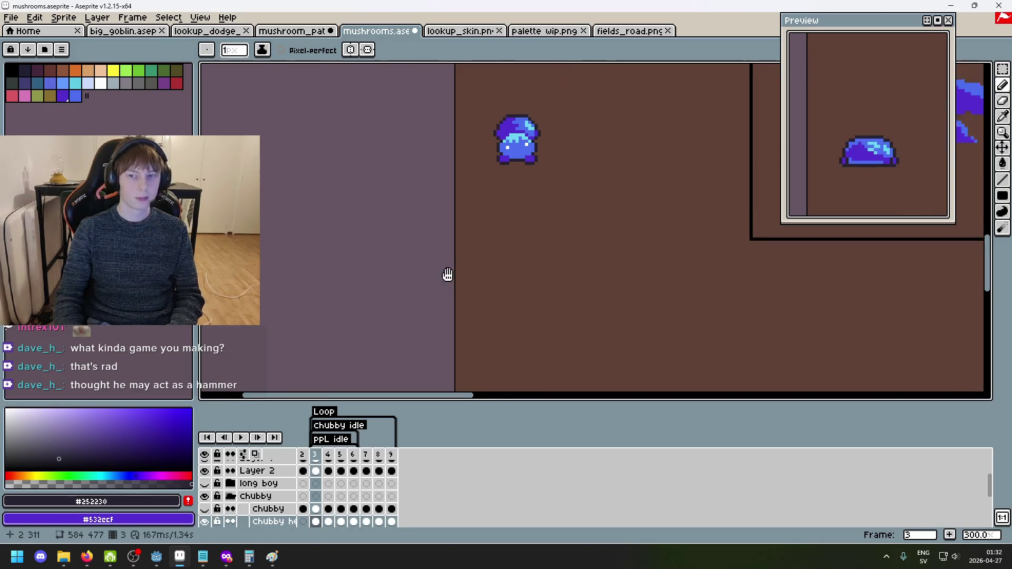
scroll(413, 373, down, 1)
scroll(484, 284, up, 2)
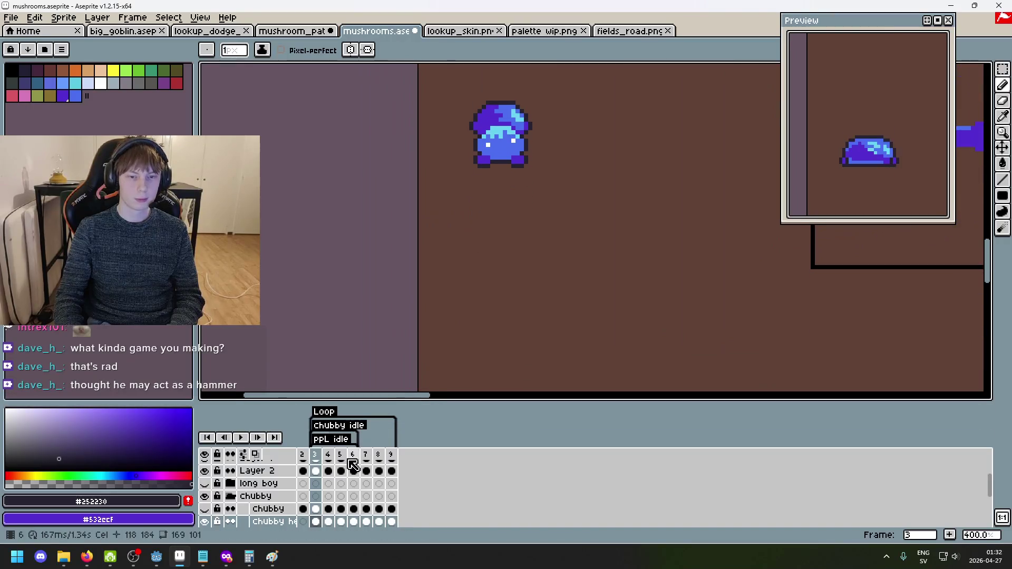
Replay the chubby idle animation from frame 3 and stop on frame 7.
click(242, 438)
click(241, 438)
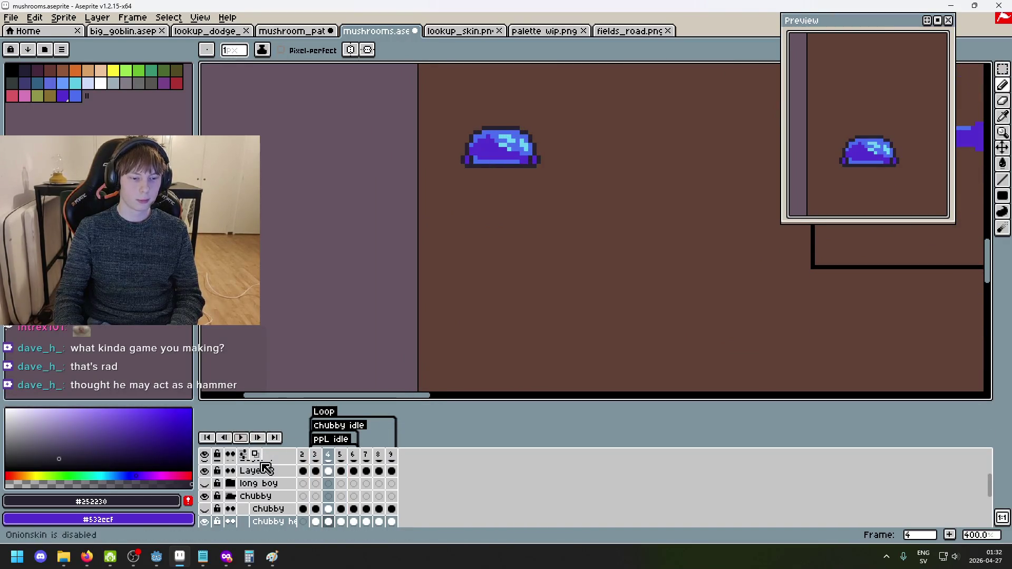
scroll(253, 495, down, 3)
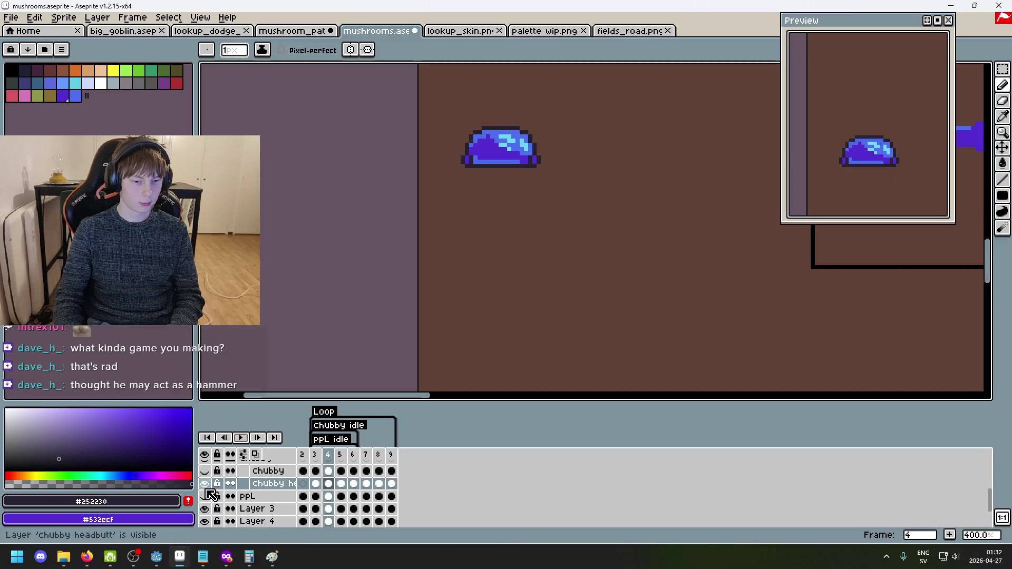
click(319, 470)
key(Return)
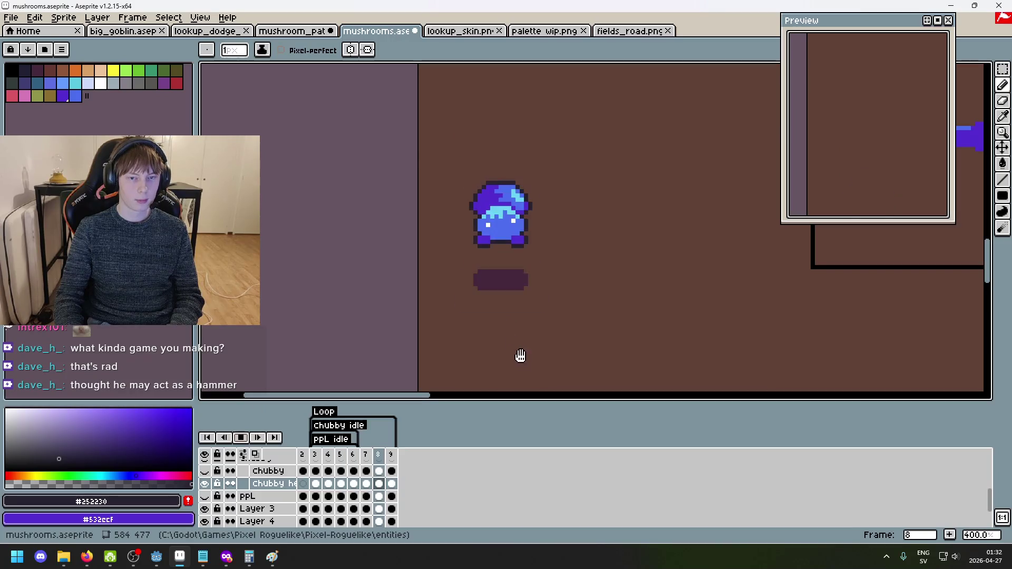
click(242, 438)
key(Right)
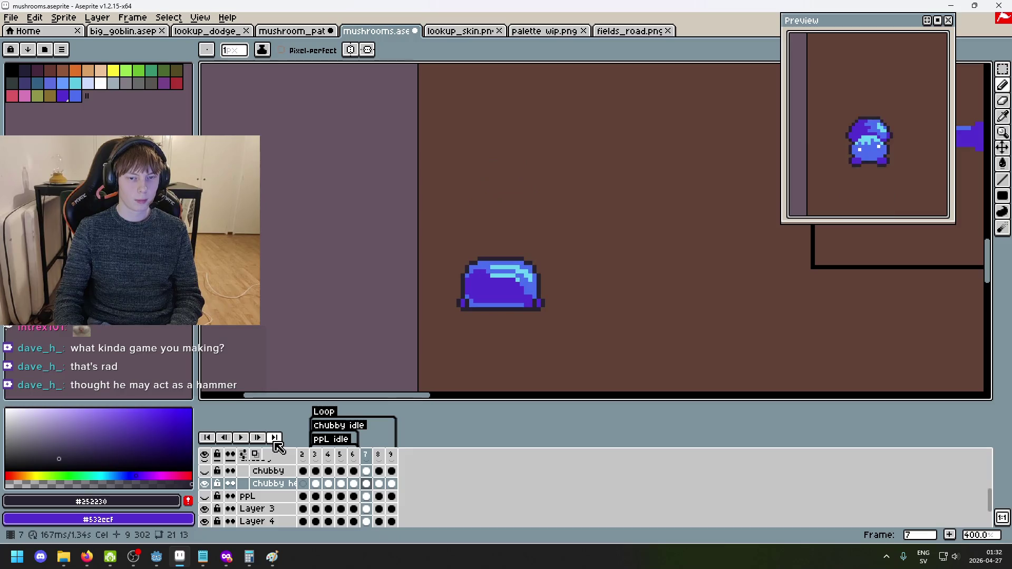
scroll(561, 258, up, 1)
Compare frame 7 with its neighbour, then marquee the cap and nudge it up one pixel.
key(m)
key(Left)
key(Right)
key(Left)
key(Right)
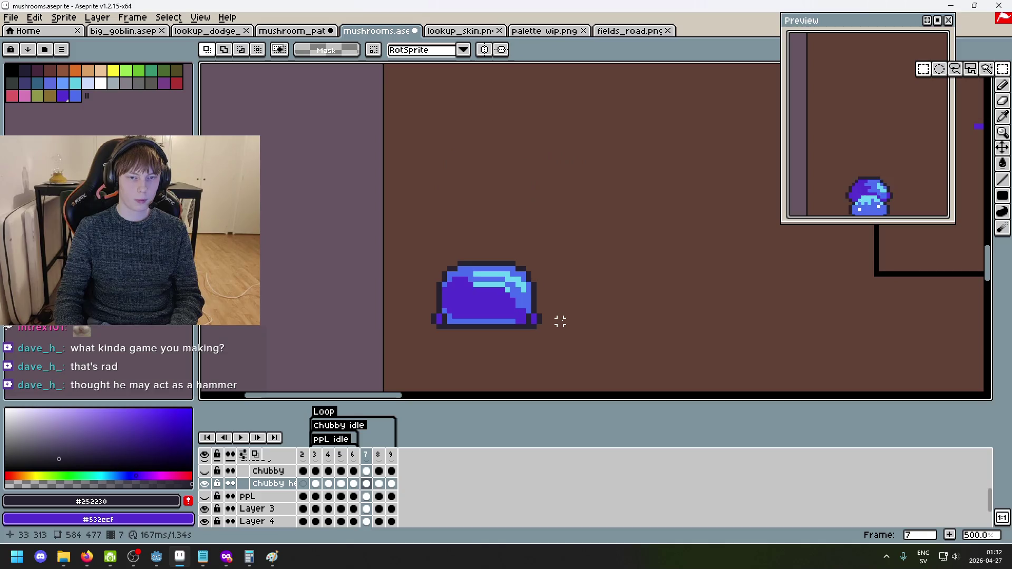
key(Left)
key(Right)
mouse_move(576, 300)
mouse_down()
mouse_move(533, 296)
mouse_move(381, 234)
mouse_up()
key(Up)
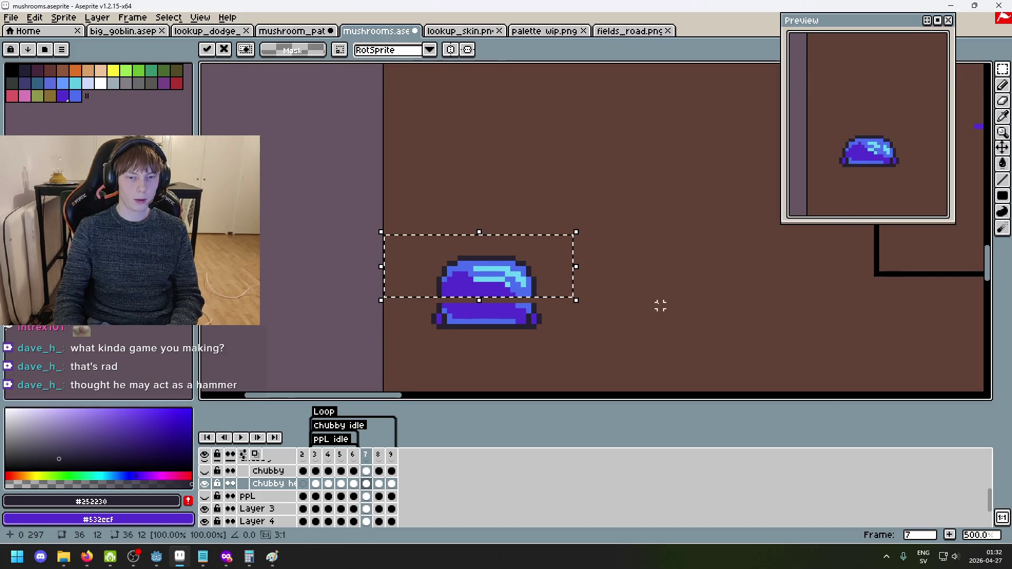
key(Return)
Pencil the opened gap row in purple #532ccf with light blue #4c6dee at the right end.
scroll(551, 310, up, 2)
key(b)
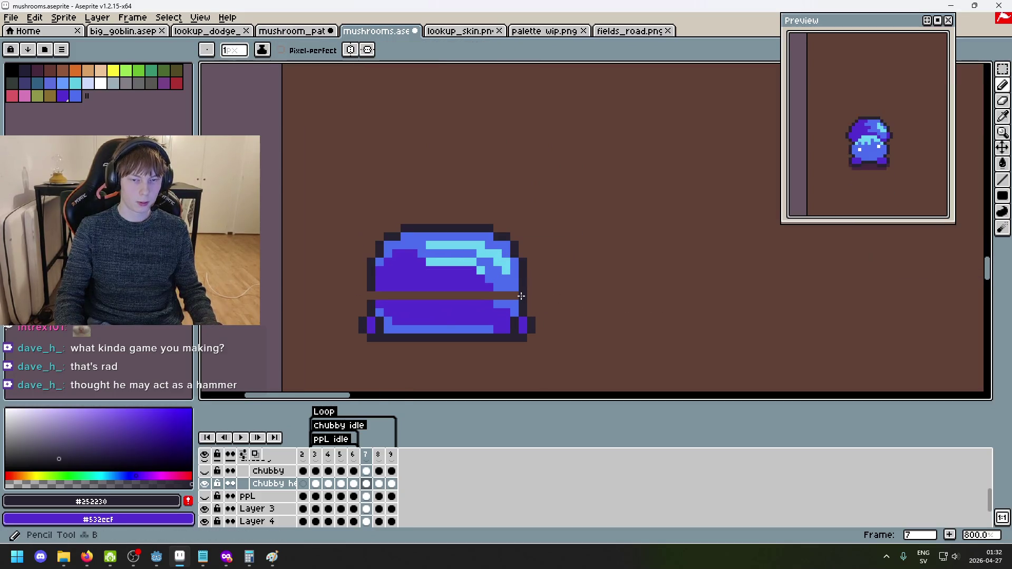
alt+click(464, 282)
drag(379, 296, 515, 296)
alt+click(498, 287)
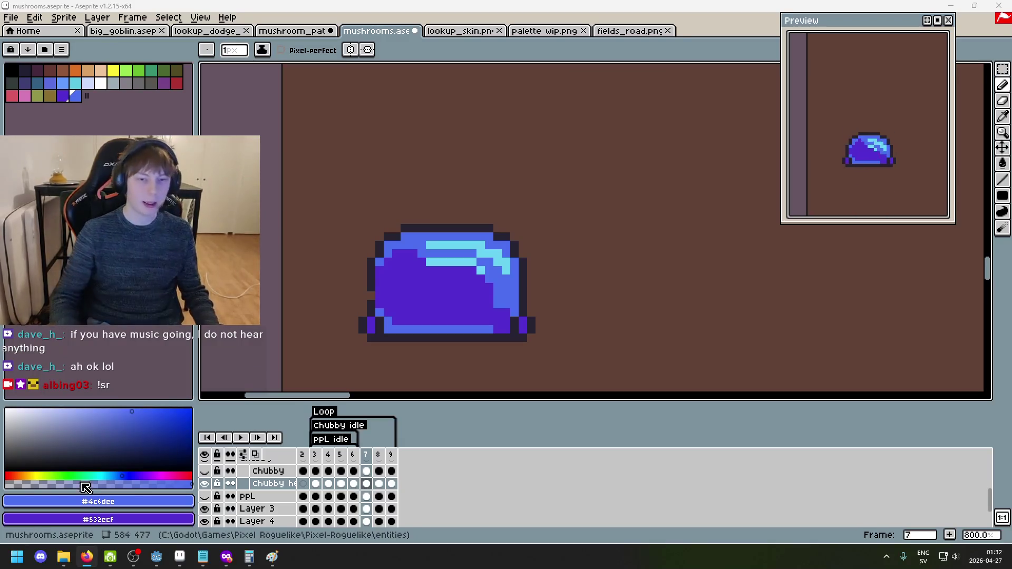
Eyedrop light blue #4c6dee and pencil a diagonal edge along the body's lower left.
scroll(335, 320, up, 3)
alt+click(410, 267)
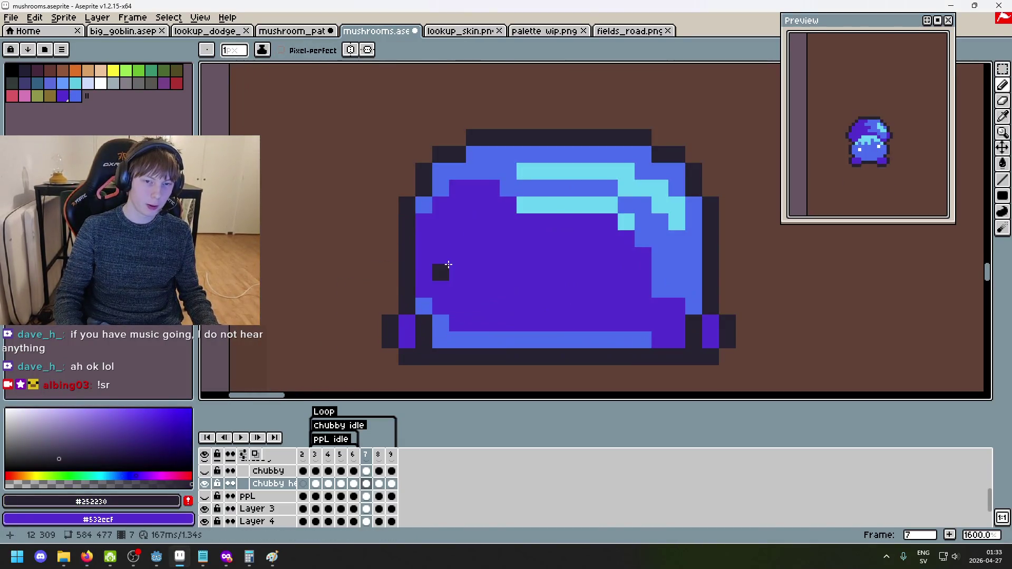
scroll(466, 275, down, 3)
scroll(590, 266, up, 4)
alt+click(564, 264)
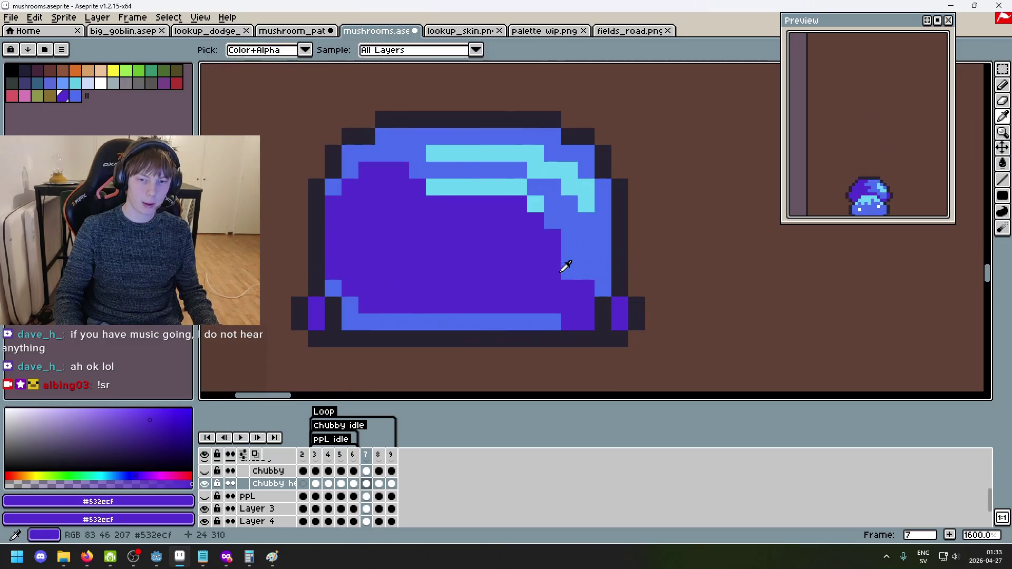
scroll(569, 276, down, 5)
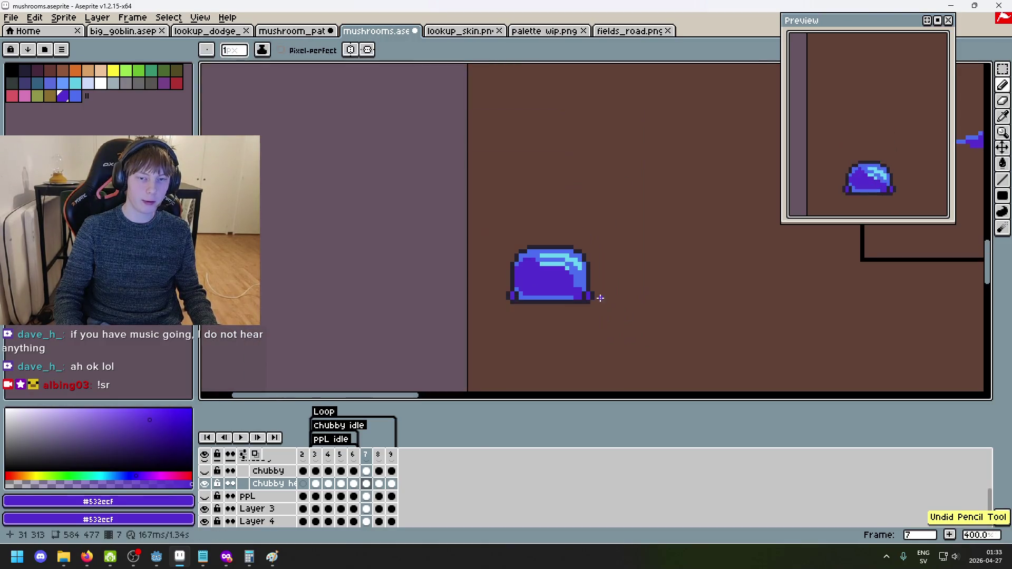
scroll(568, 282, up, 4)
alt+click(562, 290)
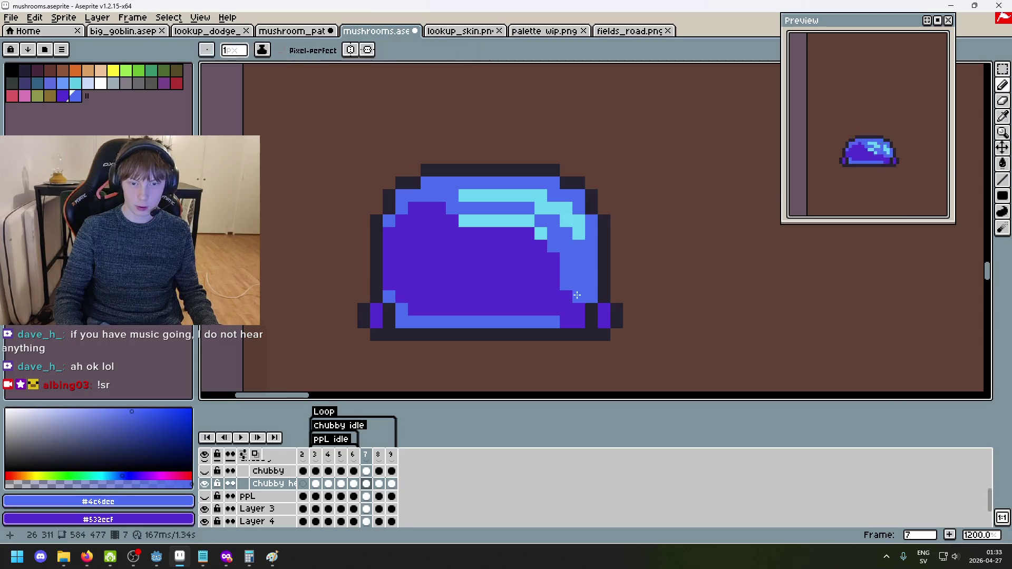
scroll(577, 294, down, 3)
scroll(600, 301, up, 1)
scroll(600, 301, up, 4)
scroll(546, 299, down, 5)
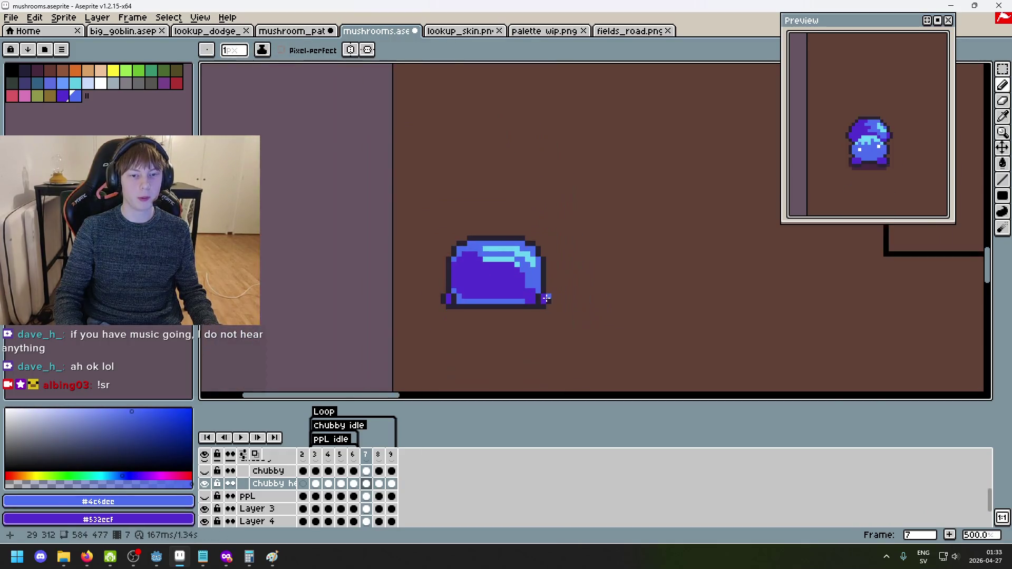
scroll(495, 299, up, 4)
drag(396, 265, 422, 293)
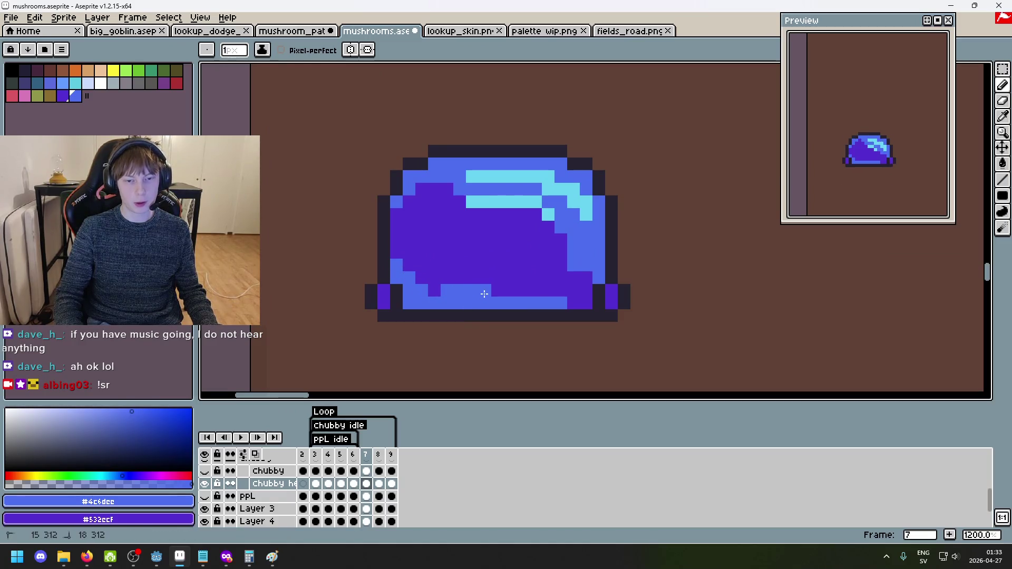
Undo the unwanted pencil strokes and step back to frame 6.
scroll(553, 311, down, 5)
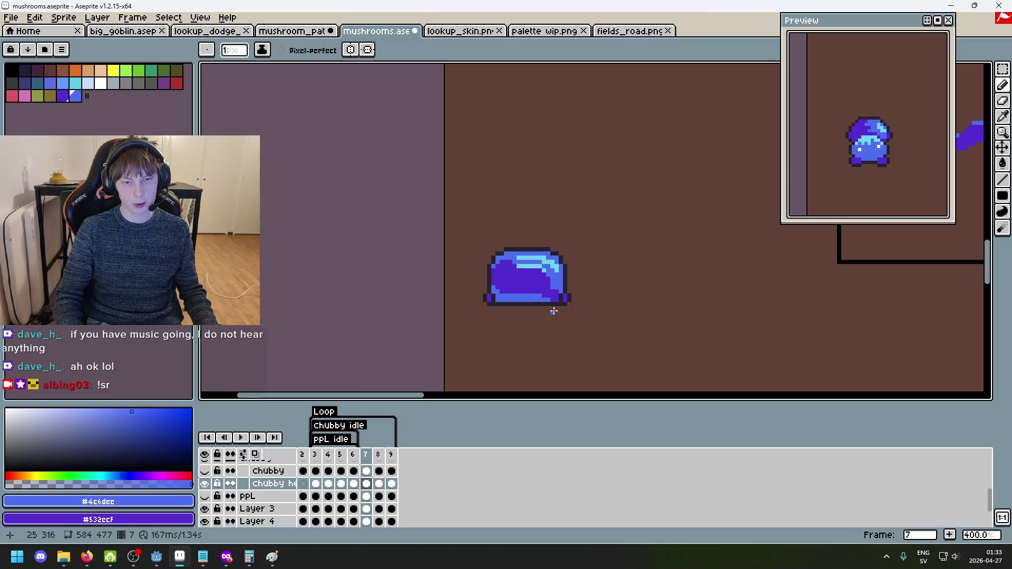
scroll(564, 311, down, 2)
scroll(567, 316, up, 1)
key(ctrl+z)
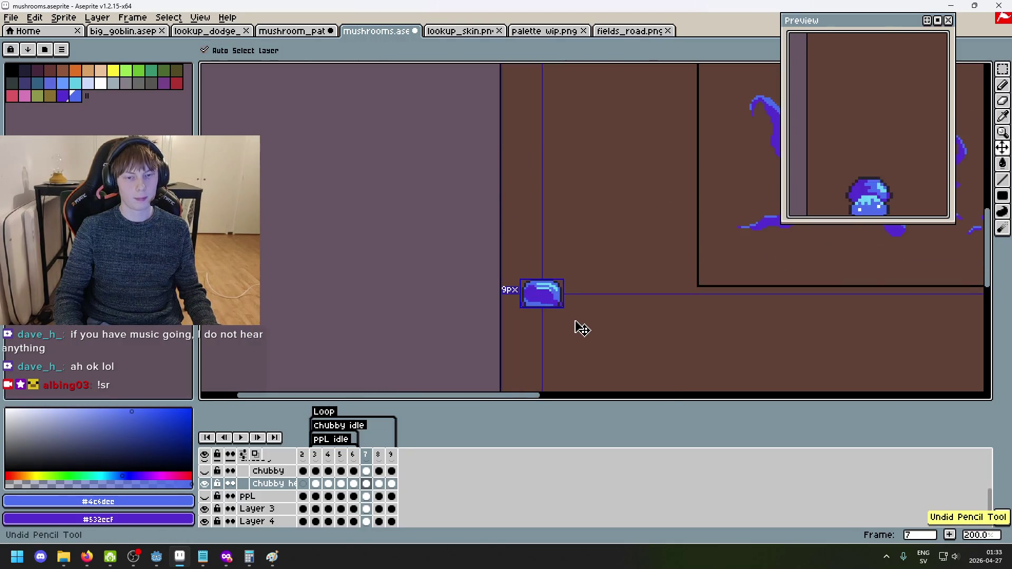
key(ctrl+z)
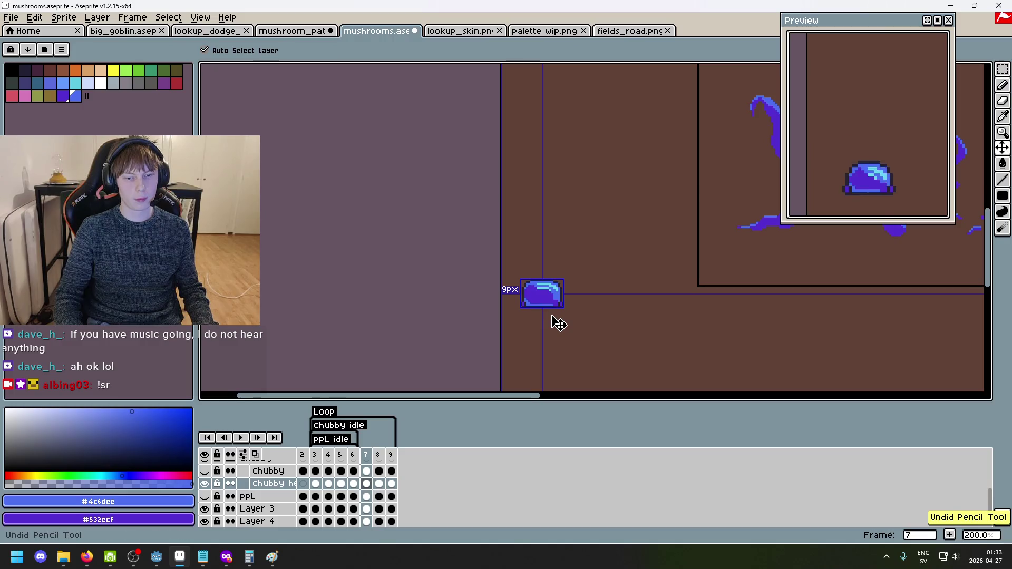
scroll(551, 316, up, 7)
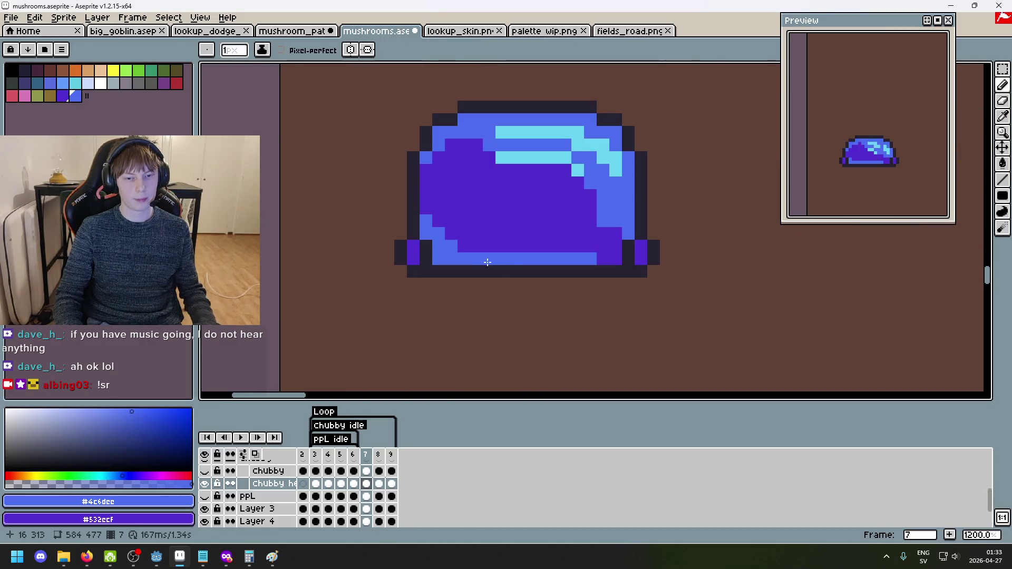
alt+click(455, 245)
scroll(522, 298, down, 4)
key(ctrl+z)
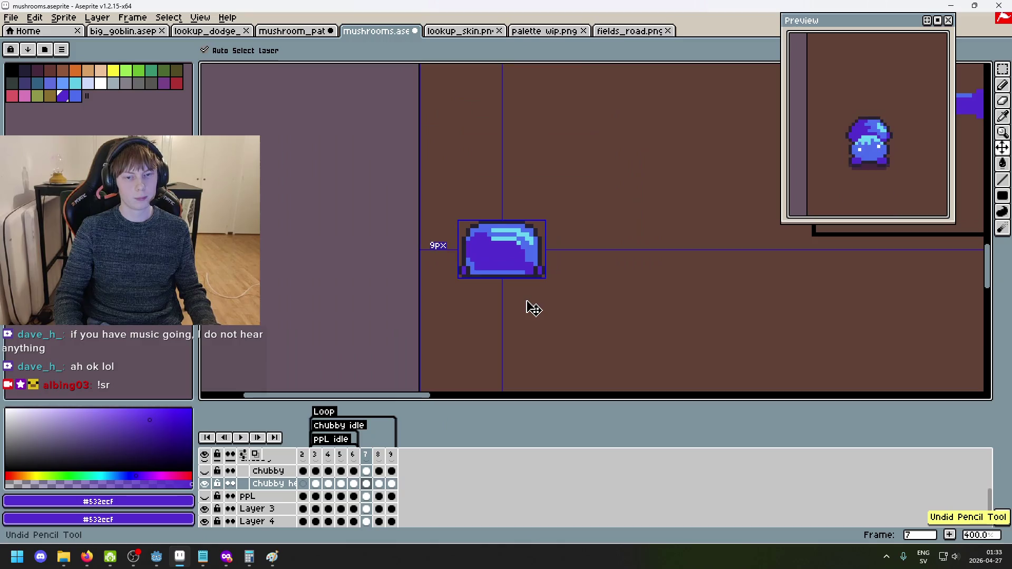
scroll(506, 301, up, 2)
scroll(519, 304, down, 2)
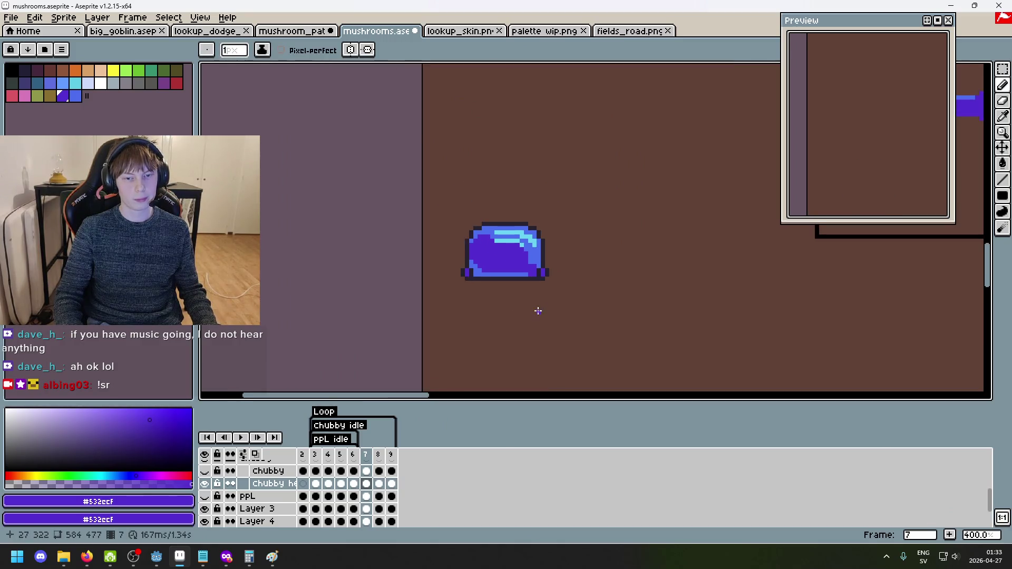
key(Left)
Flip back and forth between frames 6, 7 and 8 to compare poses, ending on frame 8.
key(Right)
key(Left)
key(Right)
key(Right)
key(Left)
key(Left)
key(Right)
key(Left)
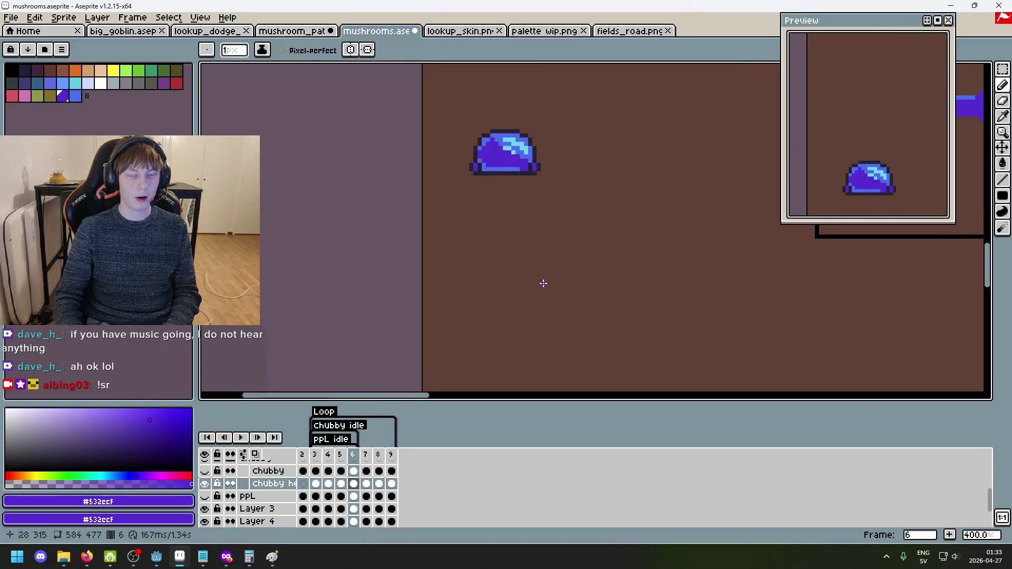
key(Right)
key(Left)
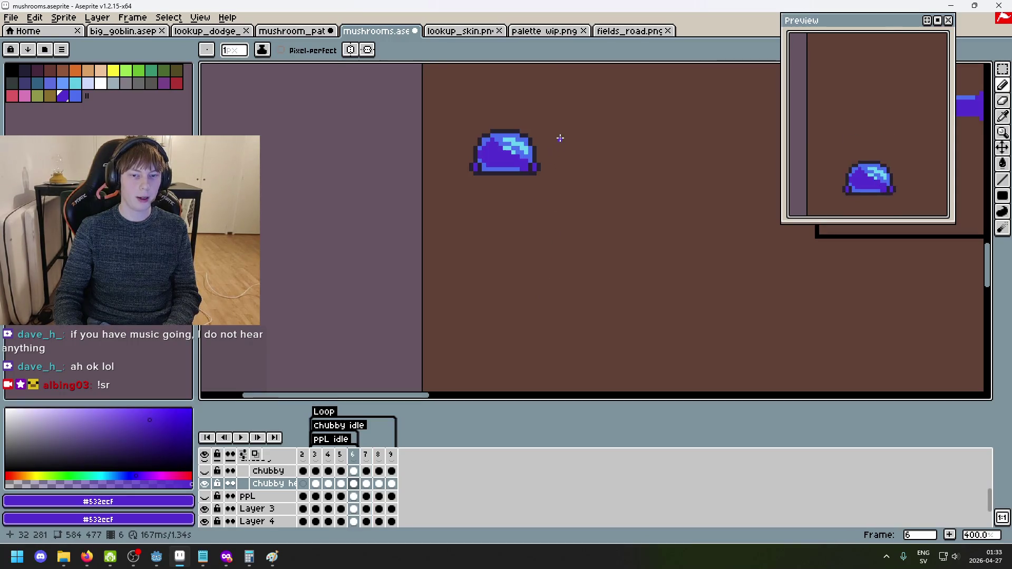
key(Right)
key(Left)
key(Right)
key(Left)
key(Left)
key(Left)
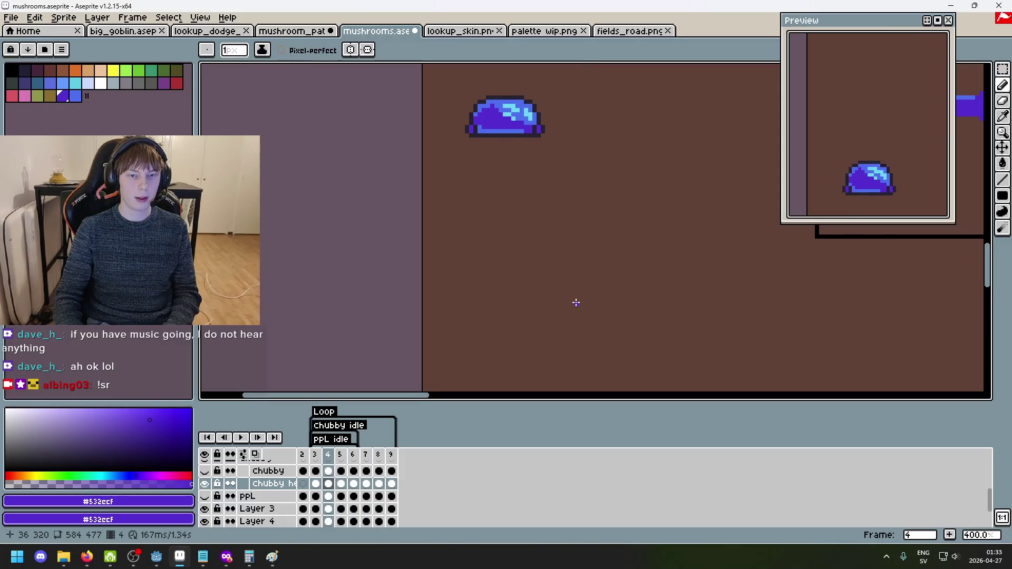
key(Right)
key(Right)
key(Right)
key(Right)
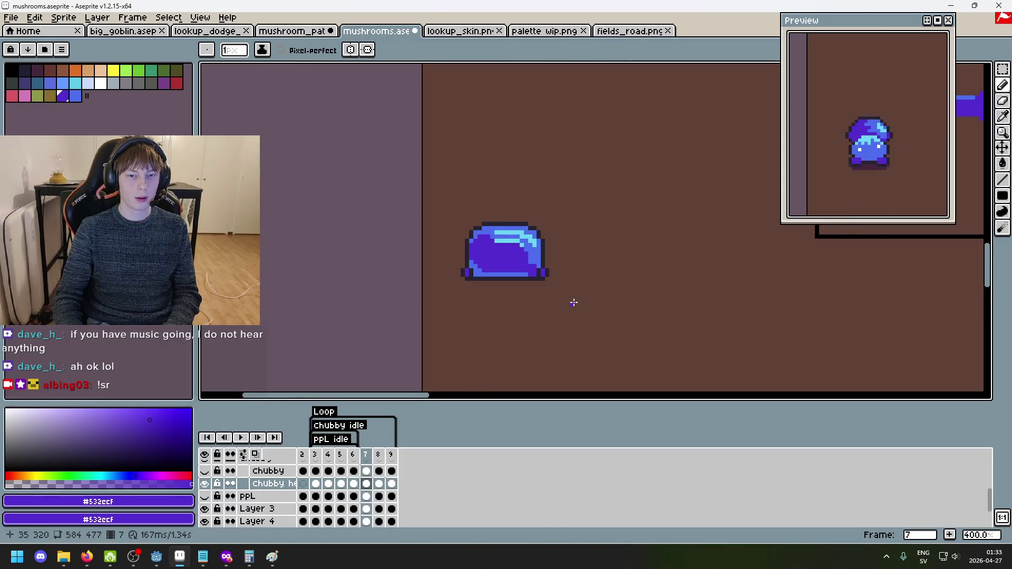
key(Right)
key(Left)
key(Left)
key(Right)
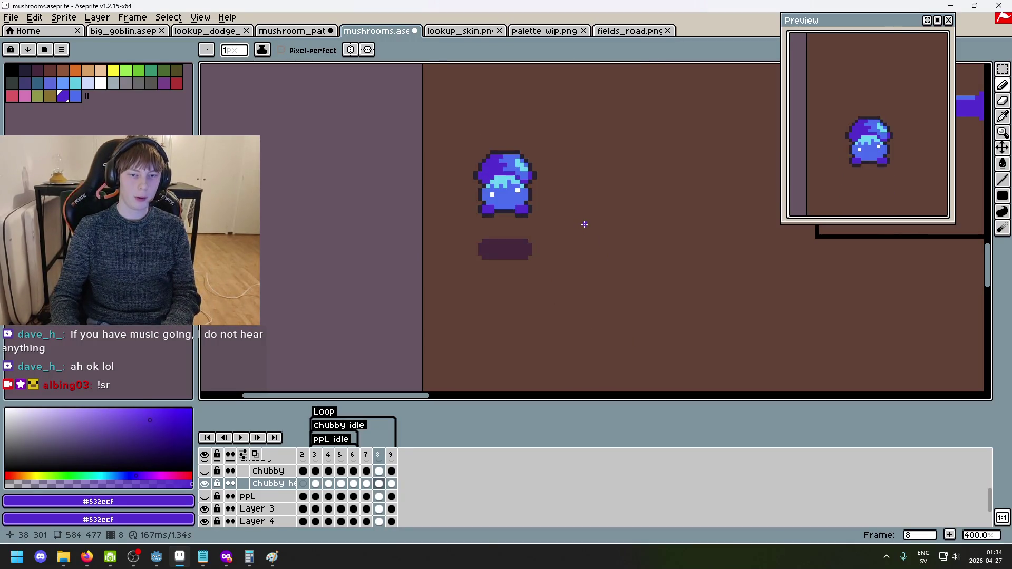
Marquee the mushroom's left and right halves and nudge each one pixel inward.
scroll(583, 223, up, 3)
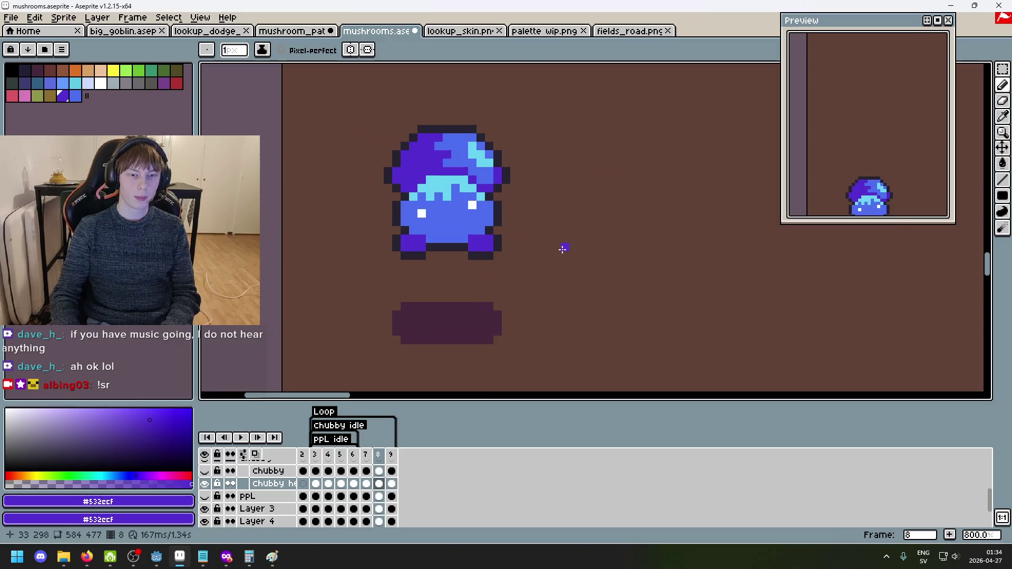
key(m)
drag(327, 86, 447, 297)
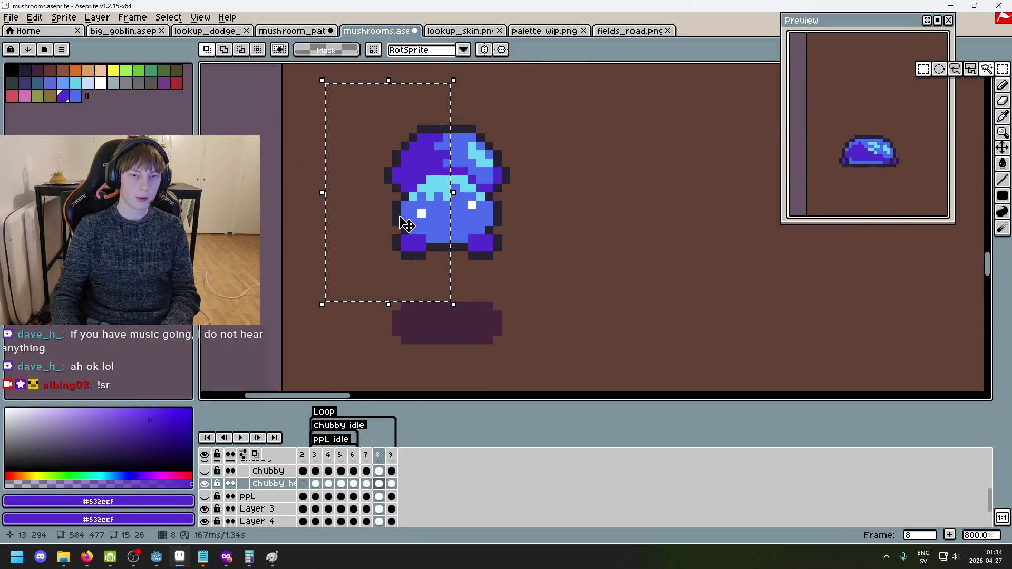
click(370, 111)
drag(351, 92, 450, 298)
drag(420, 253, 429, 253)
mouse_move(556, 248)
mouse_down()
mouse_move(591, 289)
mouse_move(448, 95)
mouse_up()
drag(511, 190, 503, 190)
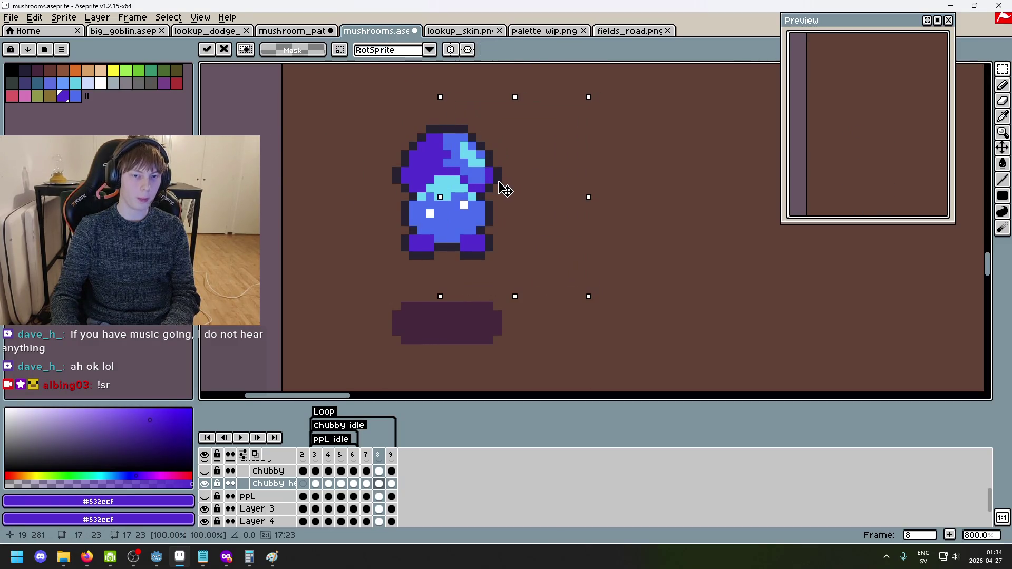
click(691, 239)
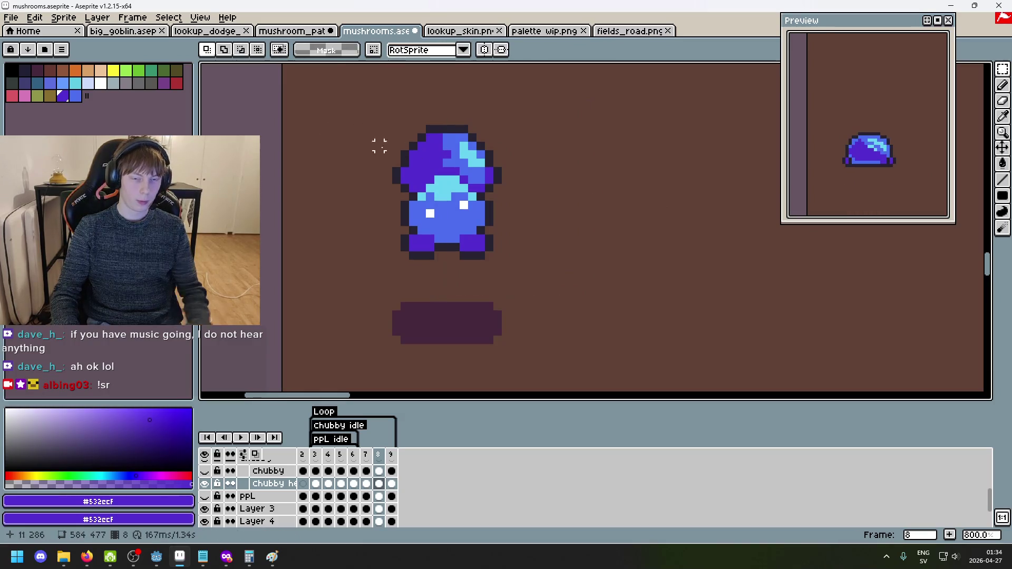
drag(335, 118, 488, 214)
key(ctrl+z)
key(ctrl+z)
key(ctrl+z)
key(ctrl+z)
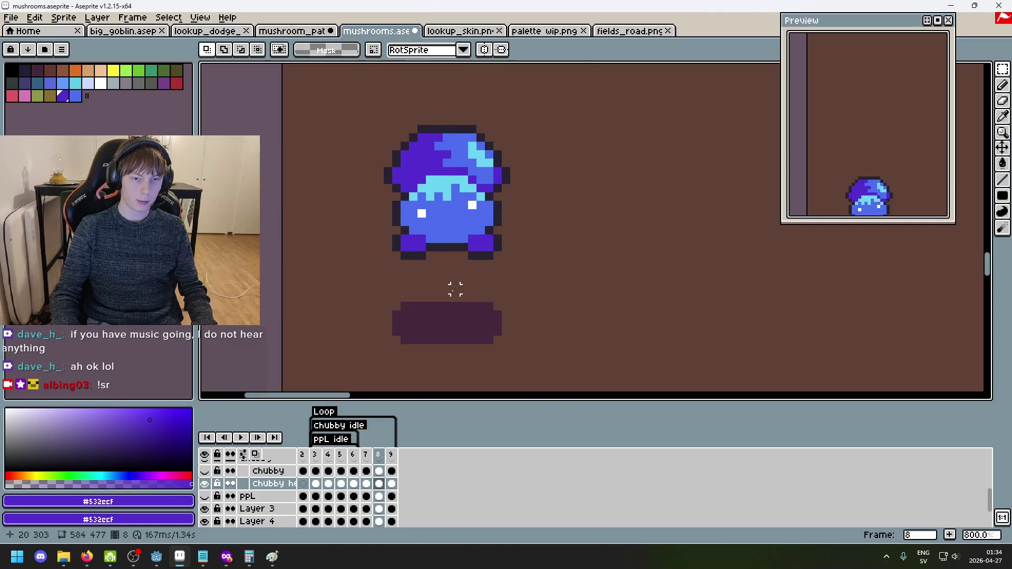
click(438, 315)
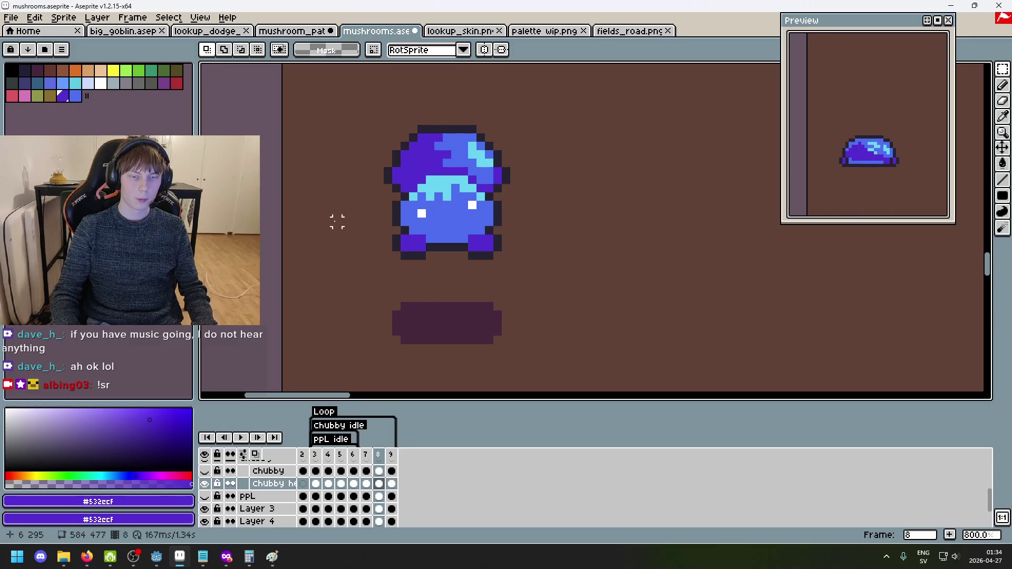
Raise the upper body one pixel above the feet and narrow each half by another pixel.
mouse_move(539, 213)
mouse_down()
mouse_move(309, 136)
mouse_move(299, 90)
mouse_up()
drag(447, 151, 450, 143)
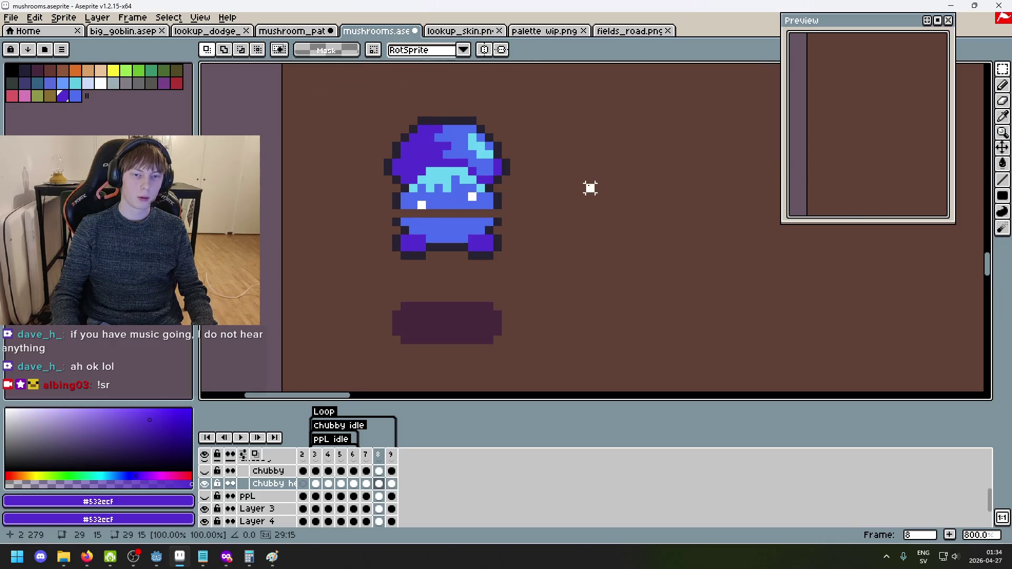
drag(582, 343, 441, 80)
drag(520, 163, 514, 168)
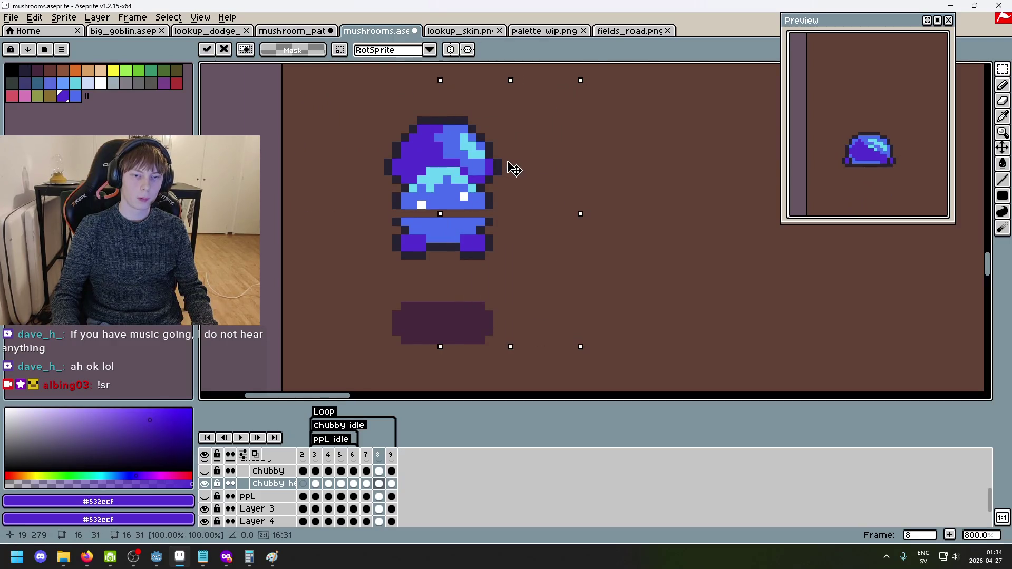
drag(324, 98, 445, 311)
drag(426, 253, 433, 256)
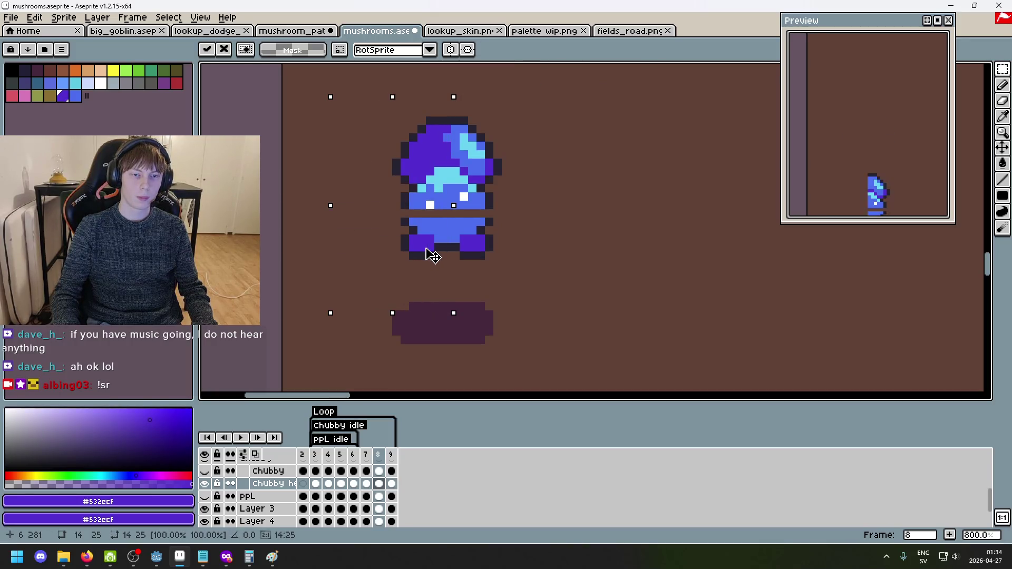
click(582, 289)
scroll(583, 286, down, 4)
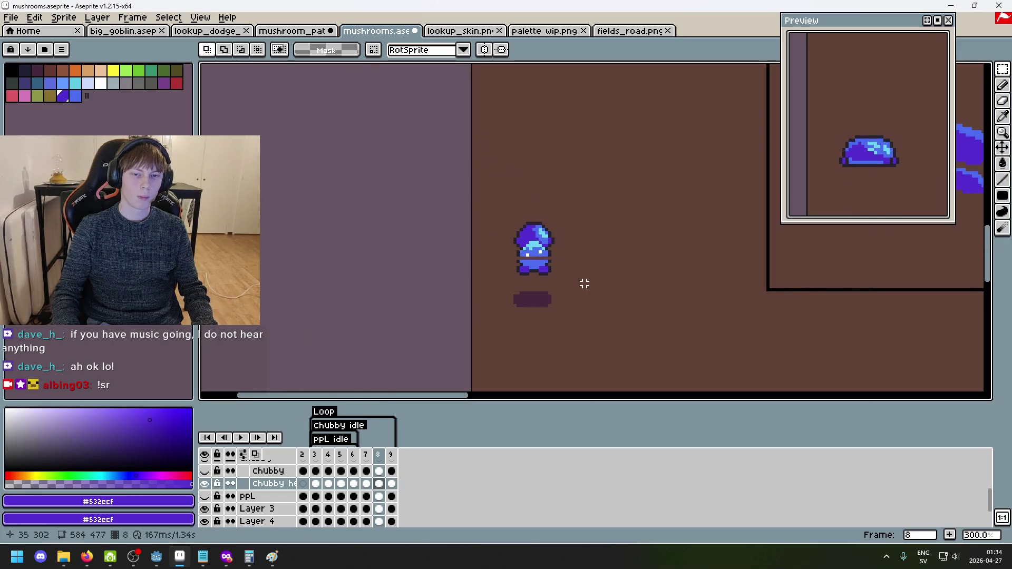
scroll(584, 284, up, 5)
Pencil frame 8's blank row under the eyes in the body blue.
key(b)
alt+click(329, 196)
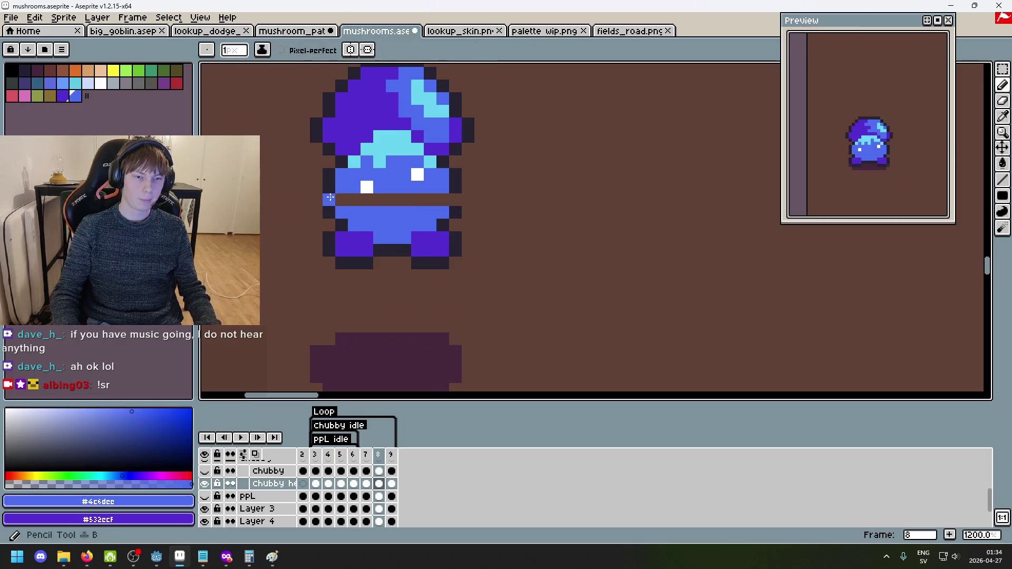
alt+click(443, 182)
drag(443, 200, 340, 200)
scroll(568, 248, down, 4)
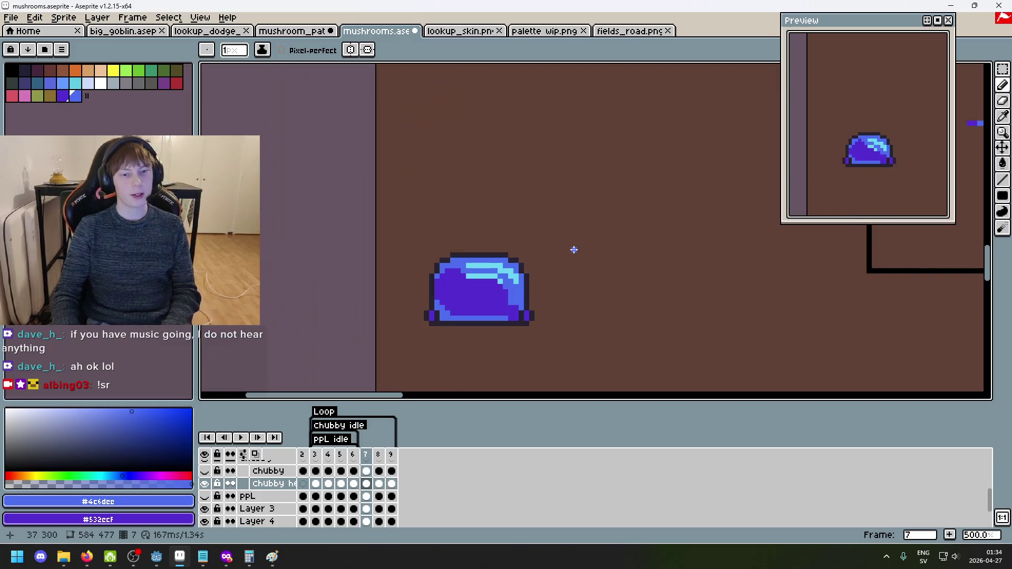
key(Left)
key(Right)
key(Right)
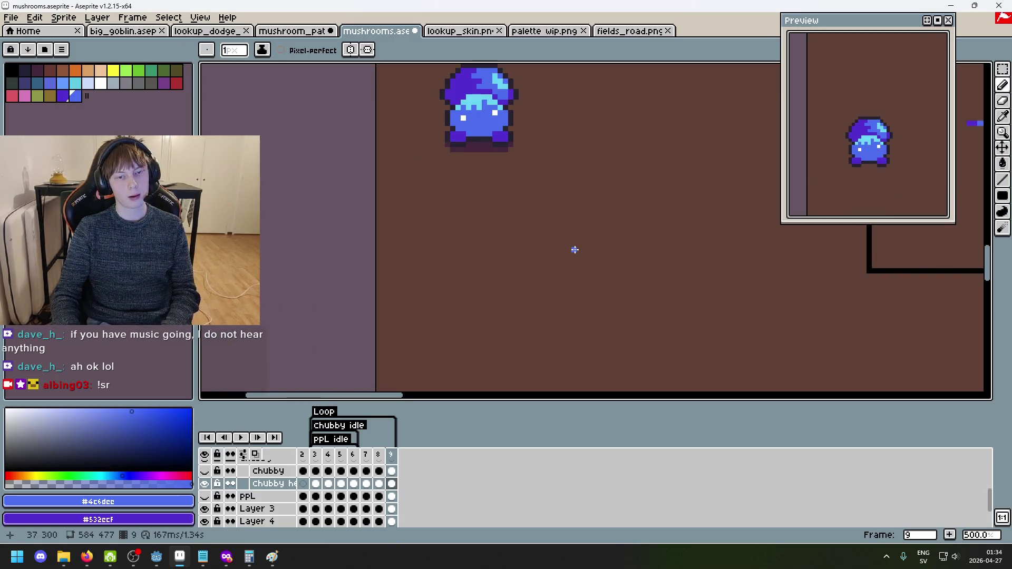
key(Left)
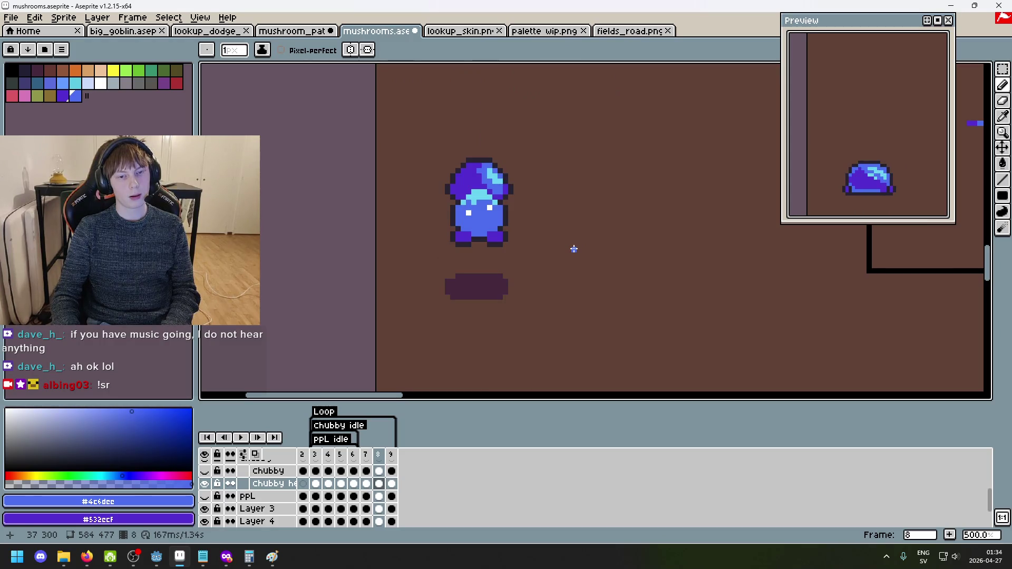
Flick between frames 7, 8 and 9, then play the idle animation.
scroll(495, 220, up, 4)
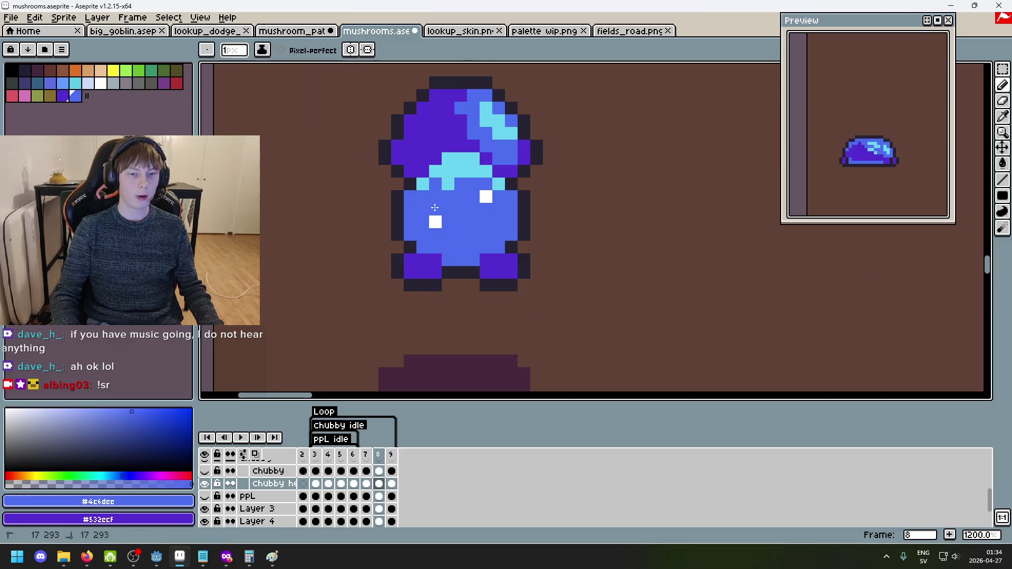
scroll(533, 219, down, 5)
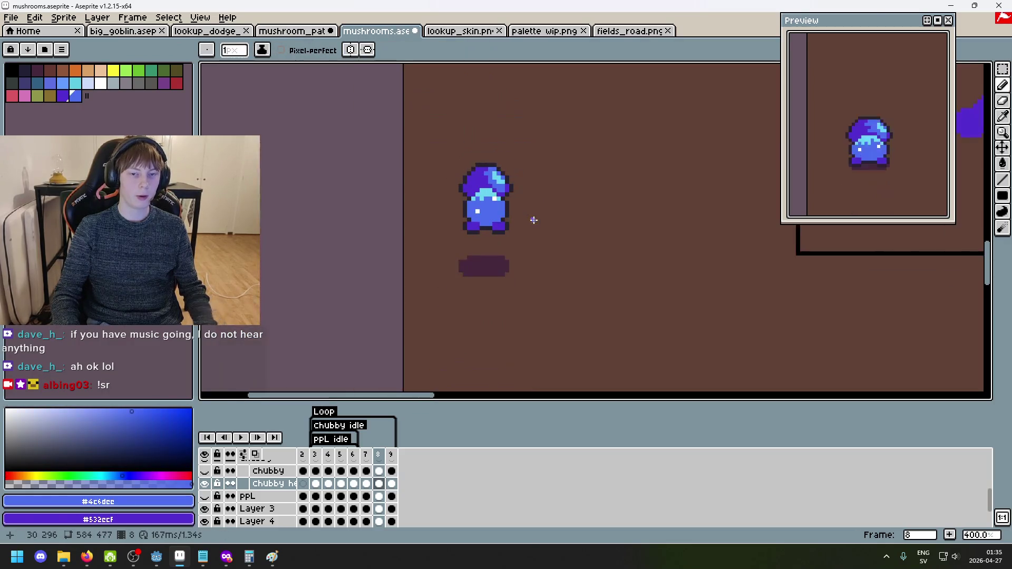
key(comma)
key(period)
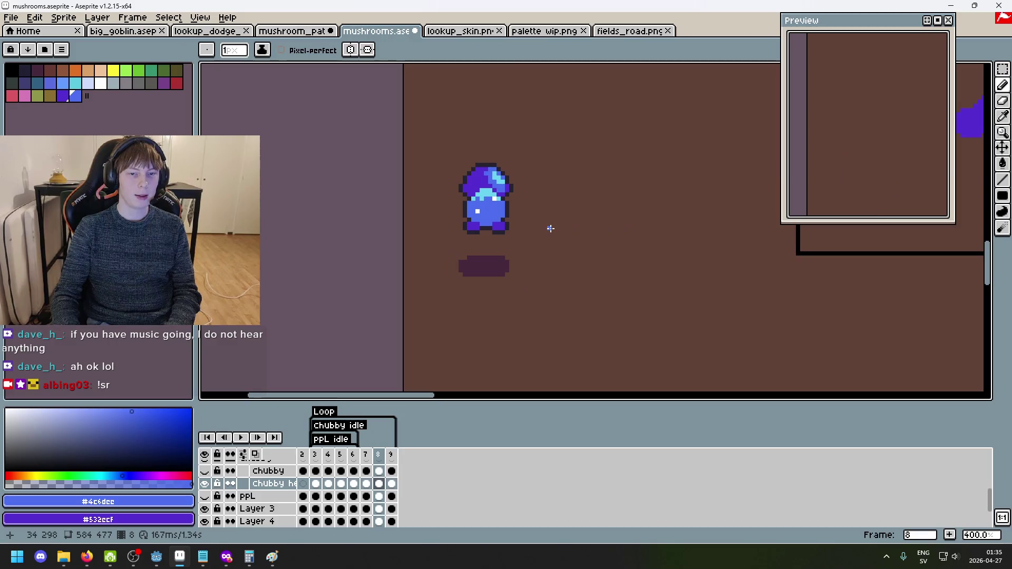
scroll(528, 224, up, 2)
scroll(526, 208, down, 2)
key(comma)
key(period)
key(period)
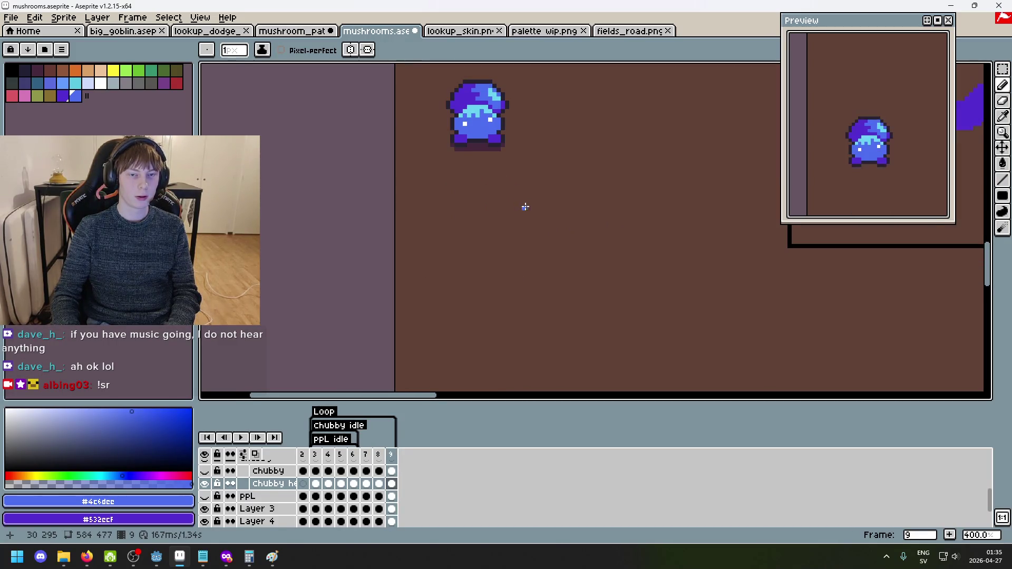
key(Return)
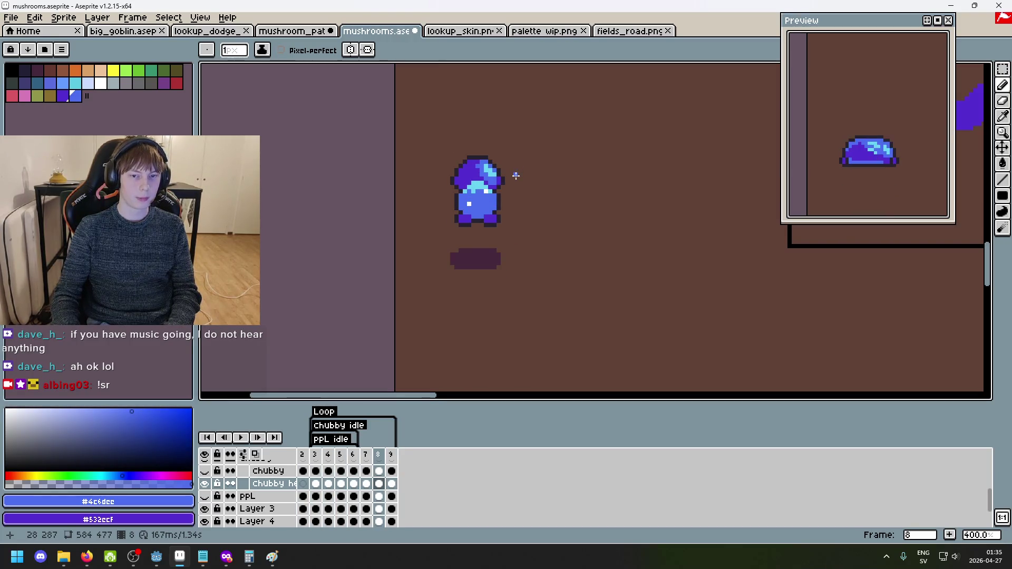
Eyedrop white and paint eye pixels at the face's upper right on frame 8.
scroll(516, 176, up, 6)
key(alt)
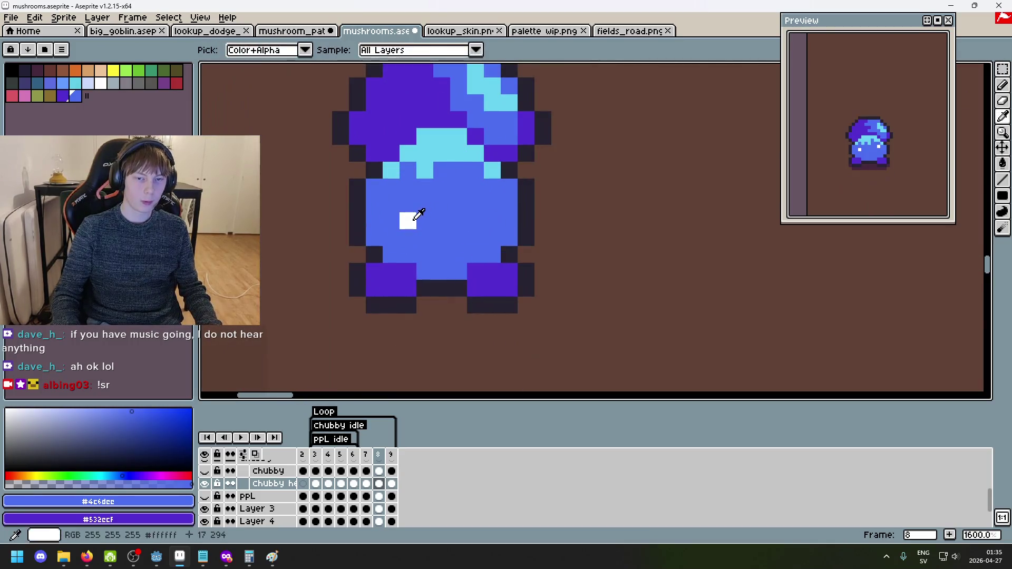
alt+click(418, 213)
drag(475, 169, 492, 187)
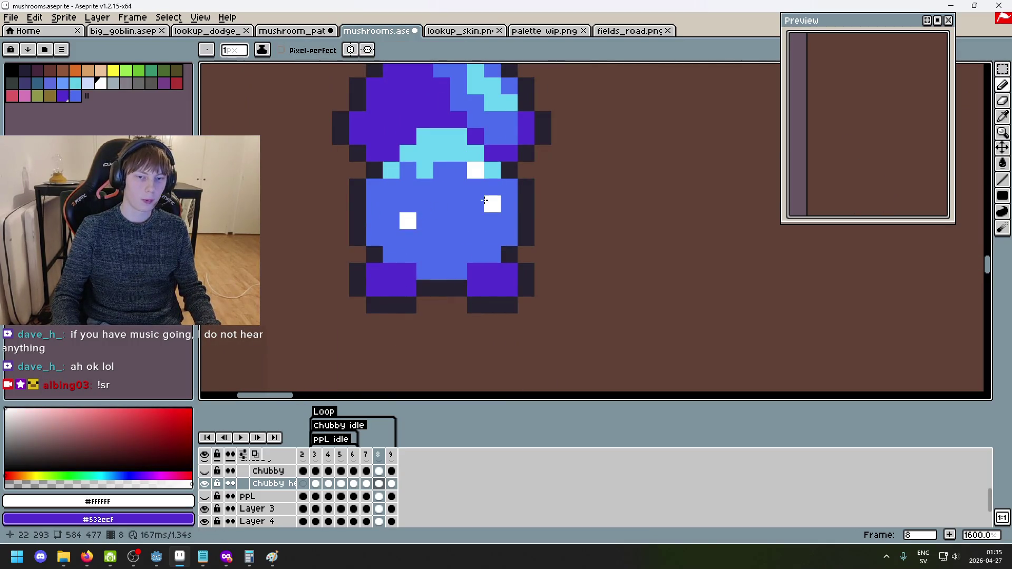
alt+click(477, 201)
scroll(526, 210, down, 4)
key(comma)
key(period)
Paint over the extra white eye pixel with body blue and replay the idle animation.
scroll(464, 200, up, 7)
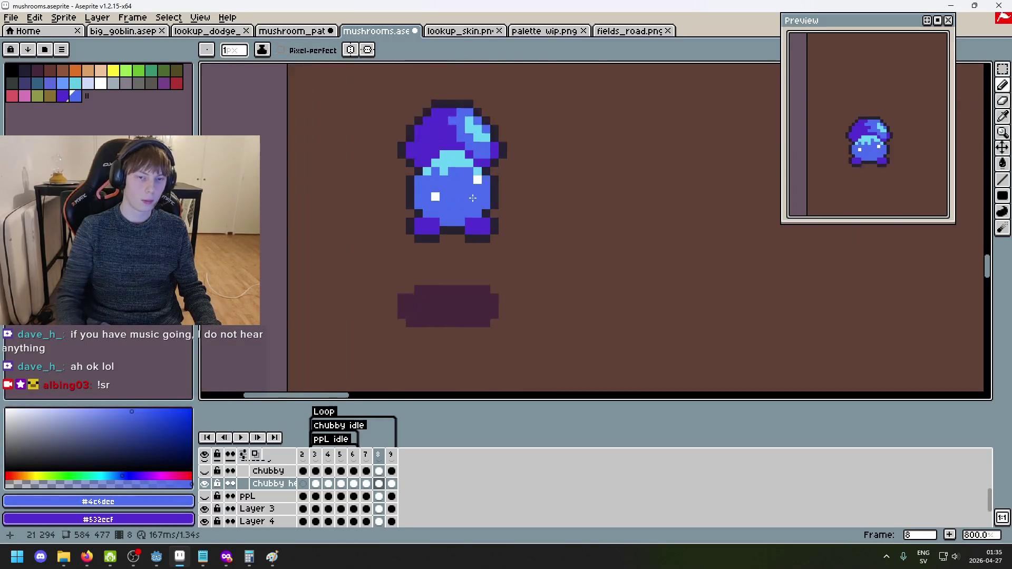
click(409, 188)
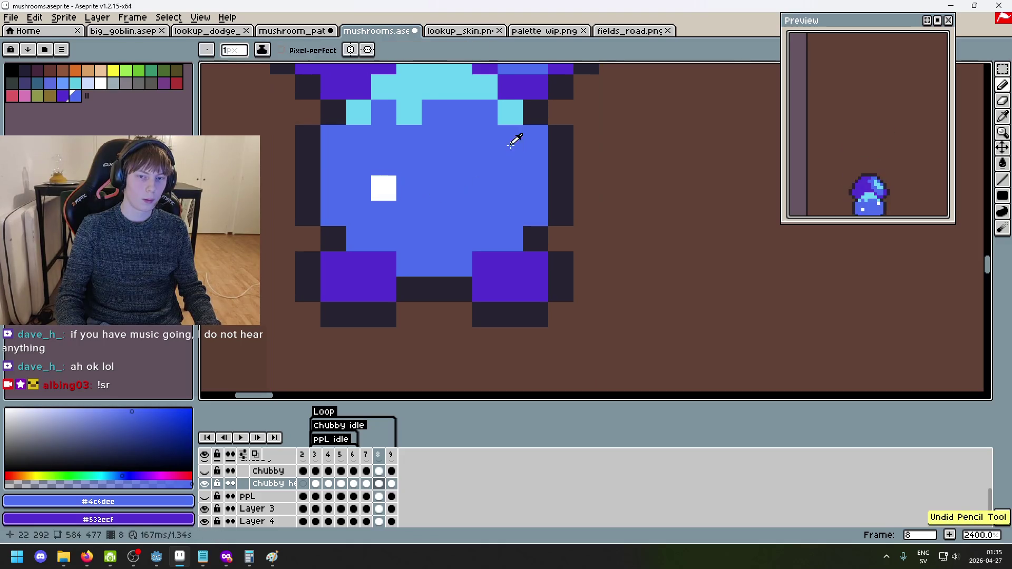
scroll(512, 154, down, 3)
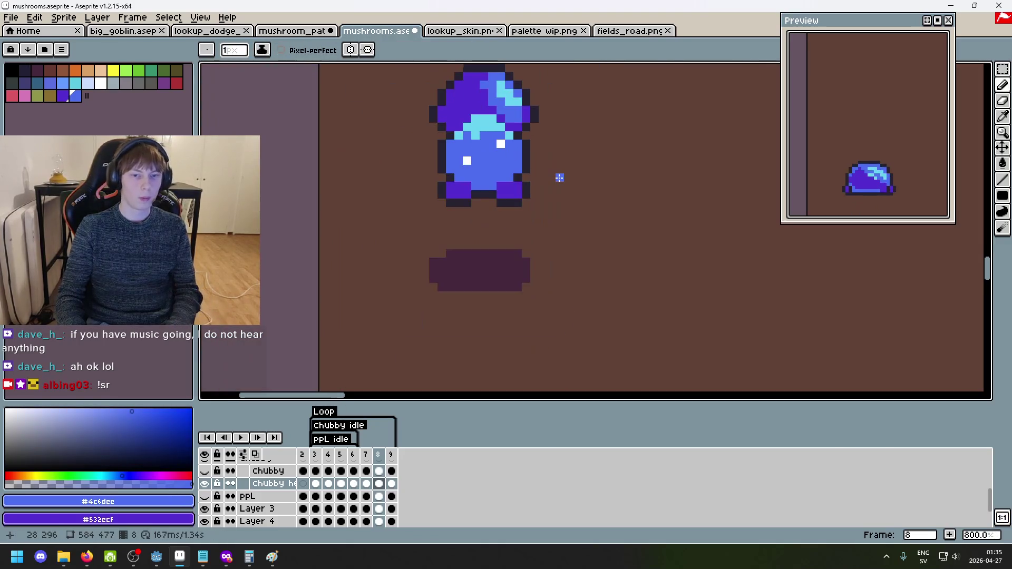
key(period)
scroll(566, 197, down, 4)
key(Return)
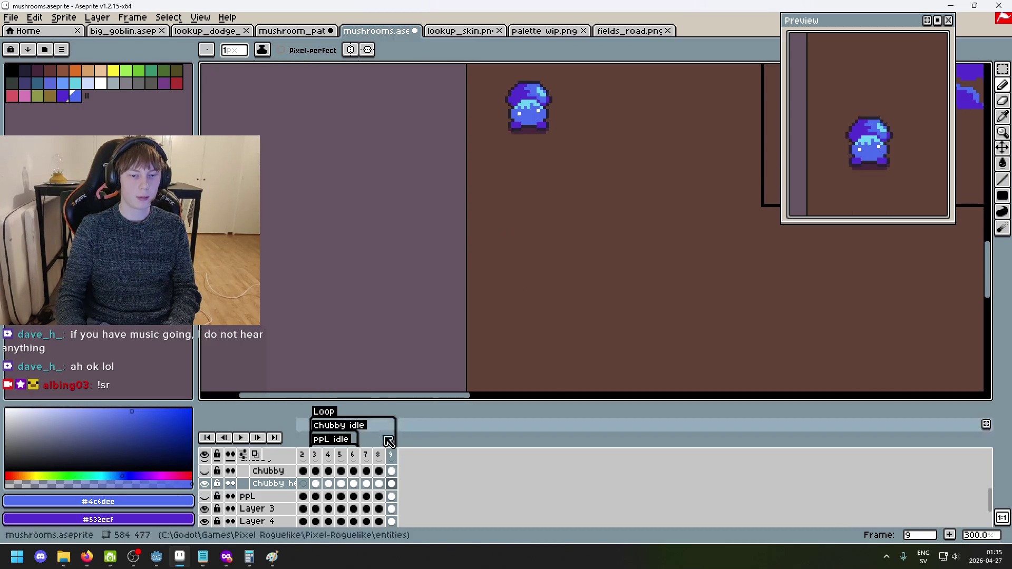
Toggle the player layer's visibility off and on during idle playback, then stop the animation.
scroll(429, 287, right, 2)
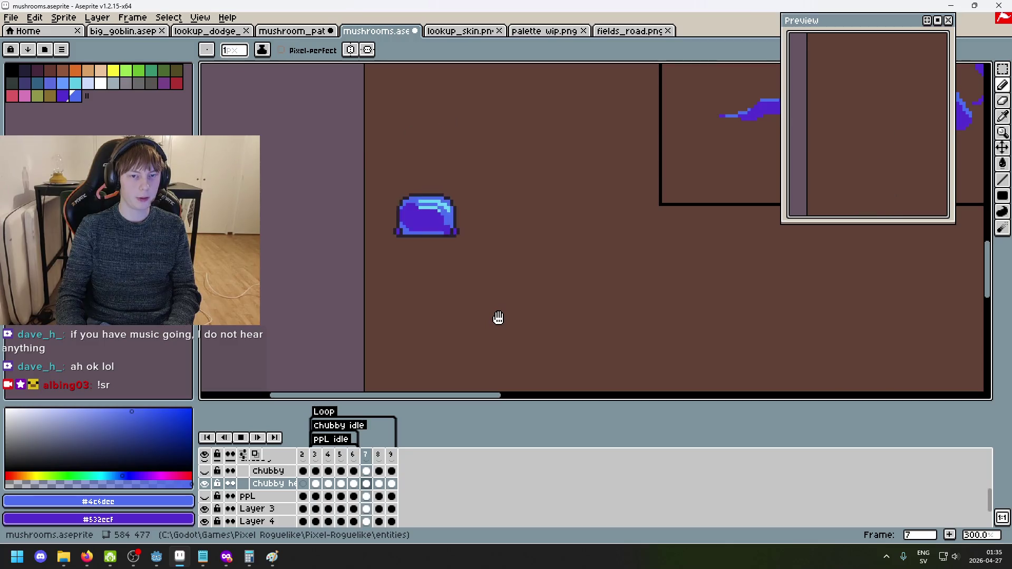
click(241, 437)
scroll(232, 474, up, 5)
click(205, 468)
click(205, 468)
click(241, 437)
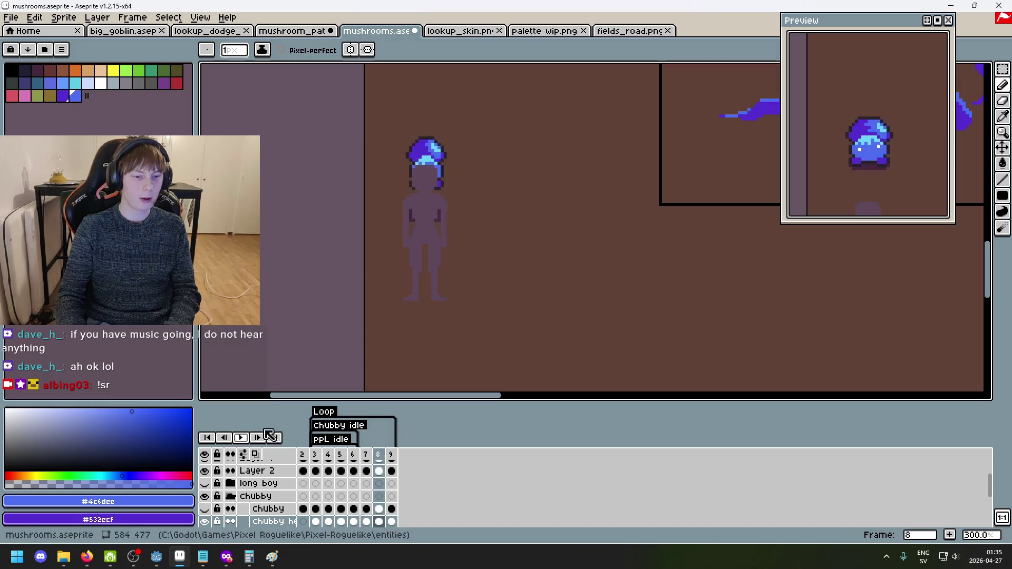
key(Return)
Step through frames 3, 5 and 6 to compare the taller, squashed and lower cap poses.
key(Left)
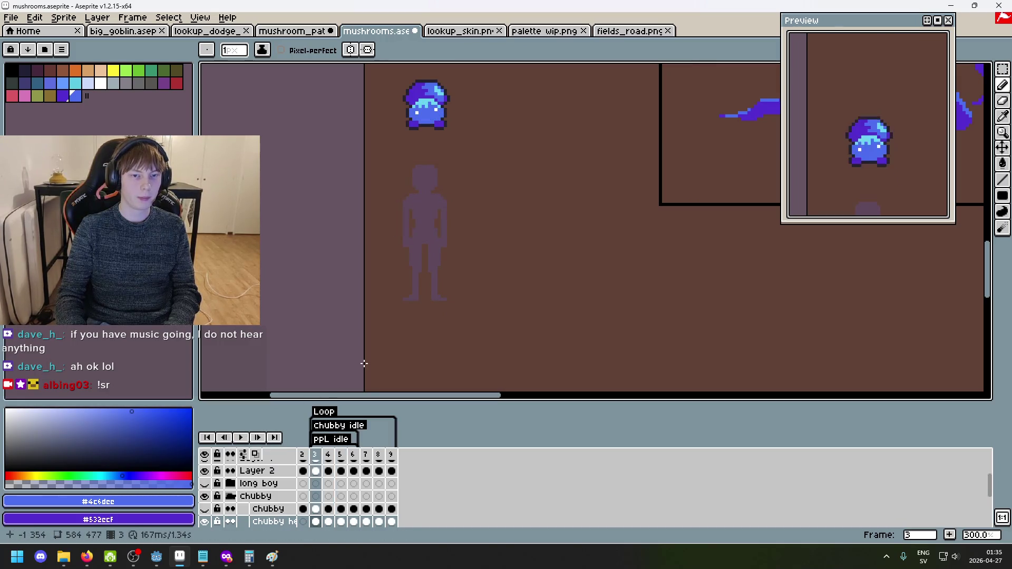
key(Right)
key(Right)
key(Right)
key(Left)
key(Left)
key(Left)
scroll(461, 84, up, 3)
key(Right)
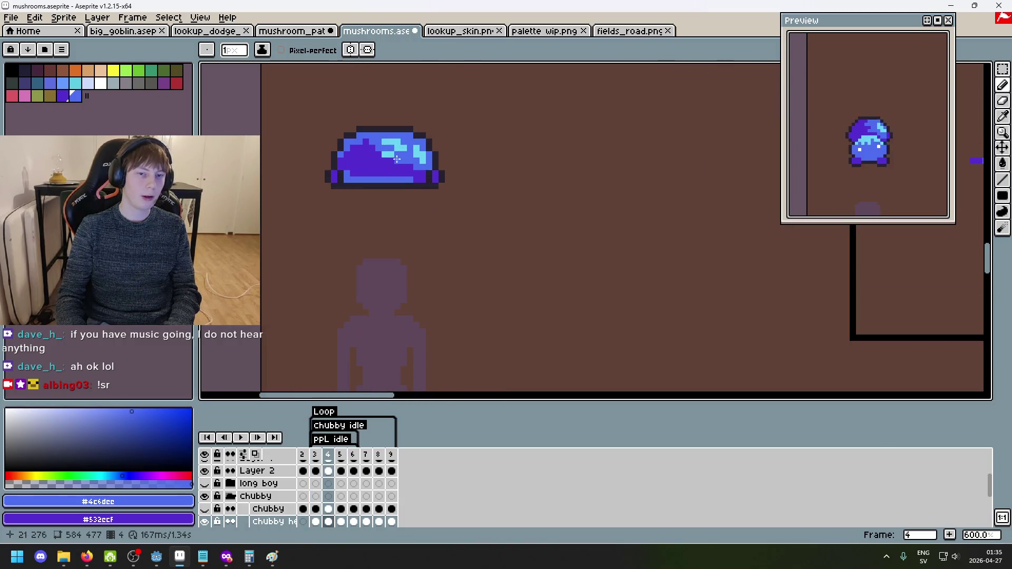
key(Left)
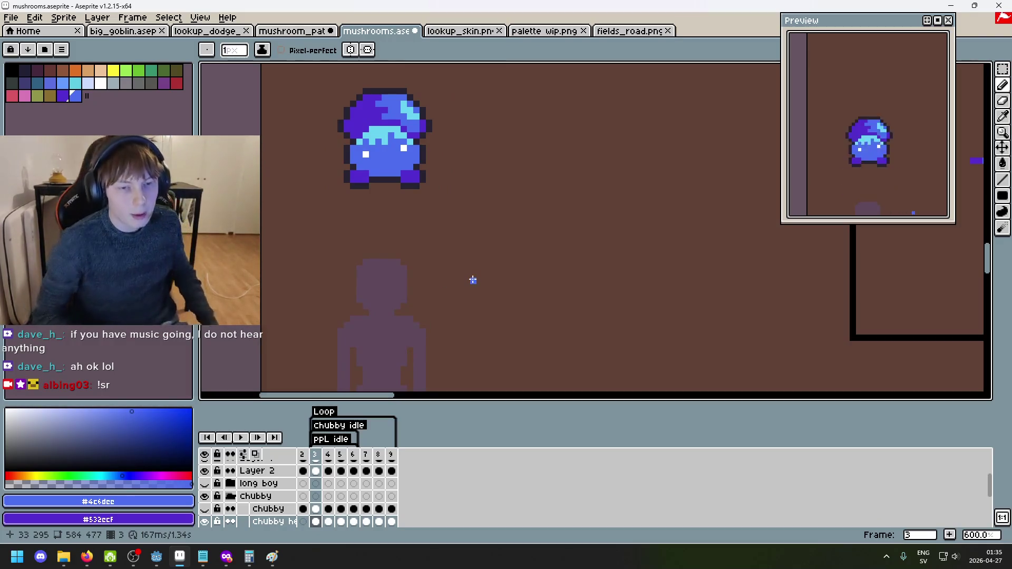
key(Right)
key(Right)
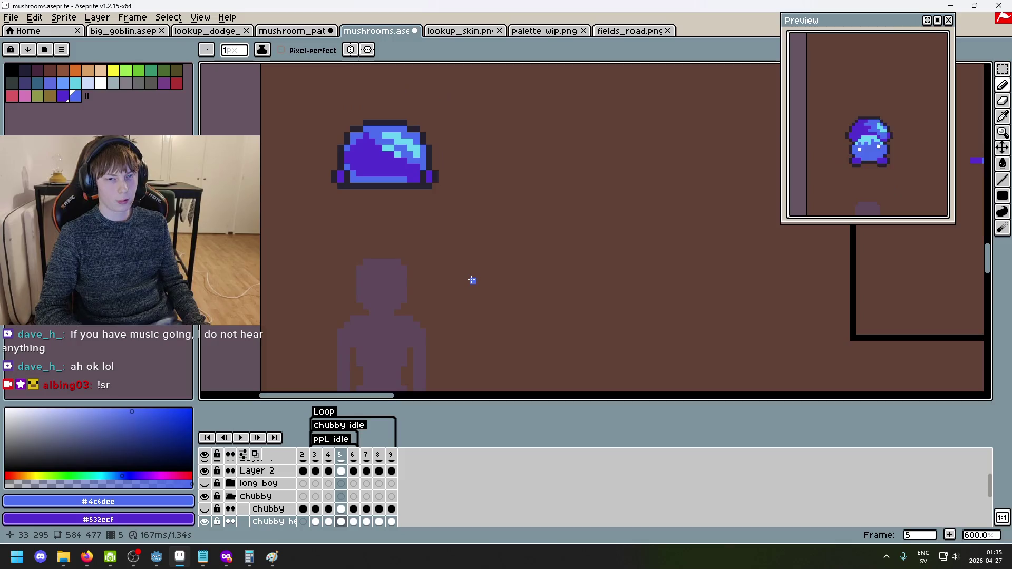
key(Left)
key(Left)
key(Right)
key(Right)
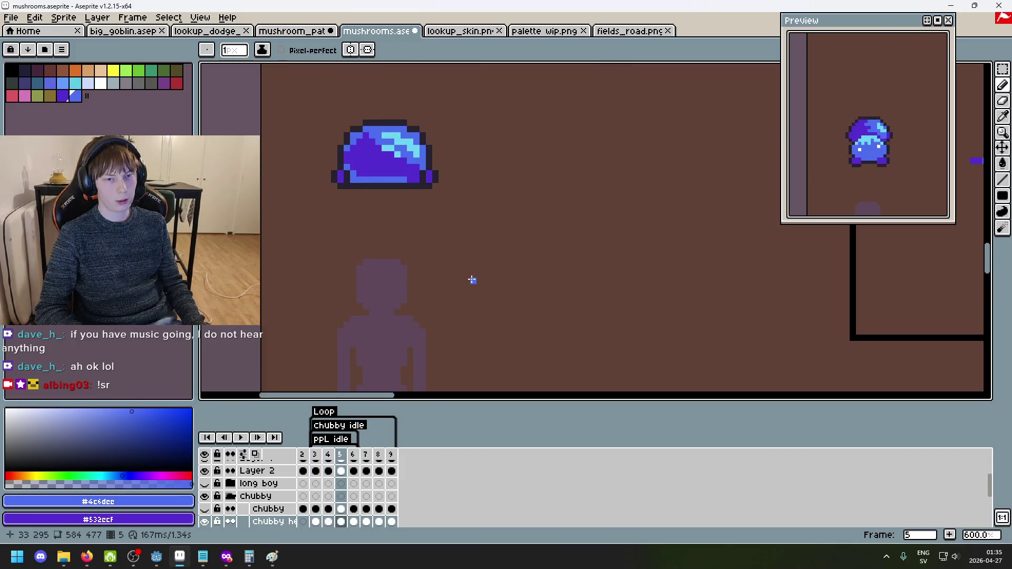
key(Right)
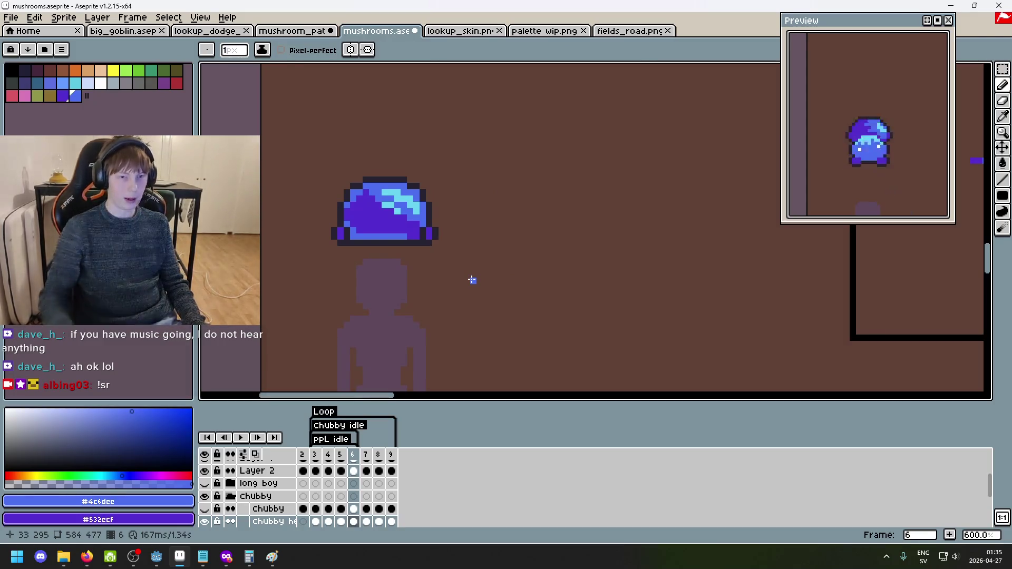
scroll(246, 473, up, 2)
Hide the player reference layer and undo the stray blue pixels beside the mushroom.
click(205, 467)
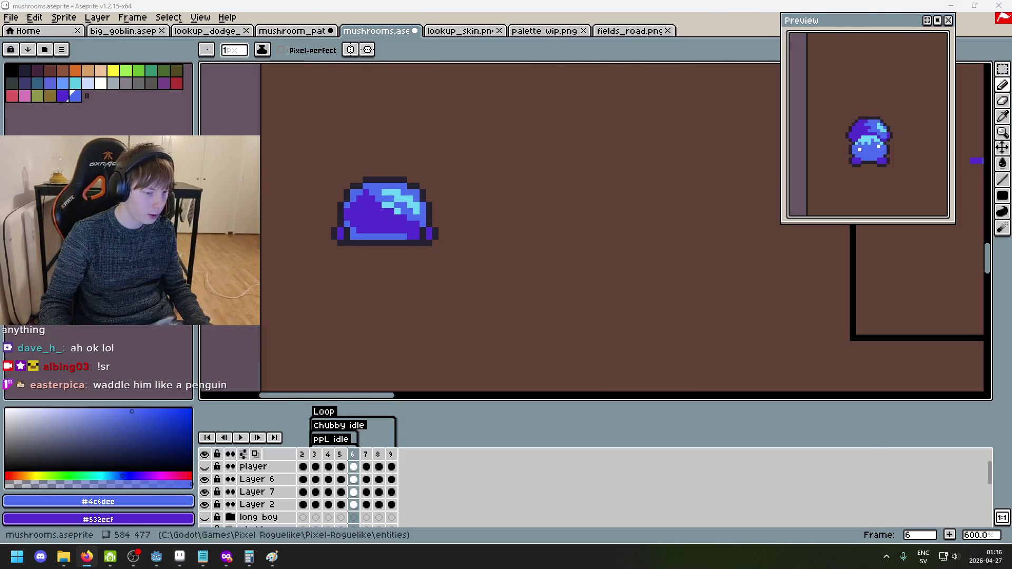
scroll(420, 272, down, 2)
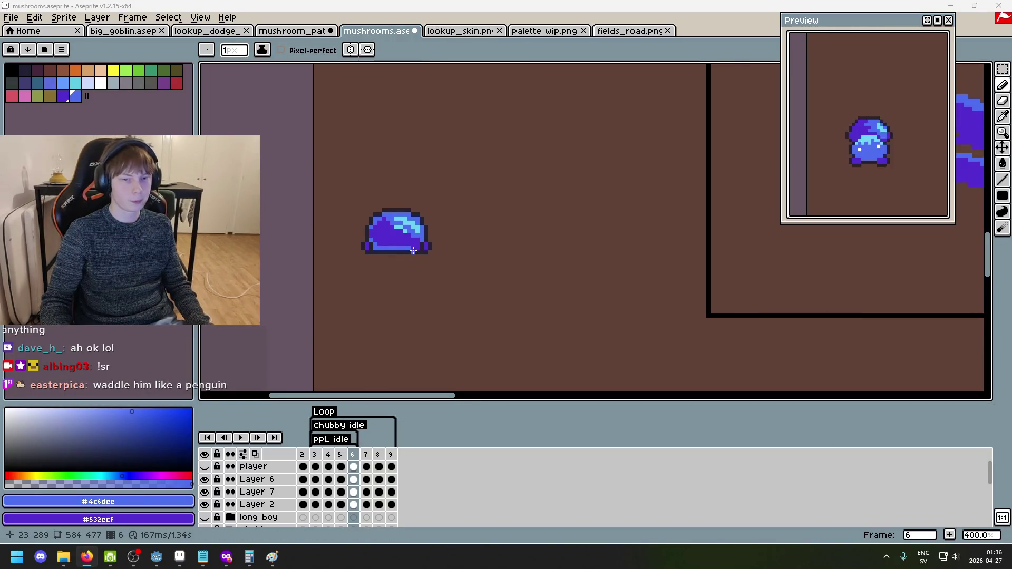
scroll(462, 232, up, 5)
drag(392, 252, 404, 285)
mouse_move(390, 234)
mouse_down()
mouse_move(405, 306)
mouse_move(514, 261)
mouse_up()
key(v)
key(ctrl+z)
key(ctrl+z)
key(ctrl+z)
Flick between frames 5, 6 and 7 to compare cap poses, ending on frame 5.
scroll(506, 260, down, 3)
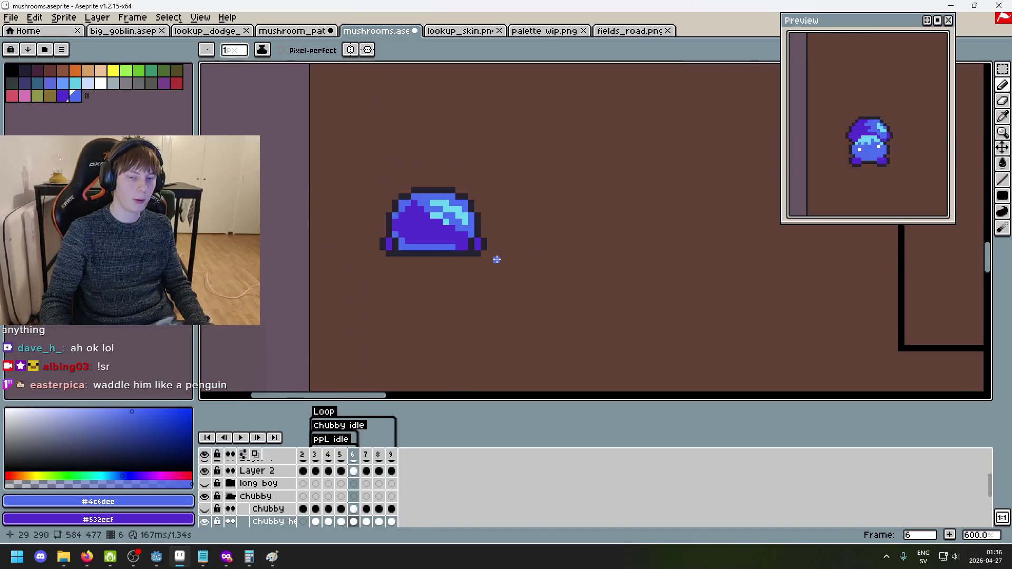
scroll(495, 254, down, 1)
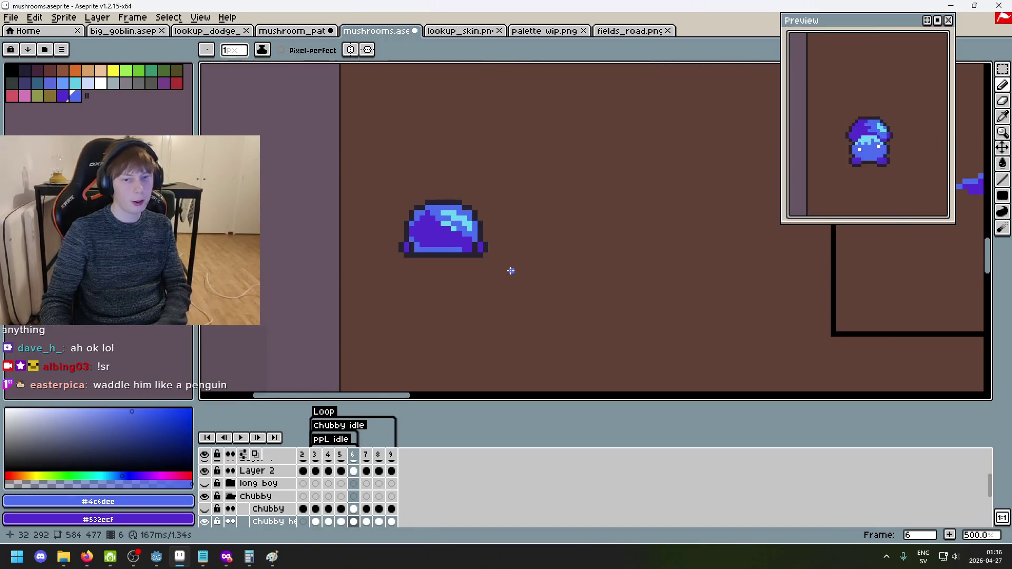
scroll(511, 271, down, 4)
key(Left)
key(Left)
key(Left)
key(Right)
key(Right)
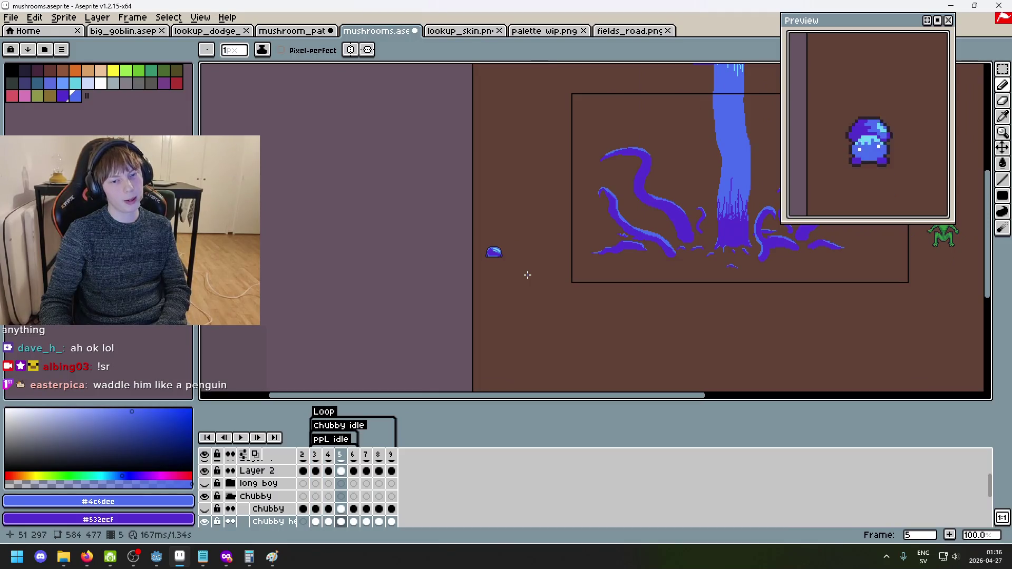
scroll(507, 273, up, 1)
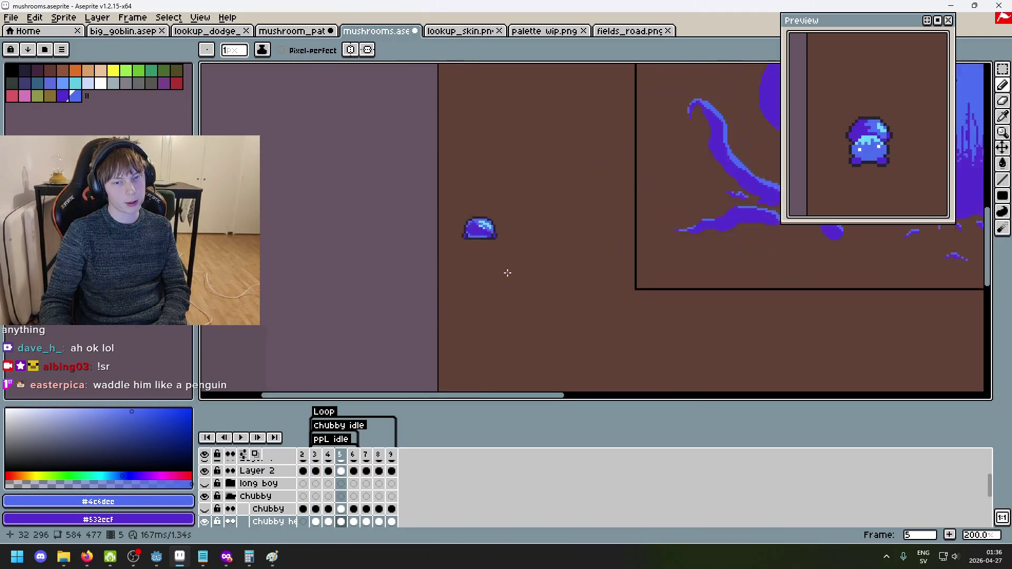
key(Right)
key(Left)
key(Right)
drag(519, 255, 453, 179)
key(Right)
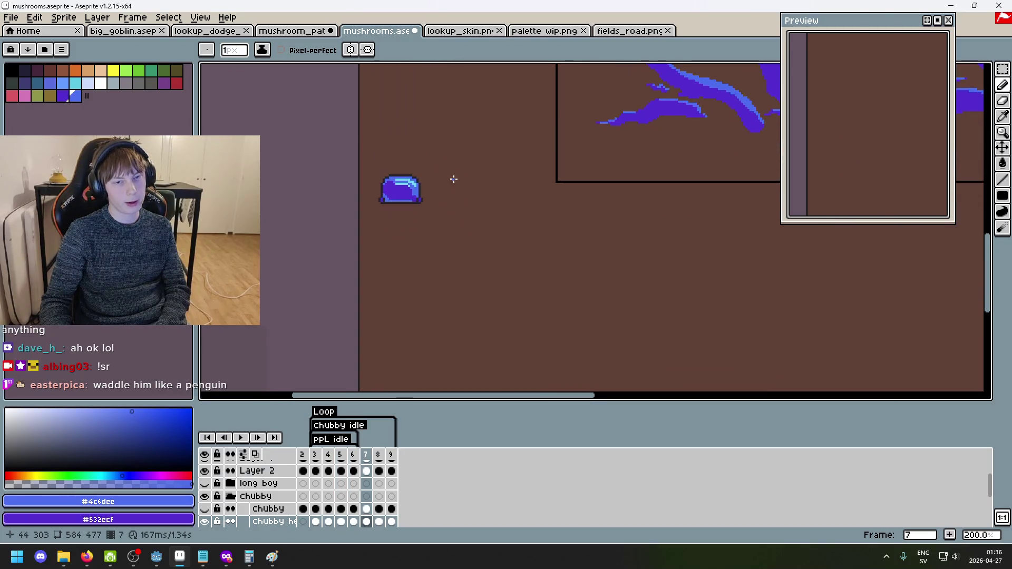
key(Left)
key(Left)
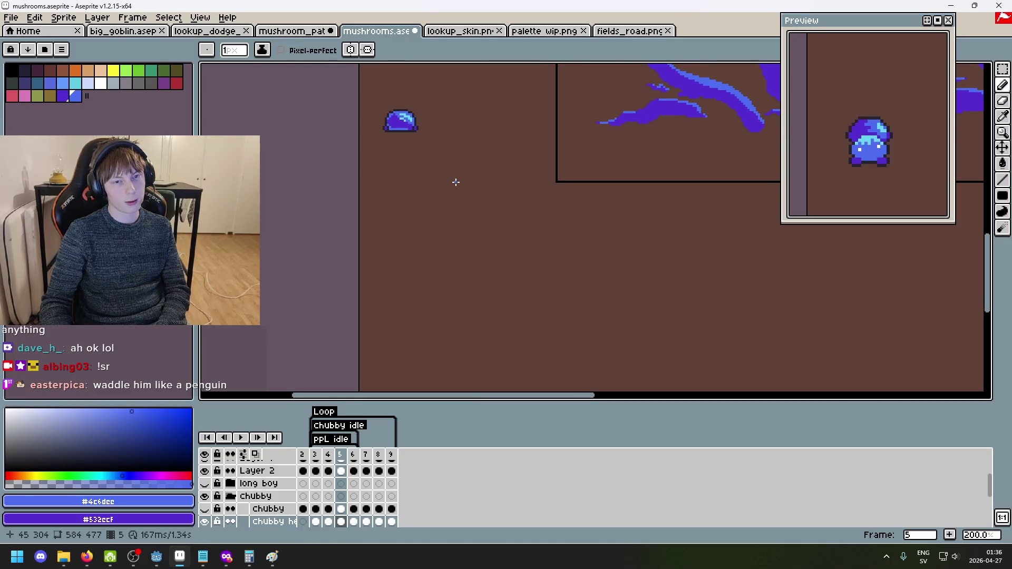
scroll(422, 121, up, 3)
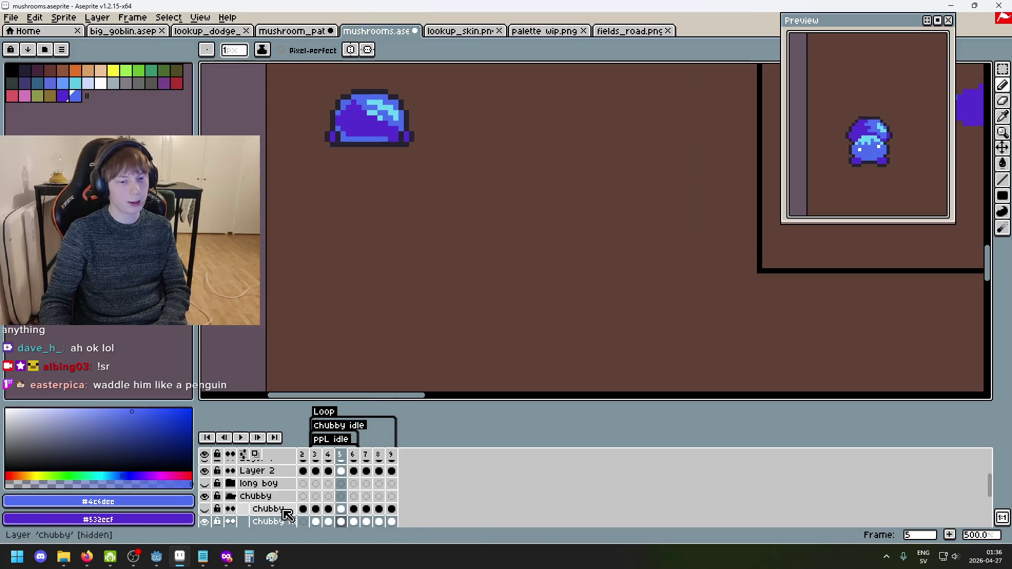
scroll(432, 174, up, 1)
key(super)
key(super)
Pick #252230 and #532ccf from the canvas and pencil outline and foot pixels right of the cap.
key(alt)
alt+click(447, 232)
click(452, 221)
key(ctrl+z)
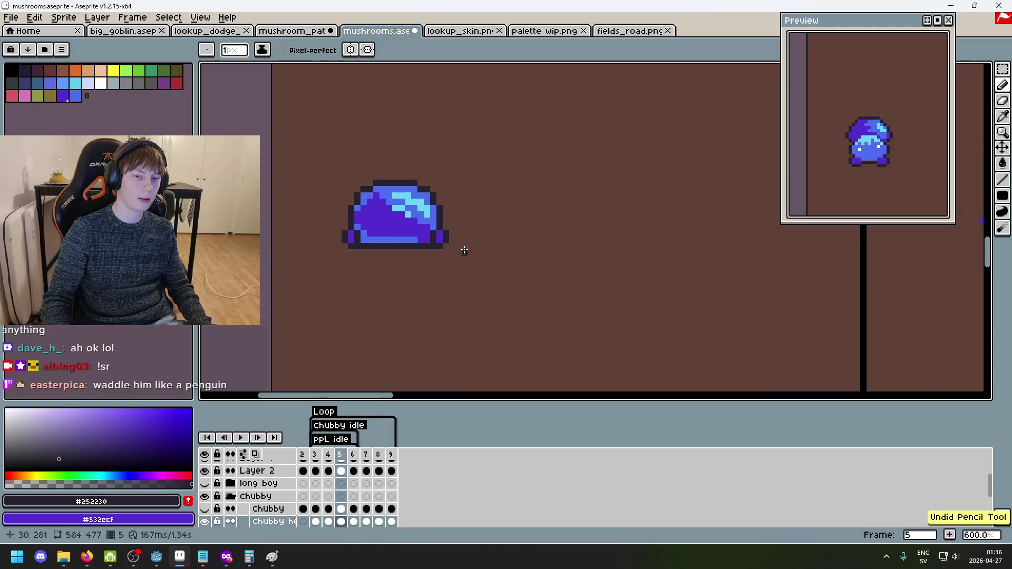
scroll(464, 251, up, 5)
key(alt)
click(506, 177)
click(535, 229)
mouse_move(506, 202)
mouse_down()
mouse_move(532, 203)
mouse_move(506, 228)
mouse_up()
key(ctrl+z)
alt+click(480, 228)
Flip back and forth around frame 5 to preview the new right foot.
scroll(505, 230, down, 7)
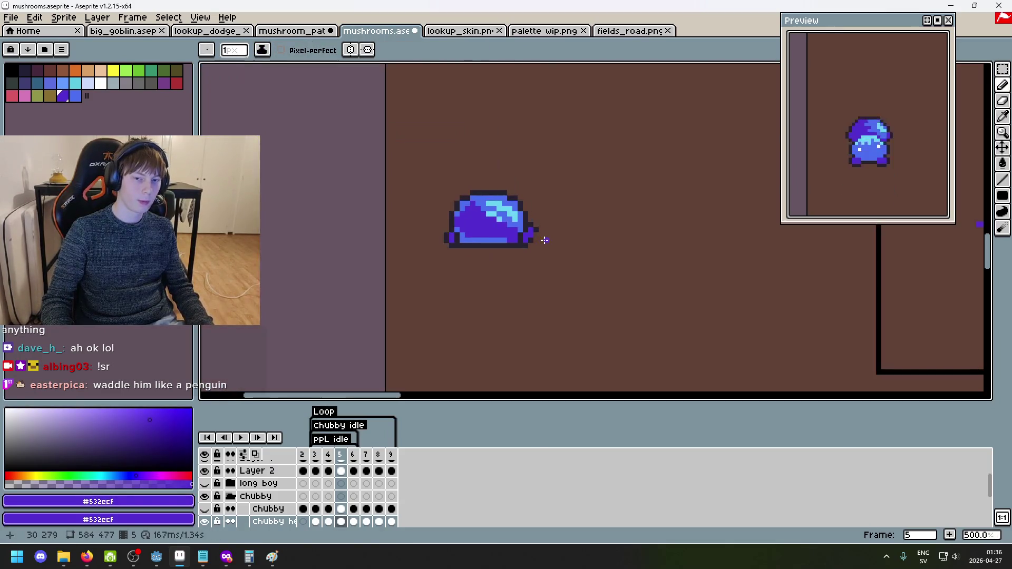
key(ctrl)
key(Left)
key(Left)
key(Right)
key(Right)
key(Right)
key(Left)
key(Left)
key(Right)
key(Left)
key(Right)
key(Right)
key(Left)
key(Right)
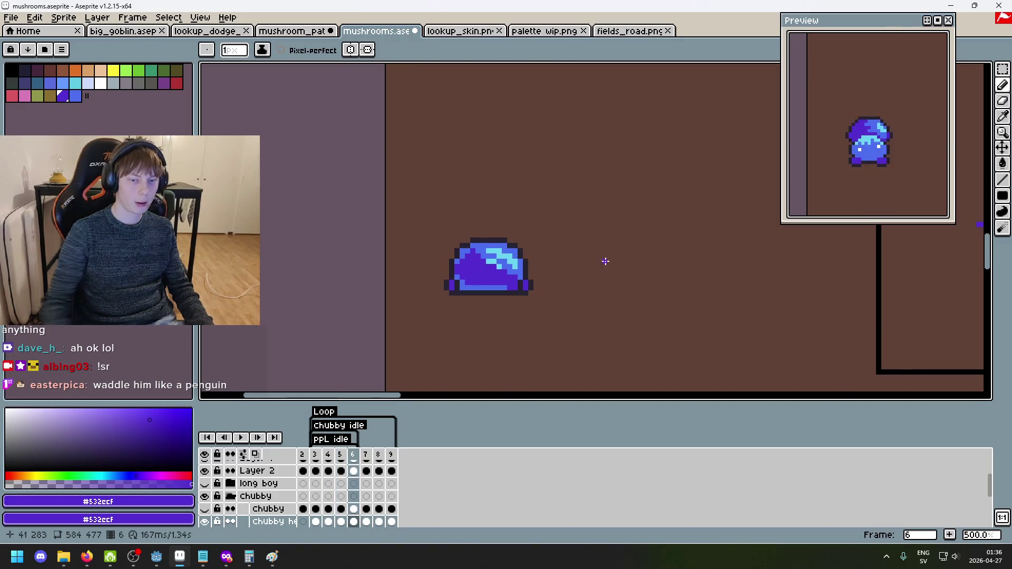
Outline the right foot with dark #252230 pixels, fixing one misplaced pixel.
scroll(529, 251, up, 6)
scroll(546, 183, left, 2)
scroll(546, 183, down, 1)
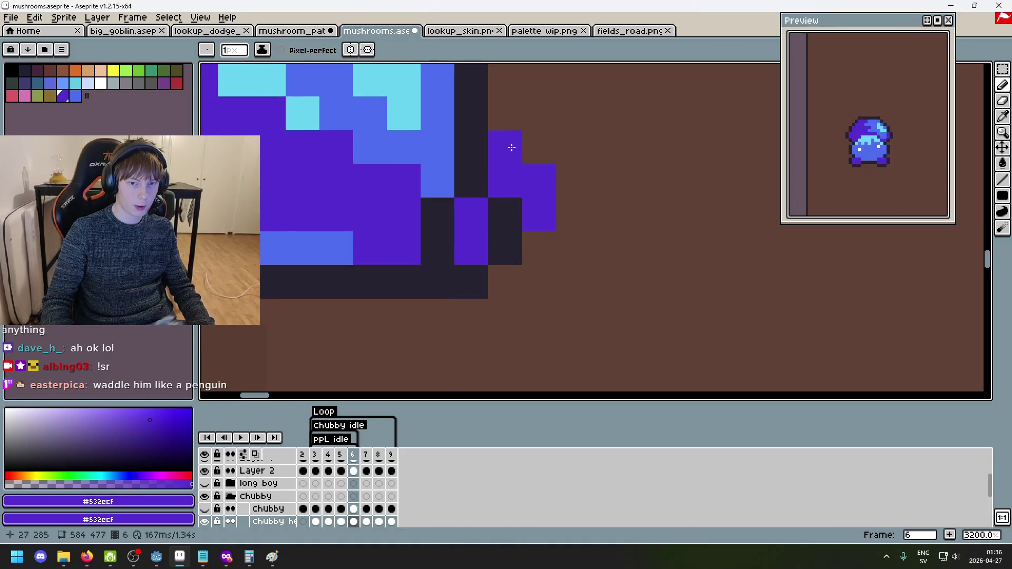
alt+click(517, 230)
click(539, 147)
drag(542, 154, 542, 208)
key(ctrl+z)
Add a purple #532ccf left foot with a dark #252230 outline, then pick brown #5F4135.
scroll(531, 239, down, 3)
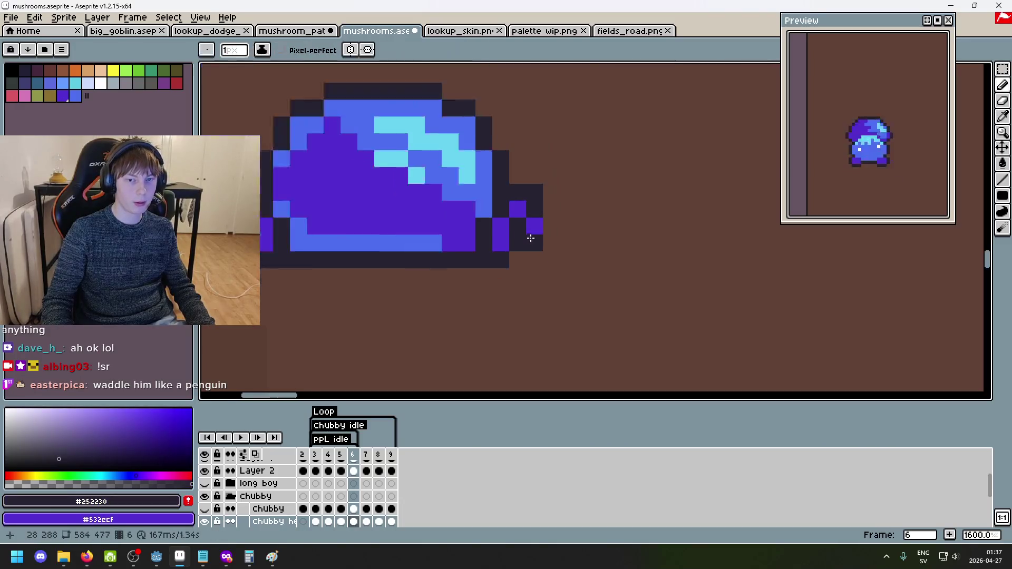
scroll(624, 236, down, 1)
scroll(380, 221, up, 1)
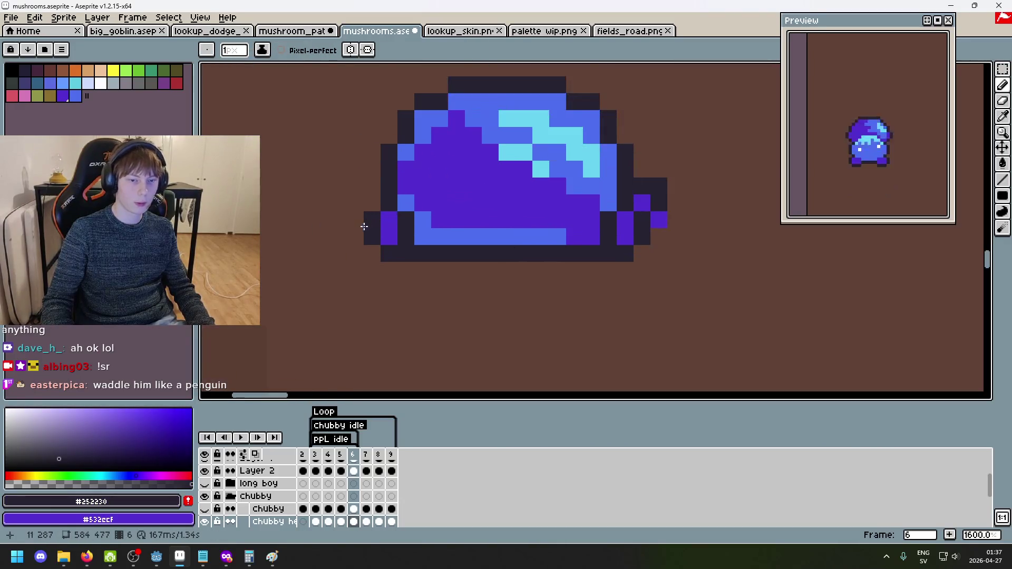
click(356, 221)
alt+click(378, 209)
click(372, 220)
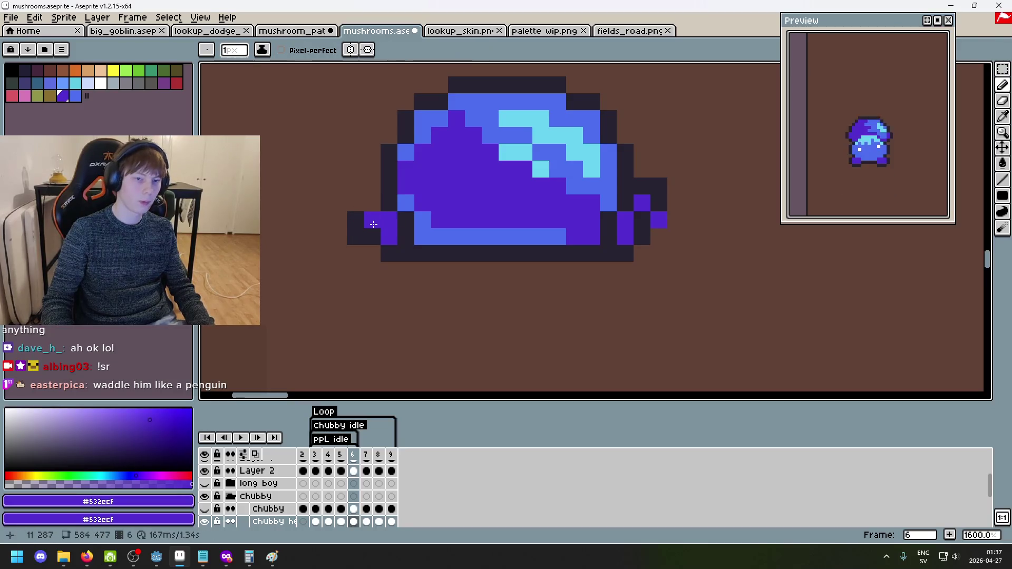
alt+click(355, 231)
click(372, 203)
click(384, 232)
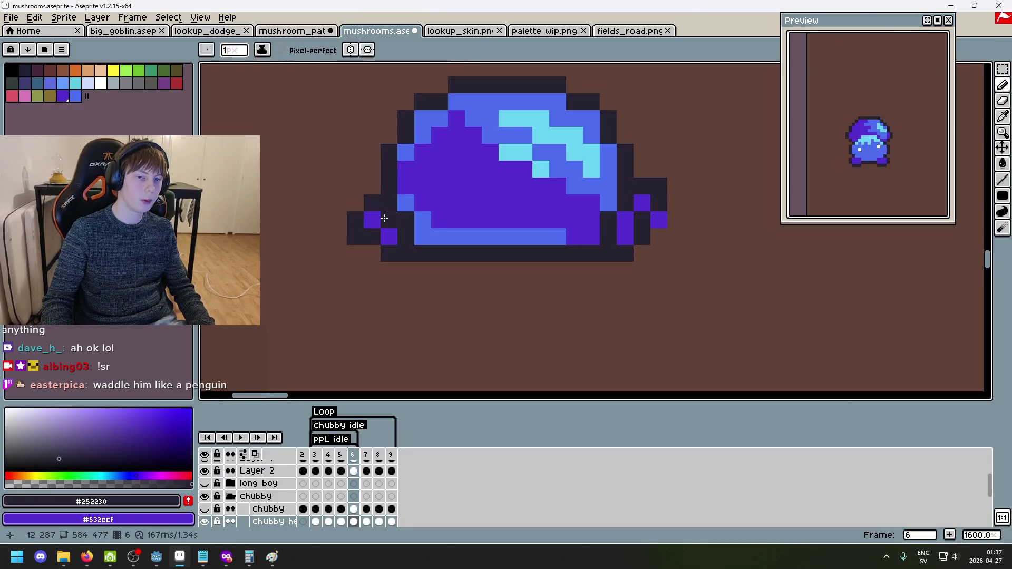
scroll(479, 257, down, 2)
scroll(509, 255, up, 2)
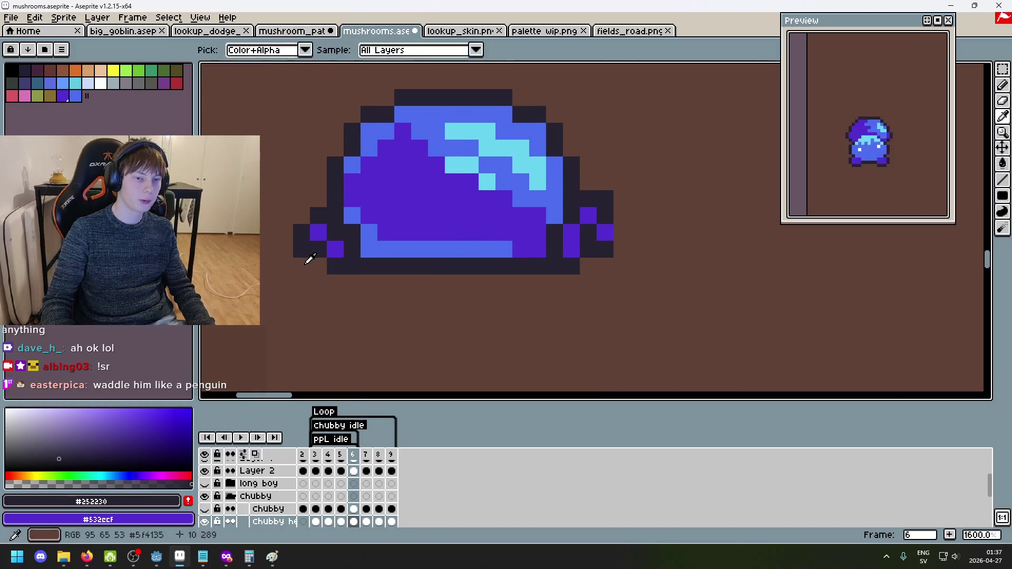
alt+click(302, 244)
Switch to Firefox and search 'cartoon running' in a new private tab.
mouse_move(227, 557)
click(282, 493)
click(485, 9)
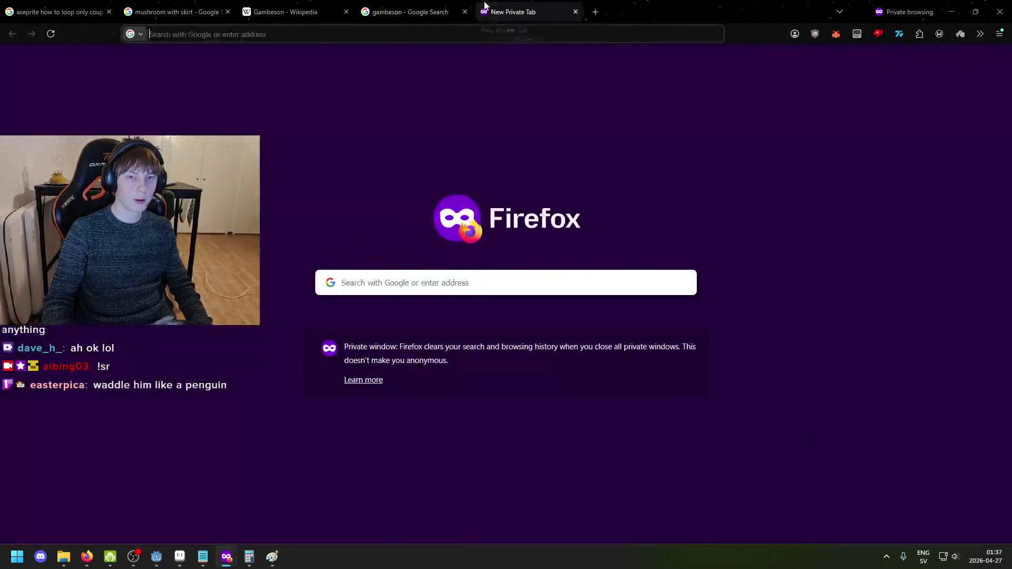
text(cartoon running)
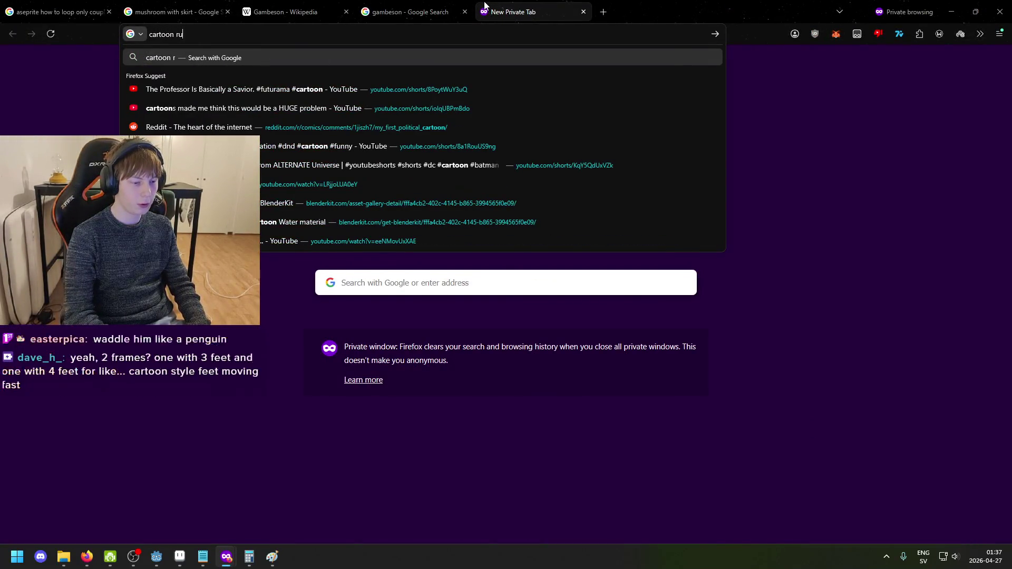
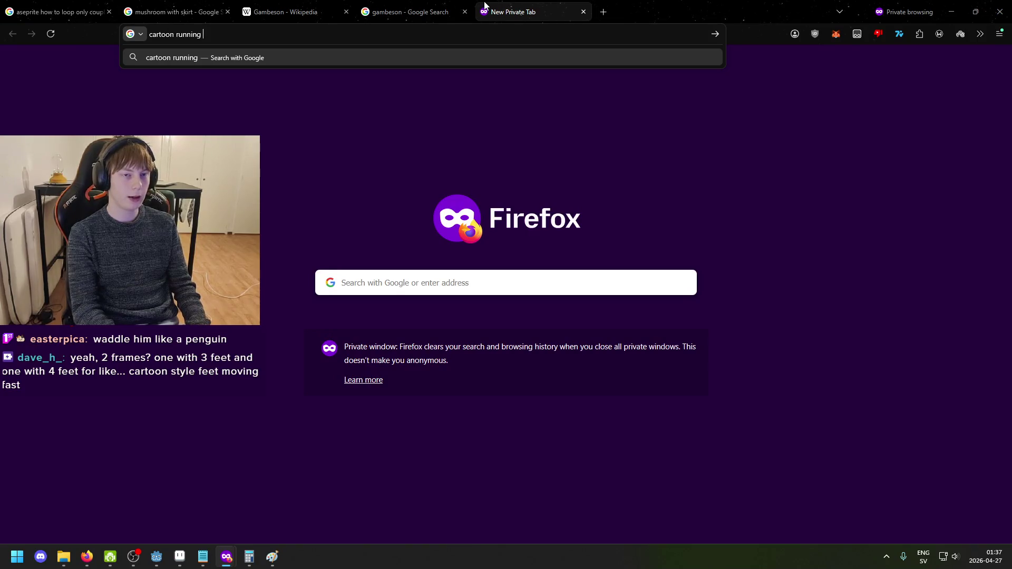
Search Google Images for 'comic book running off cliff panel' and browse the results.
key(BackSpace)
key(BackSpace)
key(BackSpace)
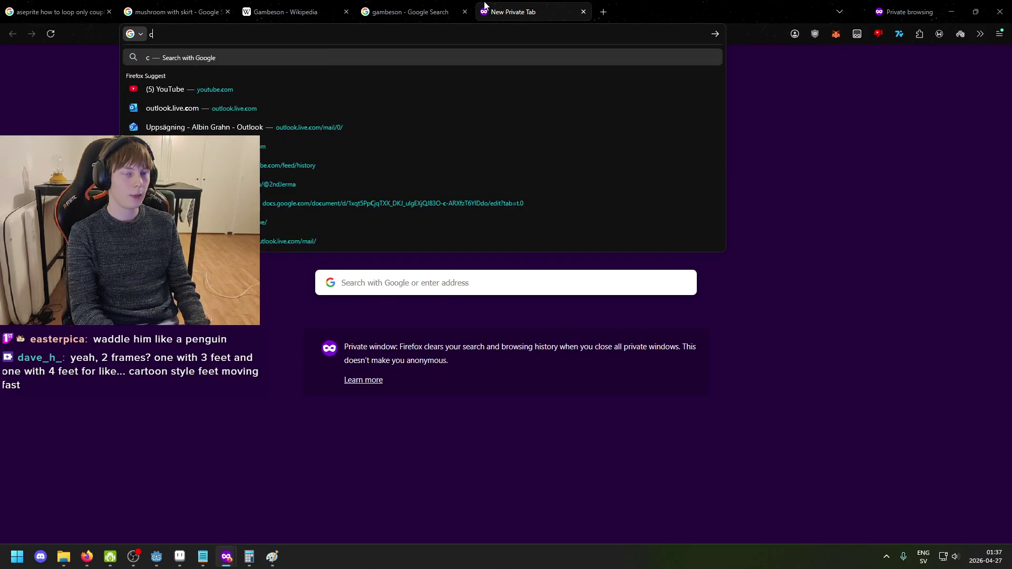
text(com)
text(mic book running off cliff)
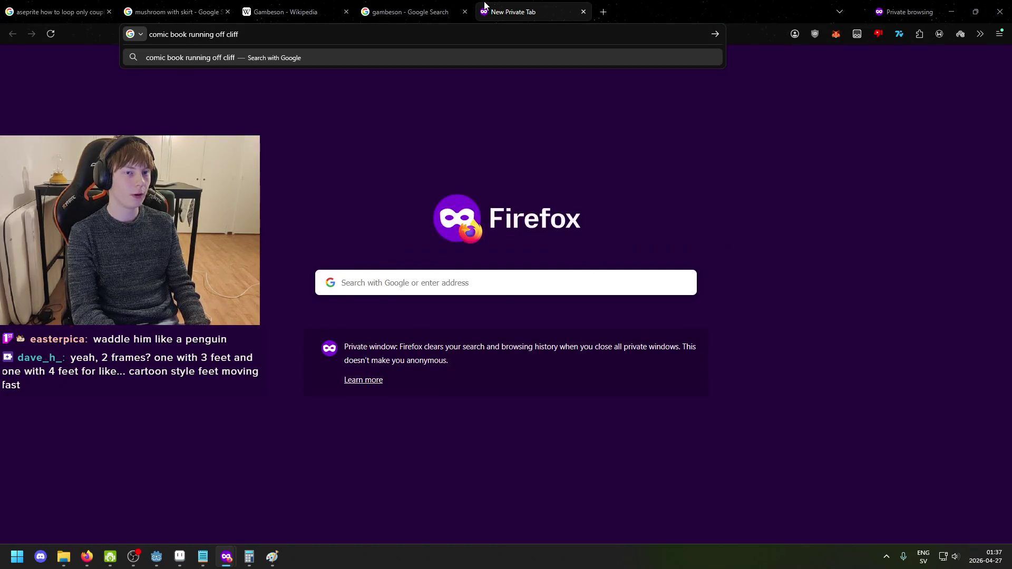
text(nel)
key(Return)
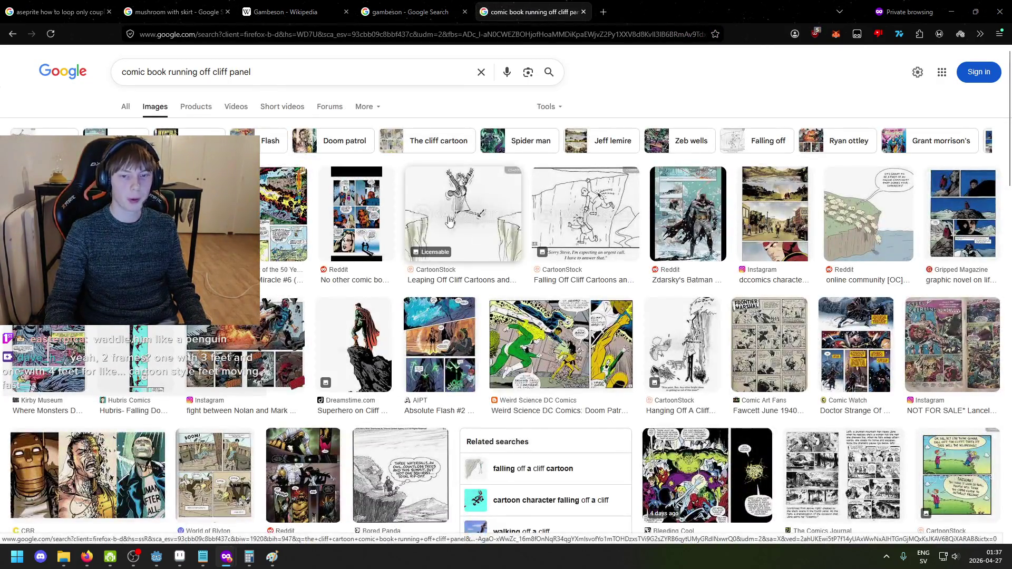
scroll(750, 301, down, 3)
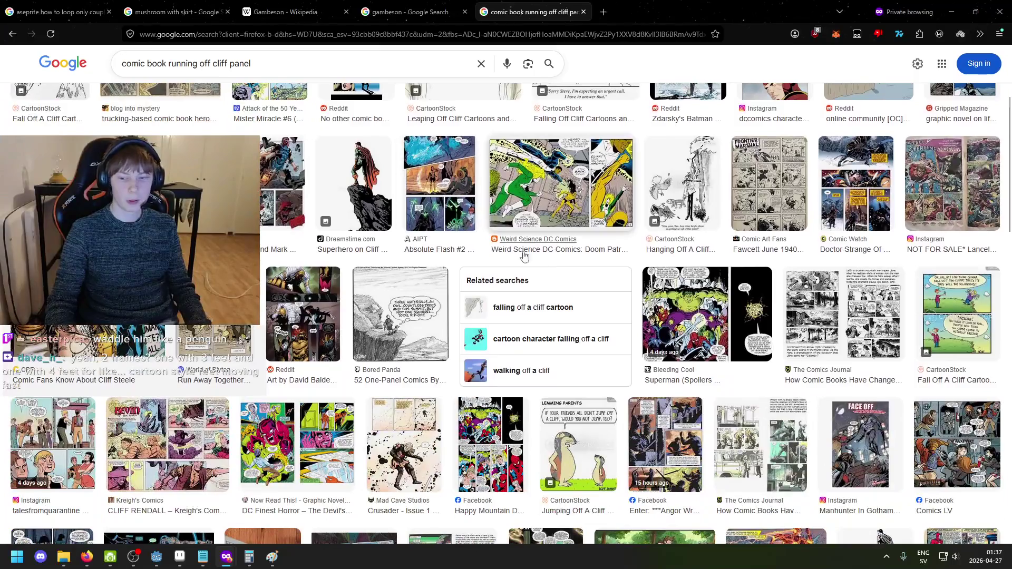
scroll(751, 302, up, 3)
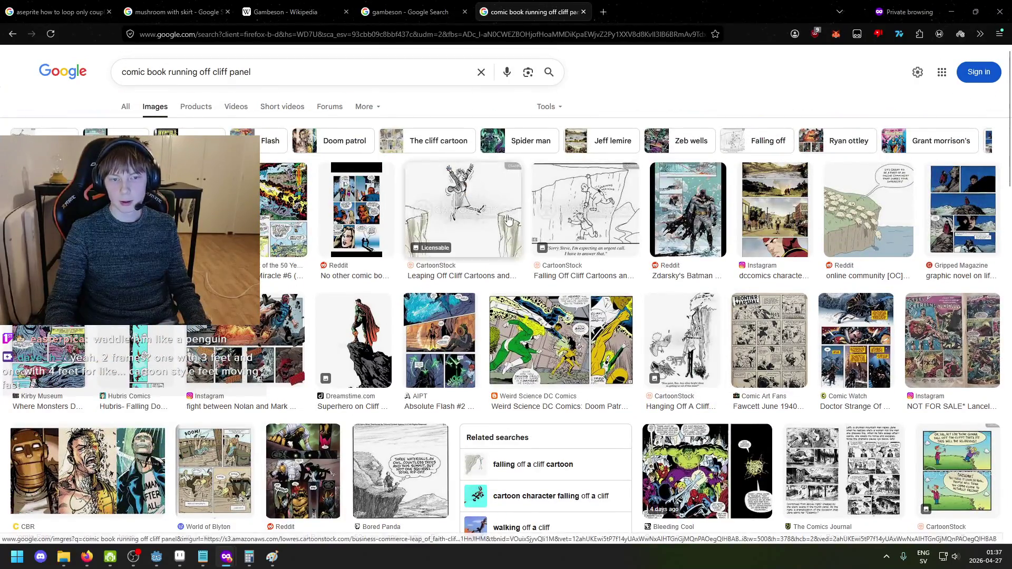
scroll(656, 261, down, 10)
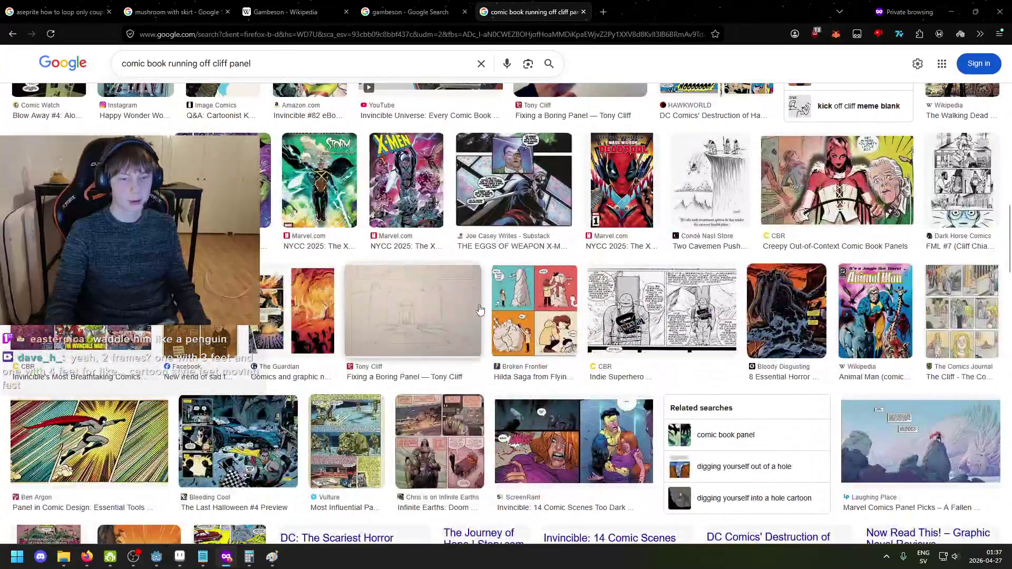
scroll(628, 314, down, 5)
scroll(629, 315, down, 15)
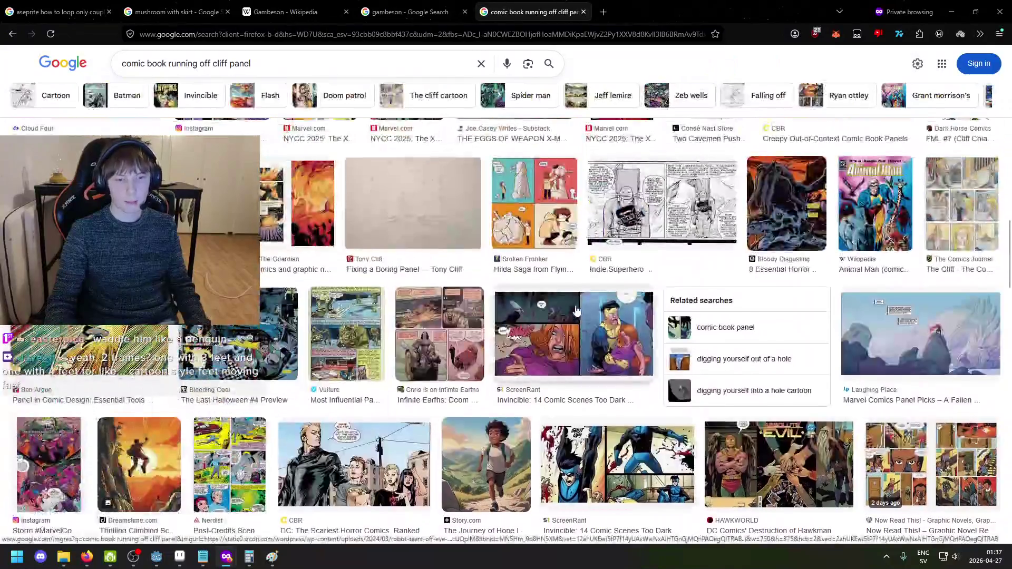
scroll(140, 73, up, 20)
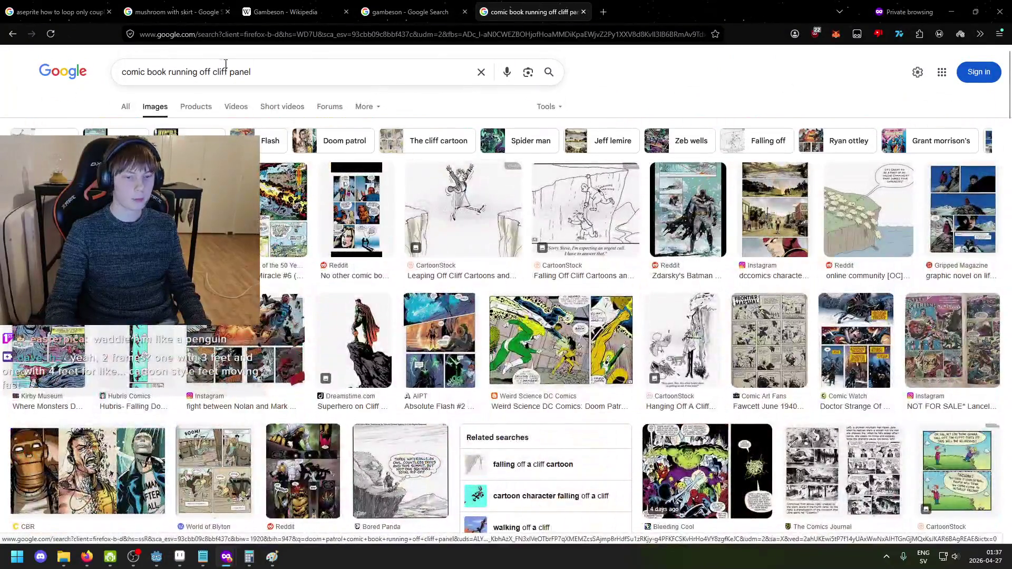
Refine the search with 'funny', browse the panels, then close the tab and return to Aseprite.
text( fy)
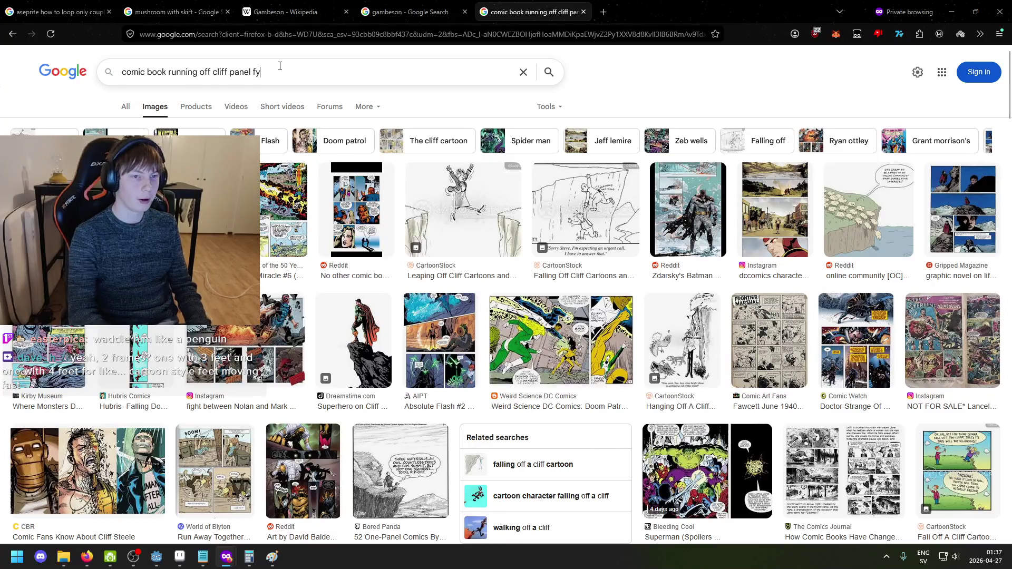
text(y)
key(Return)
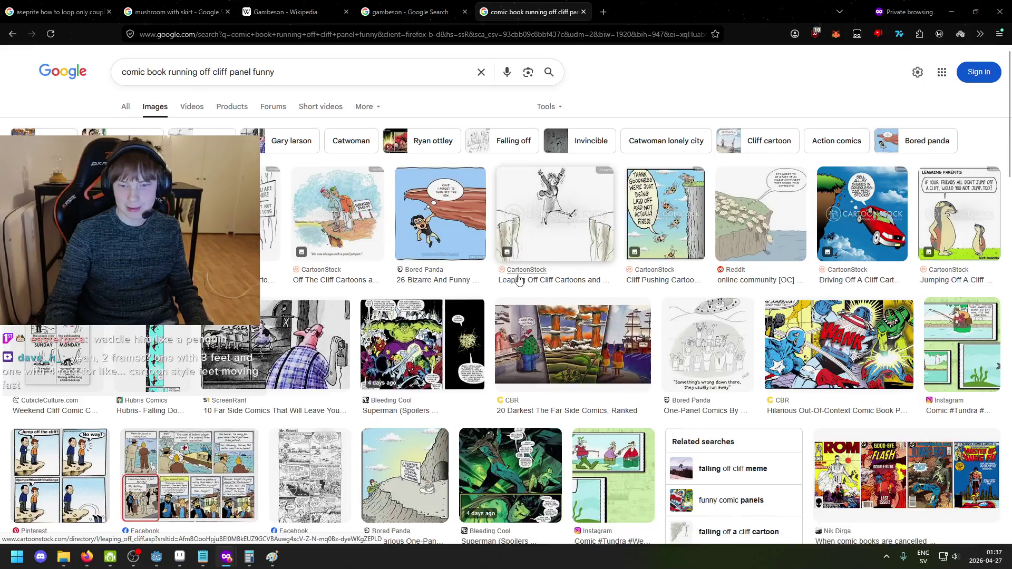
scroll(519, 280, down, 5)
scroll(536, 277, down, 3)
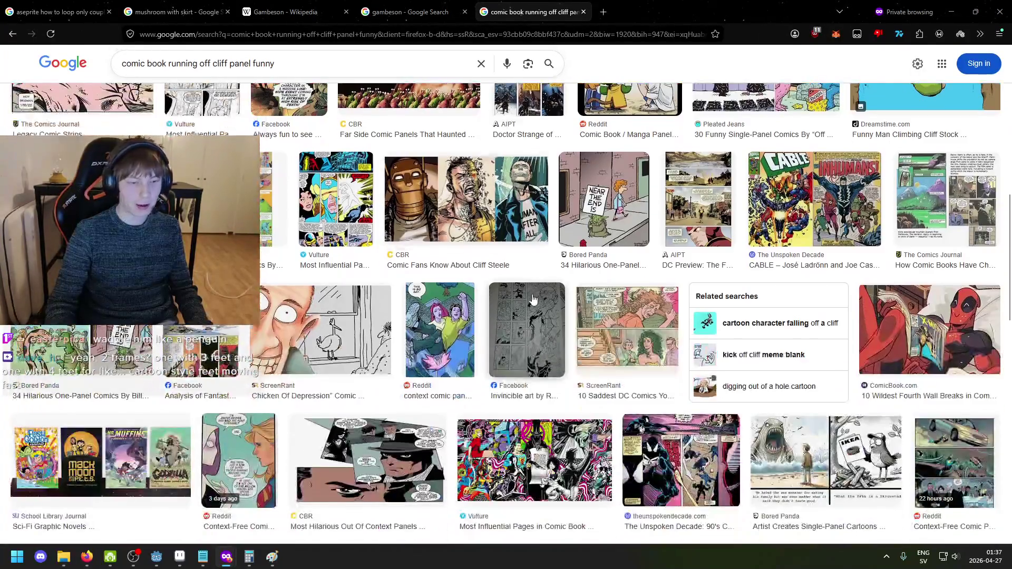
scroll(519, 311, down, 5)
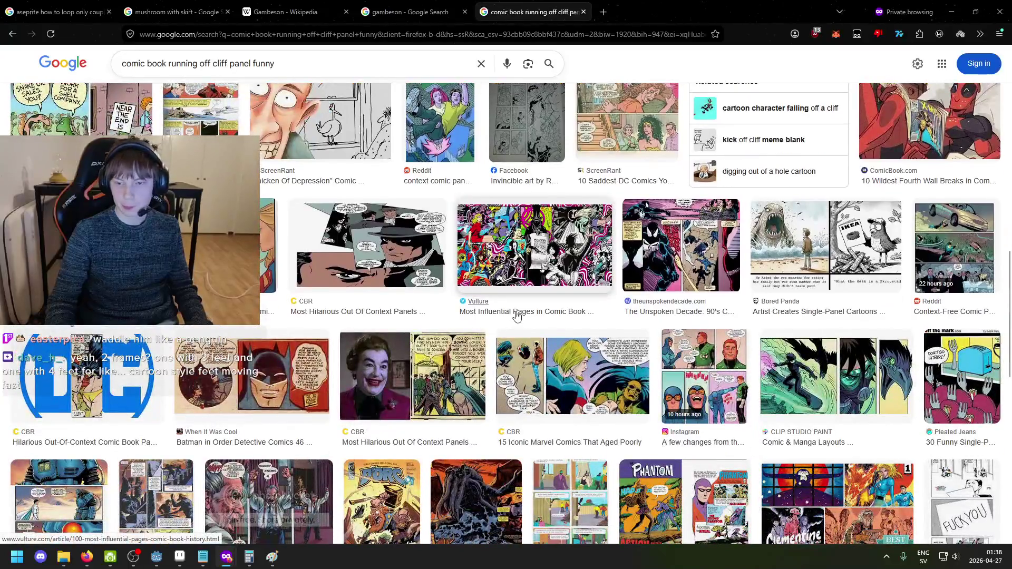
key(ctrl+w)
click(180, 558)
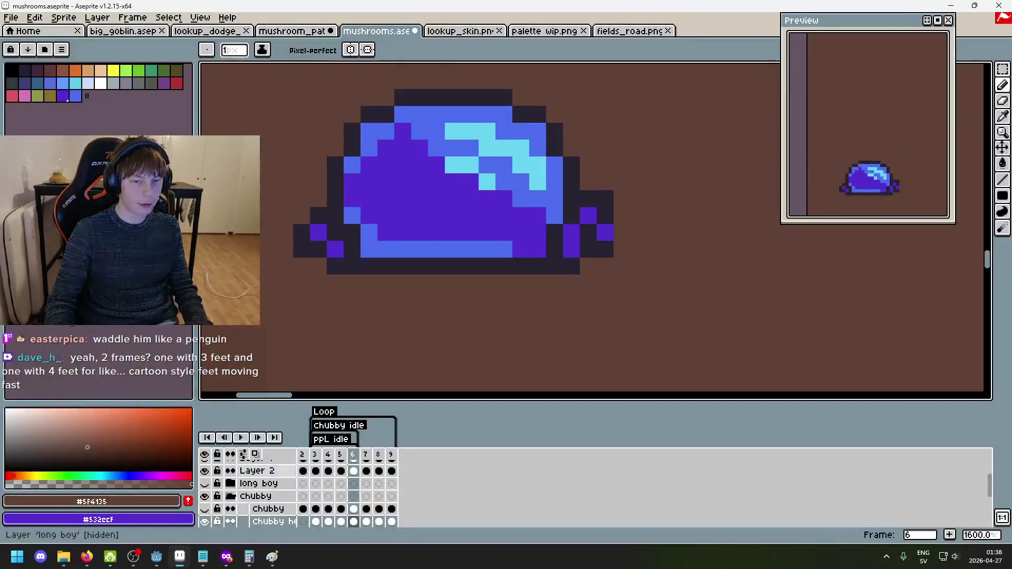
Eyedrop the dark outline and purple colours from the sprite, undoing a stray purple pixel.
key(Return)
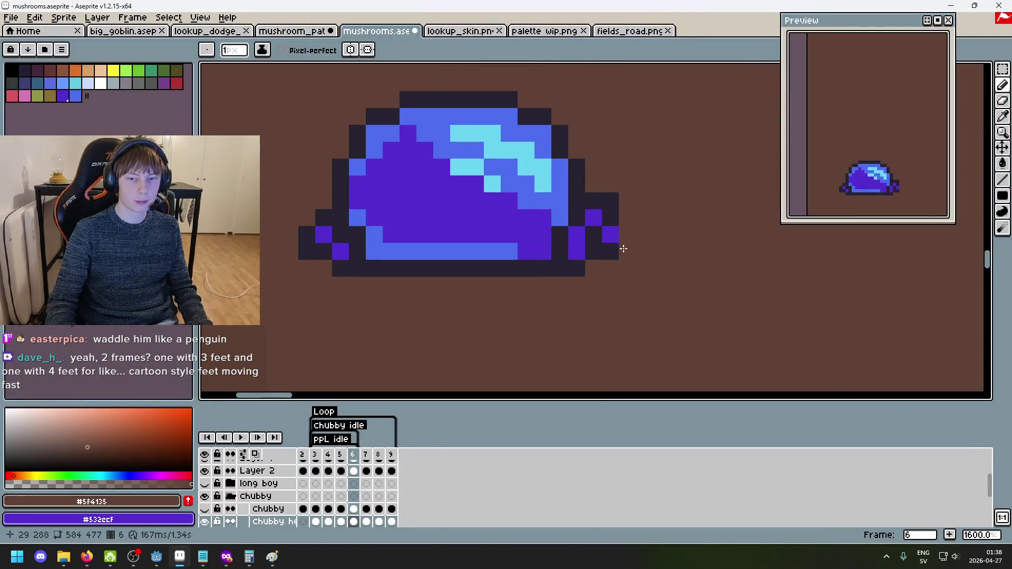
alt+click(591, 178)
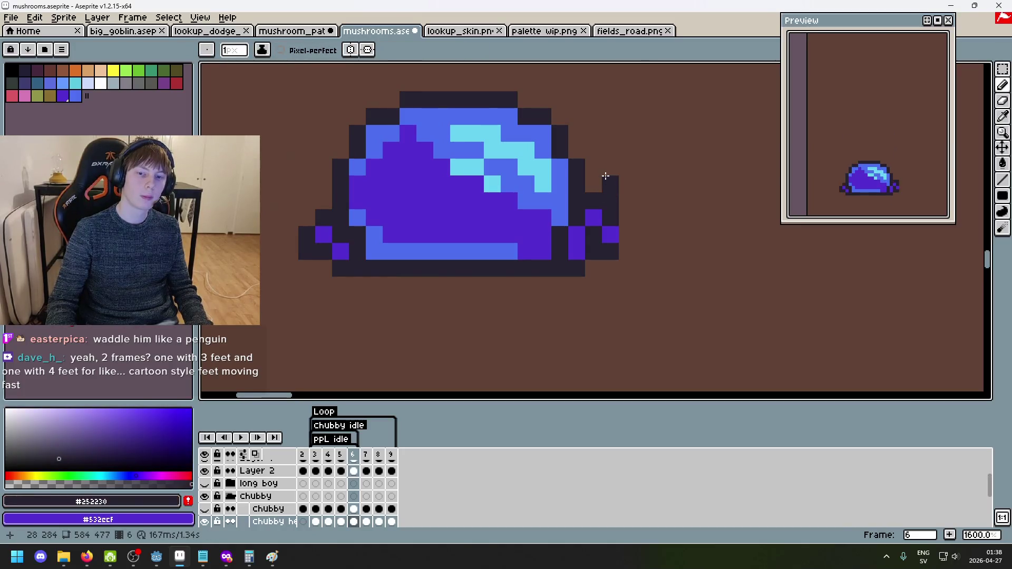
alt+click(599, 203)
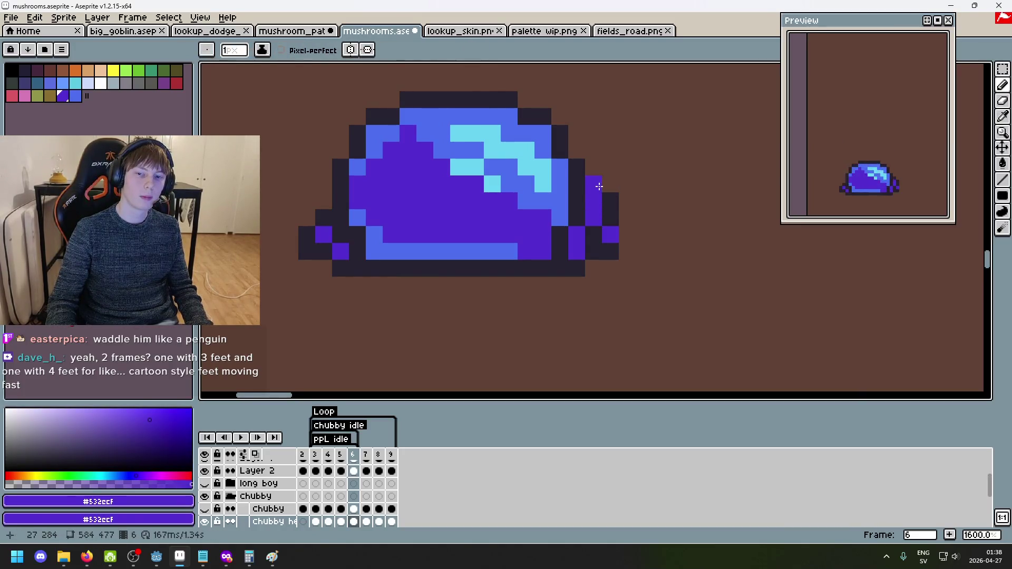
key(ctrl+z)
alt+click(607, 195)
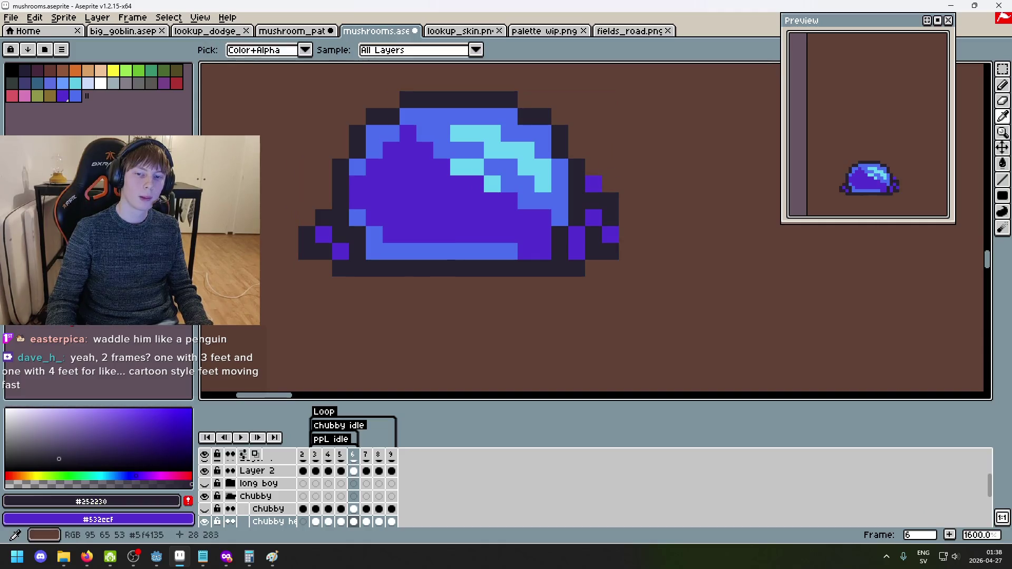
scroll(625, 206, down, 6)
scroll(605, 226, up, 3)
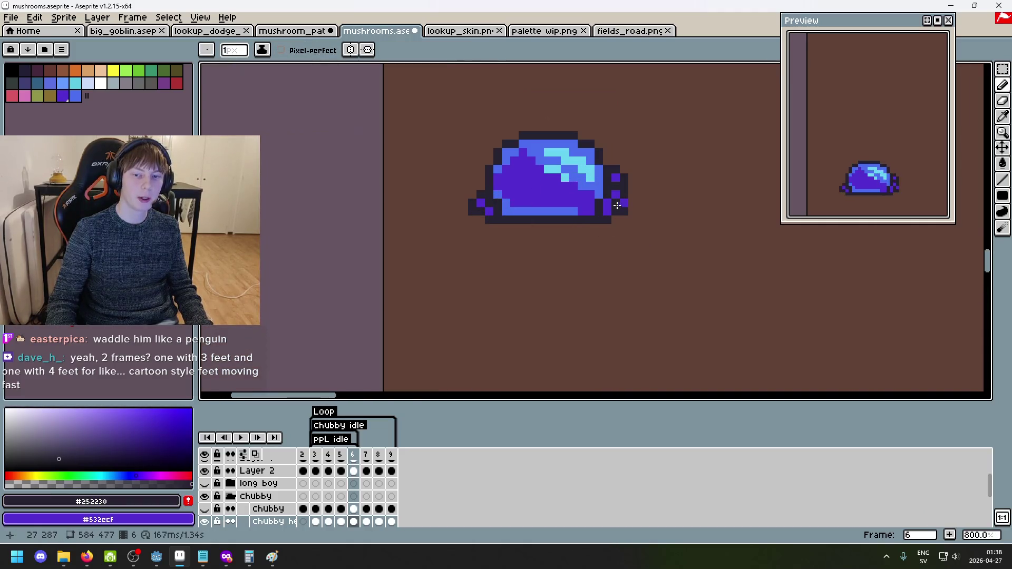
scroll(630, 203, up, 3)
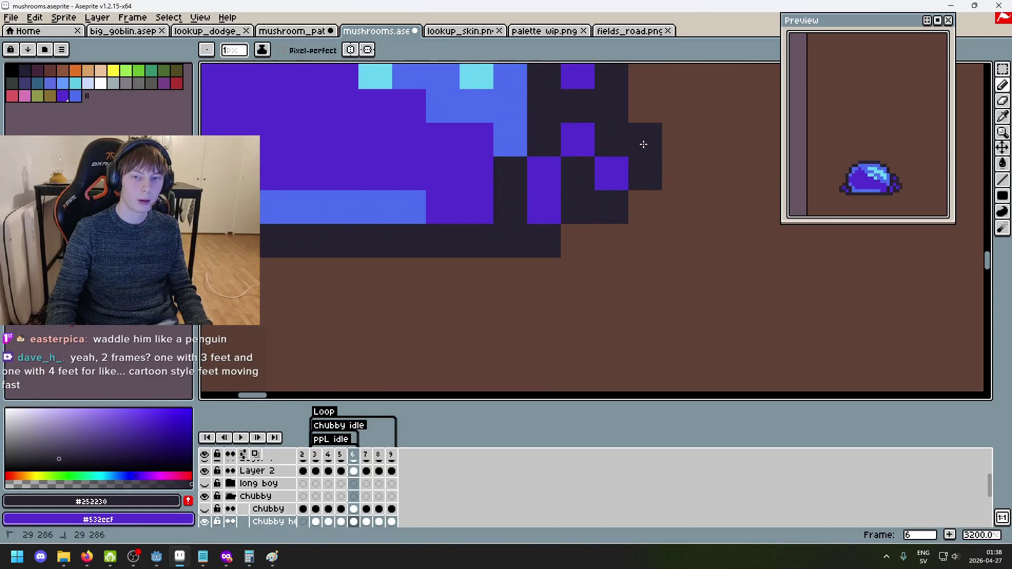
scroll(656, 185, down, 3)
scroll(520, 204, up, 2)
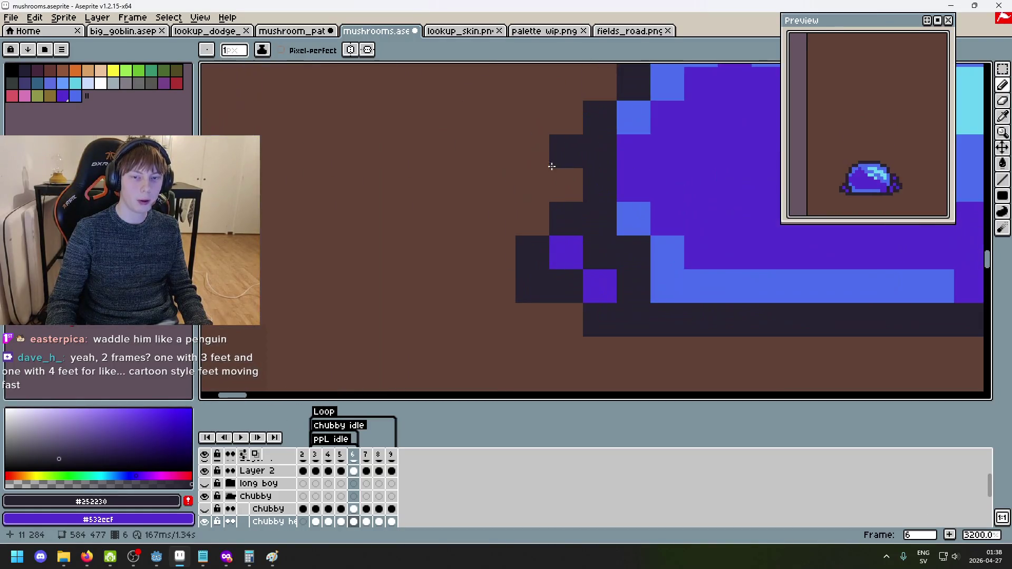
scroll(579, 195, down, 1)
Place dark outline and purple foot pixels at the cap's left, then undo them.
click(406, 204)
alt+click(424, 238)
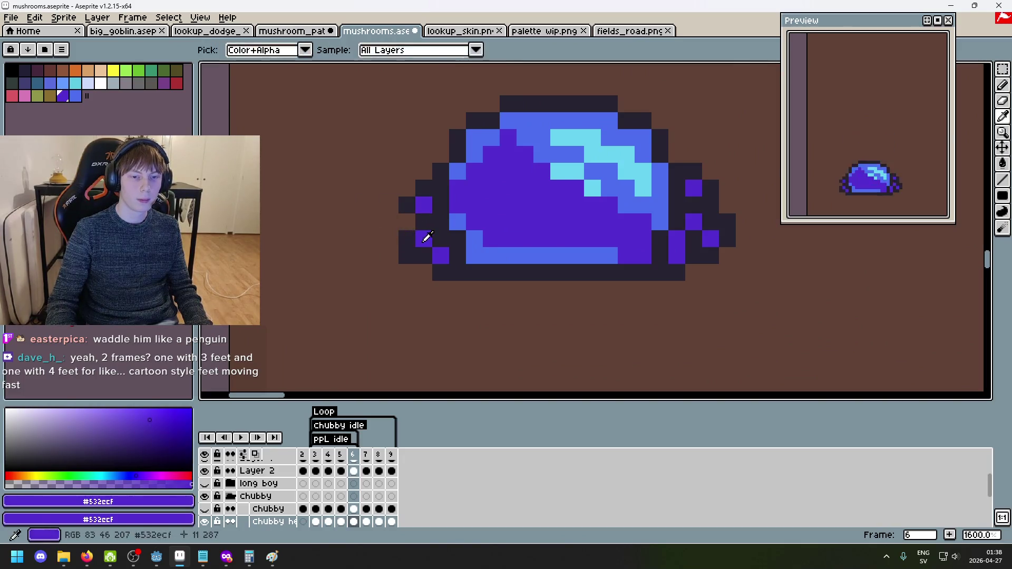
click(400, 220)
alt+click(403, 205)
click(371, 220)
key(ctrl+z)
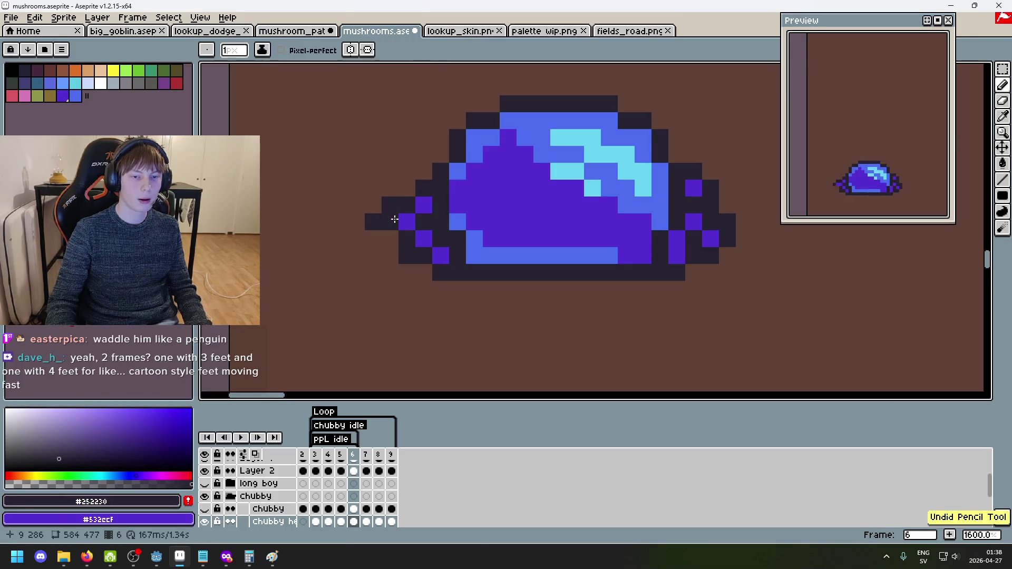
key(ctrl+z)
key(ctrl+z)
key(ctrl+z)
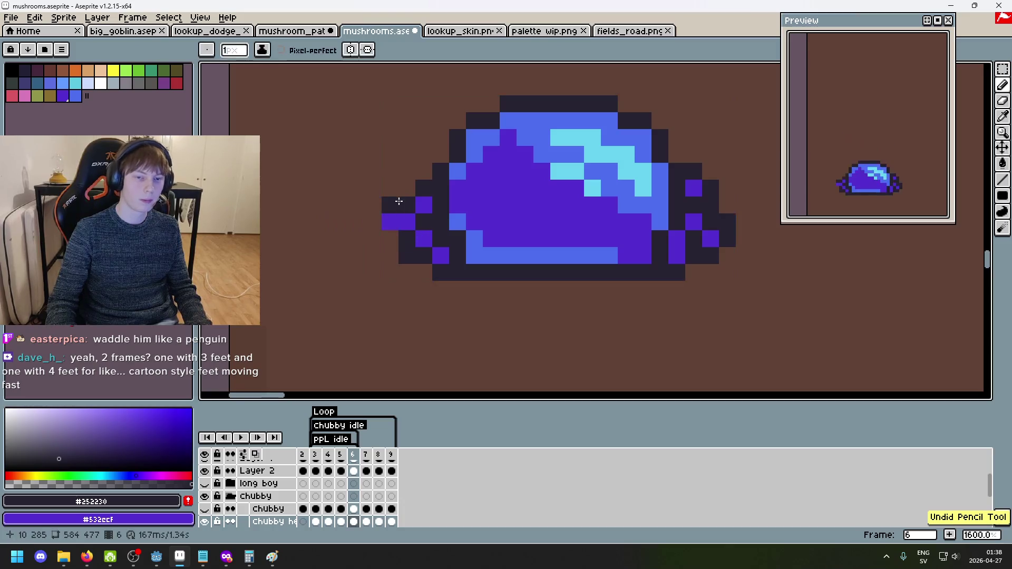
key(ctrl+z)
Redraw the left foot with the Pencil in purple, erasing stray dark pixels and outlining below it.
key(b)
click(390, 191)
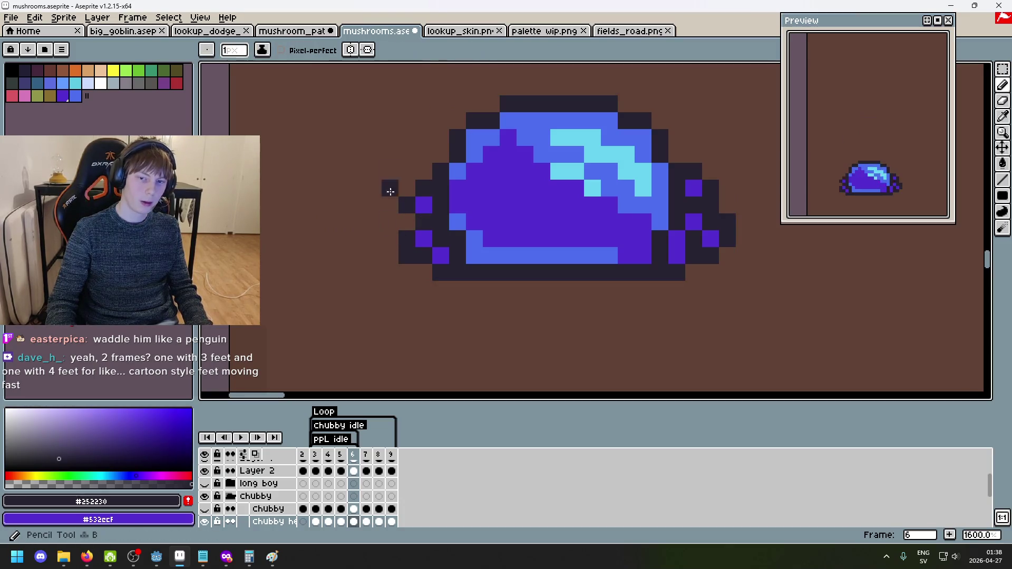
scroll(394, 172, down, 1)
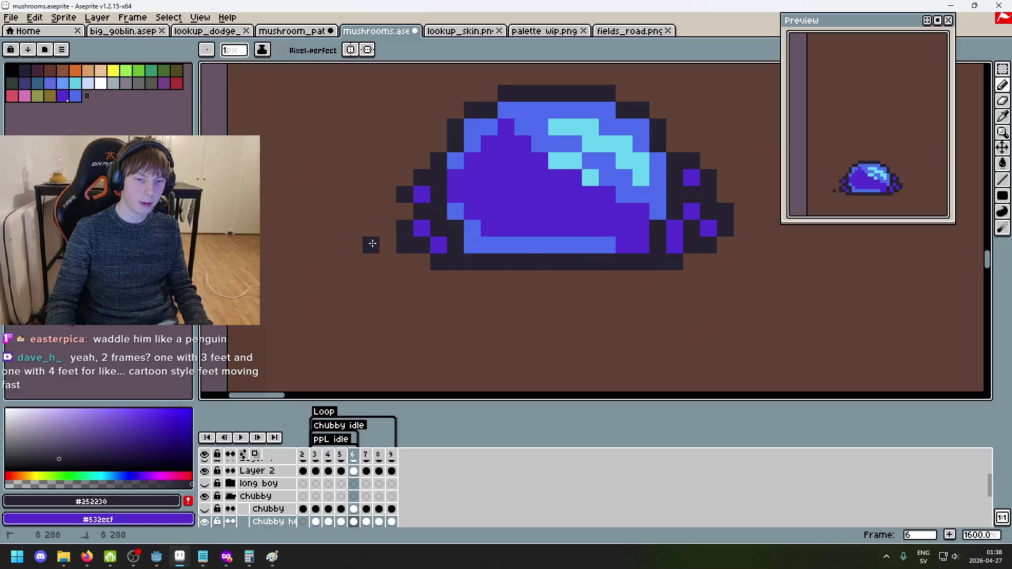
alt+click(422, 228)
click(371, 229)
key(e)
mouse_move(371, 228)
mouse_down()
mouse_move(371, 244)
mouse_move(388, 246)
mouse_up()
key(b)
click(403, 248)
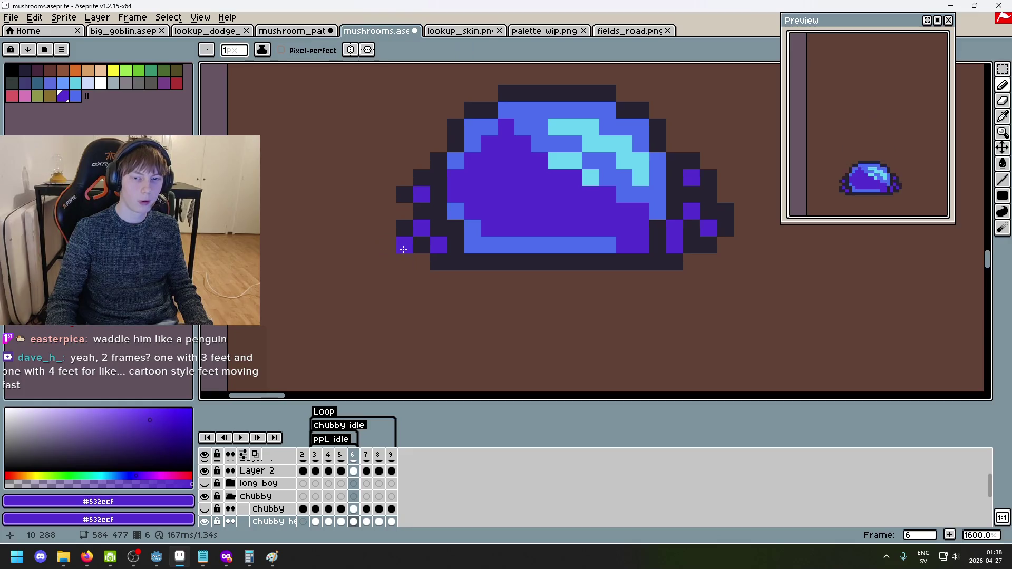
alt+click(406, 228)
click(405, 262)
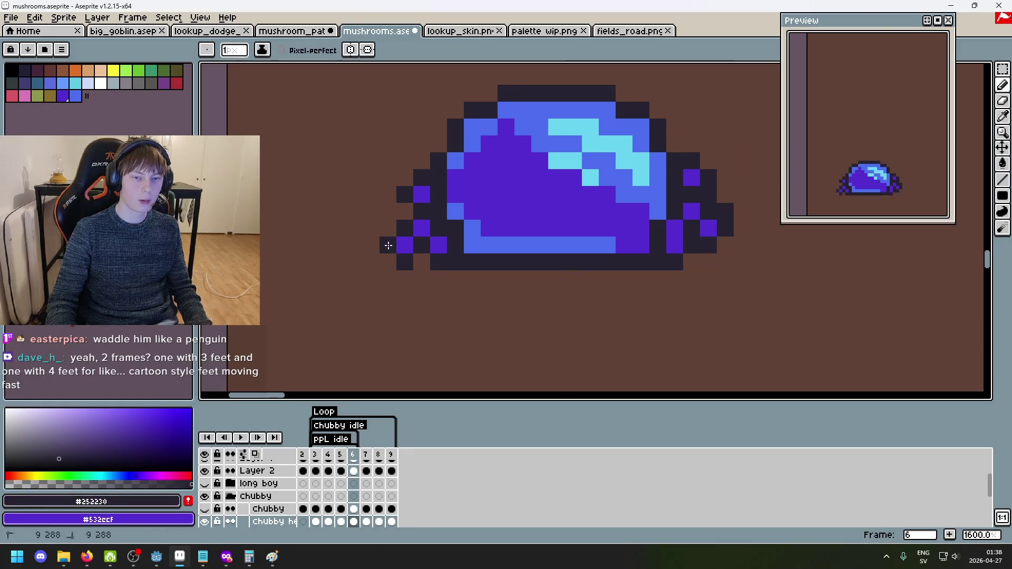
Fill the outline gap at the sprite's left and pick the purple colour again.
scroll(388, 245, up, 1)
scroll(378, 277, down, 4)
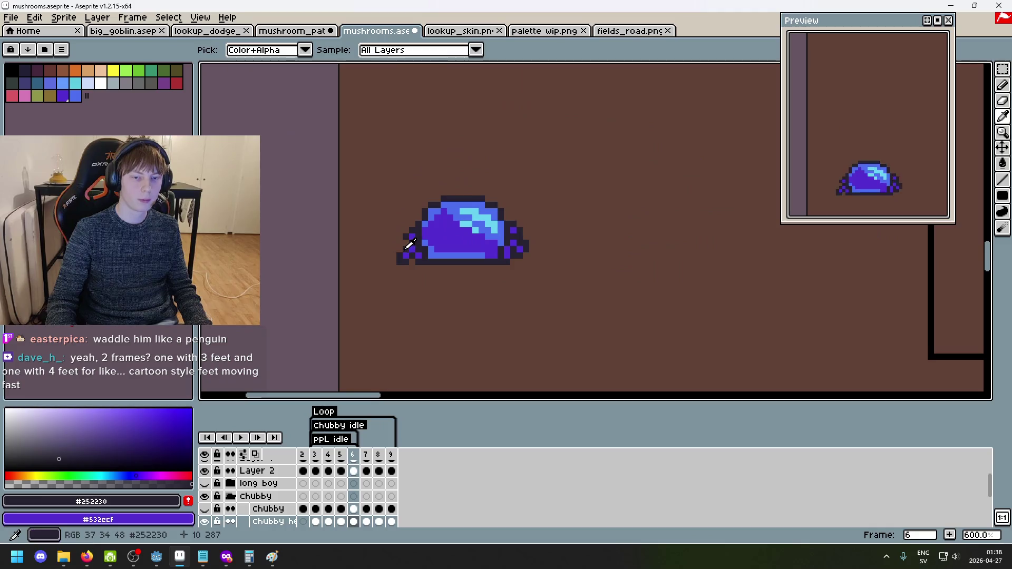
scroll(399, 229, up, 3)
click(418, 238)
alt+click(435, 257)
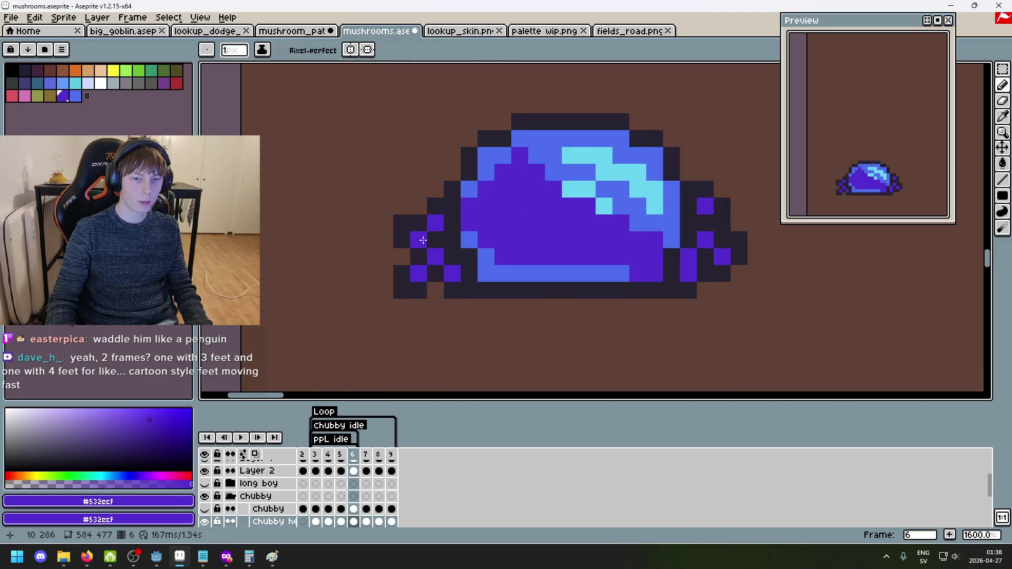
scroll(436, 256, down, 4)
scroll(527, 253, down, 5)
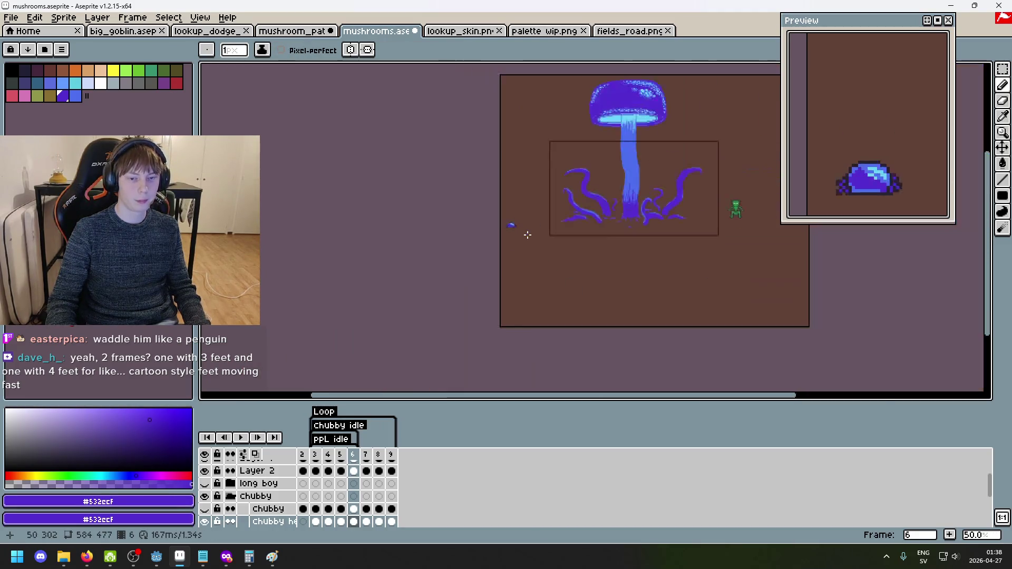
Compare frames around frame 5, then play the animation from frame 8 and stop it.
scroll(397, 234, up, 1)
scroll(416, 247, up, 1)
key(Left)
key(Right)
key(Right)
key(Left)
key(Left)
key(Left)
key(Left)
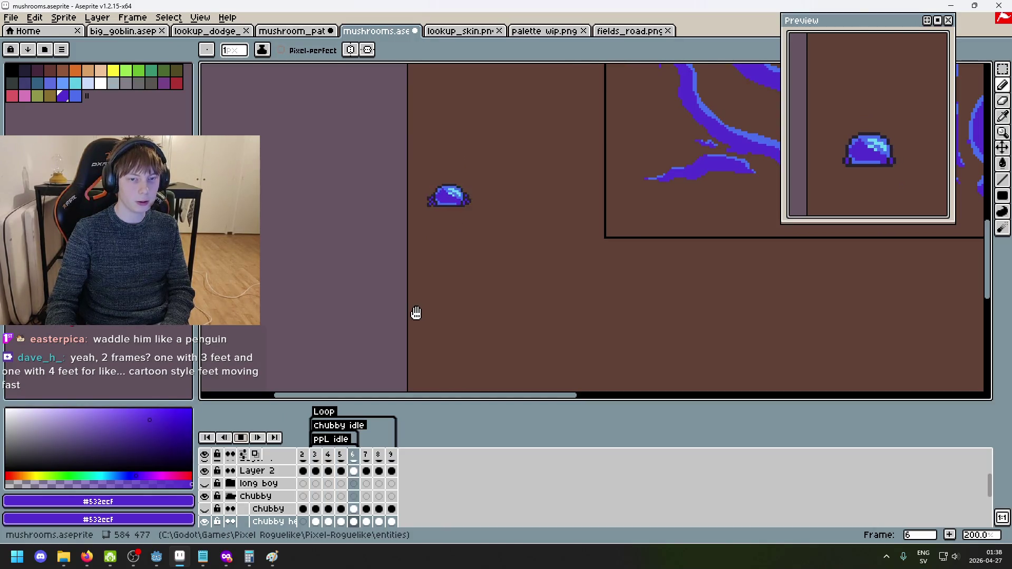
click(381, 466)
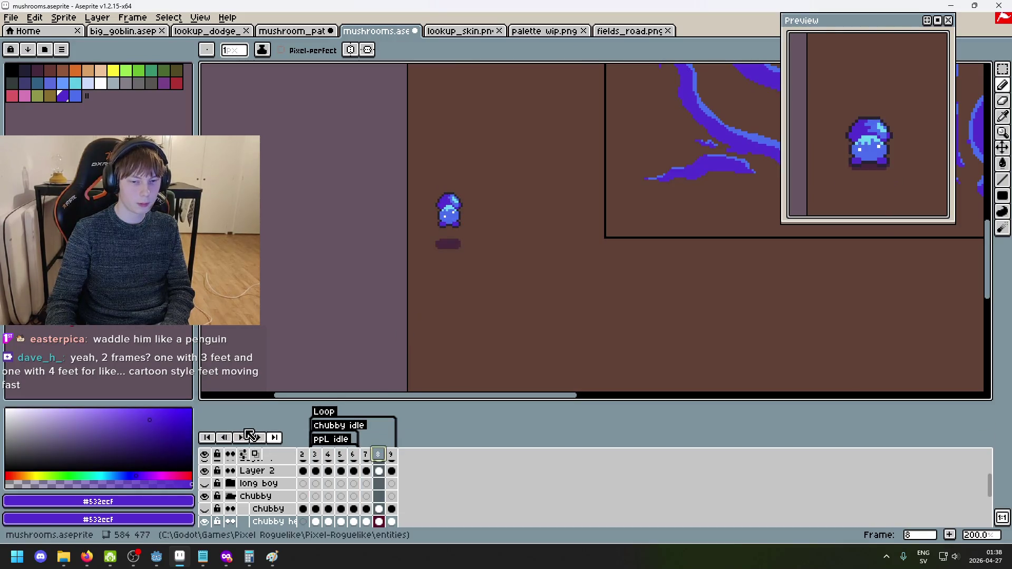
drag(412, 294, 421, 264)
key(Return)
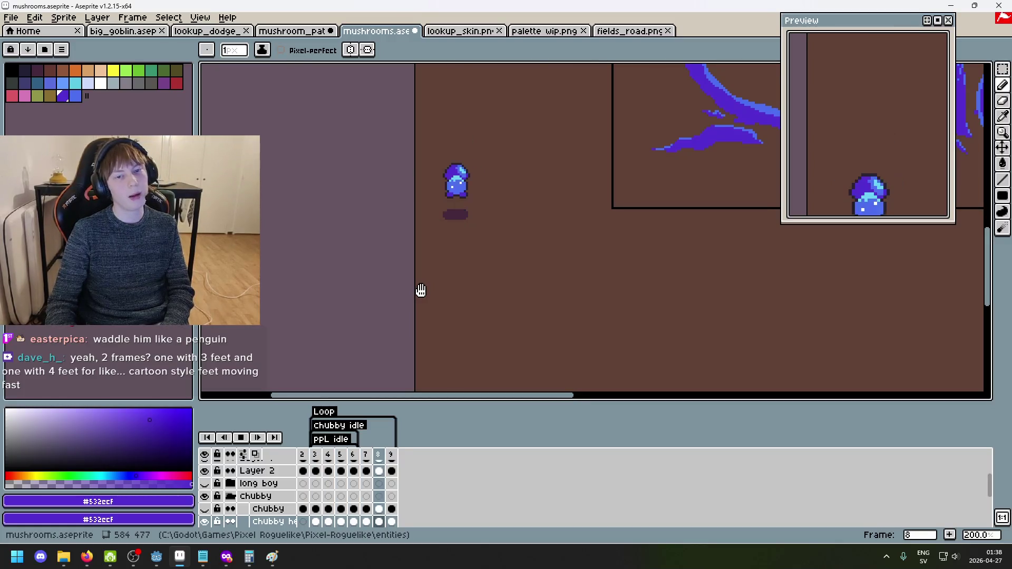
key(Return)
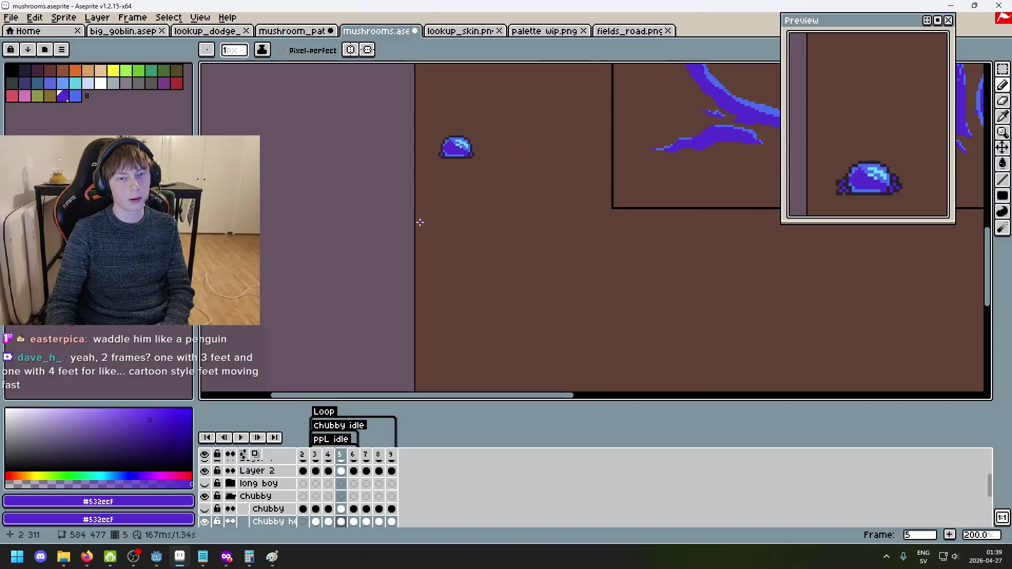
Paint the cap's lower-left outline pixel purple, step through frames, then undo it.
scroll(419, 224, up, 8)
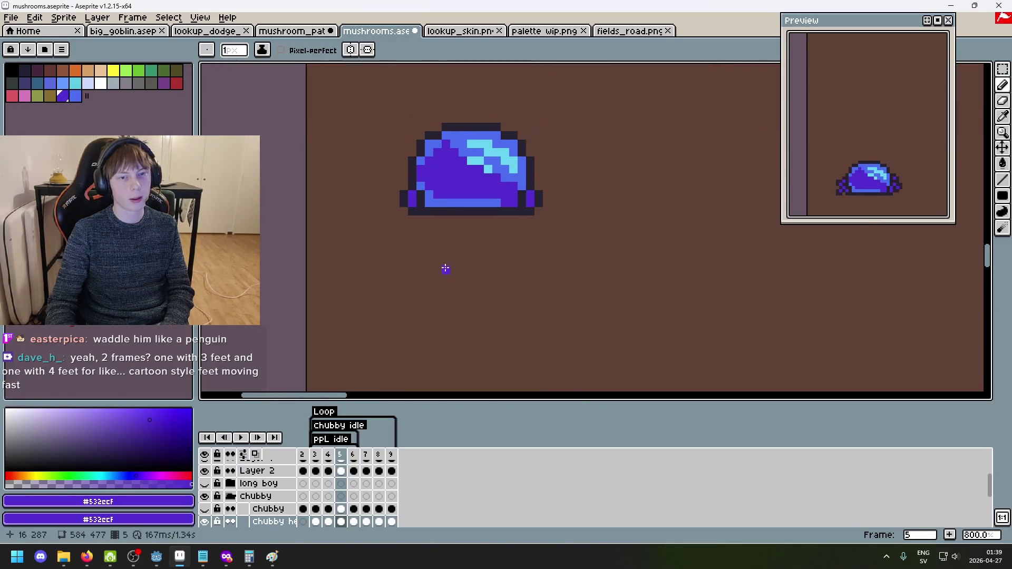
key(i)
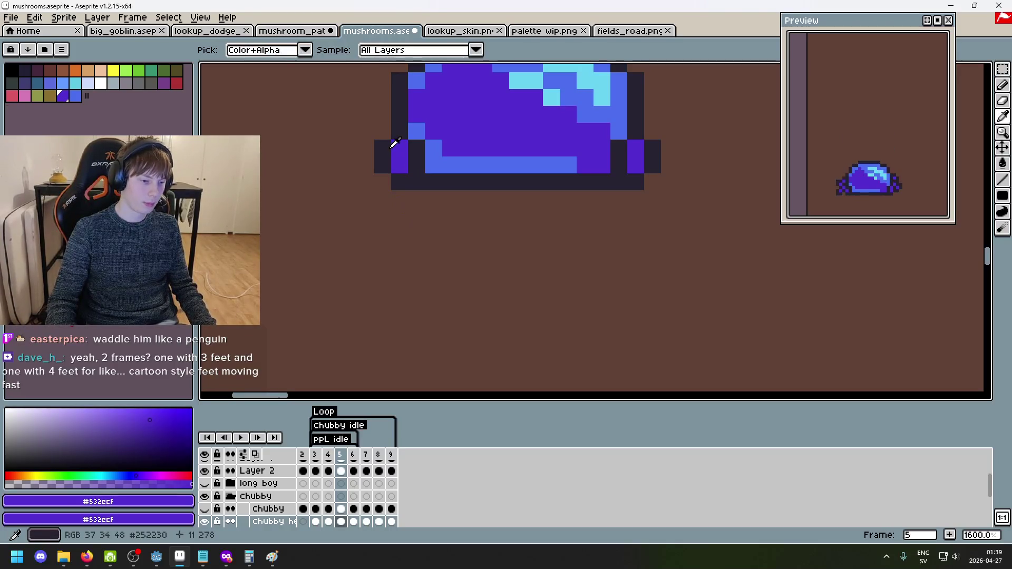
key(b)
click(389, 148)
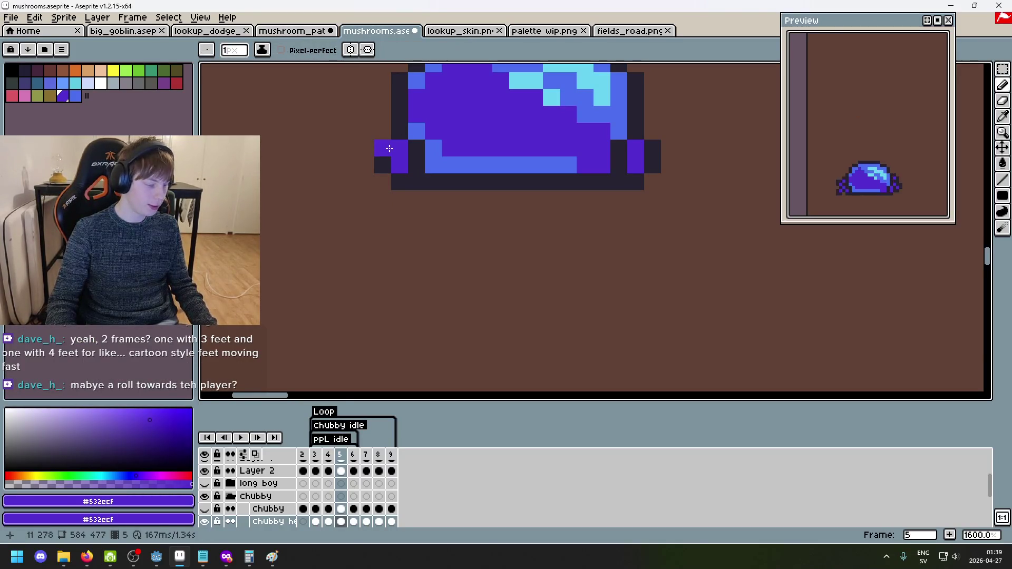
scroll(416, 231, down, 7)
scroll(421, 256, up, 1)
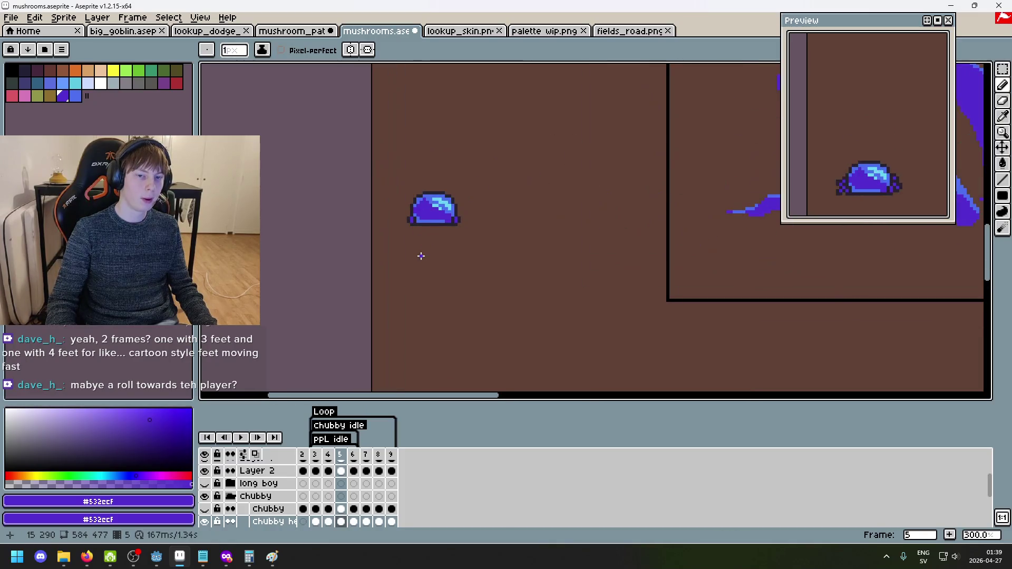
scroll(421, 256, up, 2)
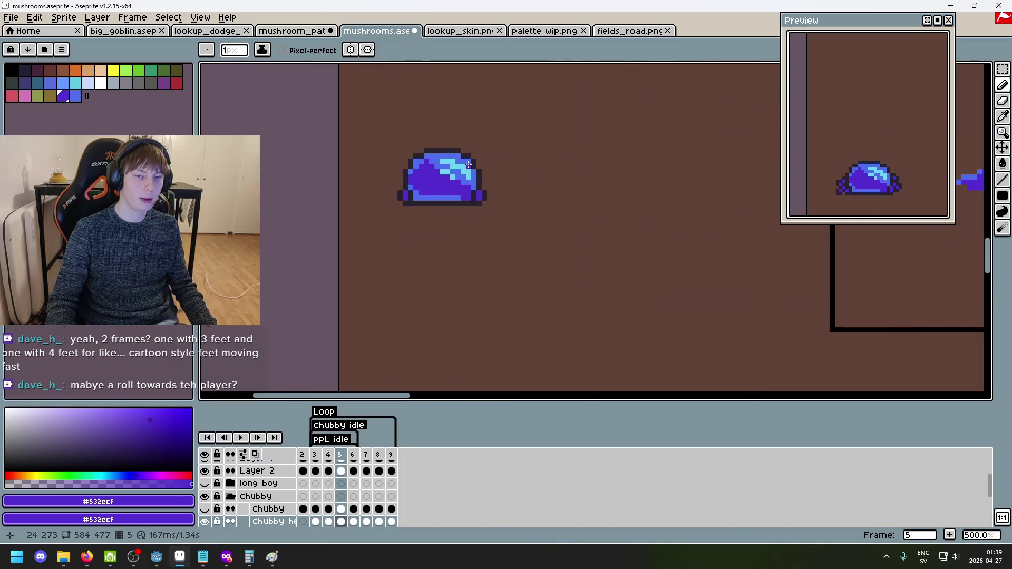
scroll(469, 164, up, 2)
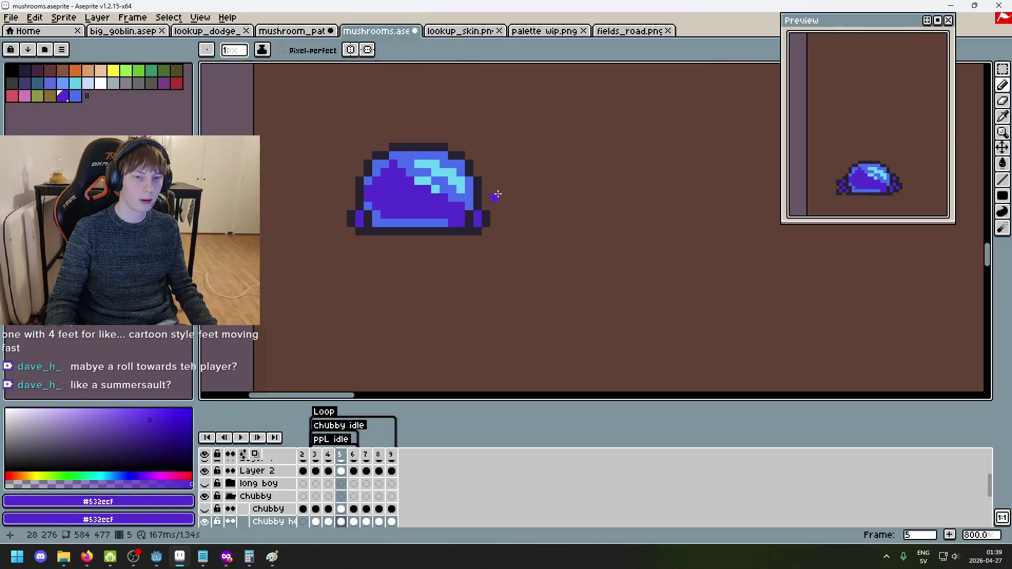
scroll(498, 194, up, 3)
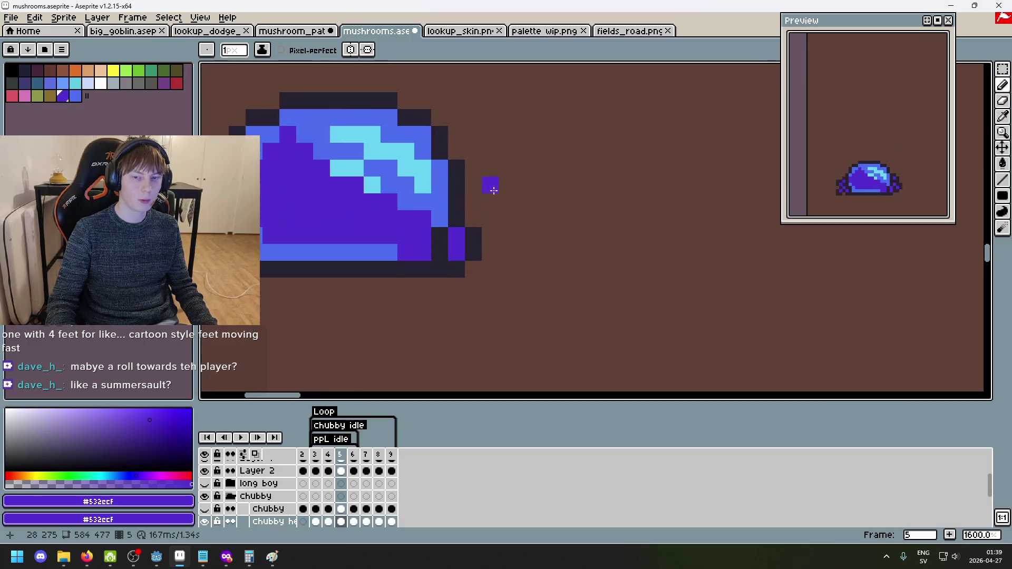
key(Left)
key(Left)
key(Right)
key(Right)
key(Right)
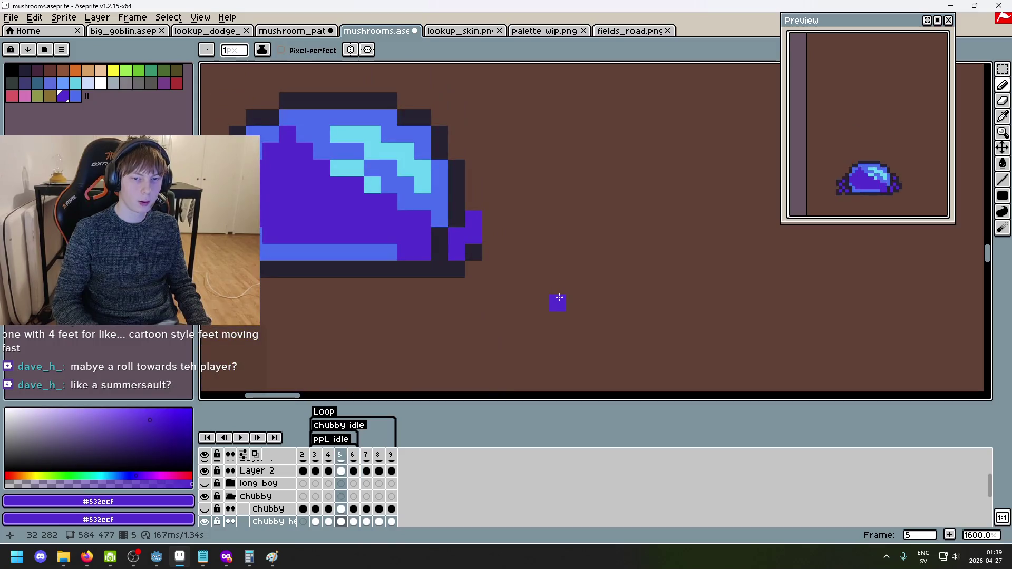
key(ctrl+z)
On frame 6, select the right-side foot pixels with the Polygonal Lasso.
scroll(552, 308, down, 2)
scroll(552, 307, down, 1)
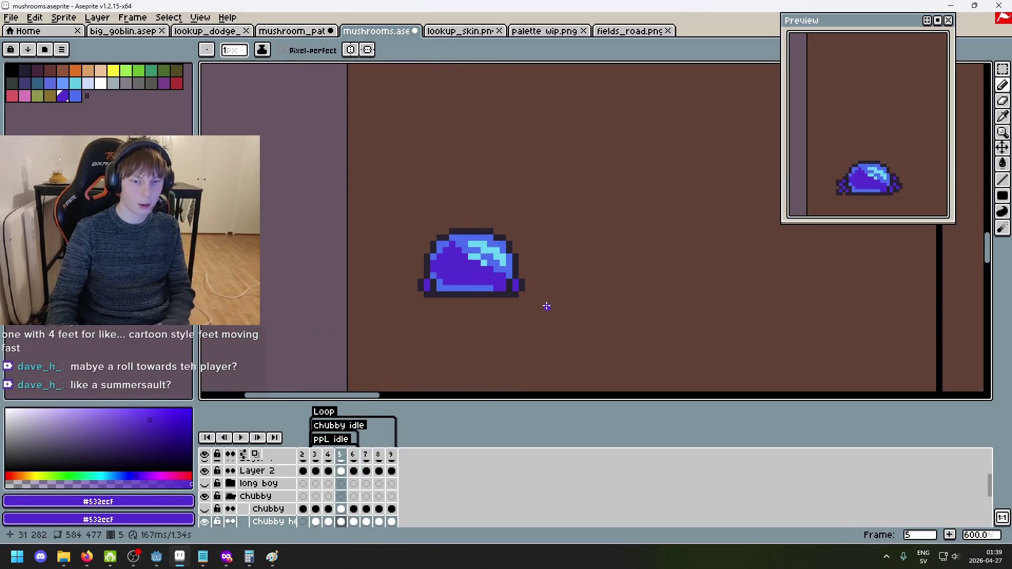
key(Right)
scroll(572, 320, up, 1)
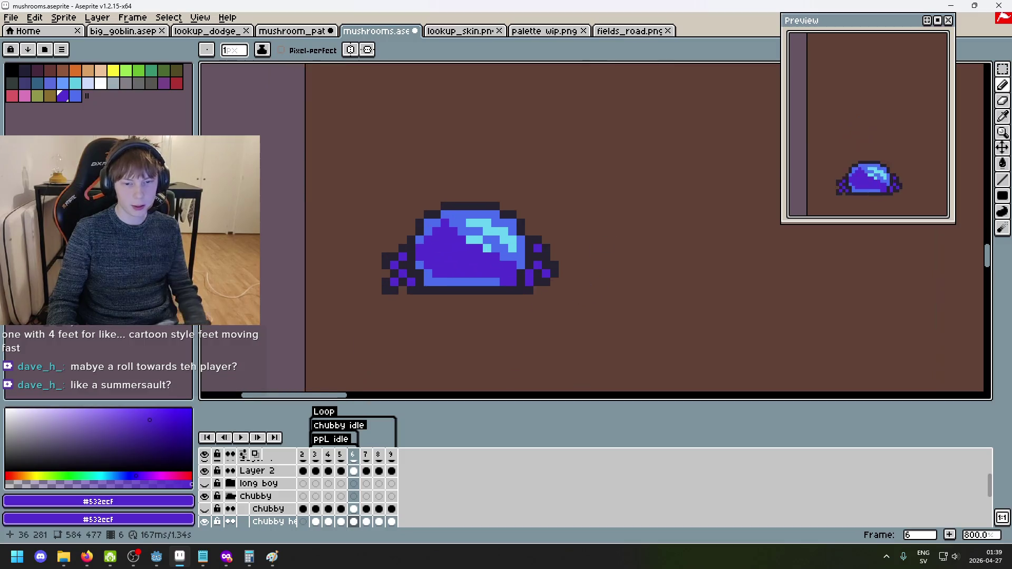
click(1002, 69)
click(969, 73)
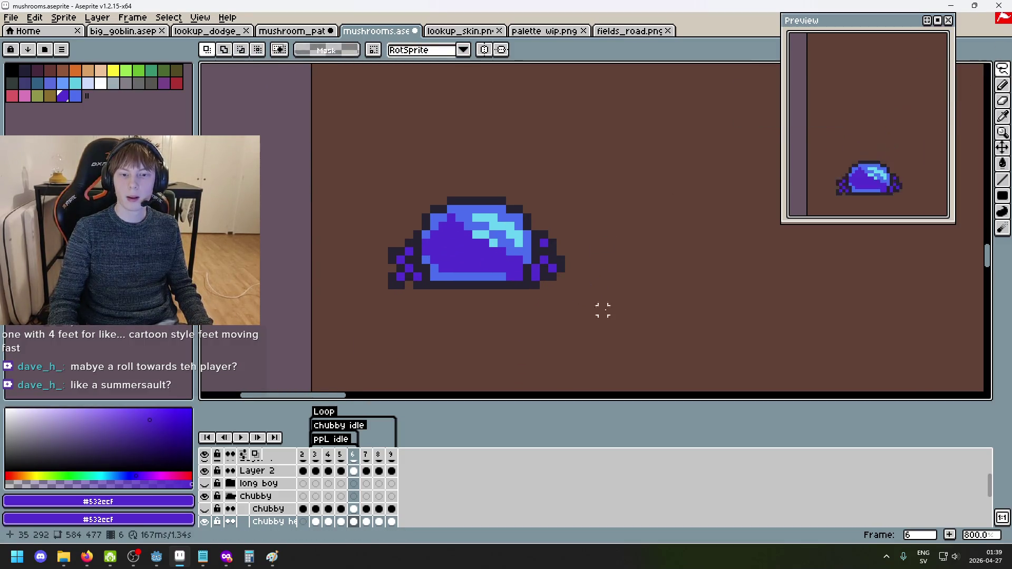
scroll(525, 306, up, 3)
mouse_move(524, 168)
mouse_down()
mouse_move(575, 296)
mouse_move(567, 313)
mouse_up()
Copy the foot, paste it into frame 5 and drag it toward the cap's left.
key(ctrl+d)
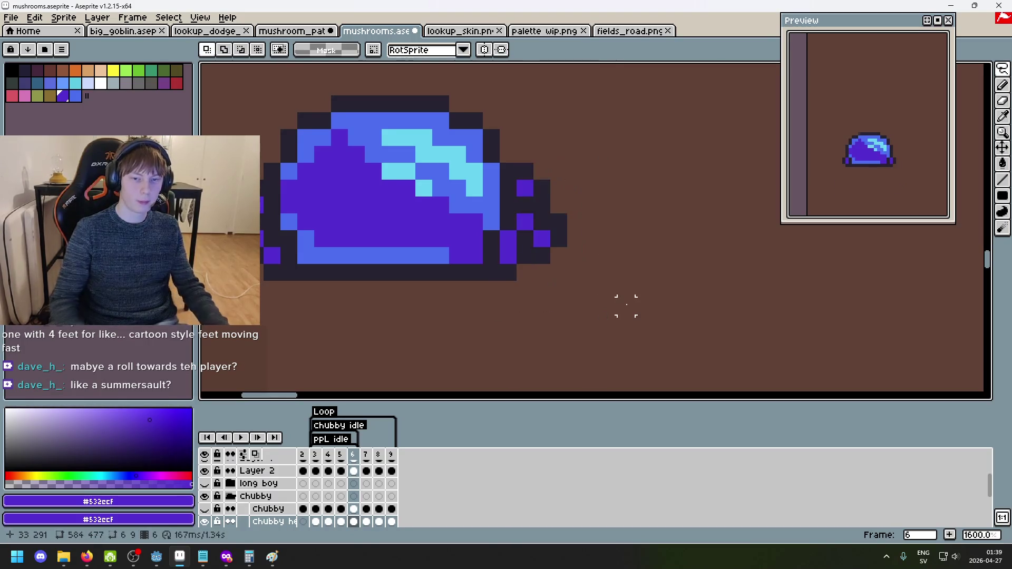
key(Left)
scroll(592, 272, up, 2)
scroll(621, 300, left, 2)
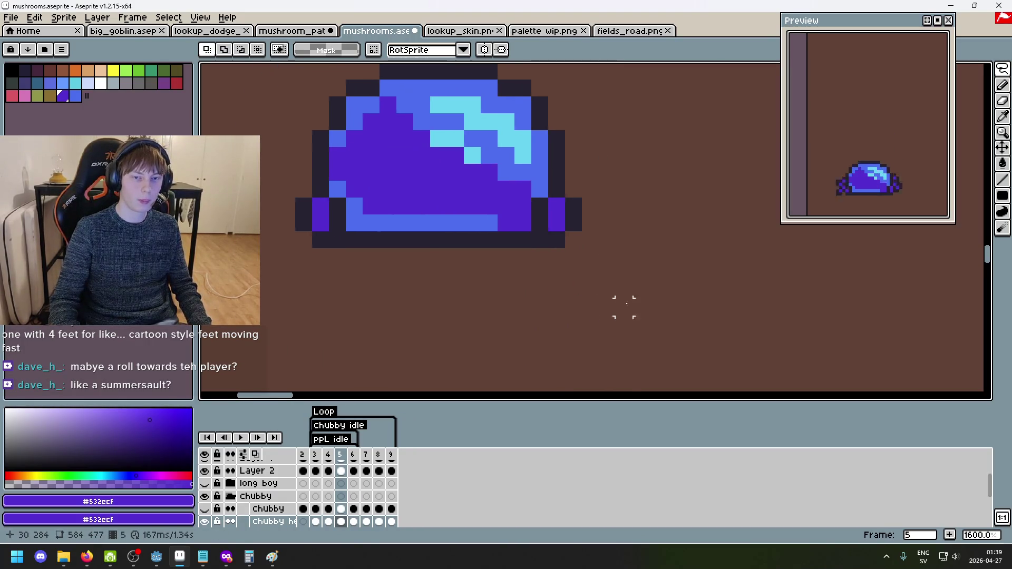
key(ctrl+v)
drag(601, 361, 295, 273)
Mirror the pasted foot horizontally and commit it against the cap's left edge.
scroll(579, 292, left, 3)
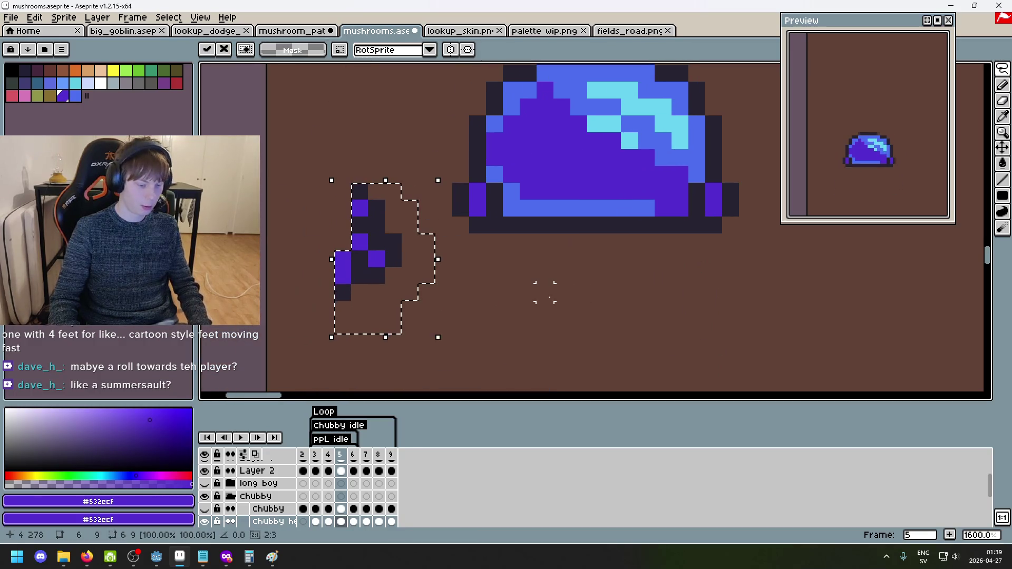
key(shift+h)
drag(409, 268, 456, 207)
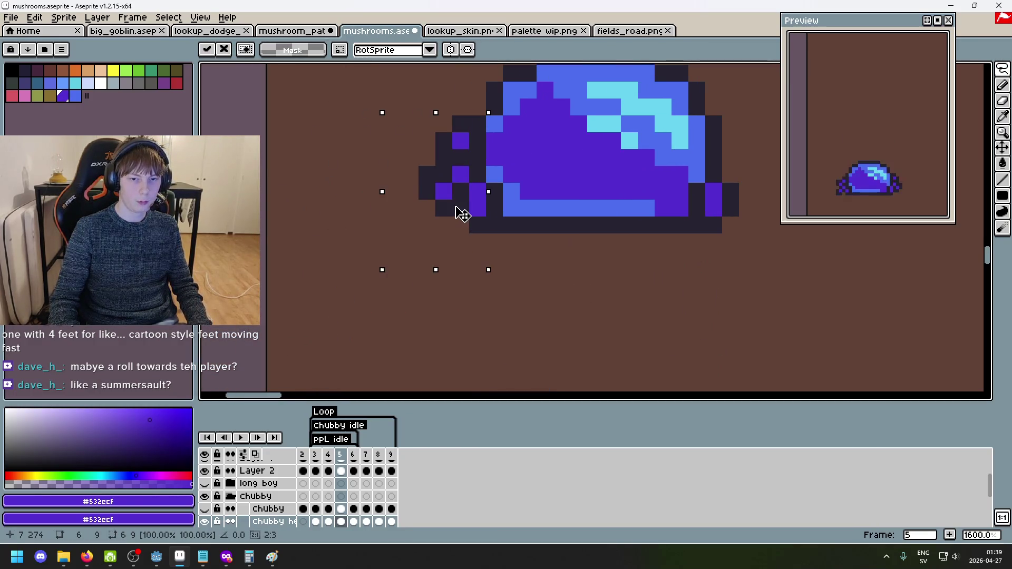
key(Return)
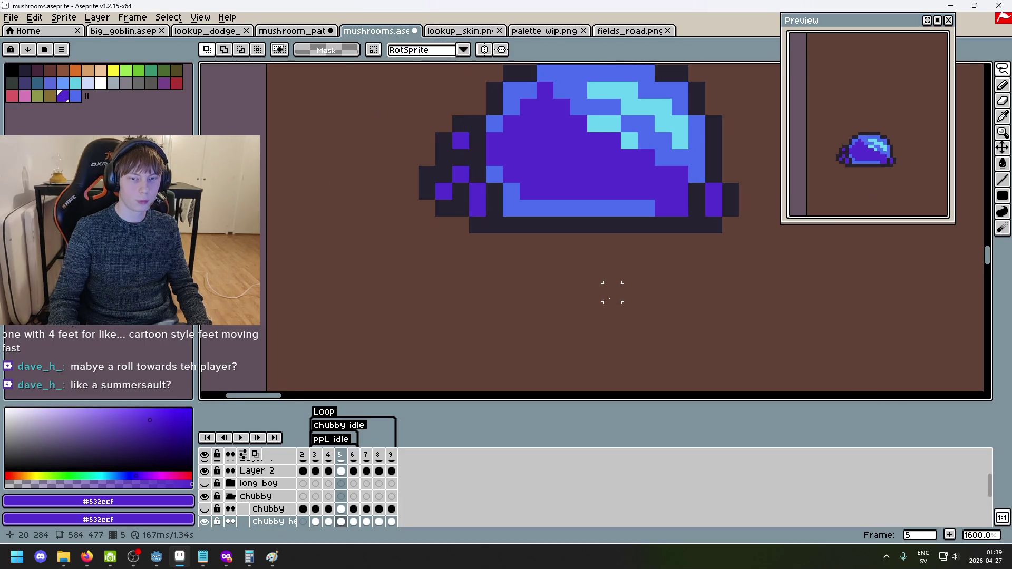
Compare frames 5 and 6, then select and copy the left foot in frame 6.
scroll(493, 274, down, 3)
key(period)
key(comma)
key(period)
scroll(435, 316, up, 3)
mouse_move(414, 284)
mouse_down()
mouse_move(414, 172)
mouse_move(390, 348)
mouse_move(417, 296)
mouse_up()
key(ctrl+c)
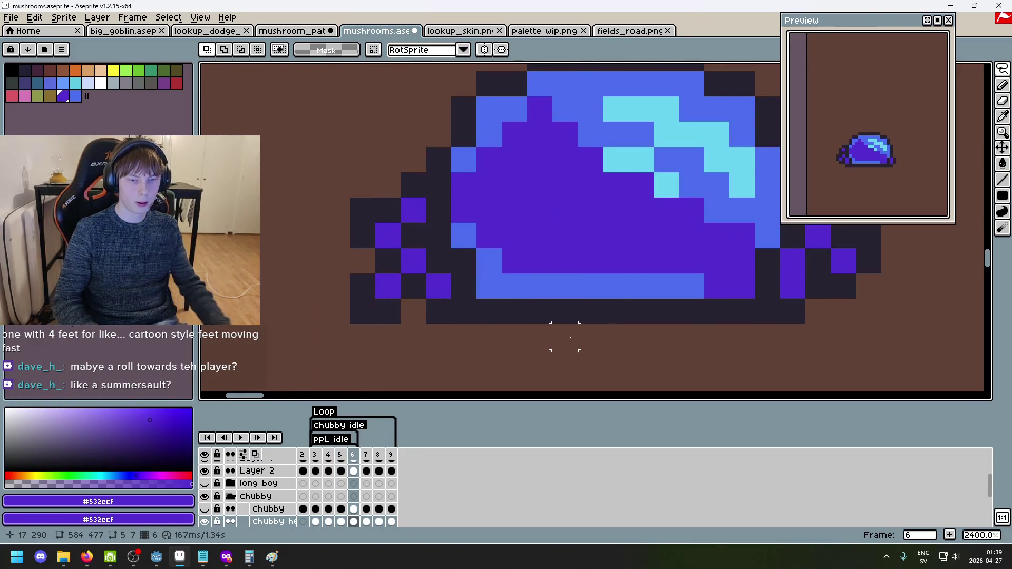
Paste the foot into frame 5 and position it at the cap's lower right edge.
key(comma)
scroll(565, 242, down, 3)
key(ctrl+v)
mouse_move(343, 327)
mouse_down()
mouse_move(524, 262)
mouse_move(569, 215)
mouse_move(616, 233)
mouse_move(574, 203)
mouse_move(574, 232)
mouse_up()
click(628, 235)
scroll(597, 239, down, 5)
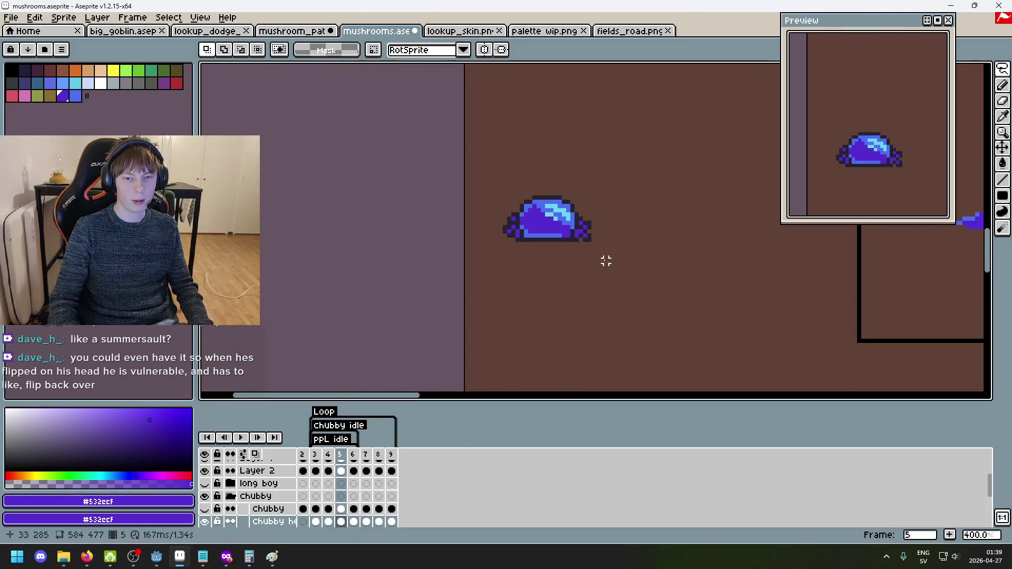
key(ctrl+z)
scroll(601, 236, up, 8)
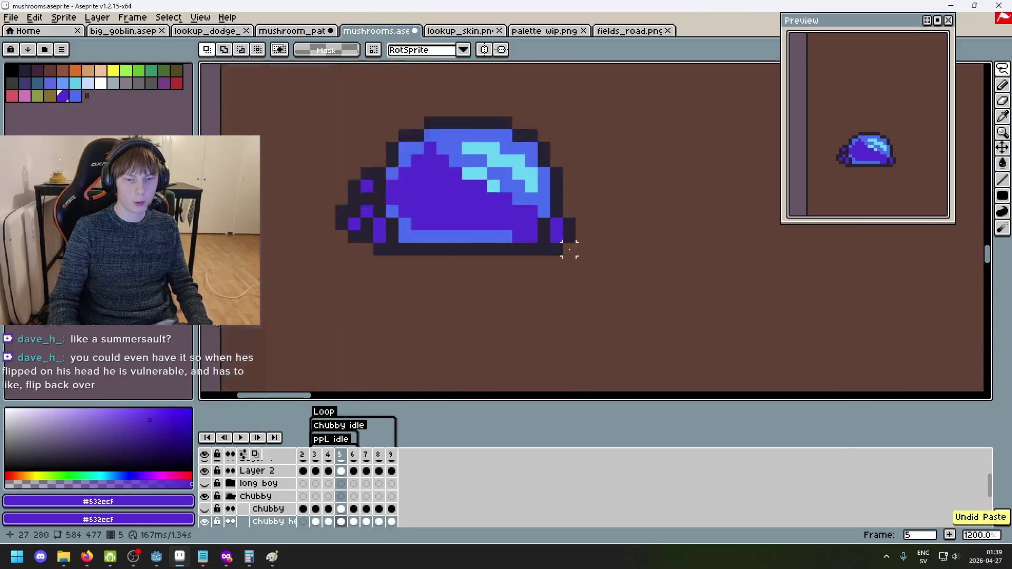
key(ctrl+v)
mouse_move(595, 209)
mouse_down()
mouse_move(612, 274)
mouse_move(632, 289)
mouse_move(635, 261)
mouse_move(676, 244)
mouse_move(688, 213)
mouse_move(626, 212)
mouse_up()
key(Return)
Try erasing a pixel below the cap's right edge, then undo the erase.
key(e)
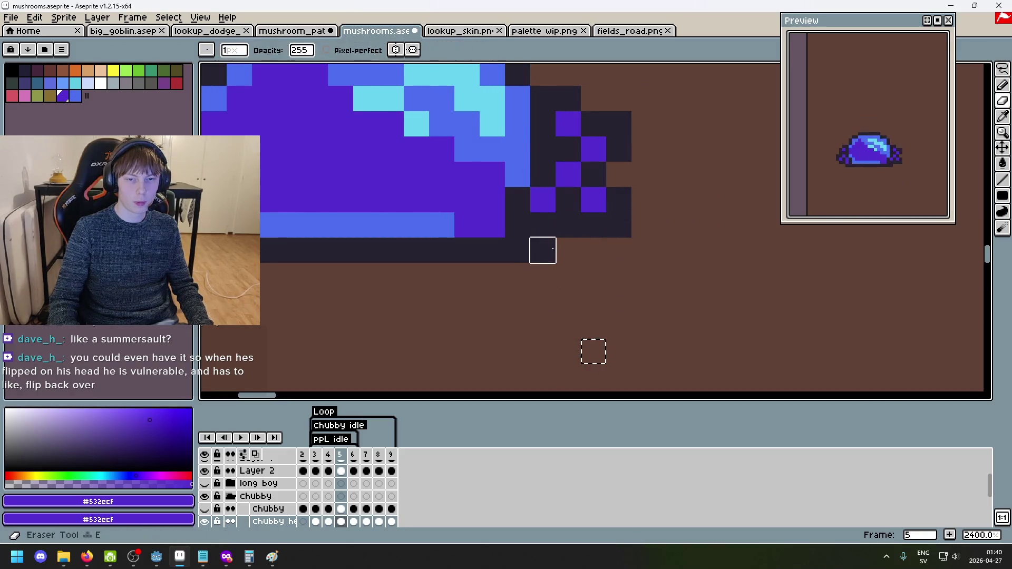
click(542, 250)
scroll(554, 258, down, 5)
key(ctrl+z)
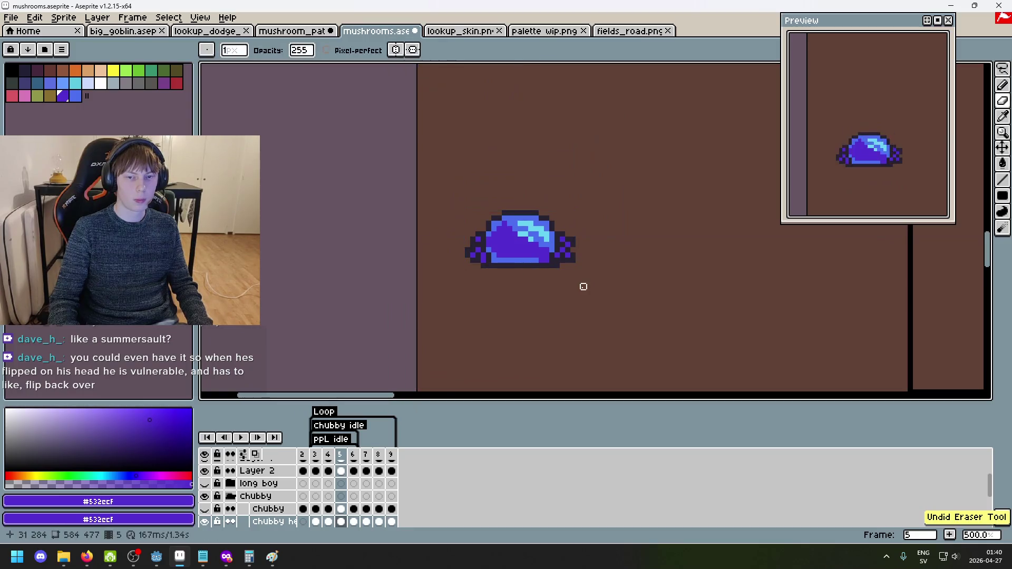
scroll(583, 292, down, 2)
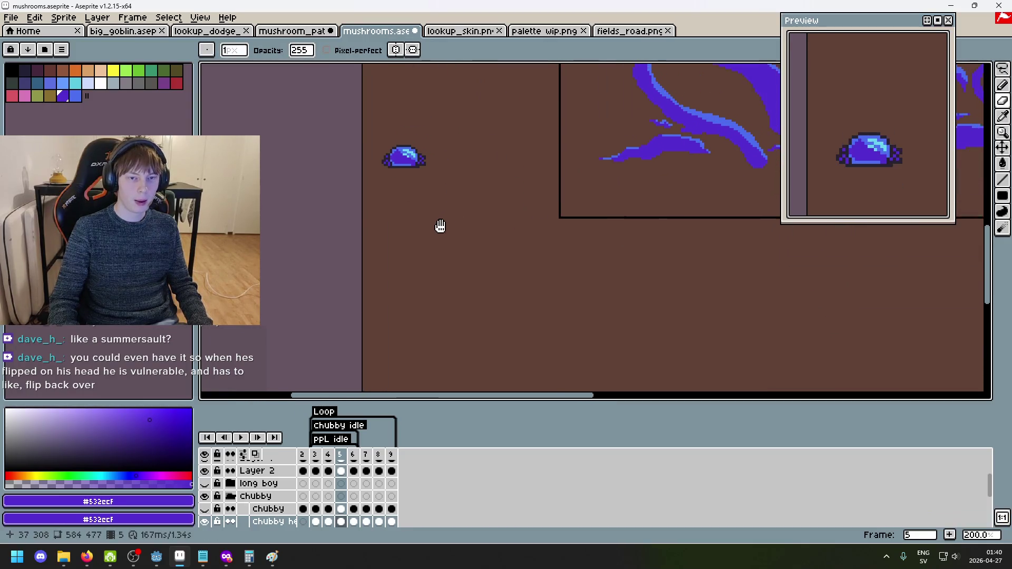
key(Return)
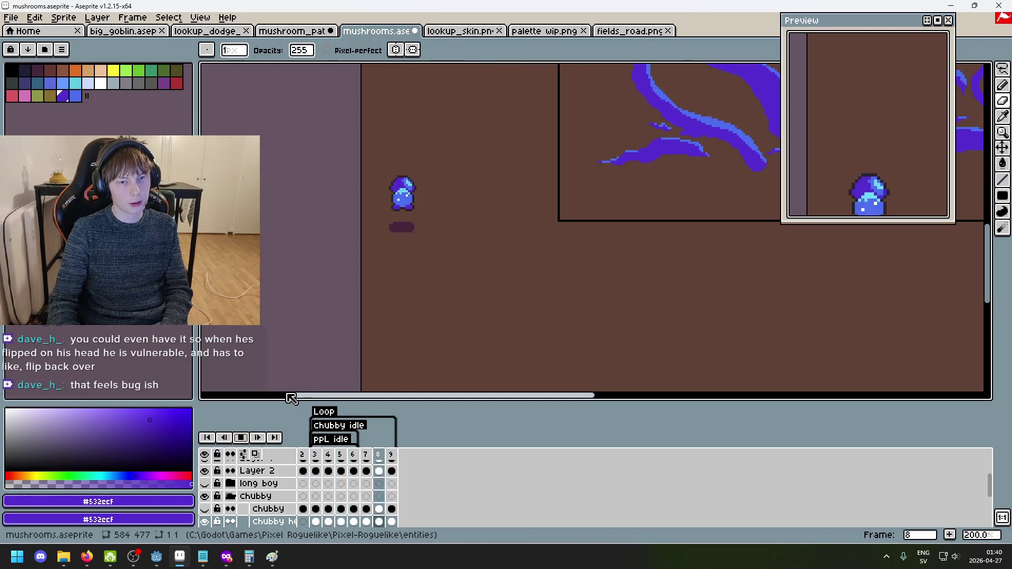
click(242, 438)
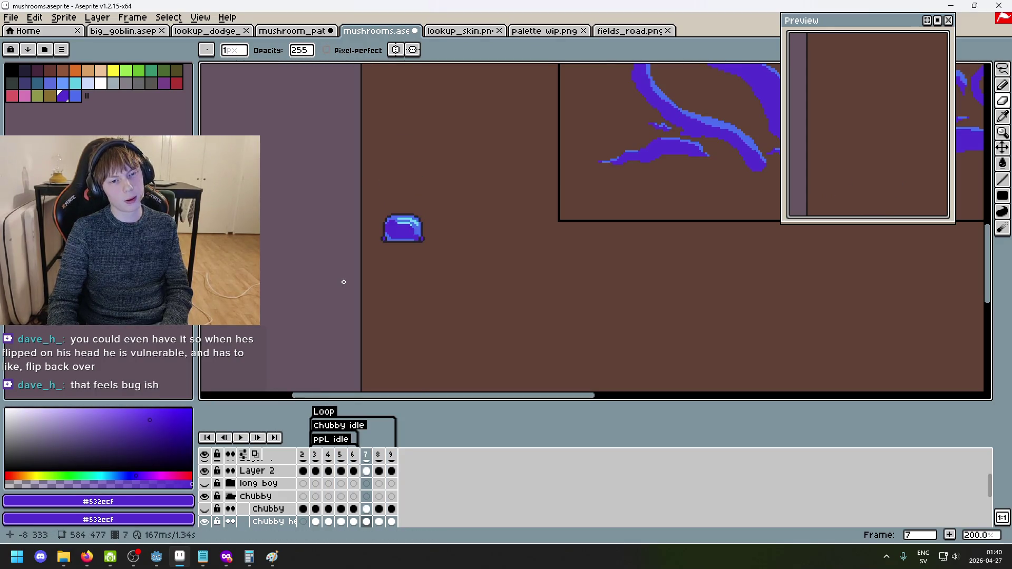
scroll(413, 210, up, 3)
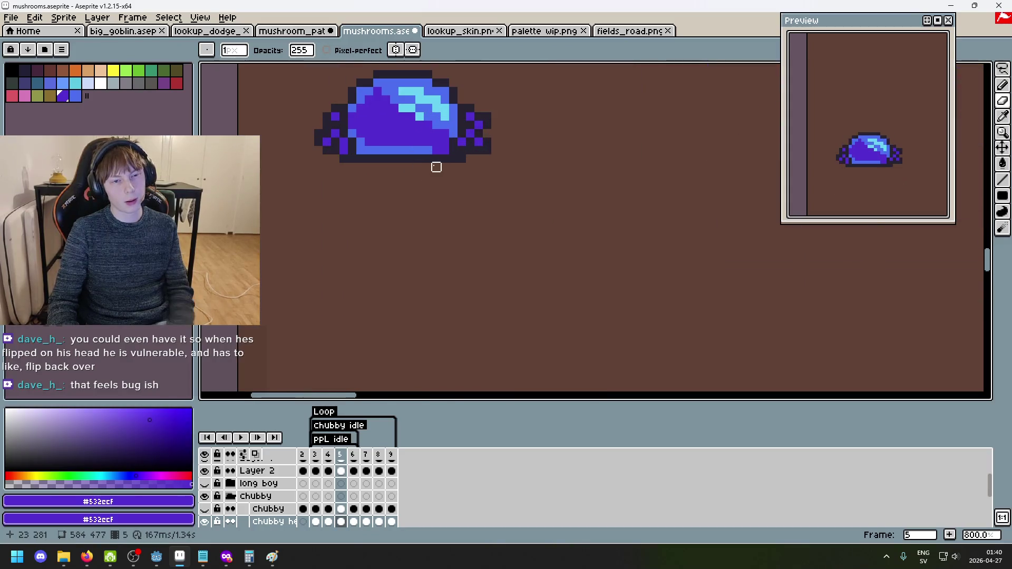
Rework the cap's left tip in frame 5 with purple pixels and dark outline pixels.
scroll(411, 180, up, 2)
key(ctrl+z)
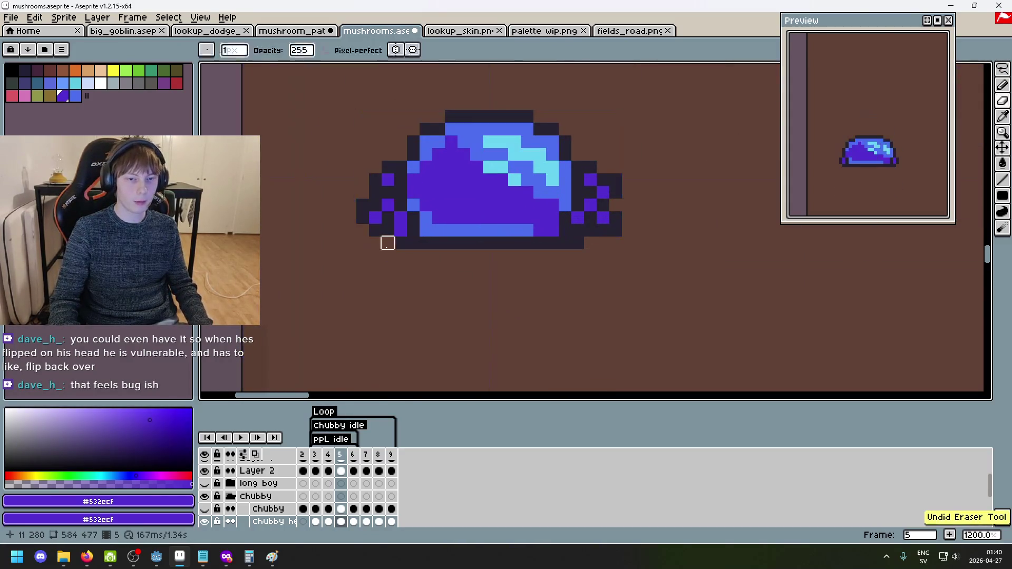
drag(374, 180, 375, 192)
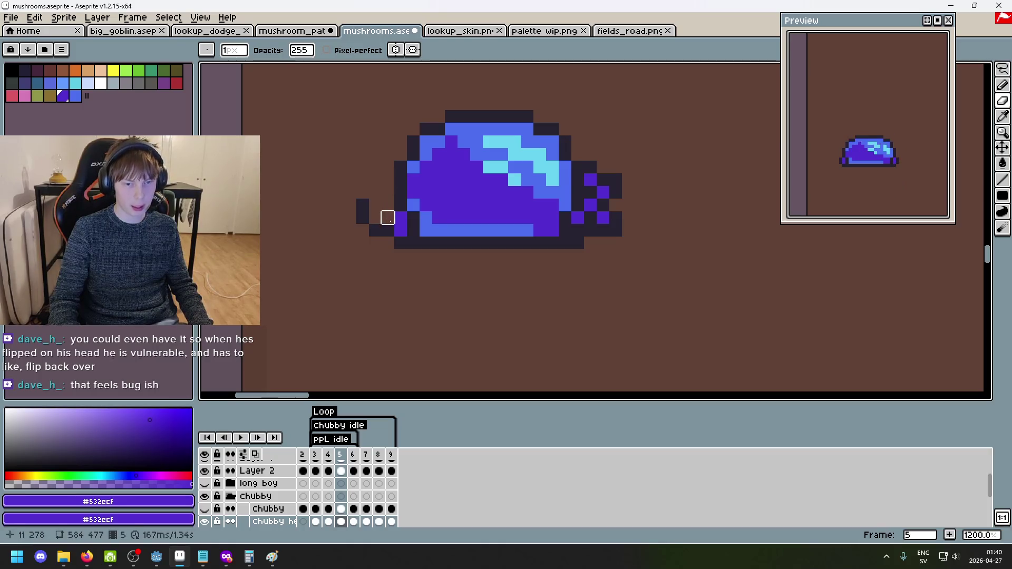
key(ctrl+z)
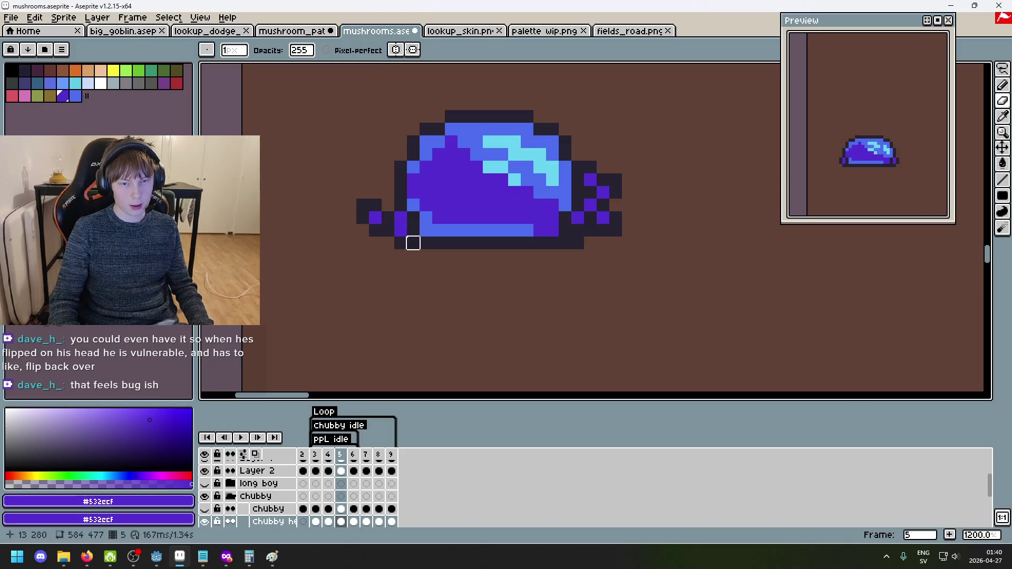
key(alt)
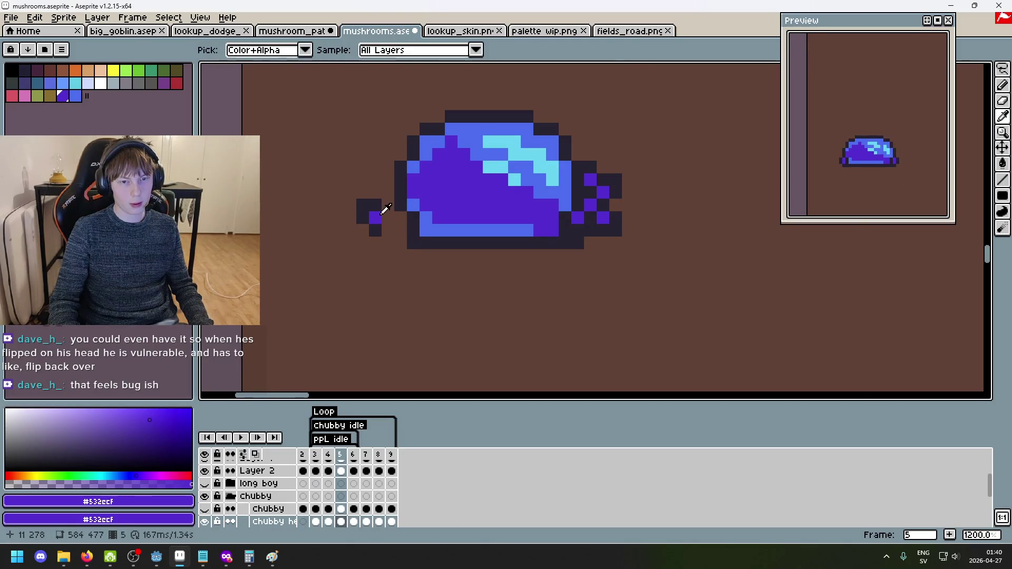
alt+click(395, 210)
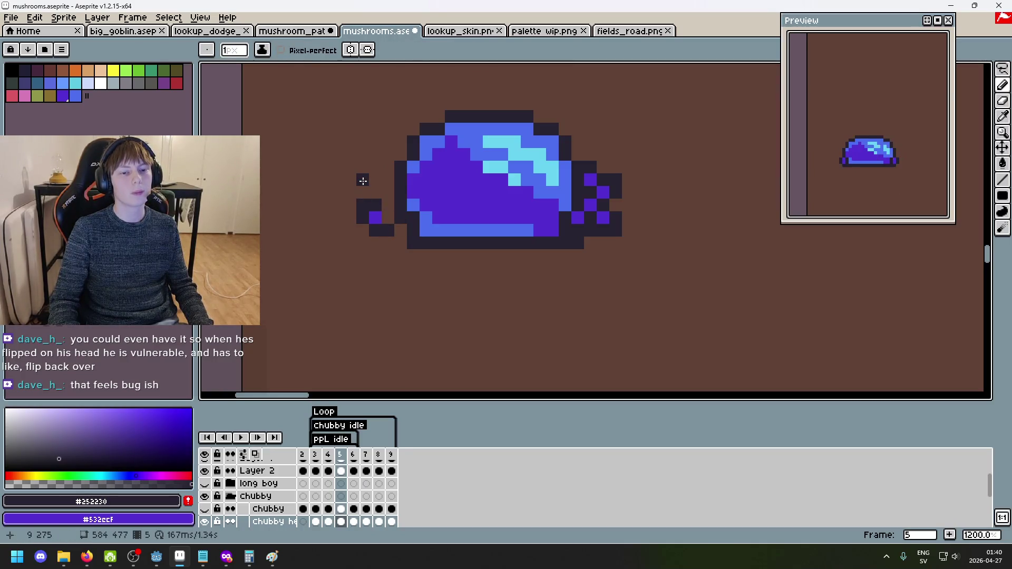
alt+click(373, 214)
click(375, 192)
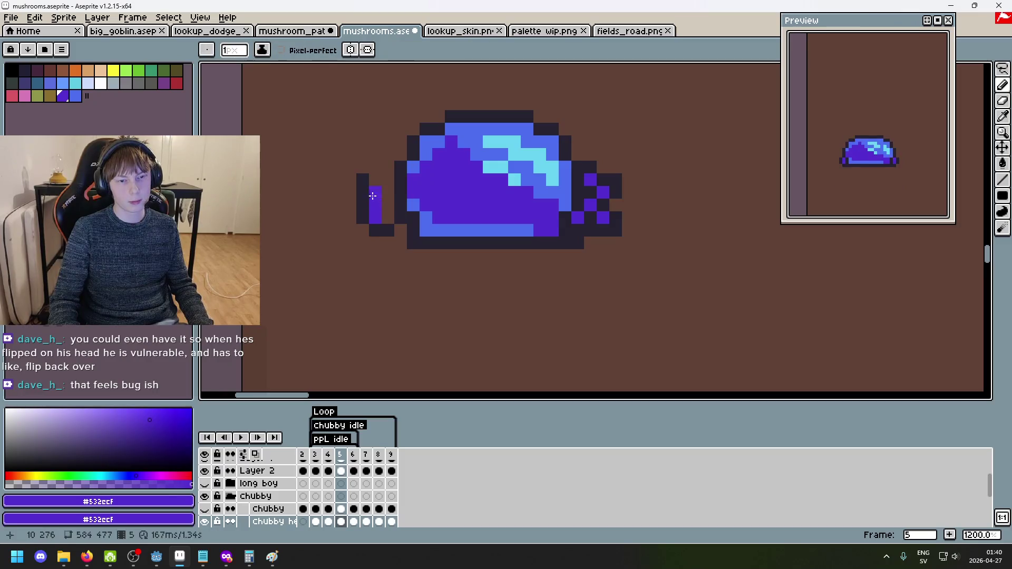
key(ctrl+z)
alt+click(373, 191)
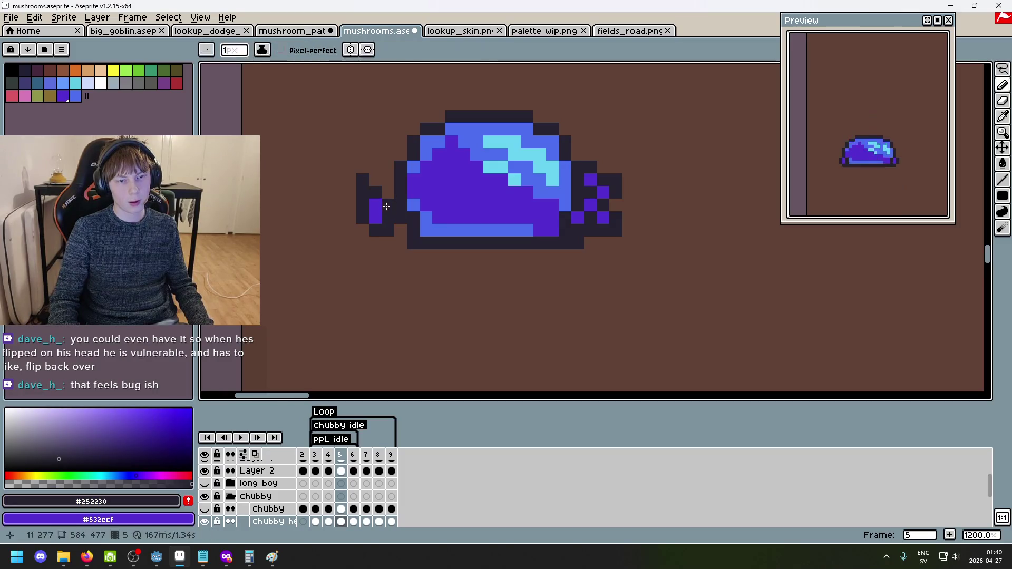
Pick the cap's purple colour and undo the last pencil stroke on the left tip.
key(e)
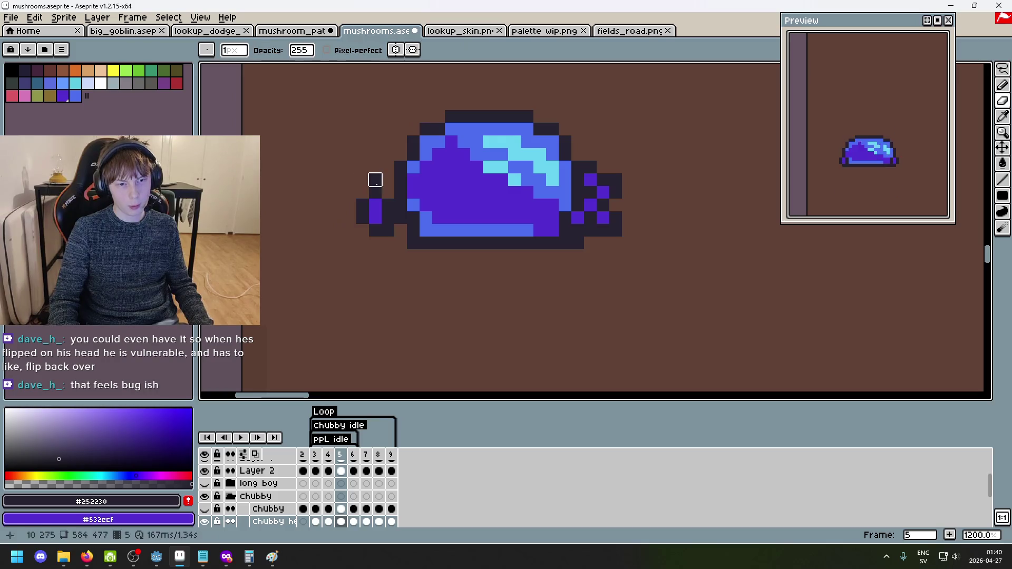
key(alt)
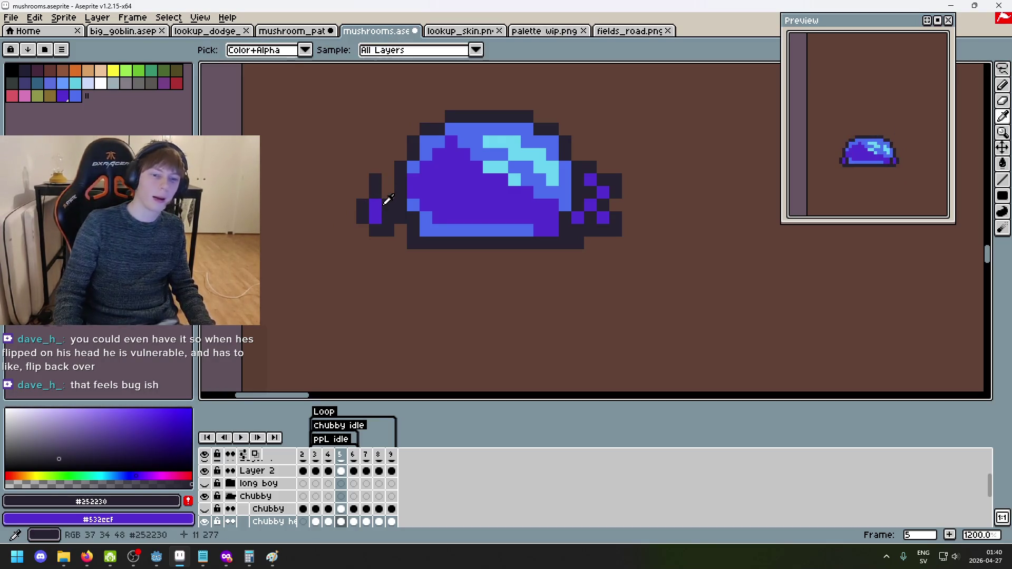
alt+click(376, 210)
scroll(393, 211, down, 3)
scroll(392, 200, up, 5)
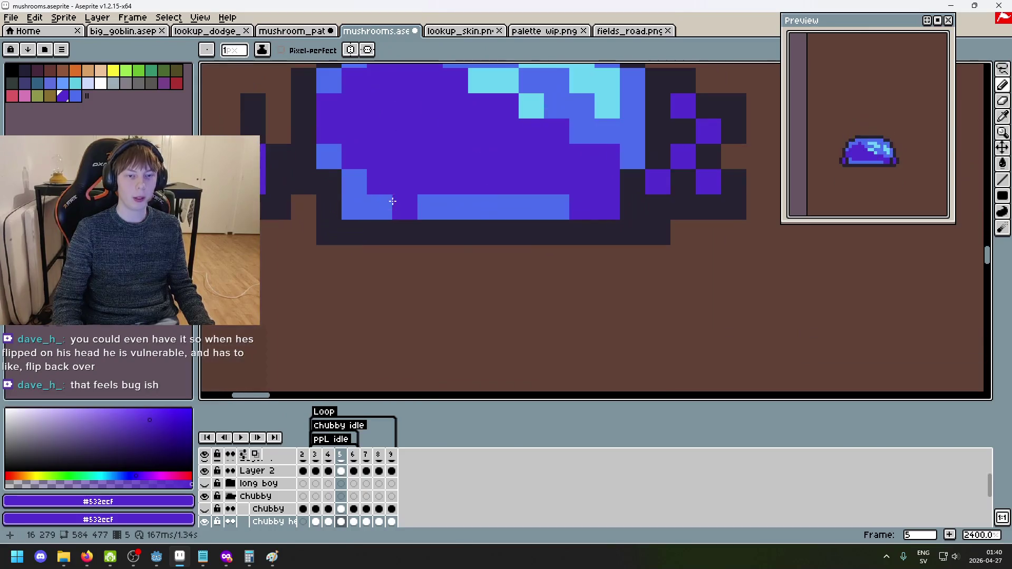
scroll(303, 192, down, 2)
key(ctrl+z)
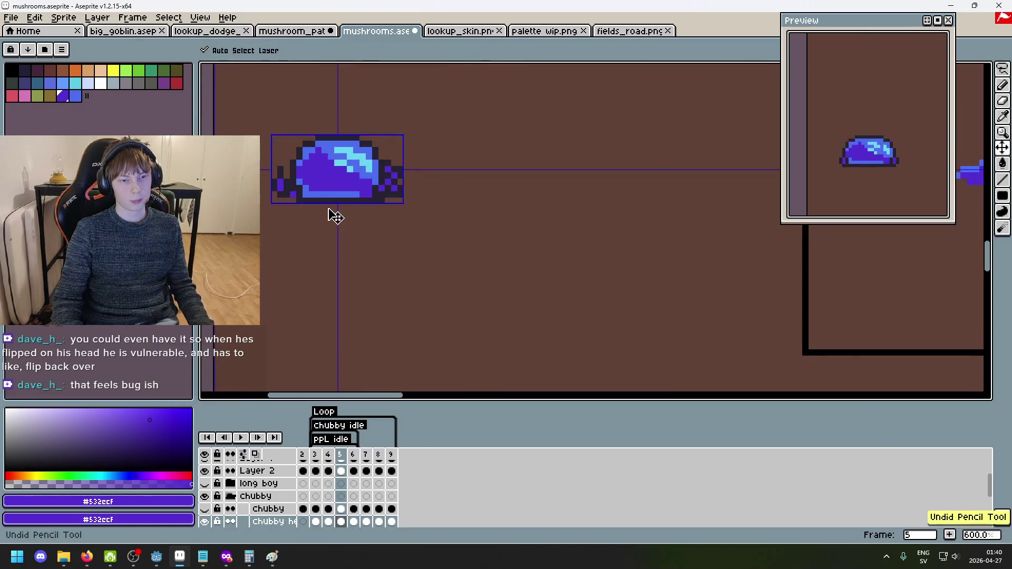
Flip between frames 4 and 5 to compare the cap, undoing and then redoing the last edit.
key(Right)
key(Left)
key(Left)
key(Right)
key(Left)
key(Left)
key(Right)
key(Right)
key(Right)
key(Left)
key(ctrl+z)
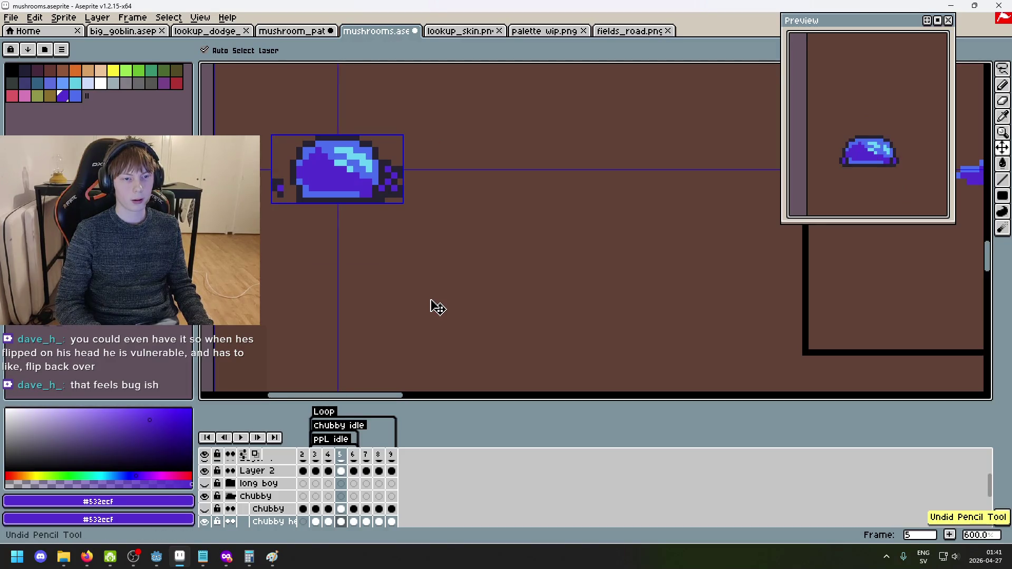
key(ctrl+y)
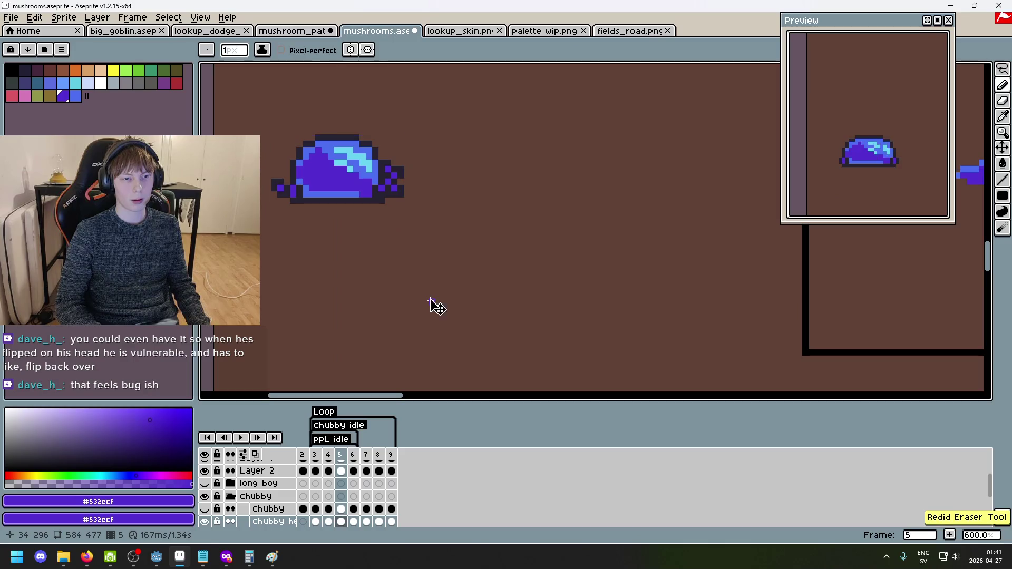
key(Right)
key(Left)
key(Left)
key(Right)
key(Right)
key(Left)
key(Left)
key(Right)
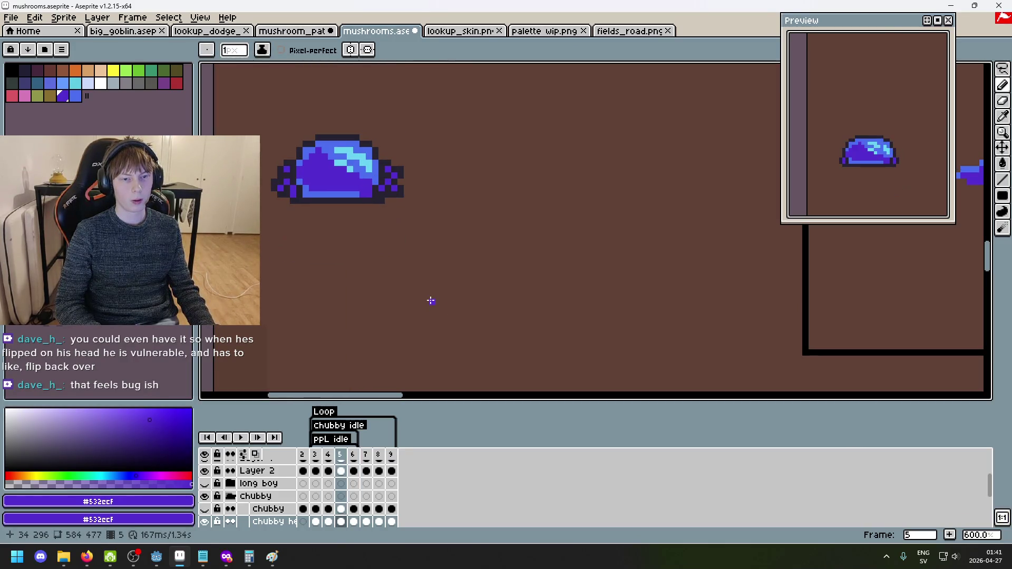
scroll(431, 301, up, 4)
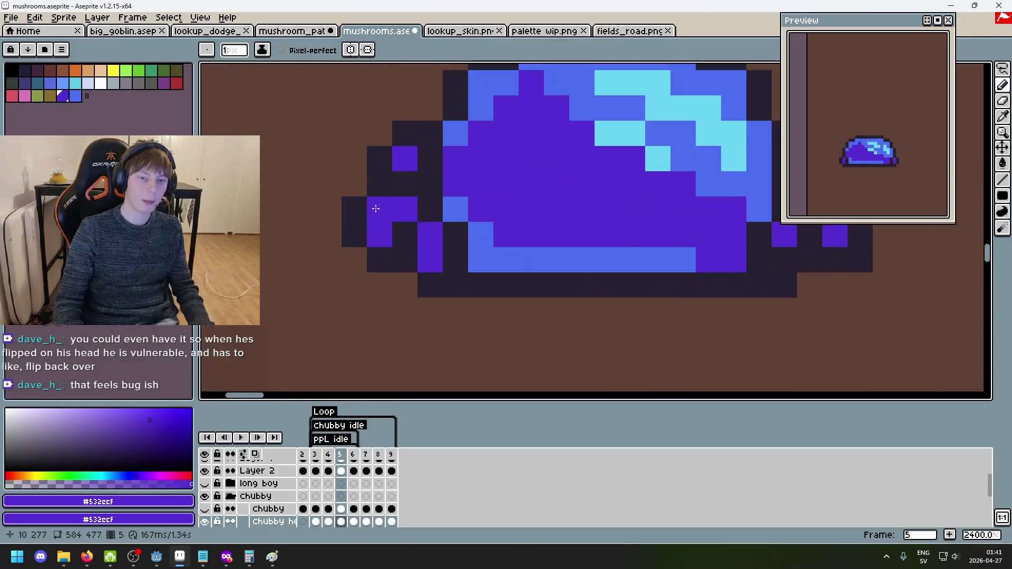
key(Right)
scroll(435, 258, down, 6)
key(Left)
key(Right)
key(Right)
key(Right)
key(Right)
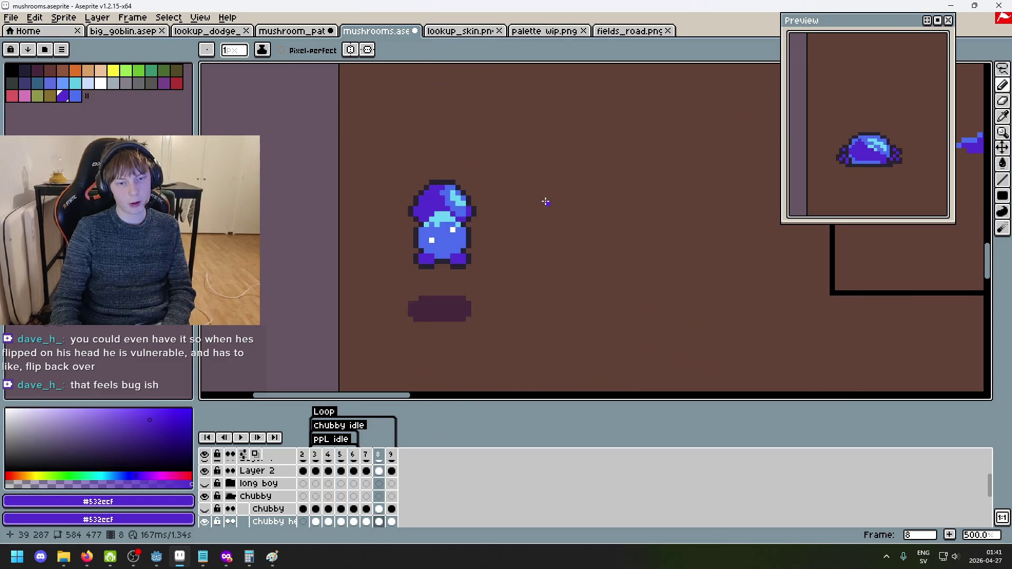
key(Right)
key(Right)
key(Right)
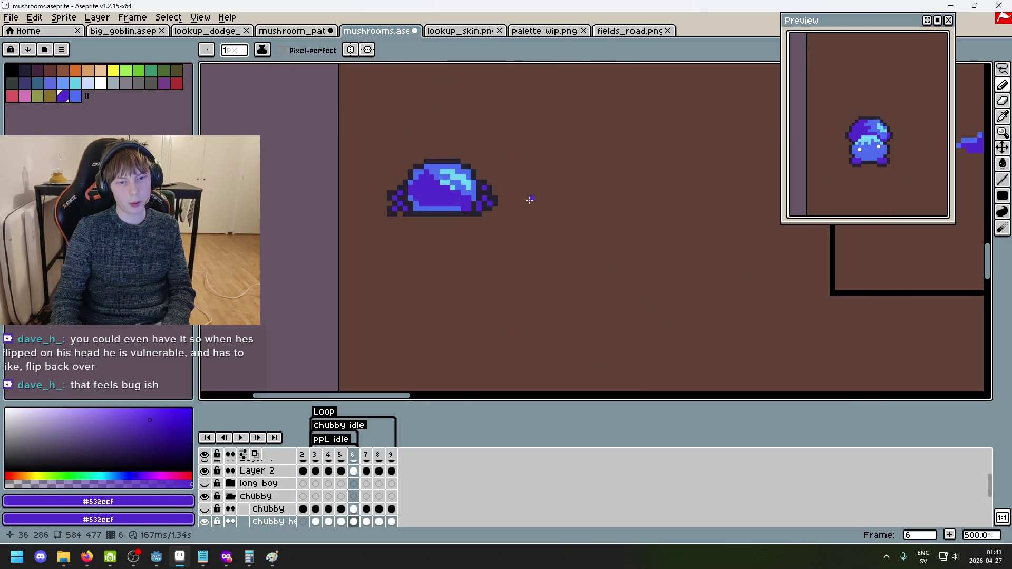
key(Right)
key(Left)
key(Left)
key(Right)
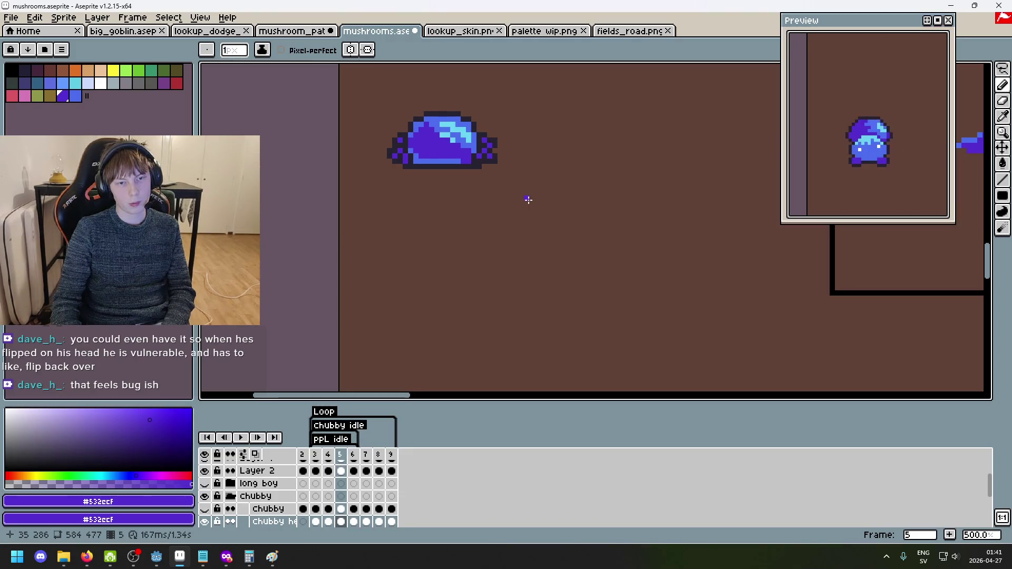
scroll(402, 153, up, 1)
scroll(401, 152, up, 1)
key(Left)
key(Left)
key(Right)
key(Right)
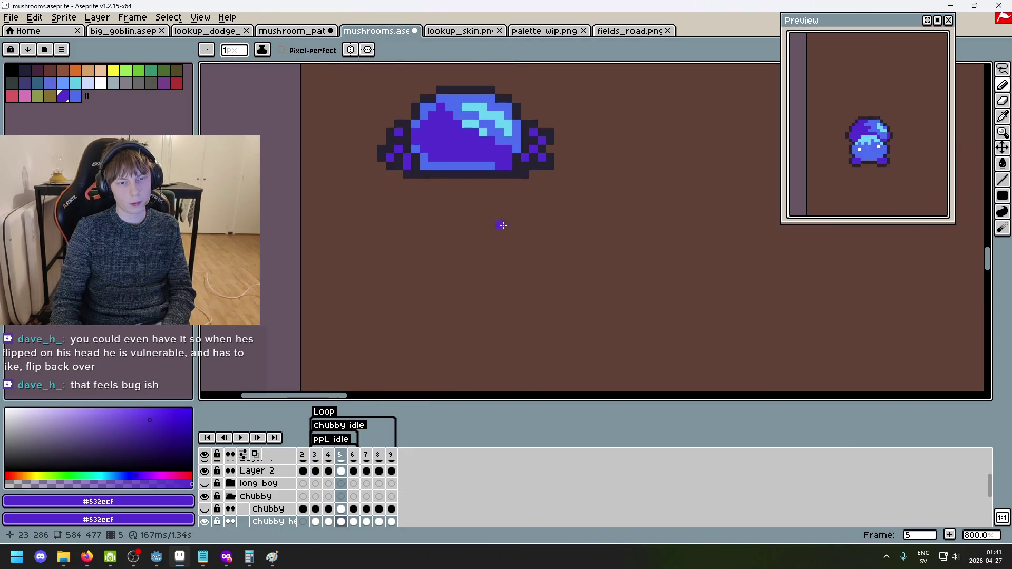
scroll(475, 169, up, 3)
key(e)
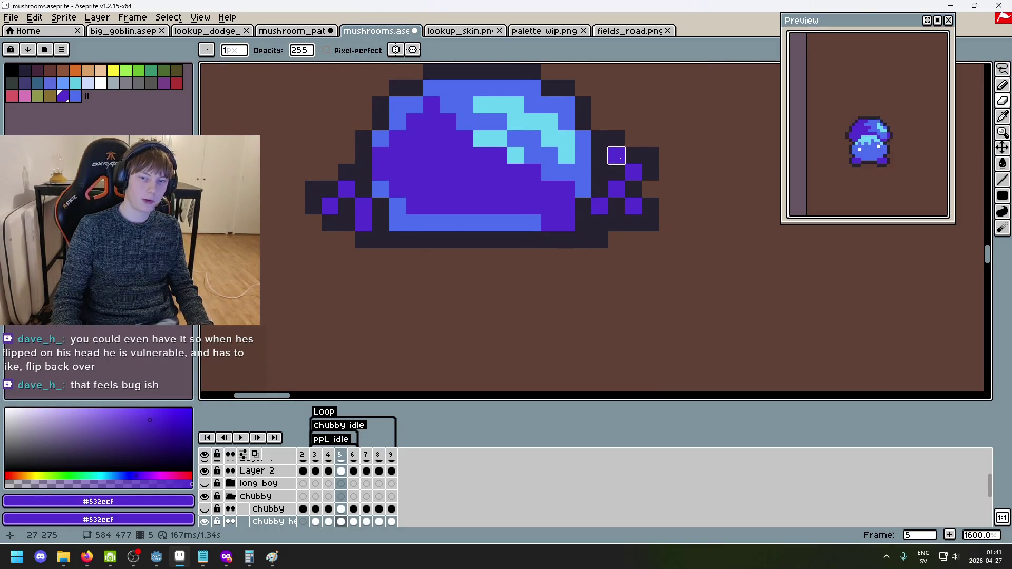
key(Right)
key(Left)
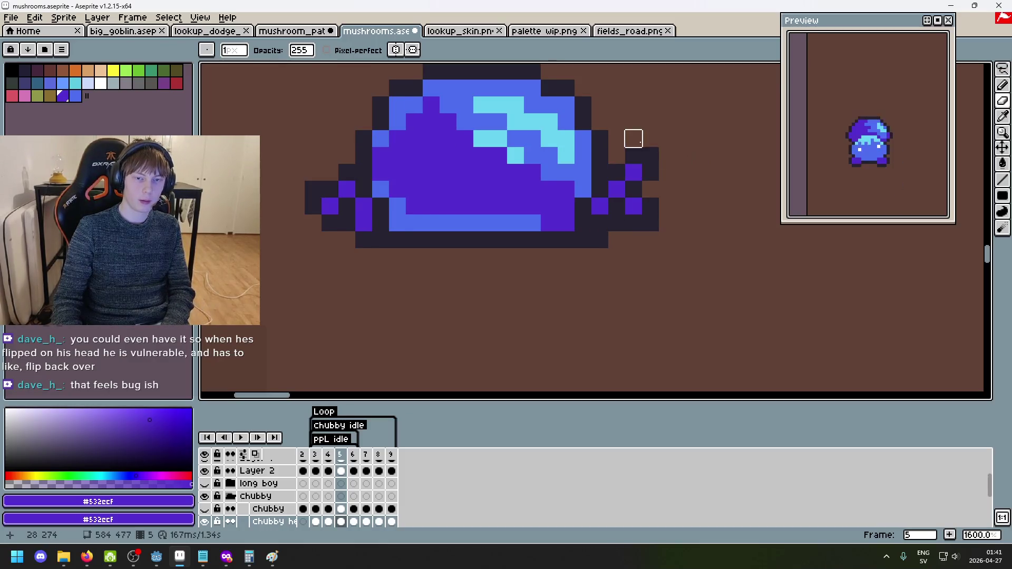
scroll(633, 189, down, 4)
drag(688, 251, 572, 206)
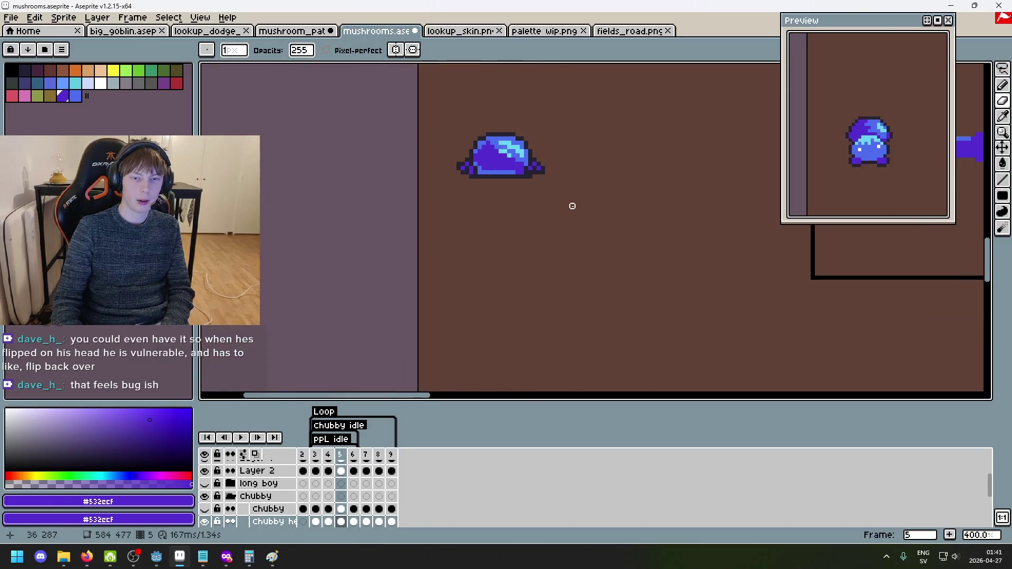
key(Right)
key(Left)
key(Right)
key(Left)
key(Right)
key(Left)
key(Left)
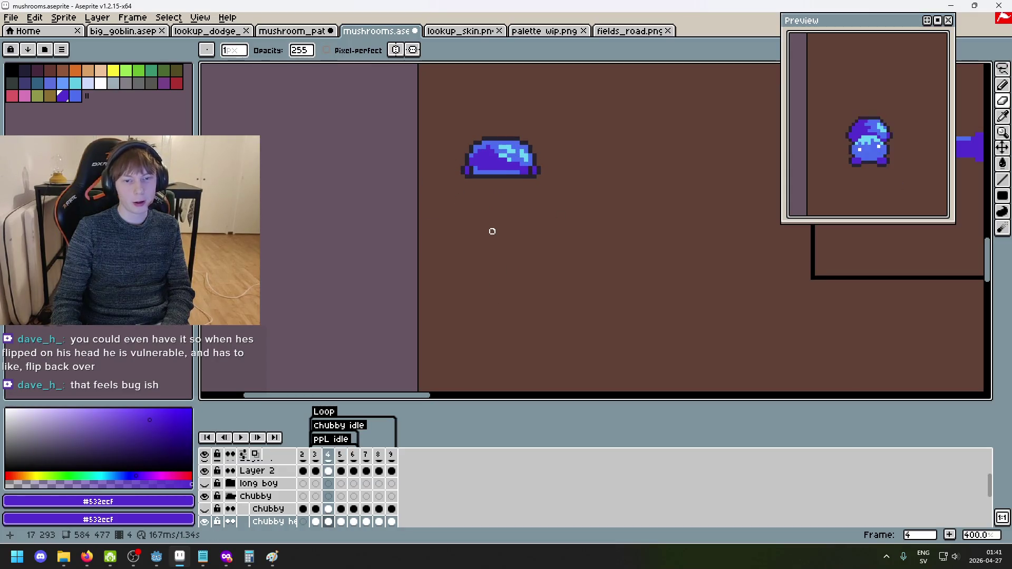
key(Right)
key(Left)
key(Left)
key(Right)
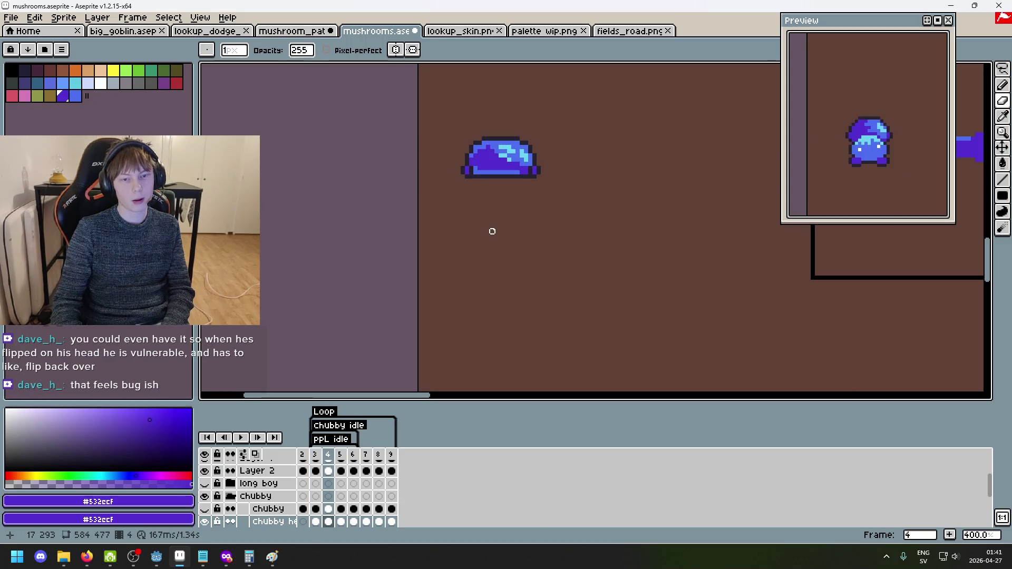
key(Right)
key(Right)
key(Right)
key(Right)
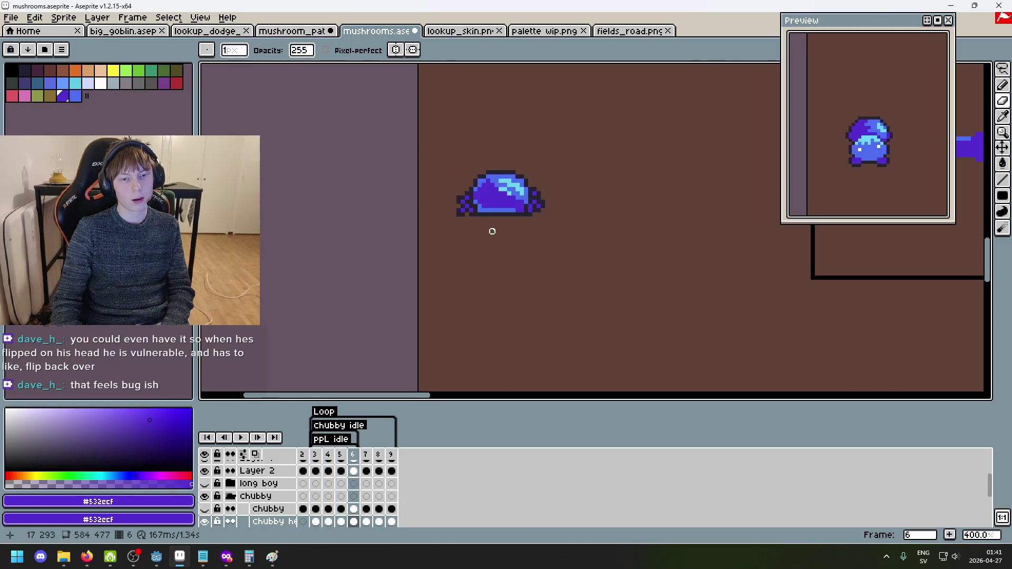
key(Right)
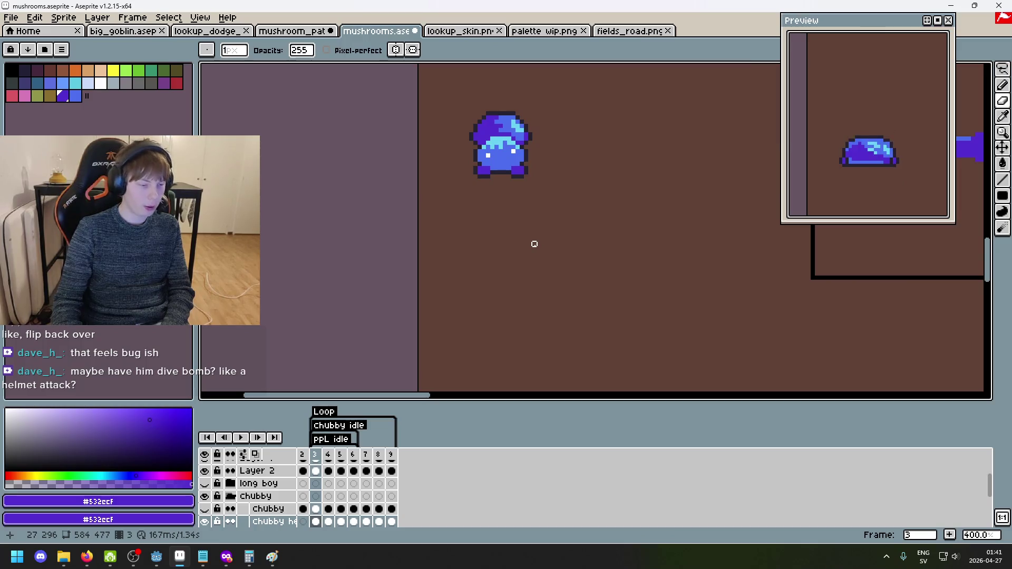
key(Right)
key(Left)
key(Right)
key(Right)
key(Left)
key(Left)
key(Right)
key(Left)
key(Right)
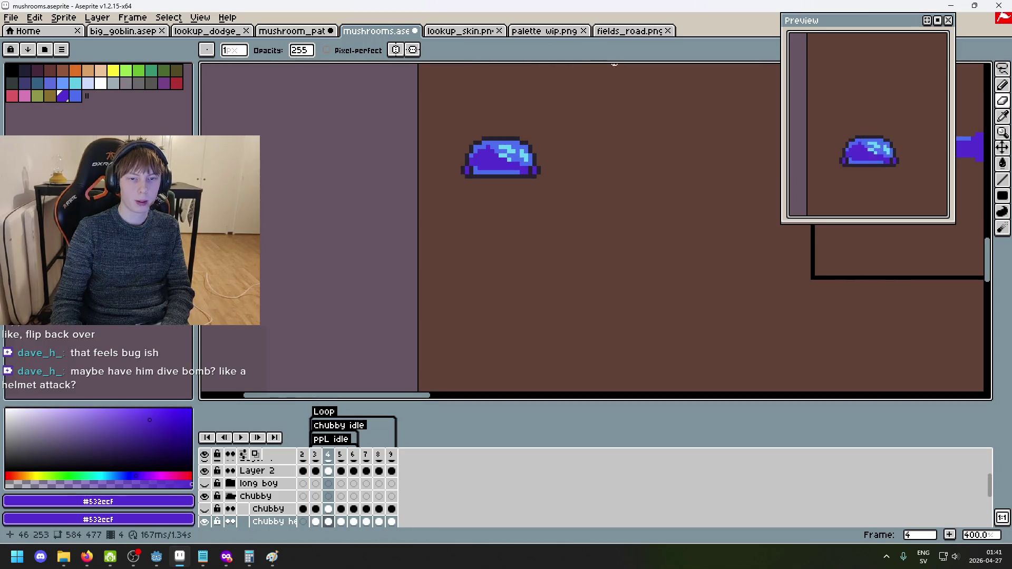
key(Left)
key(Right)
key(Left)
key(Left)
key(Right)
key(Right)
key(Right)
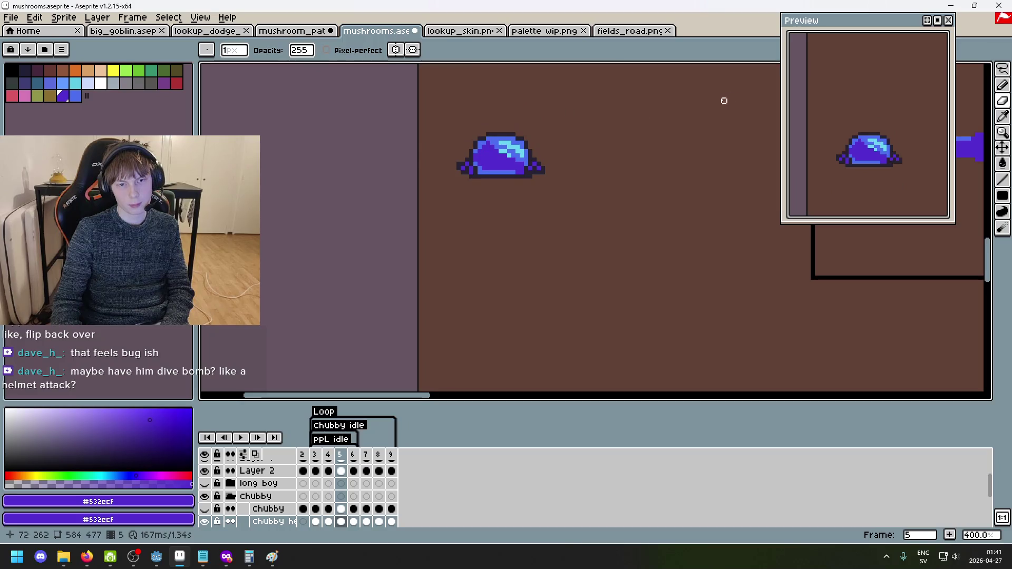
key(Left)
key(Left)
key(Right)
key(Left)
key(Left)
key(Right)
key(Right)
key(Right)
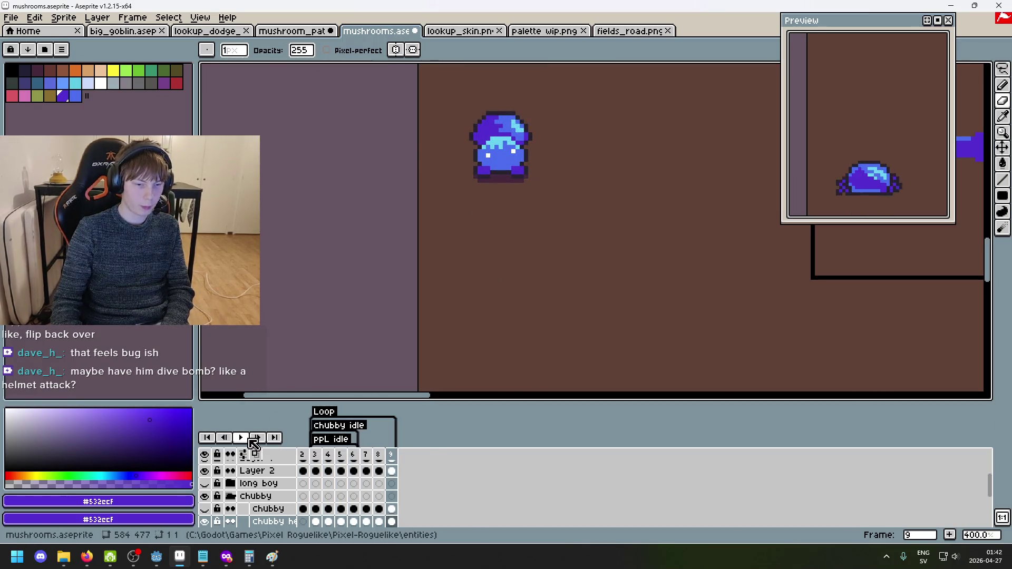
Play the chubby mushroom animation and pan the view toward the sprite and scene.
click(247, 439)
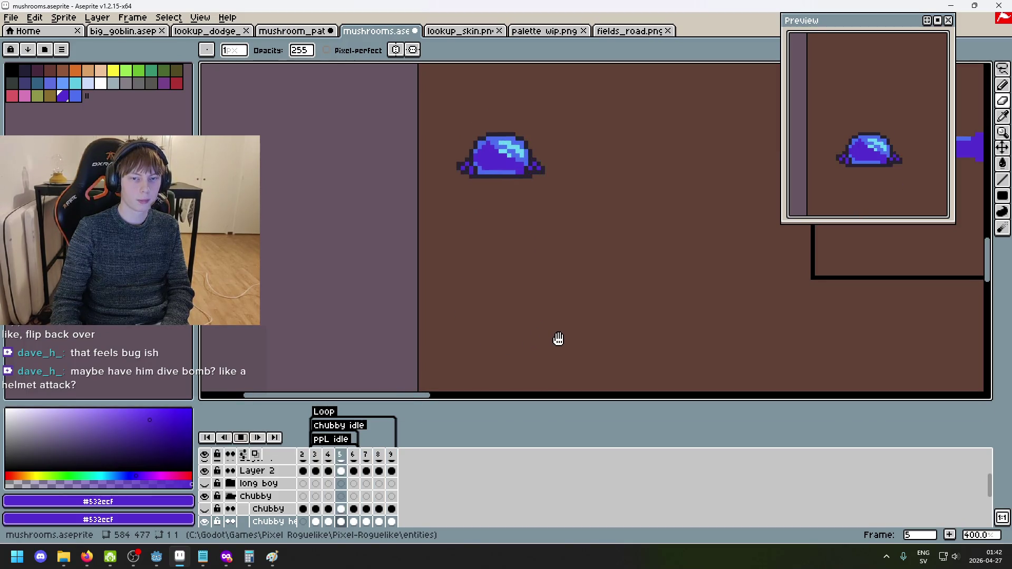
scroll(580, 272, down, 2)
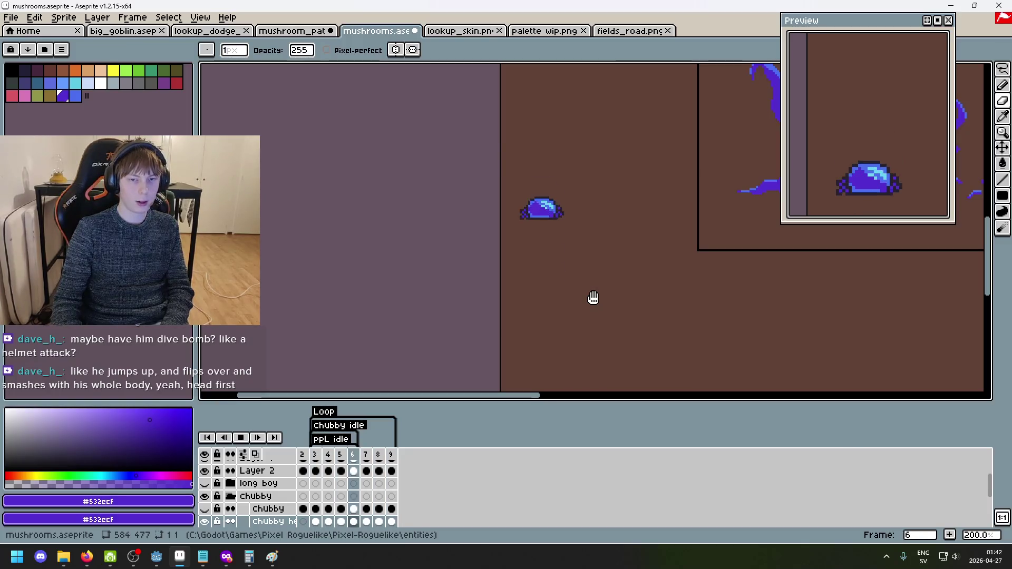
scroll(580, 280, up, 1)
drag(570, 259, 498, 267)
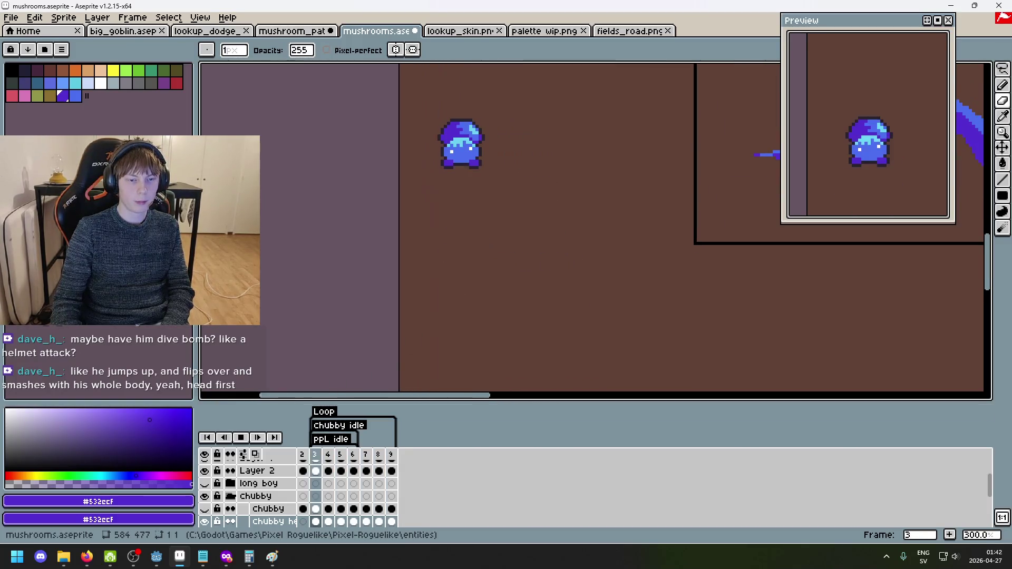
scroll(445, 324, down, 1)
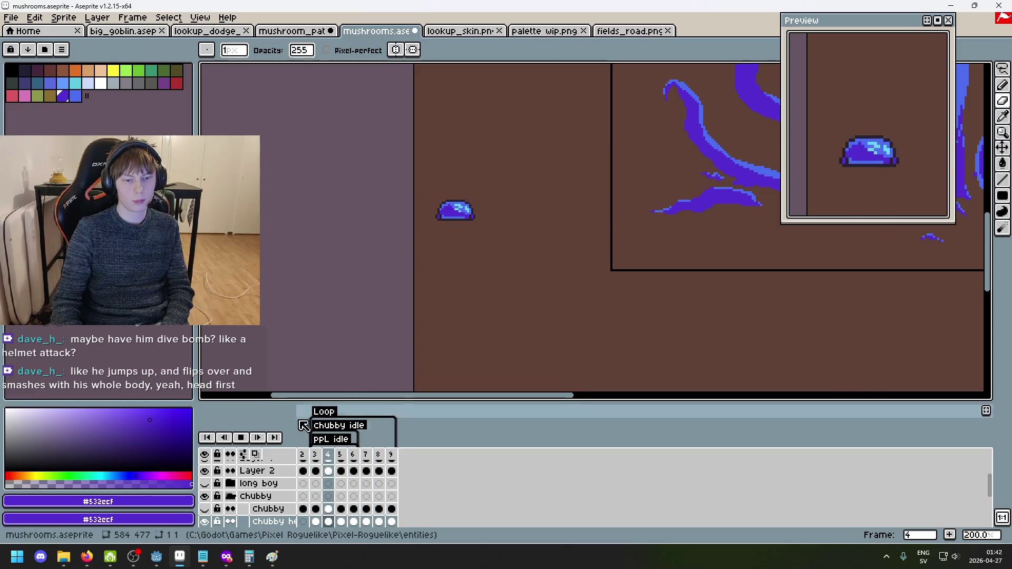
Stop on frame 5, marquee-select the mushroom cap, deselect it, and resume playback.
key(Return)
key(Right)
key(Right)
key(Right)
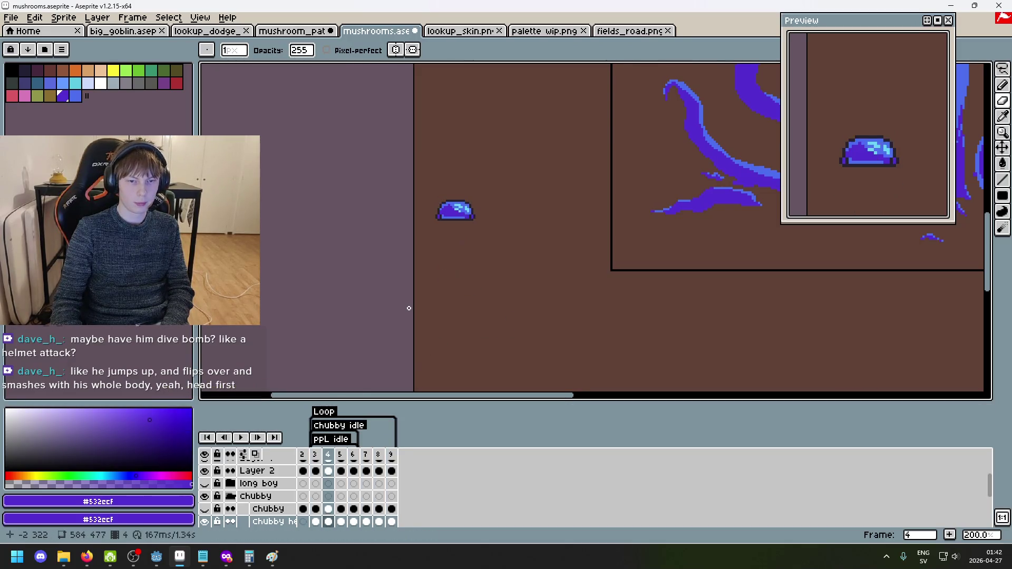
key(m)
key(Return)
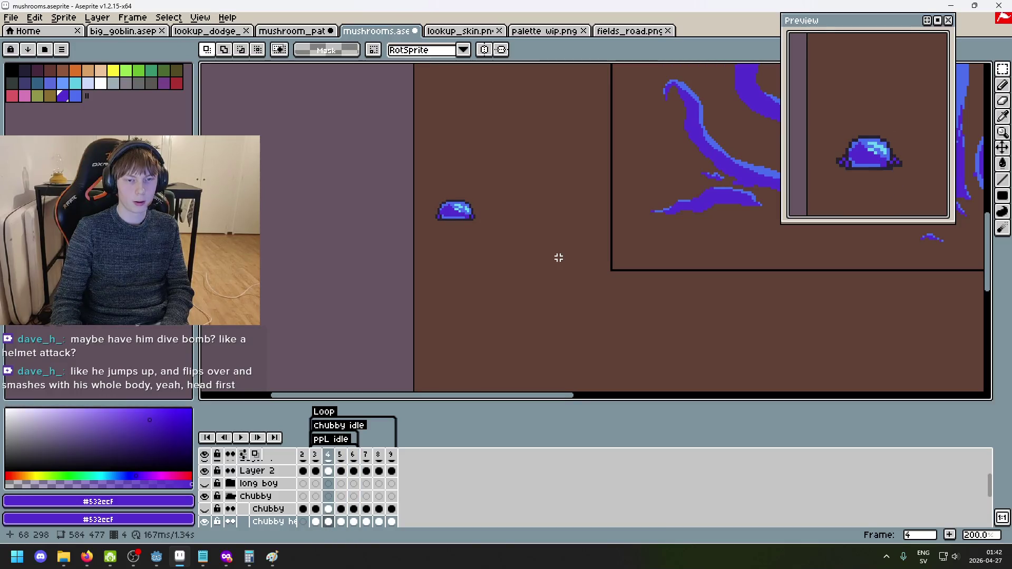
drag(412, 171, 548, 263)
key(ctrl+t)
click(582, 281)
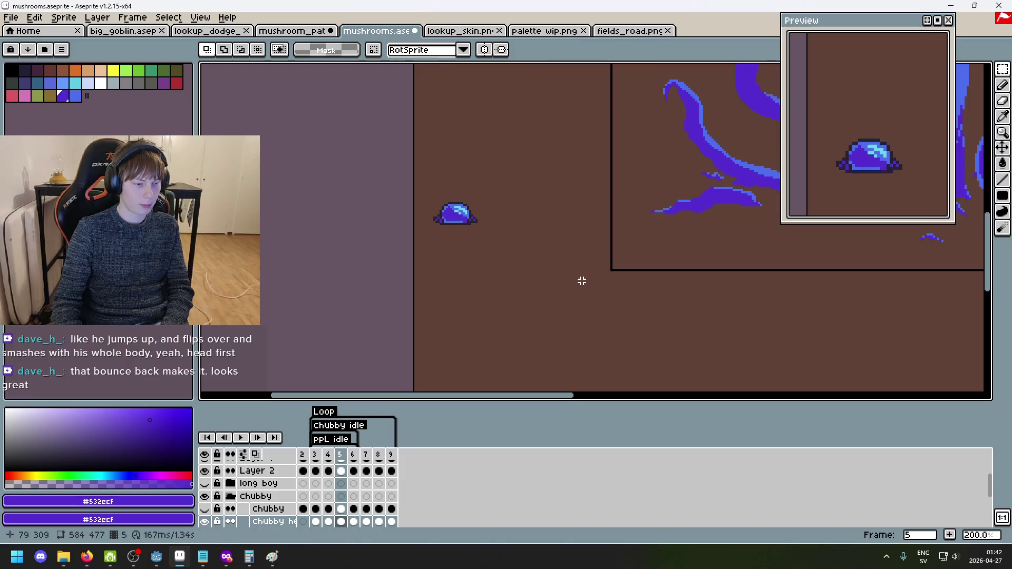
key(Return)
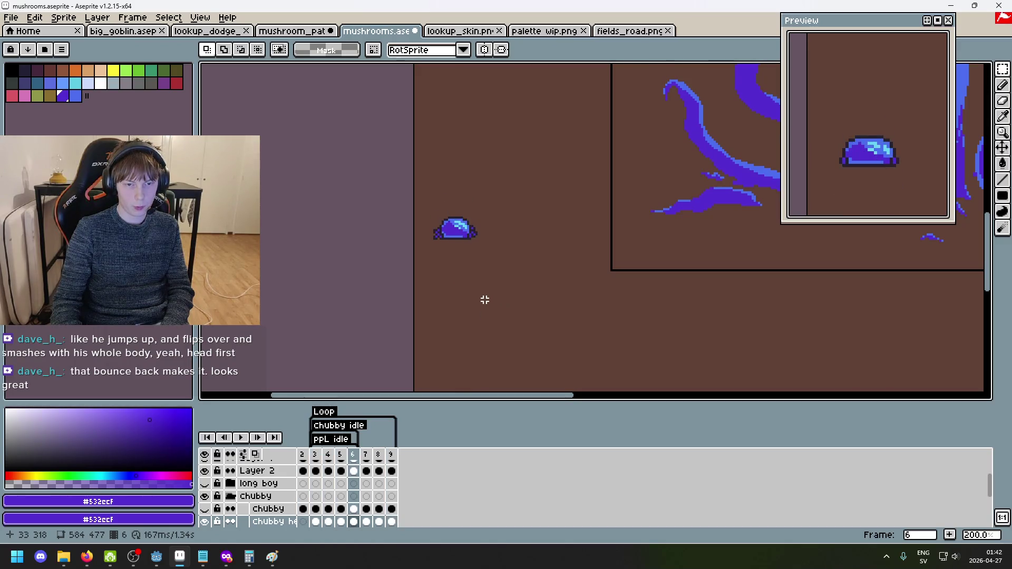
Pick the dark shadow colour and pencil a shadow line under the cap in frame 4.
key(i)
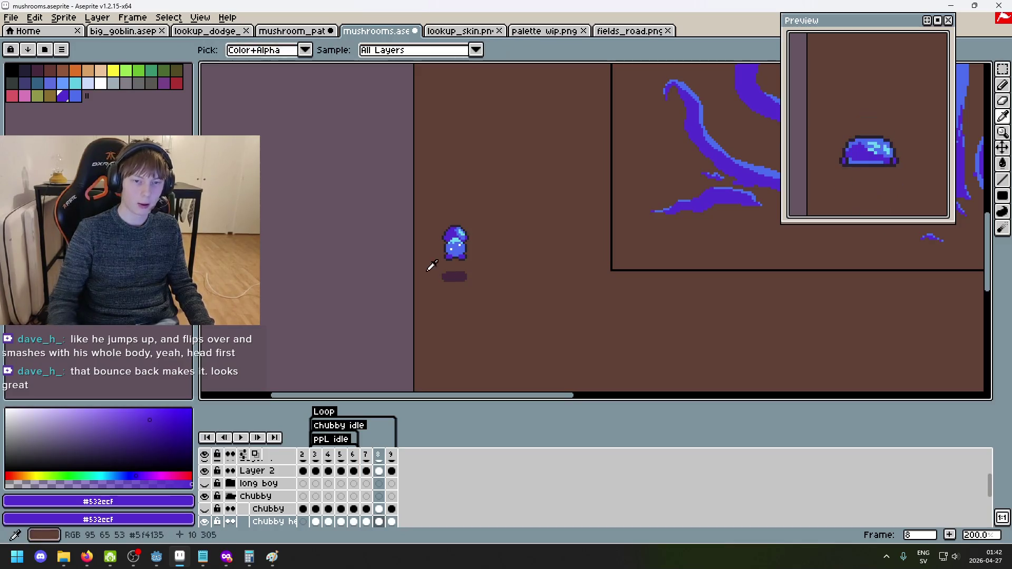
click(453, 274)
scroll(454, 272, up, 7)
key(b)
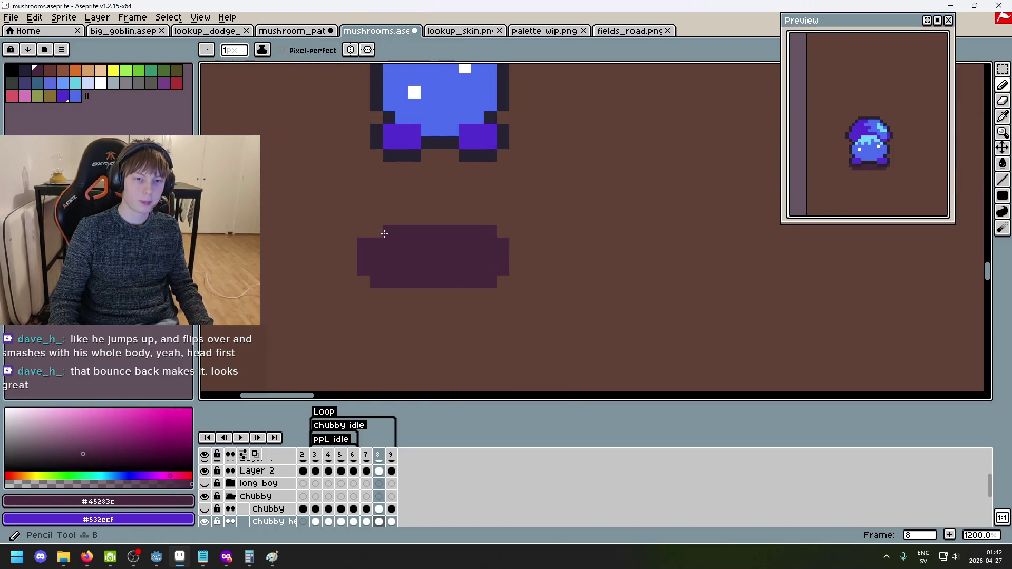
scroll(445, 260, down, 4)
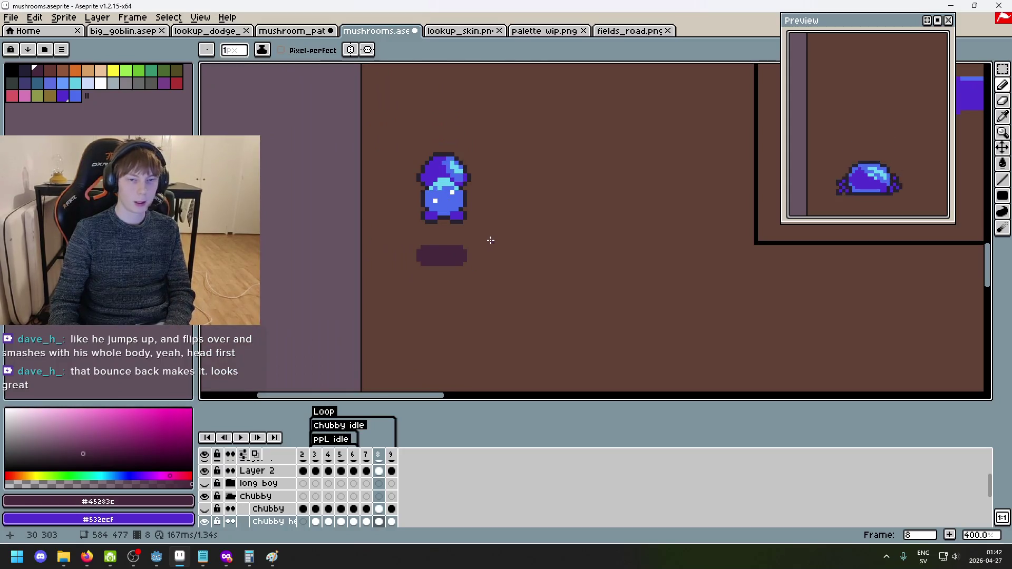
scroll(532, 299, up, 1)
key(Return)
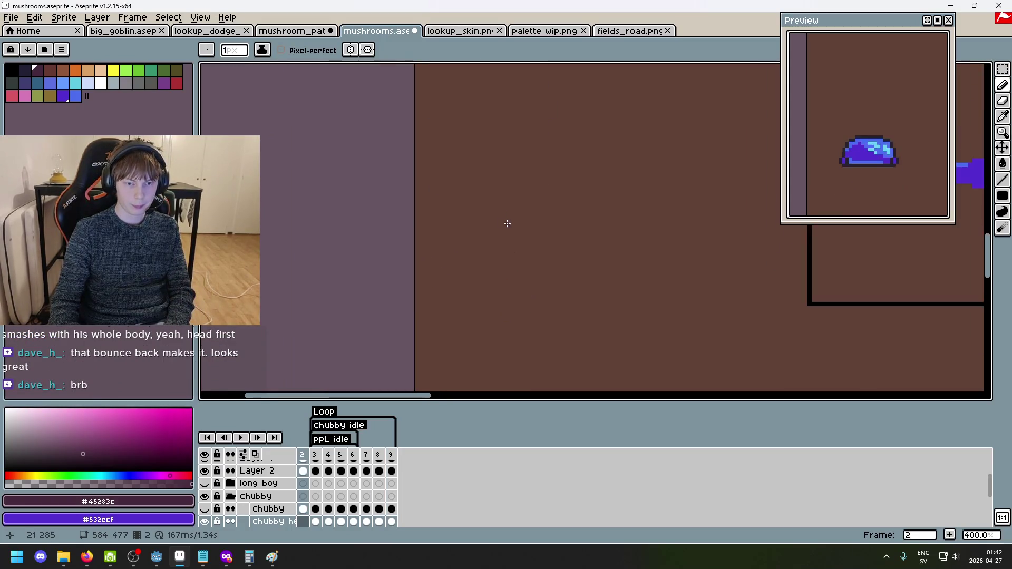
scroll(498, 215, up, 3)
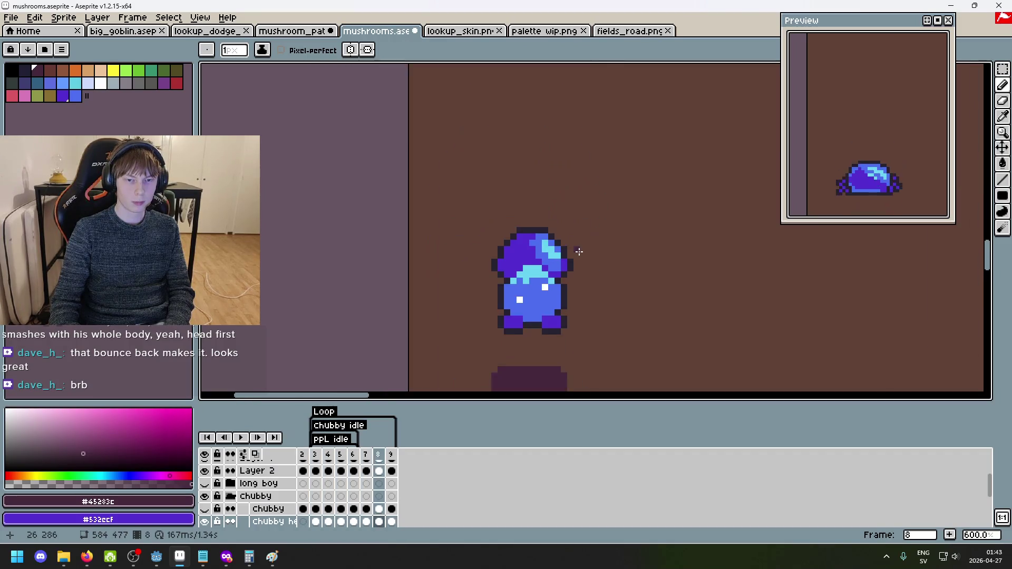
scroll(548, 237, down, 3)
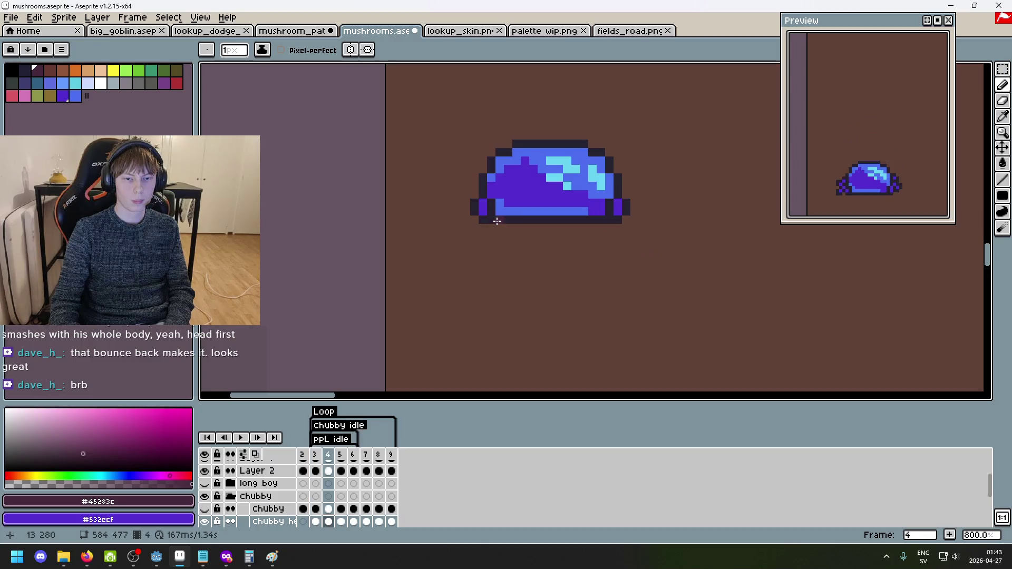
drag(482, 225, 611, 232)
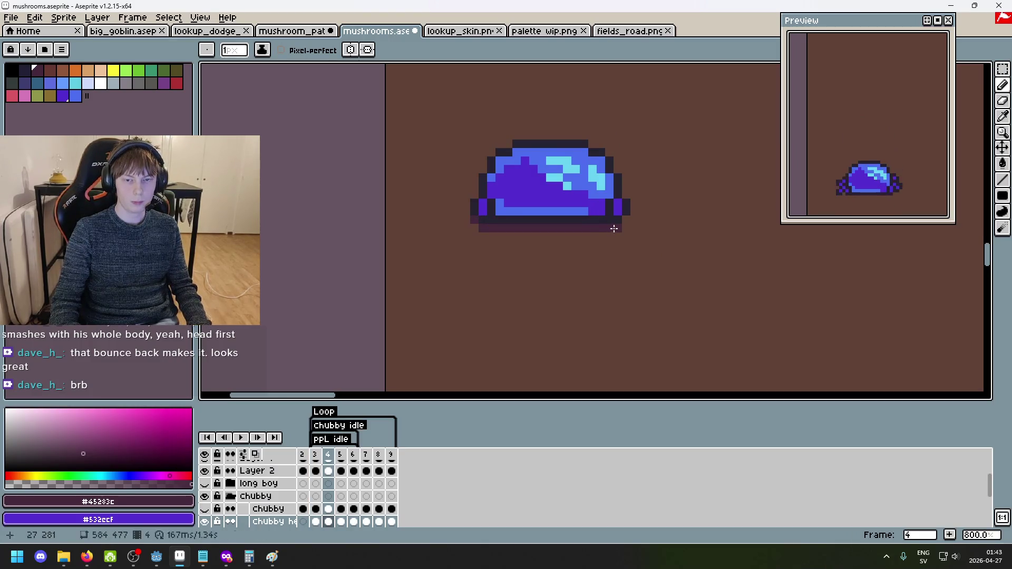
Draw matching shadow lines under the cap in frames 5, 6 and 7.
scroll(624, 221, down, 4)
key(.)
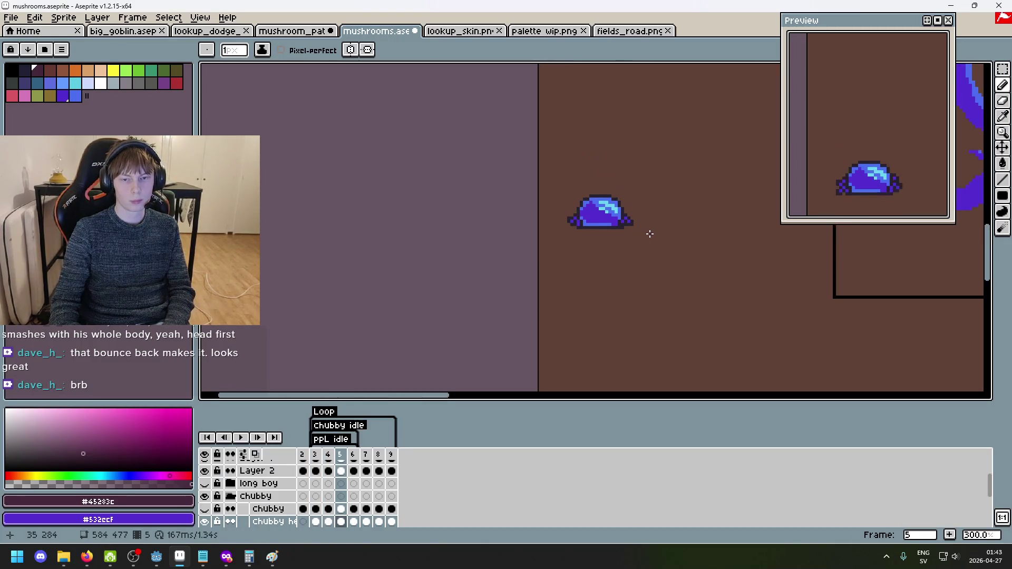
scroll(590, 227, up, 4)
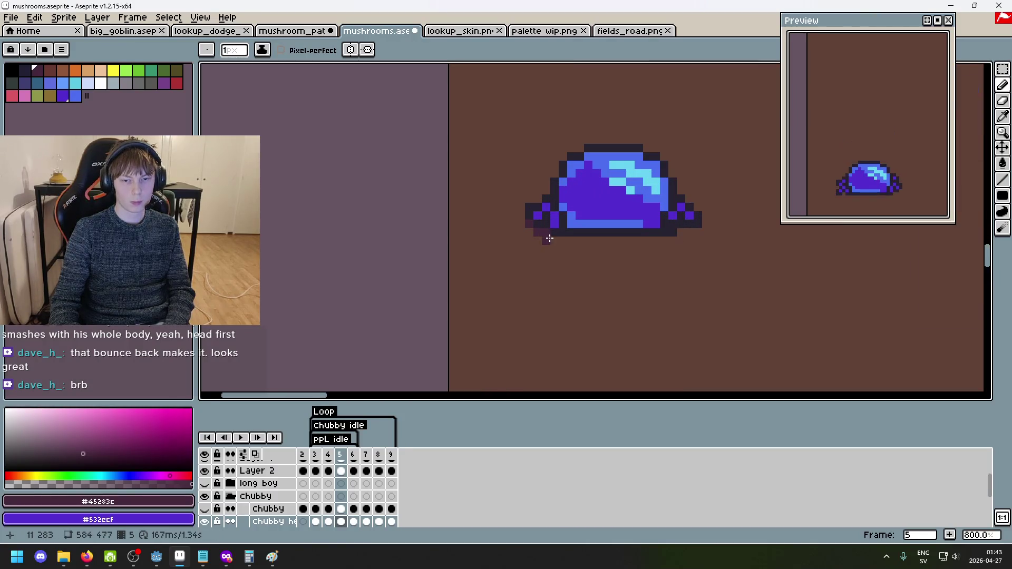
mouse_move(550, 239)
mouse_down()
mouse_move(686, 244)
mouse_move(678, 238)
mouse_up()
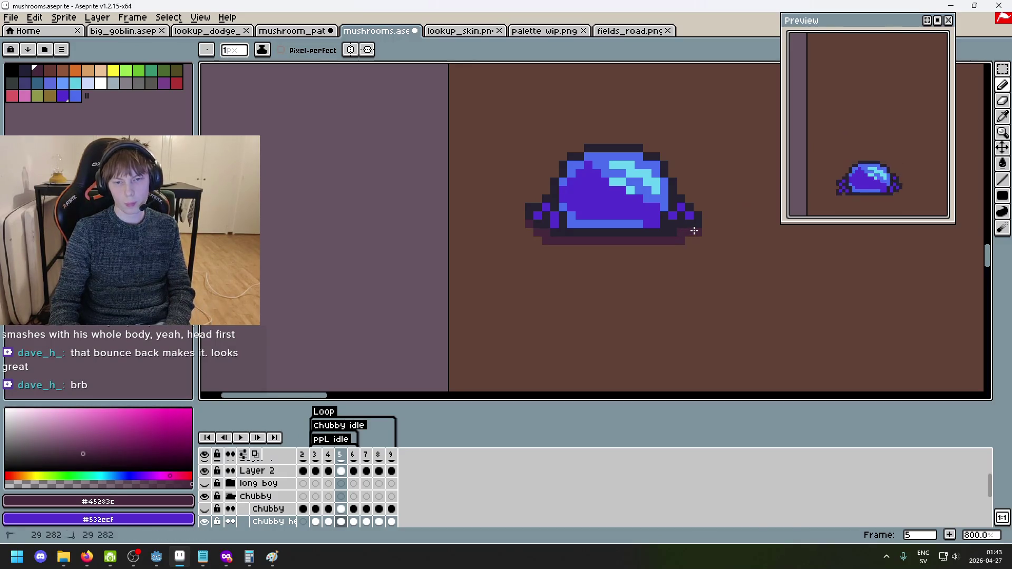
key(Right)
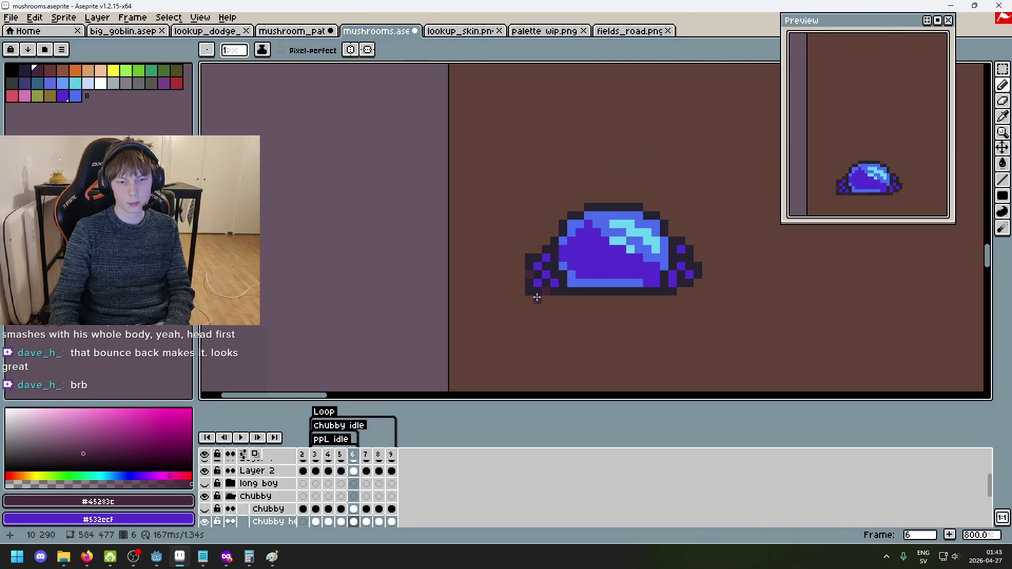
drag(531, 300, 674, 300)
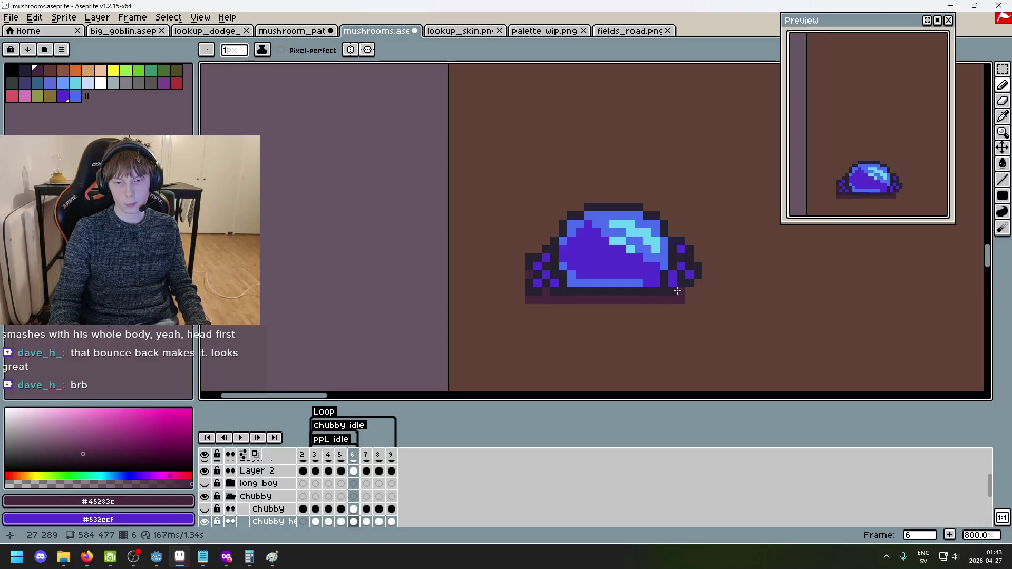
scroll(690, 289, down, 1)
scroll(658, 180, up, 1)
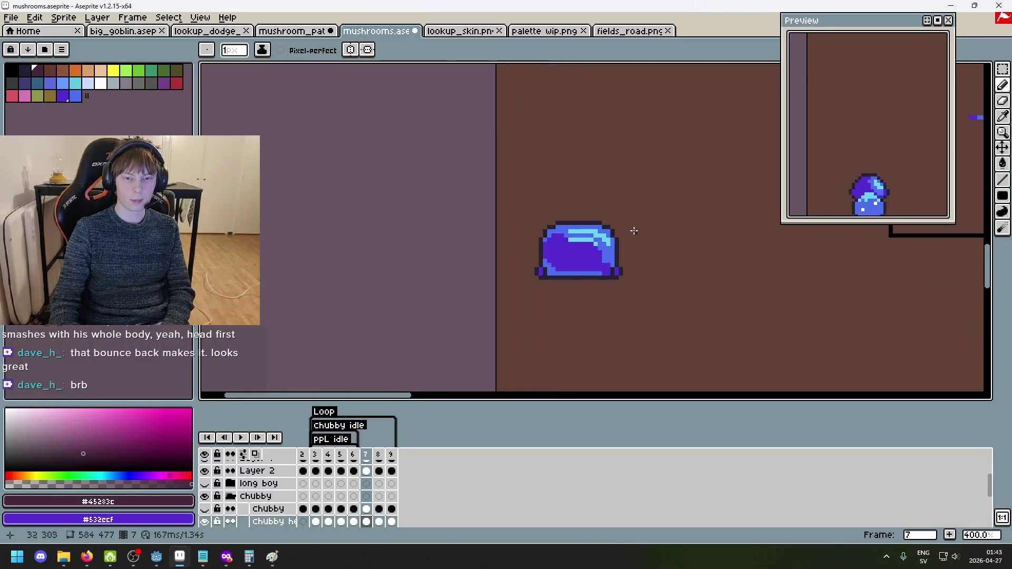
key(Right)
drag(525, 273, 676, 272)
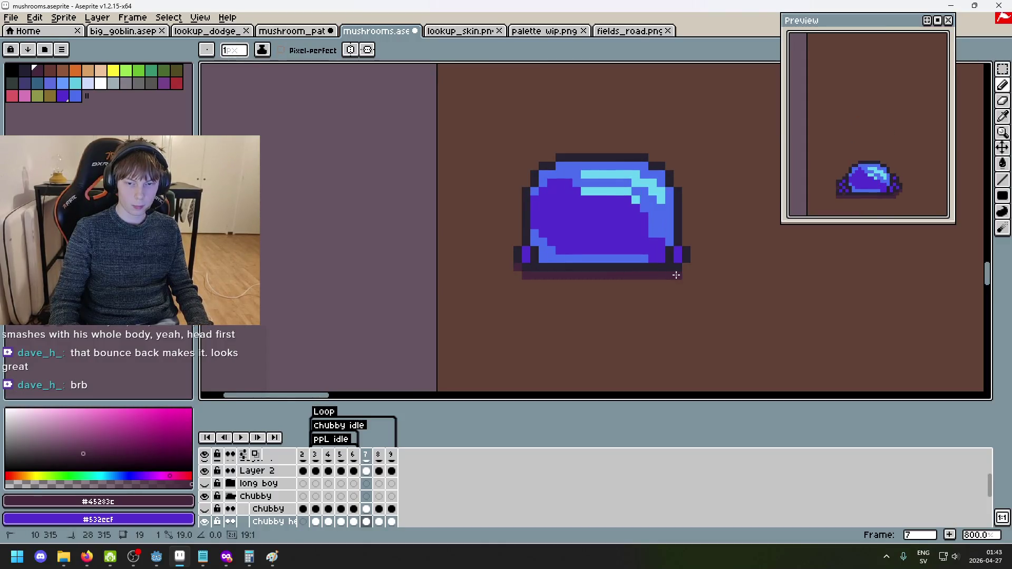
scroll(680, 265, down, 1)
key(Right)
key(Right)
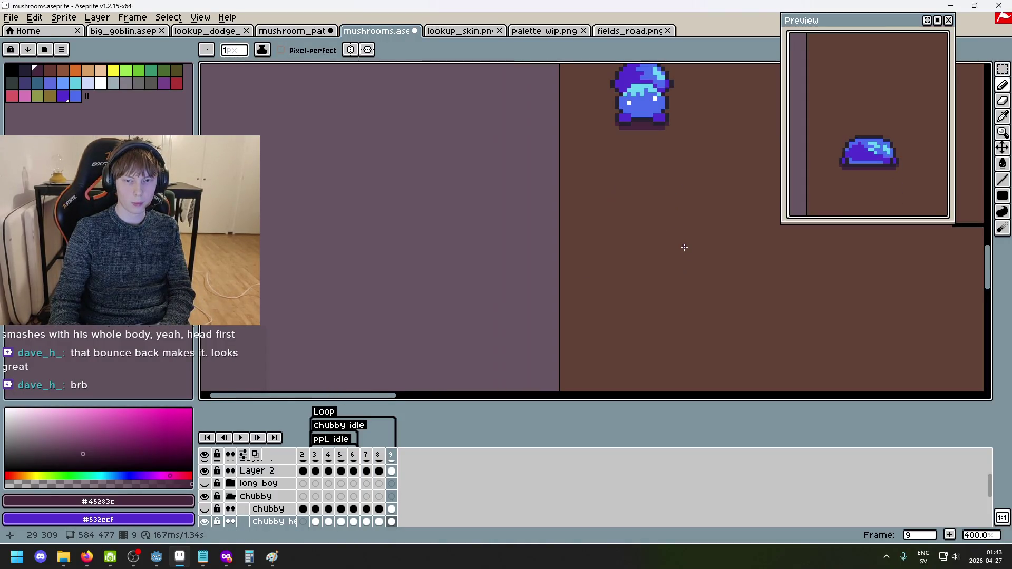
key(Right)
key(Right)
key(Right)
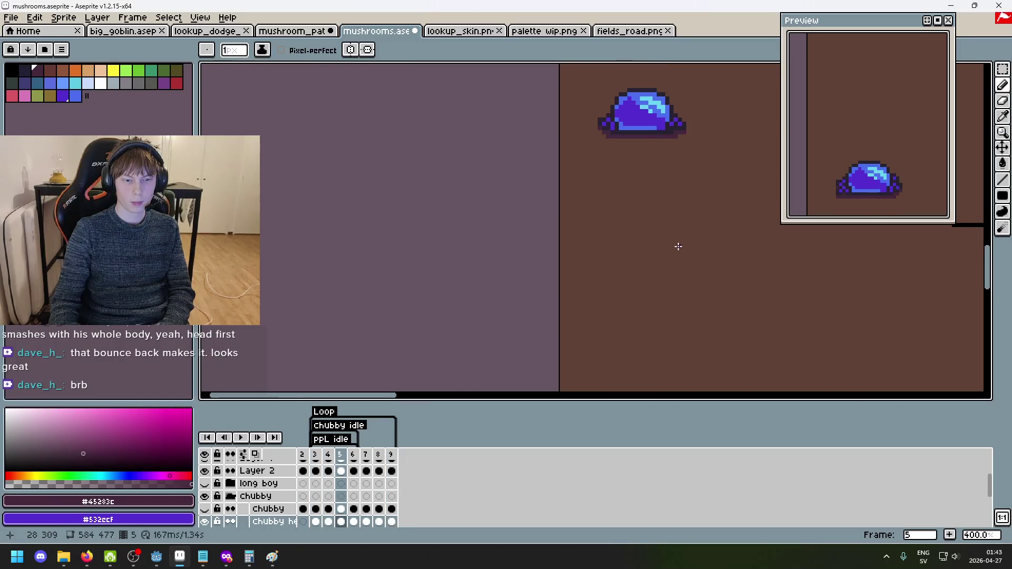
Step back and forth between frames 2 and 3 to compare the mushroom poses.
key(Right)
key(Right)
key(Right)
scroll(572, 274, down, 3)
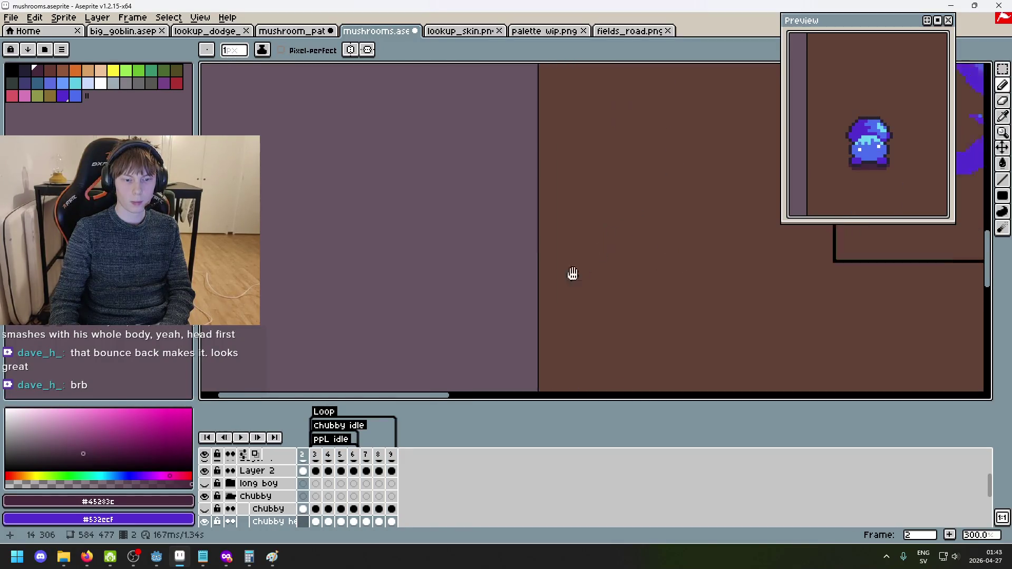
scroll(540, 281, down, 2)
key(Right)
key(Left)
key(Right)
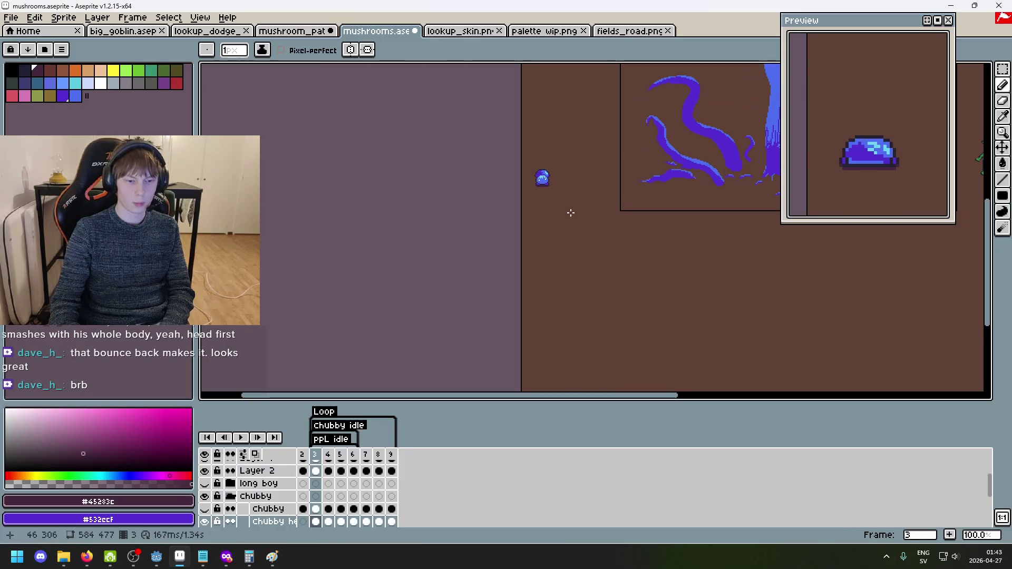
key(Left)
key(Right)
scroll(546, 211, up, 3)
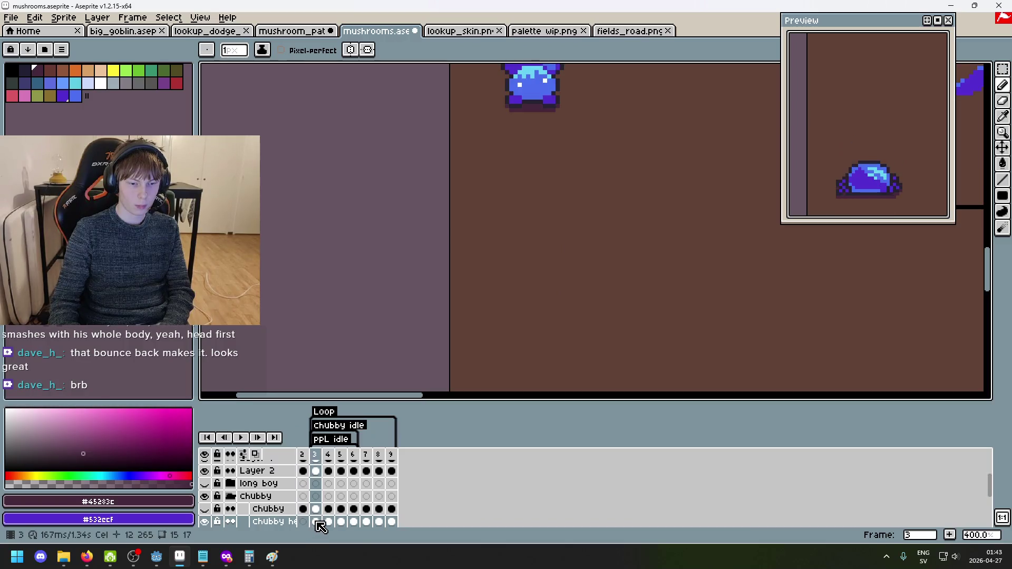
drag(495, 264, 431, 301)
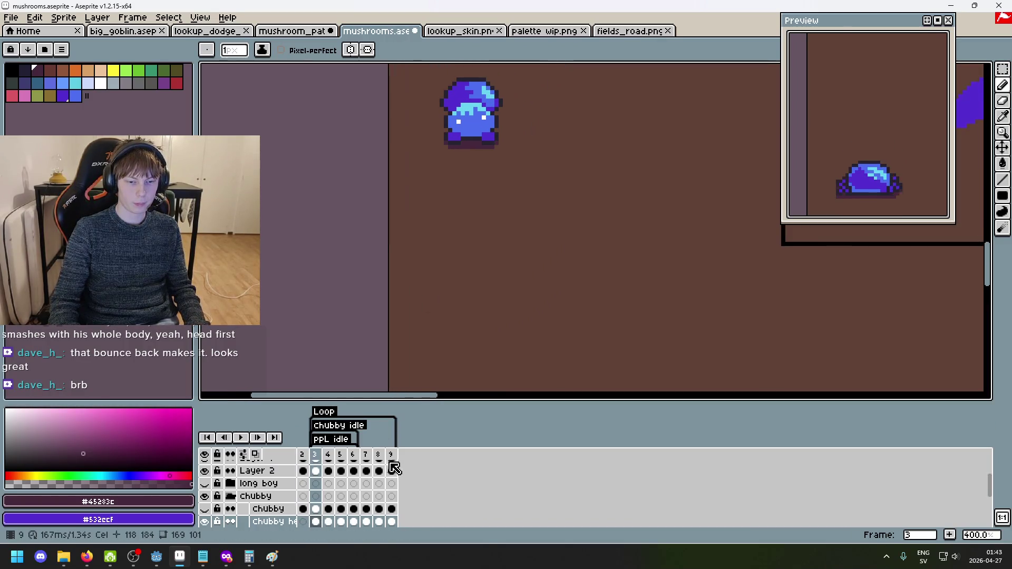
On frame 2, make the Chubby layer visible and paint a shadow under the mushroom's feet.
click(306, 458)
click(204, 509)
scroll(432, 118, up, 3)
mouse_move(431, 148)
mouse_down()
mouse_move(508, 164)
mouse_move(614, 163)
mouse_move(641, 151)
mouse_up()
scroll(643, 156, down, 5)
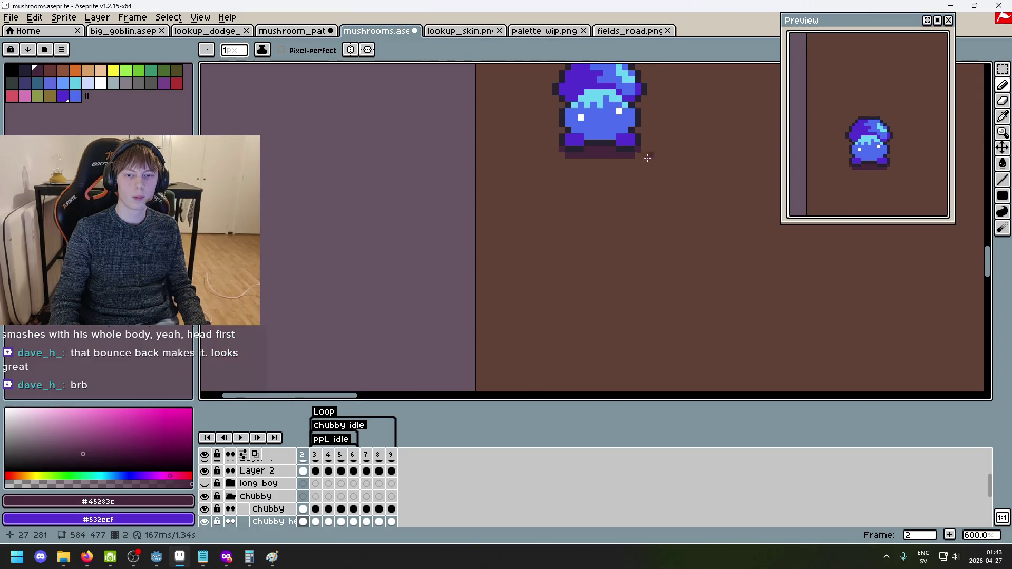
scroll(633, 190, right, 2)
Play the Chubby idle animation and recentre the view on the mushroom sprites.
key(Right)
key(Right)
key(Right)
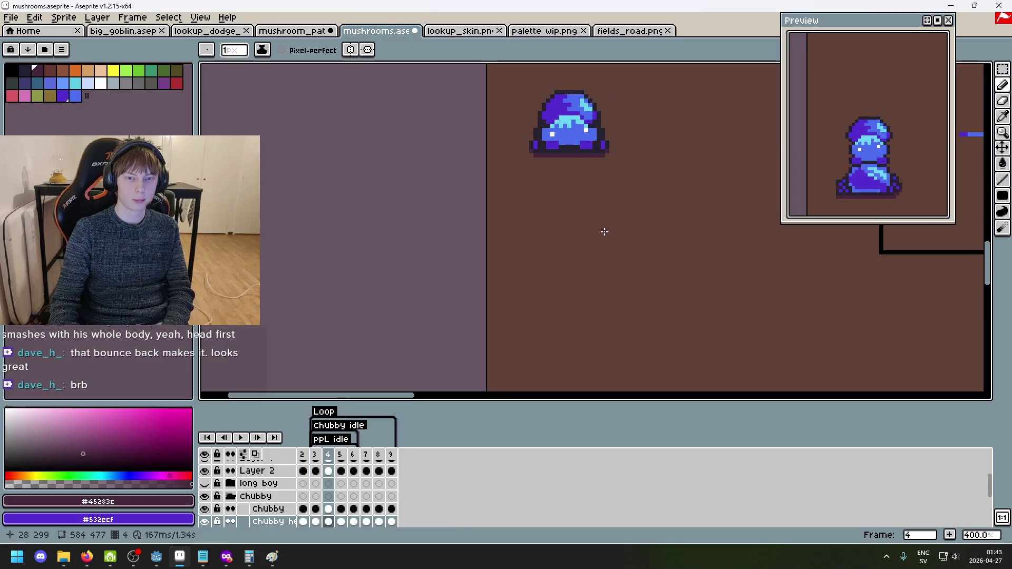
key(Left)
key(Left)
drag(194, 511, 196, 511)
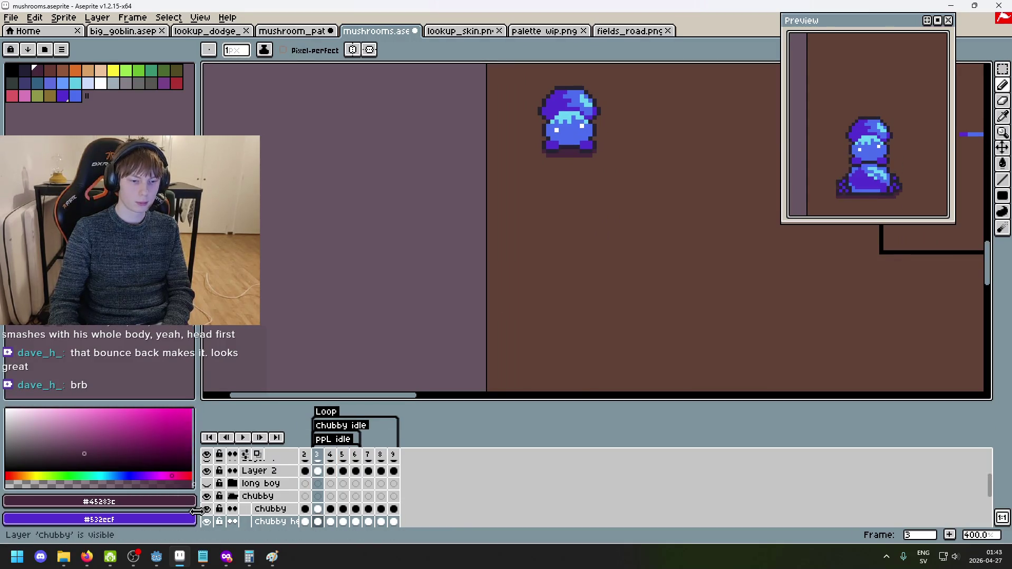
key(Return)
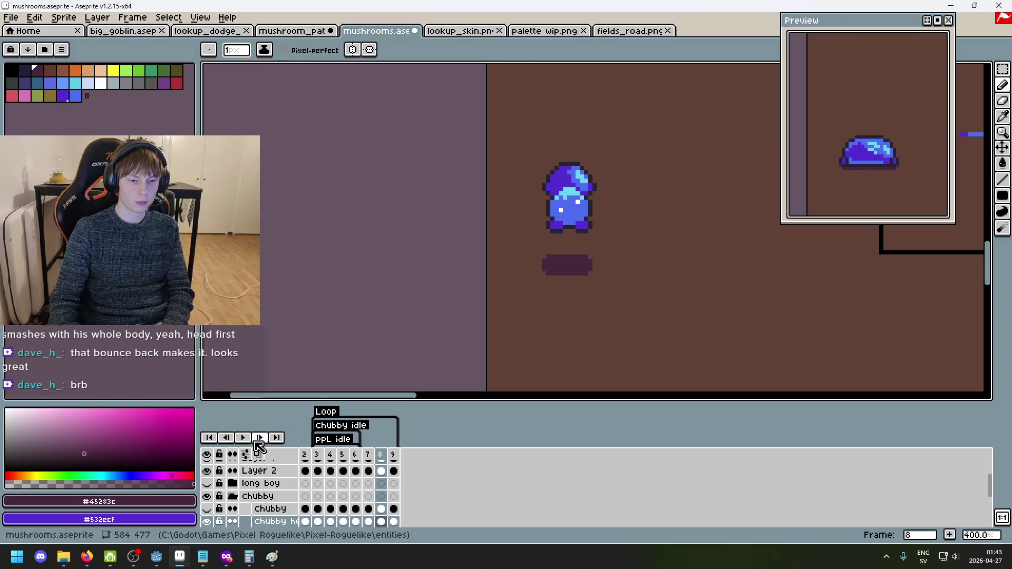
scroll(582, 289, down, 1)
mouse_move(582, 289)
mouse_down()
mouse_move(542, 215)
mouse_move(553, 251)
mouse_up()
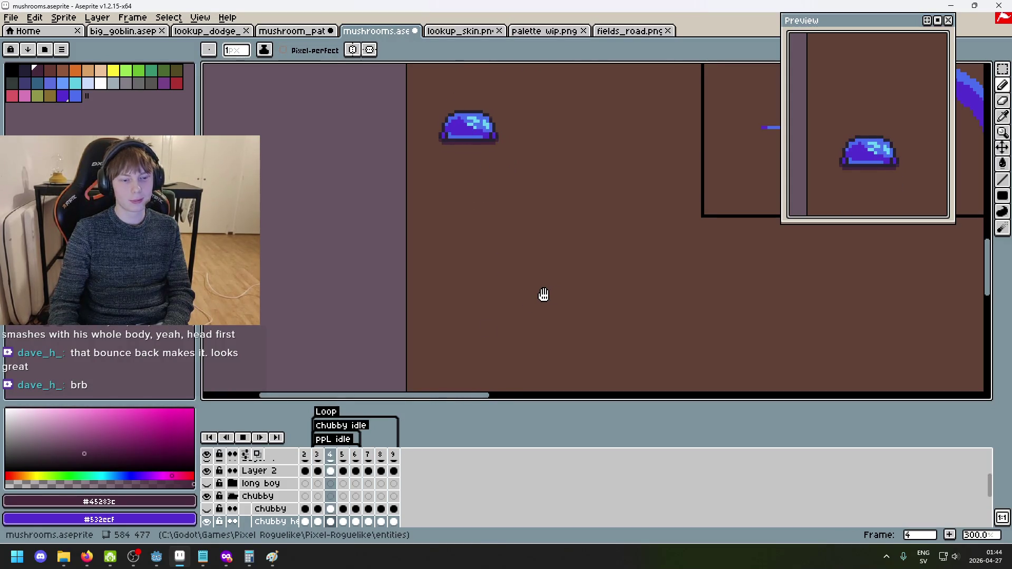
key(Return)
scroll(265, 474, up, 3)
click(243, 438)
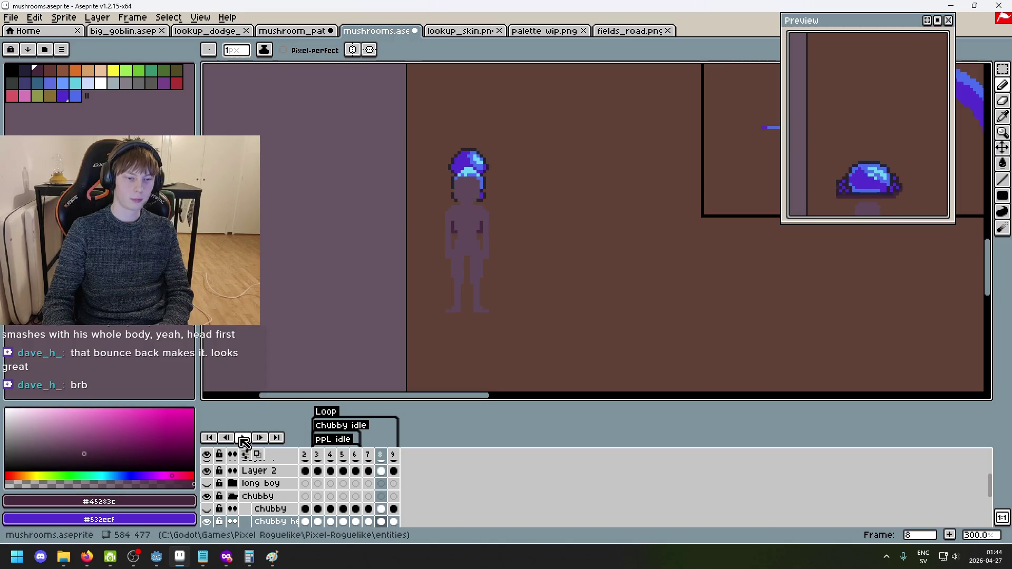
click(244, 439)
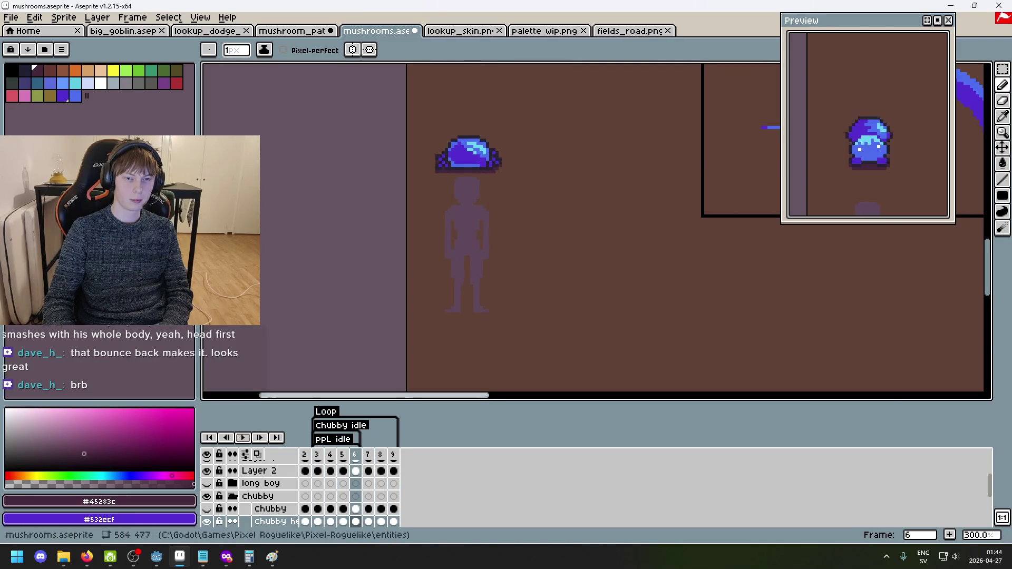
key(Return)
key(Right)
key(Right)
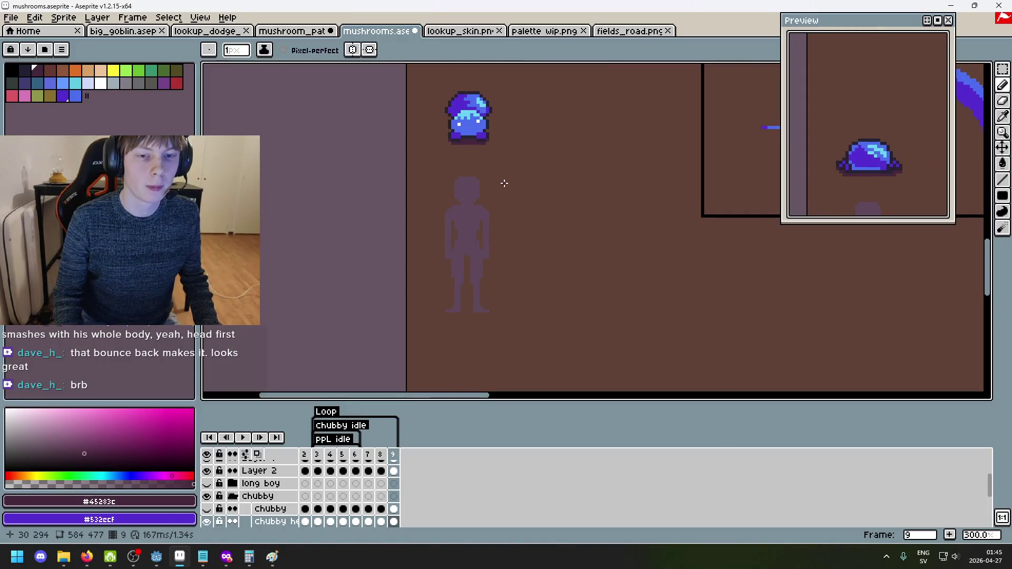
scroll(504, 190, down, 1)
scroll(504, 203, up, 1)
scroll(504, 203, down, 1)
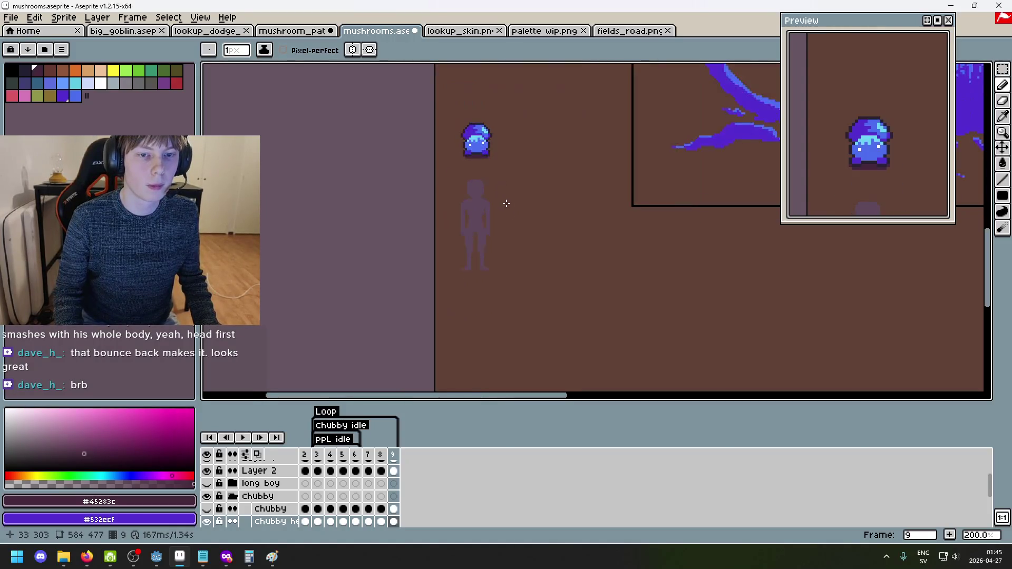
click(250, 442)
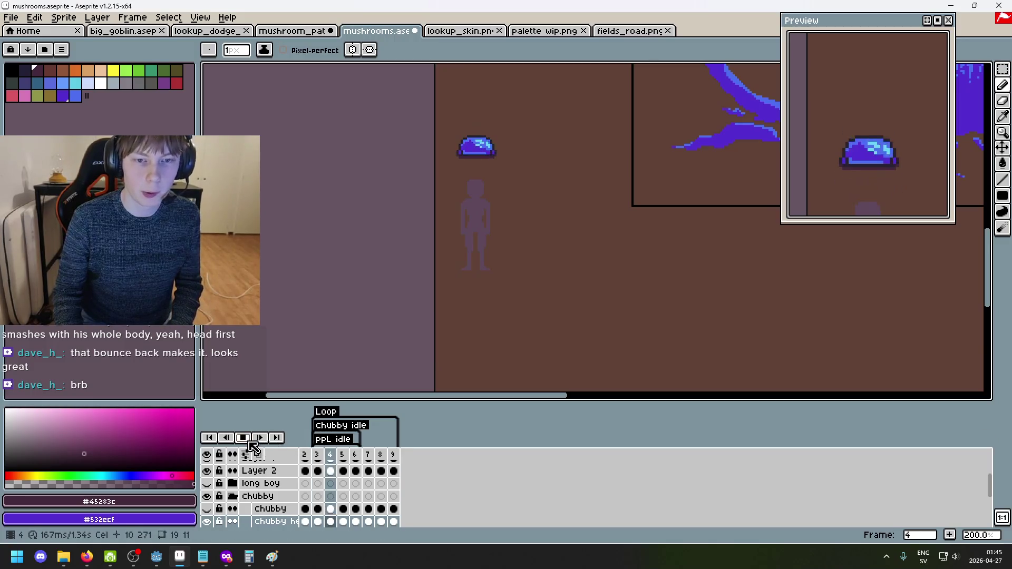
click(250, 442)
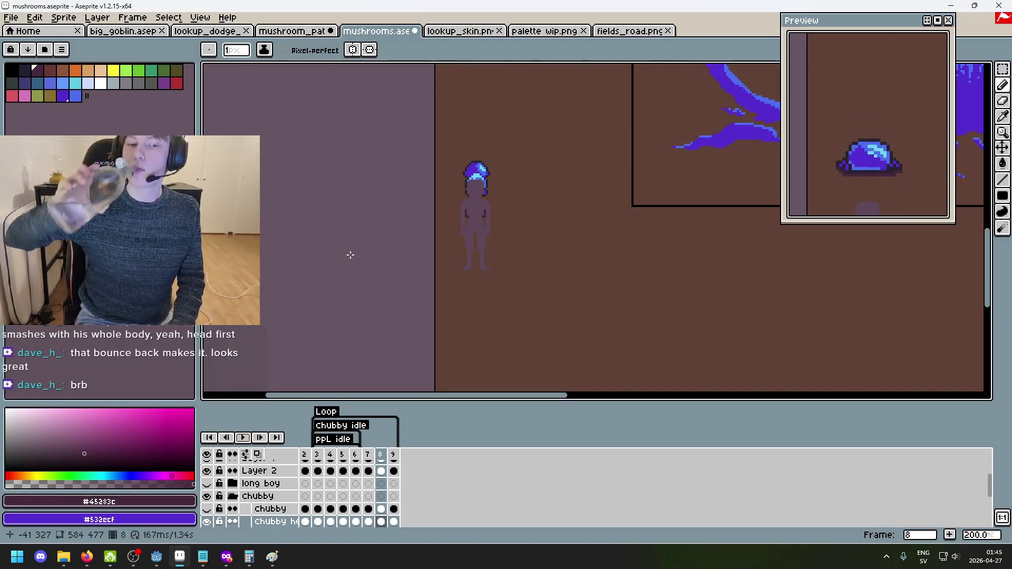
key(Right)
key(Right)
key(Right)
key(Right)
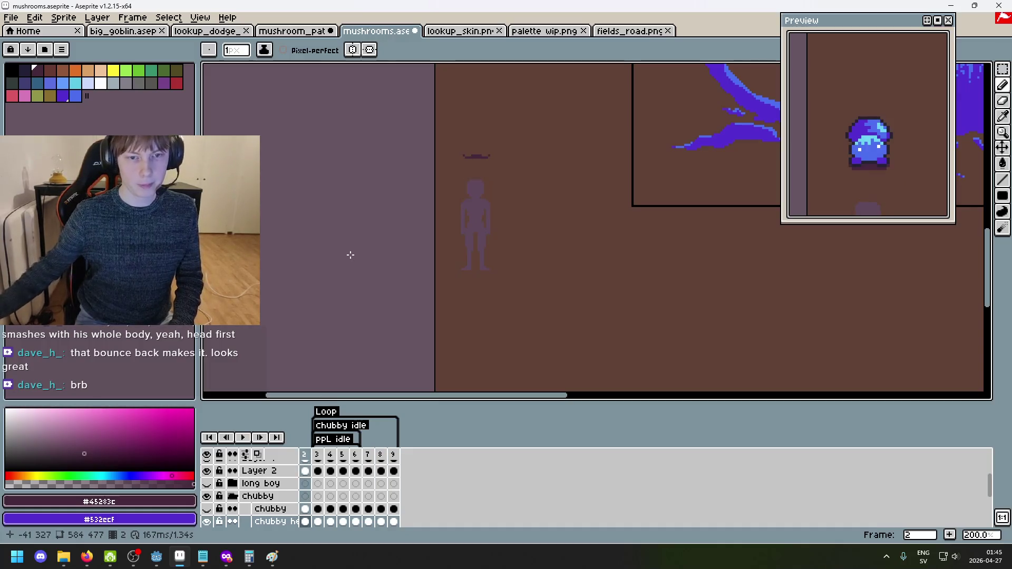
key(Right)
key(Right)
key(Right)
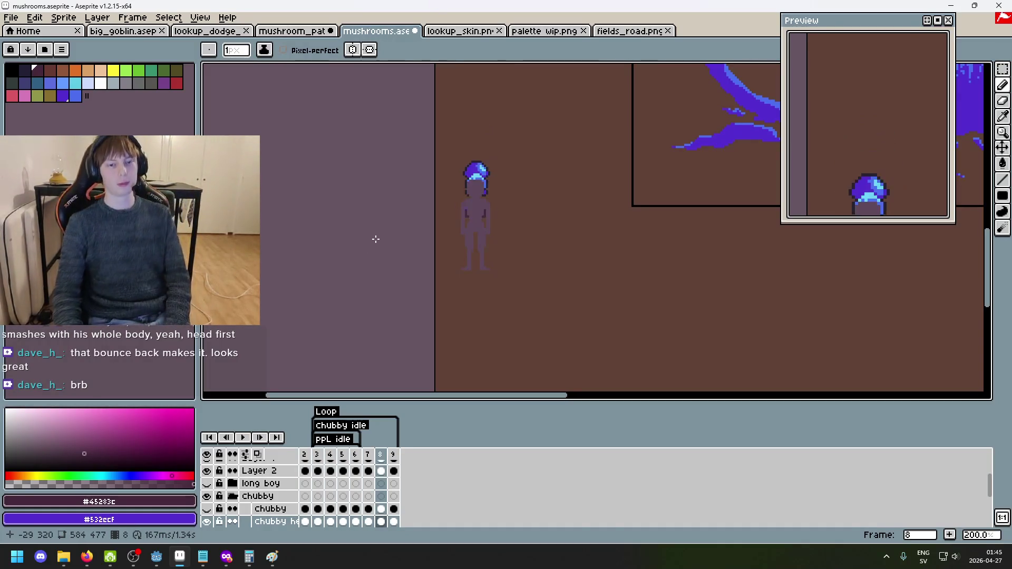
mouse_move(503, 226)
mouse_down()
mouse_move(441, 216)
mouse_move(409, 183)
mouse_up()
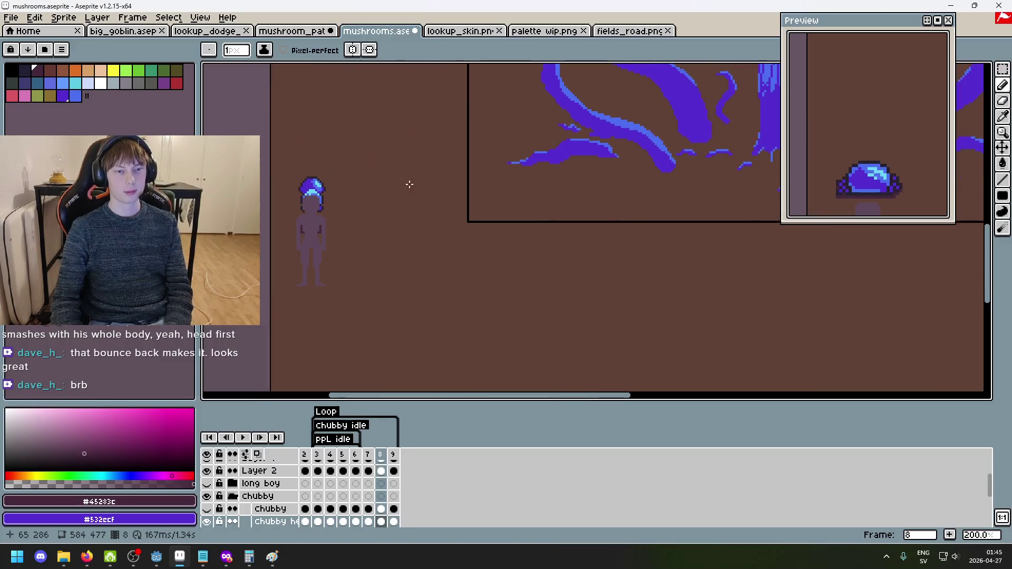
key(Right)
key(Right)
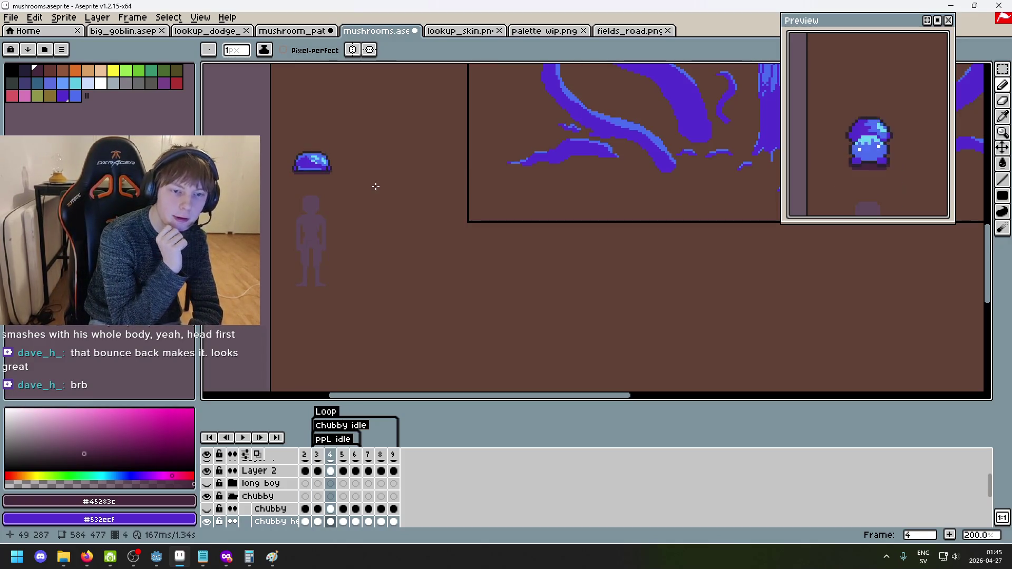
key(Left)
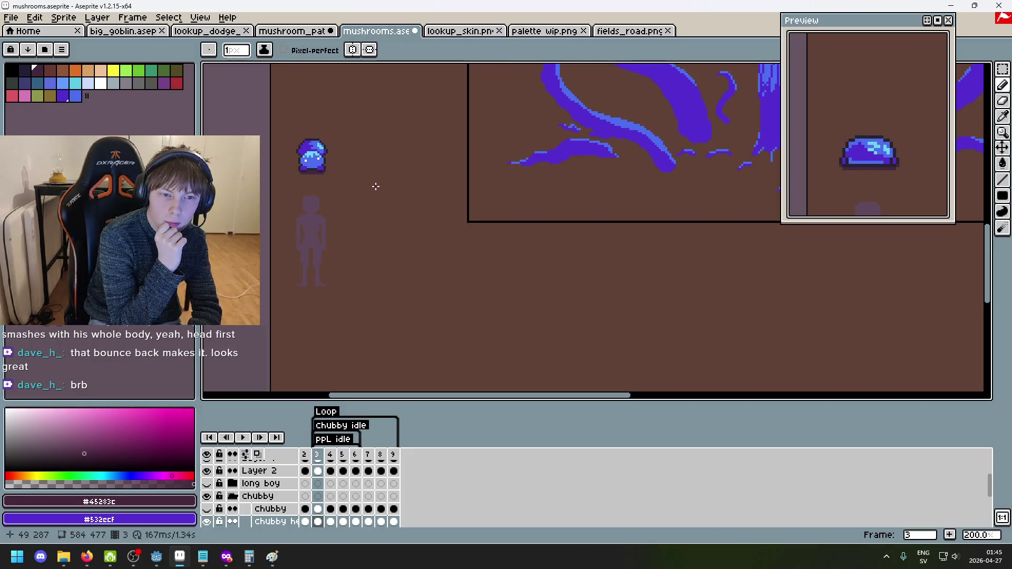
key(Right)
key(Right)
key(Right)
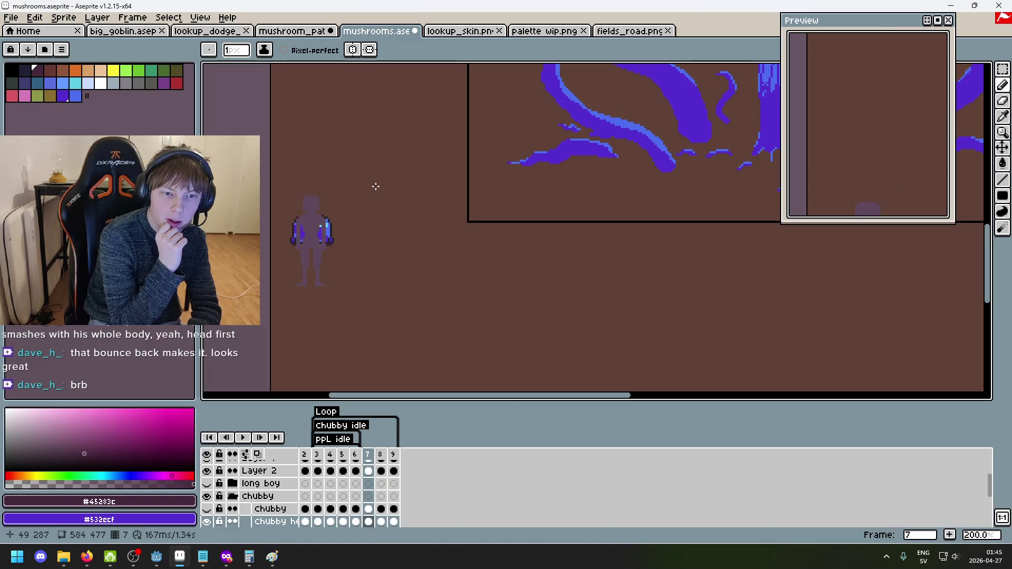
key(Right)
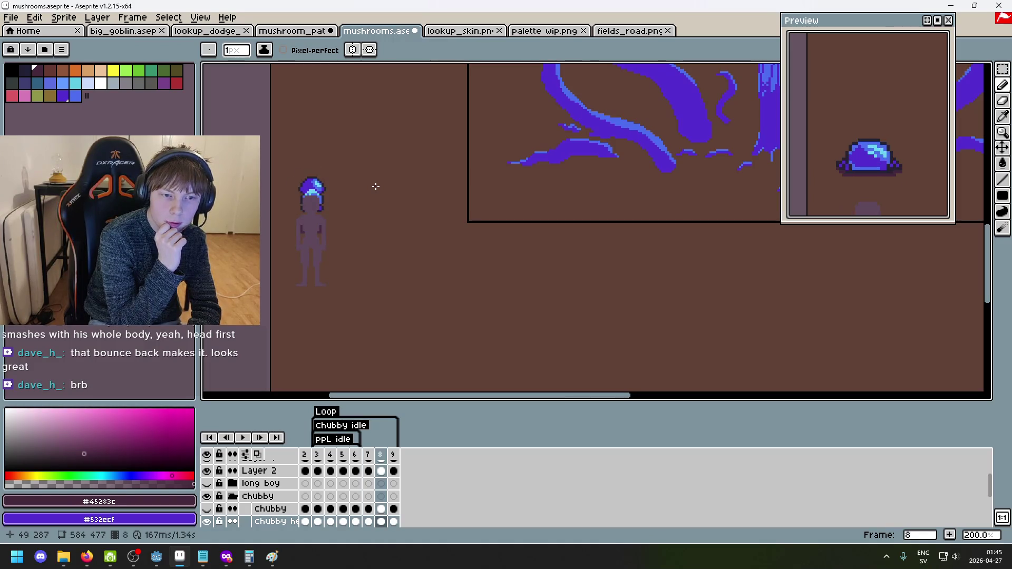
key(Return)
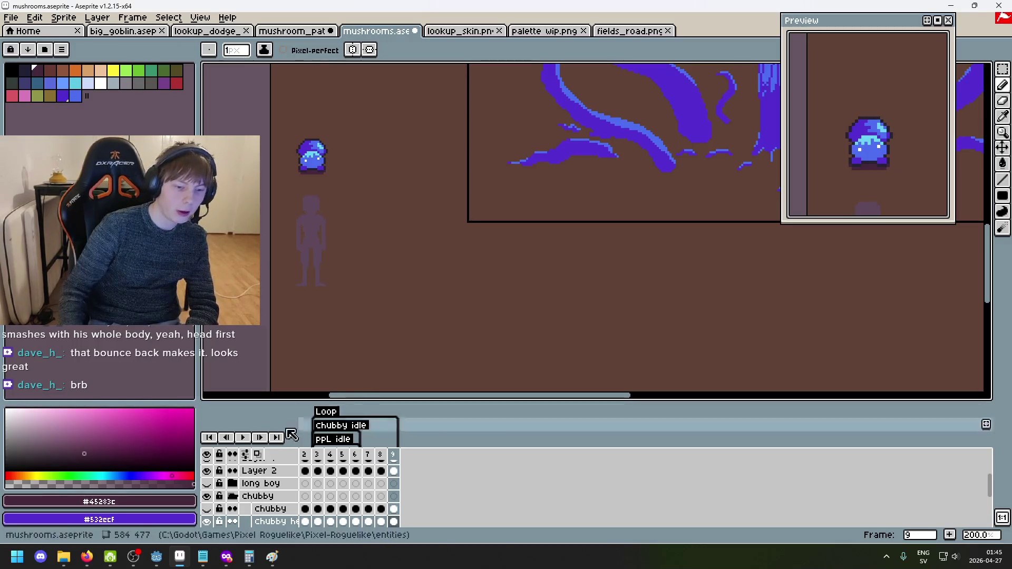
click(206, 522)
Show the long boy layer and play its animation, panning back to the long mushroom.
click(206, 483)
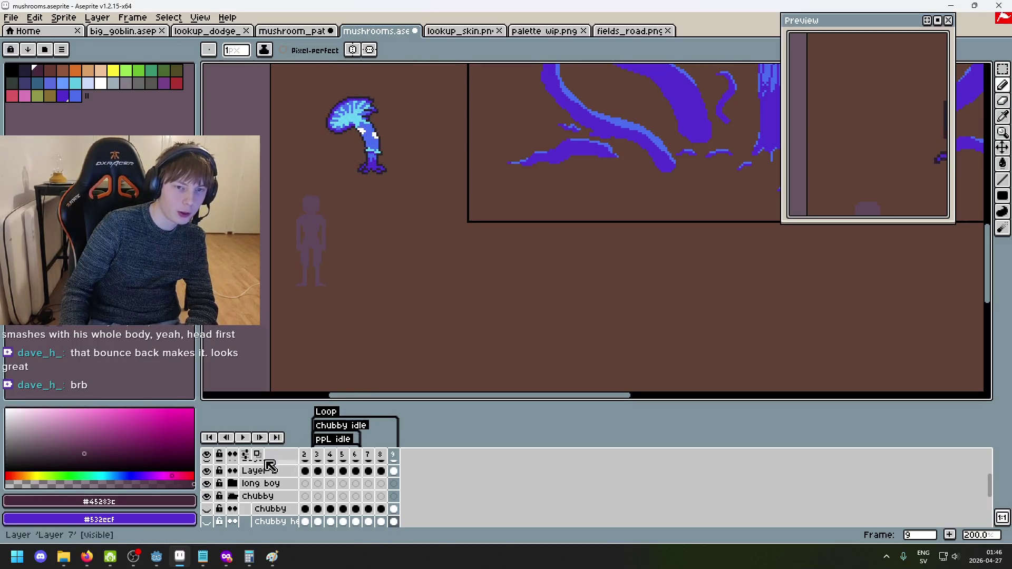
click(243, 438)
scroll(321, 317, down, 1)
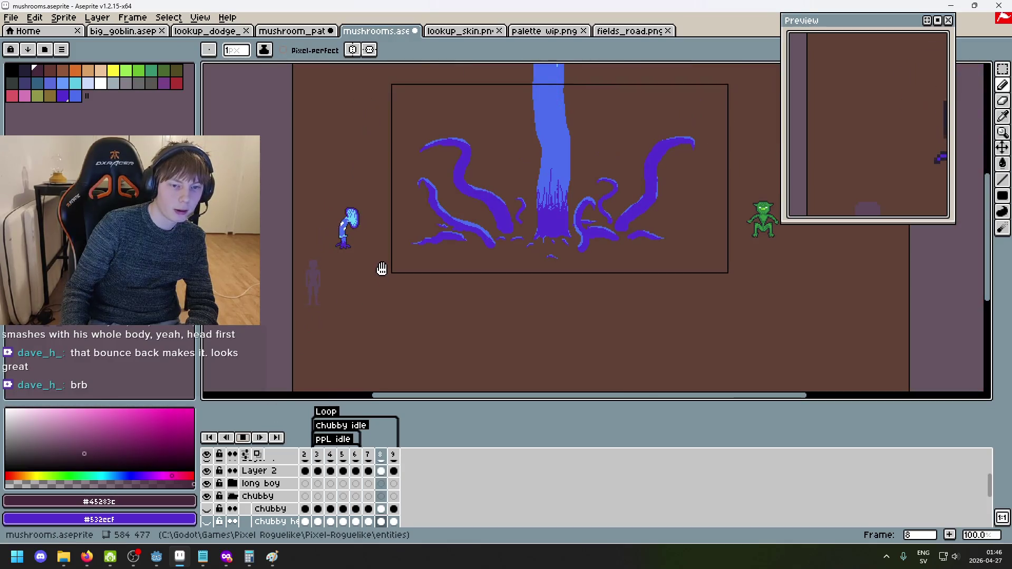
scroll(357, 254, up, 1)
drag(396, 252, 481, 248)
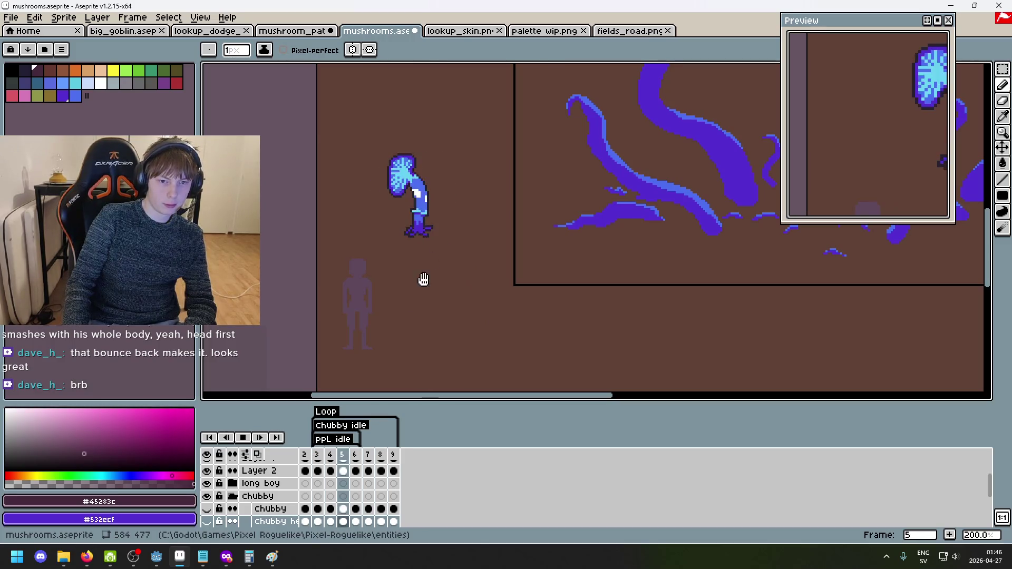
key(Return)
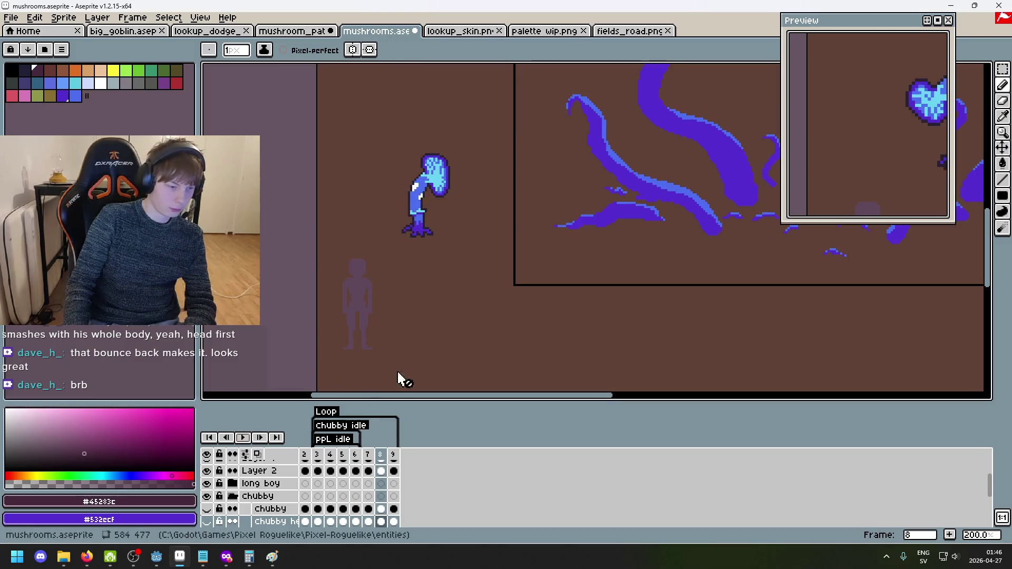
On frame 2, show the Chubby layer, play both mushrooms together, then hide Chubby again.
key(Left)
key(Left)
key(Left)
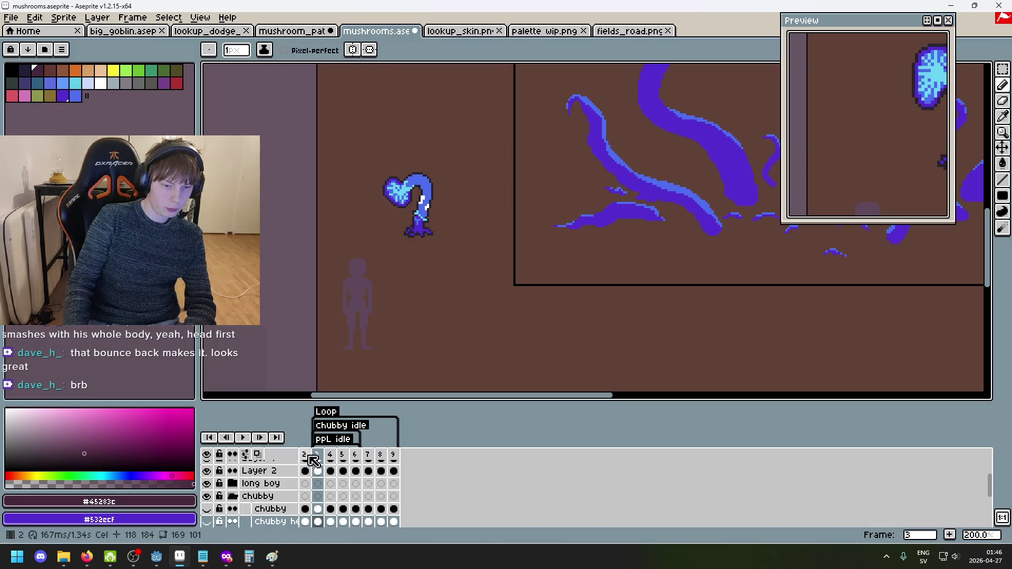
click(253, 520)
click(207, 509)
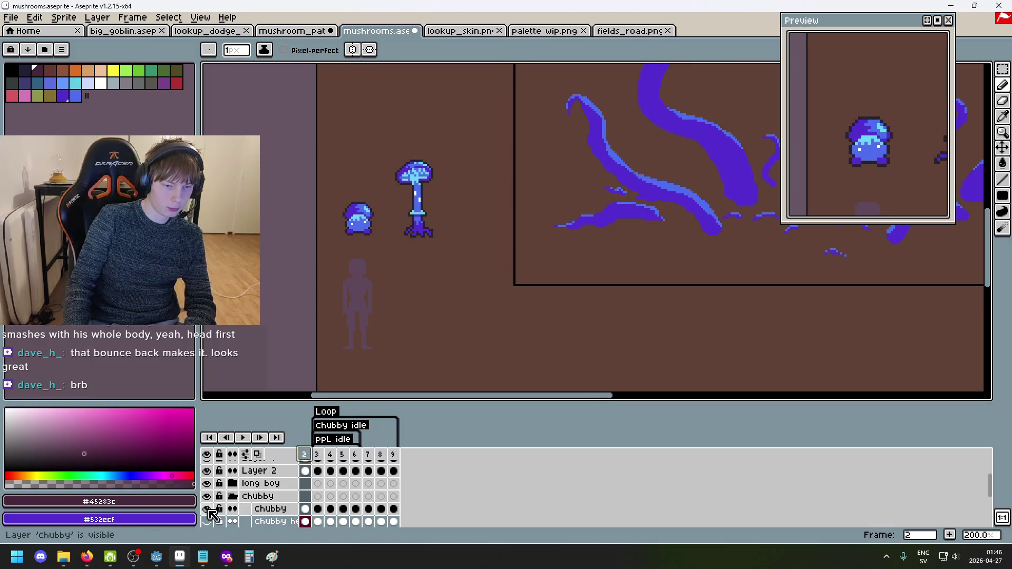
click(243, 438)
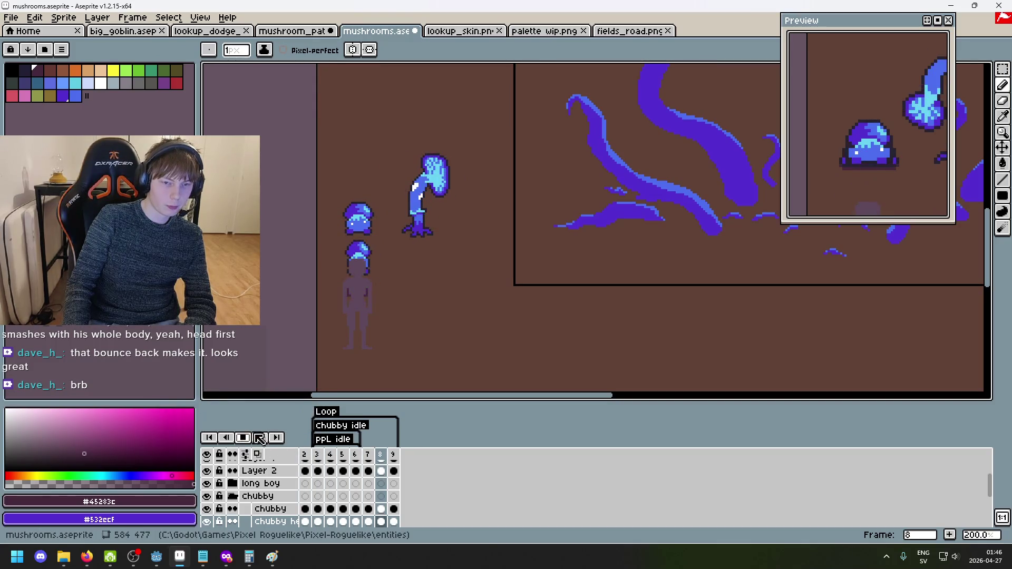
click(206, 509)
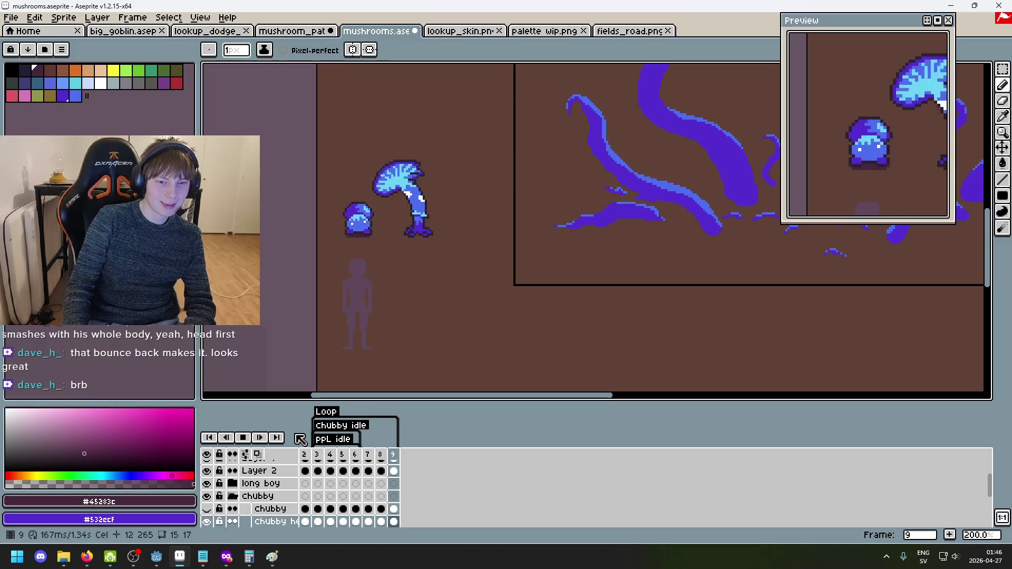
key(Return)
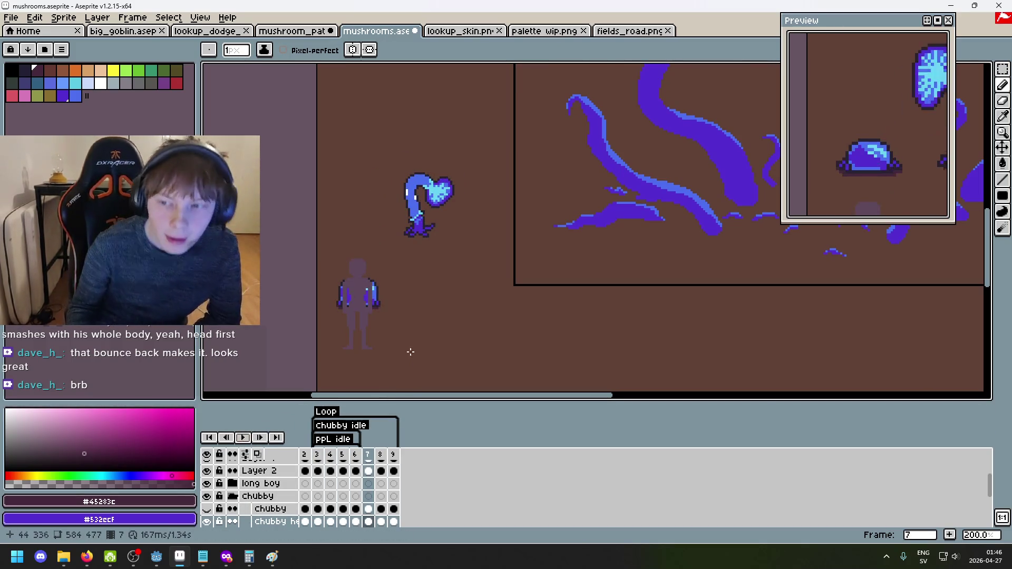
Hide the chubby headbutt layer so only the long boy mushroom remains.
scroll(403, 330, down, 1)
scroll(459, 301, up, 1)
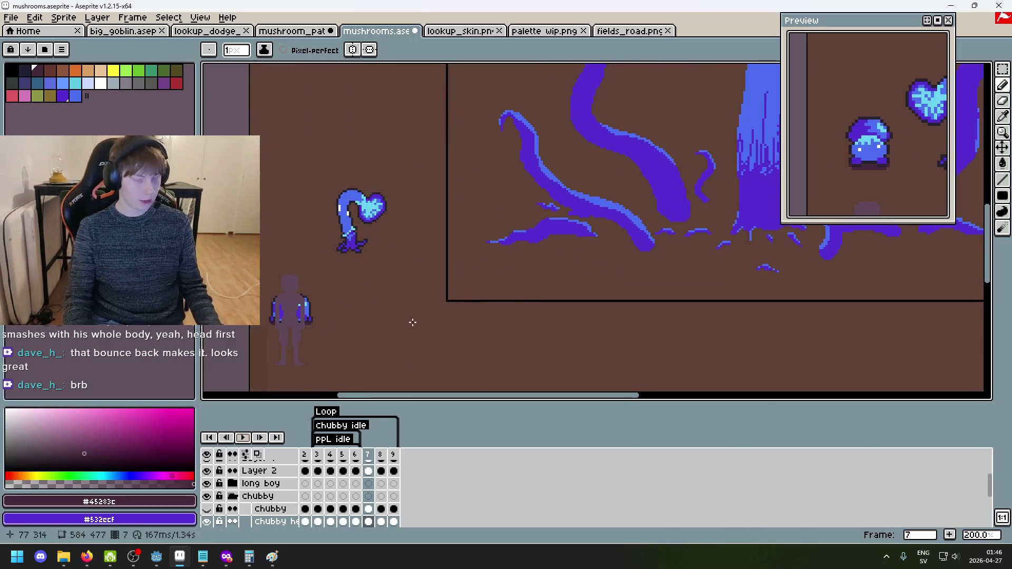
scroll(412, 322, left, 3)
click(206, 521)
scroll(211, 501, up, 3)
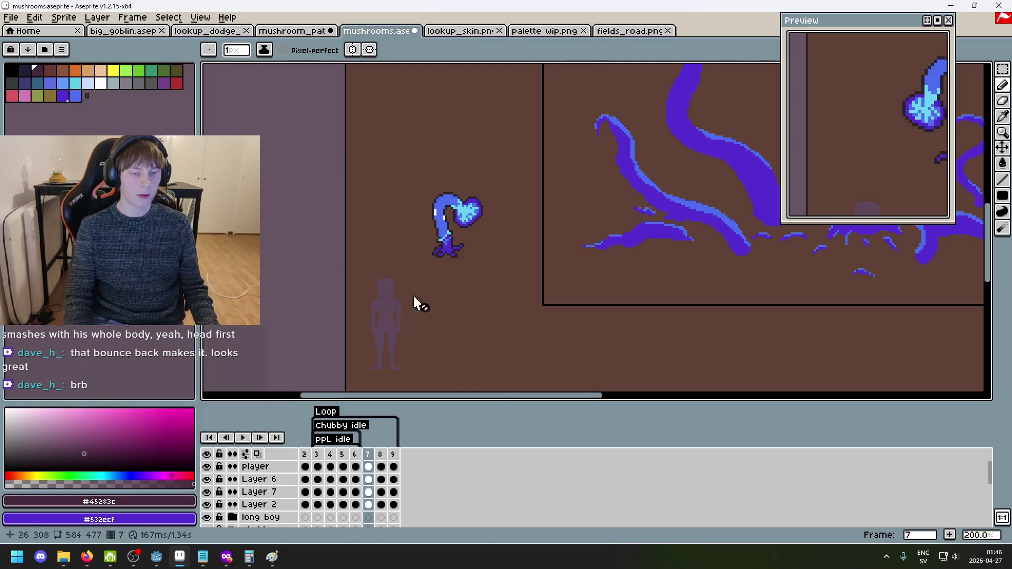
scroll(419, 235, up, 1)
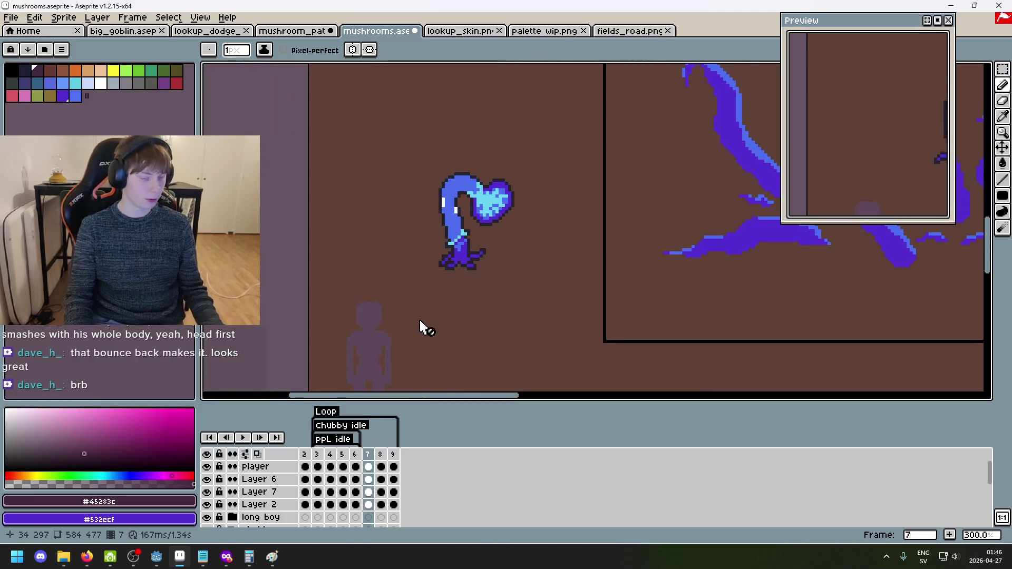
drag(424, 327, 483, 295)
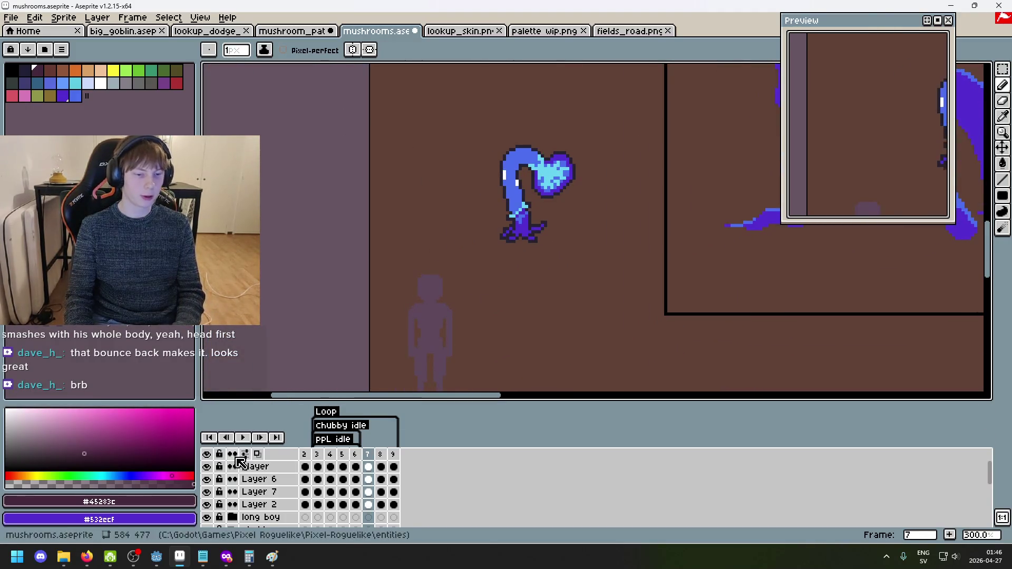
scroll(289, 492, down, 3)
drag(207, 519, 210, 521)
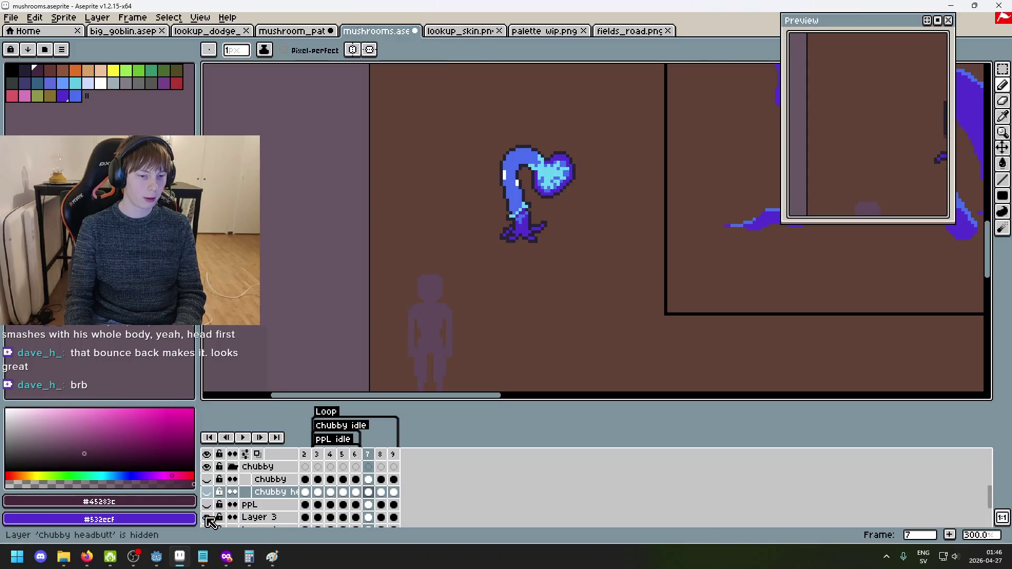
click(209, 479)
click(210, 479)
click(210, 479)
click(210, 479)
scroll(441, 324, down, 2)
scroll(486, 276, up, 2)
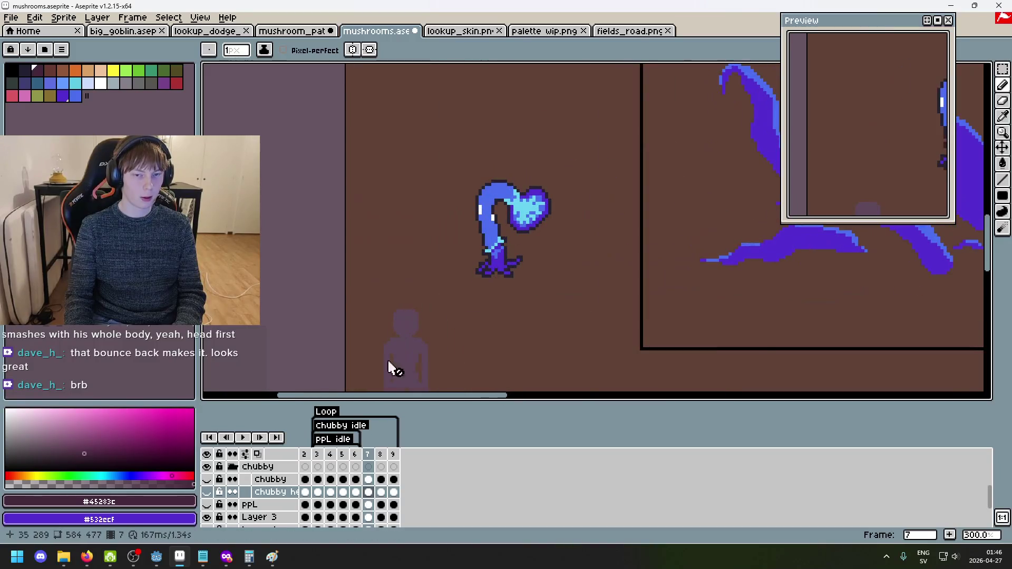
scroll(218, 490, up, 2)
scroll(217, 490, down, 1)
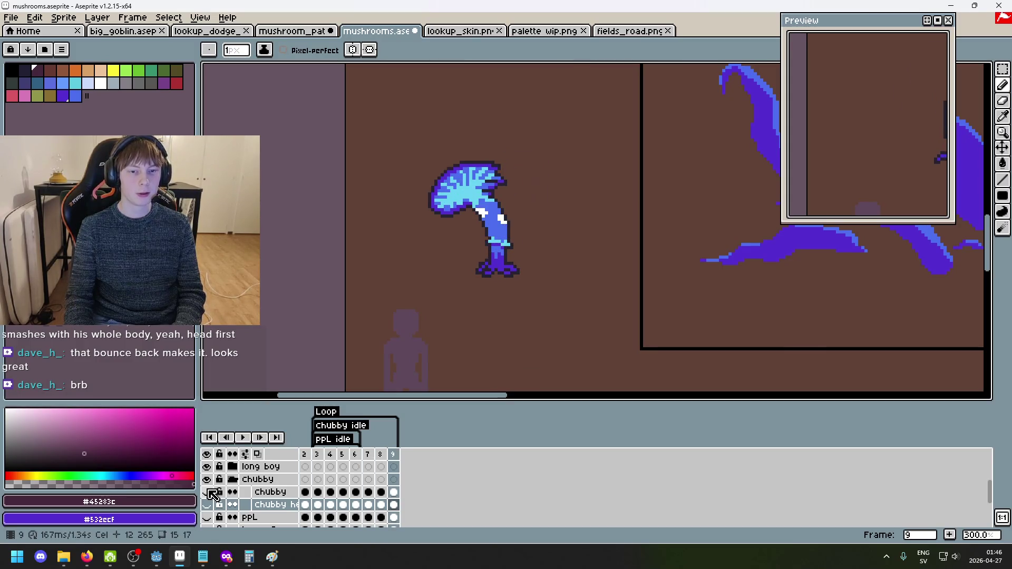
scroll(461, 247, up, 1)
scroll(216, 501, down, 3)
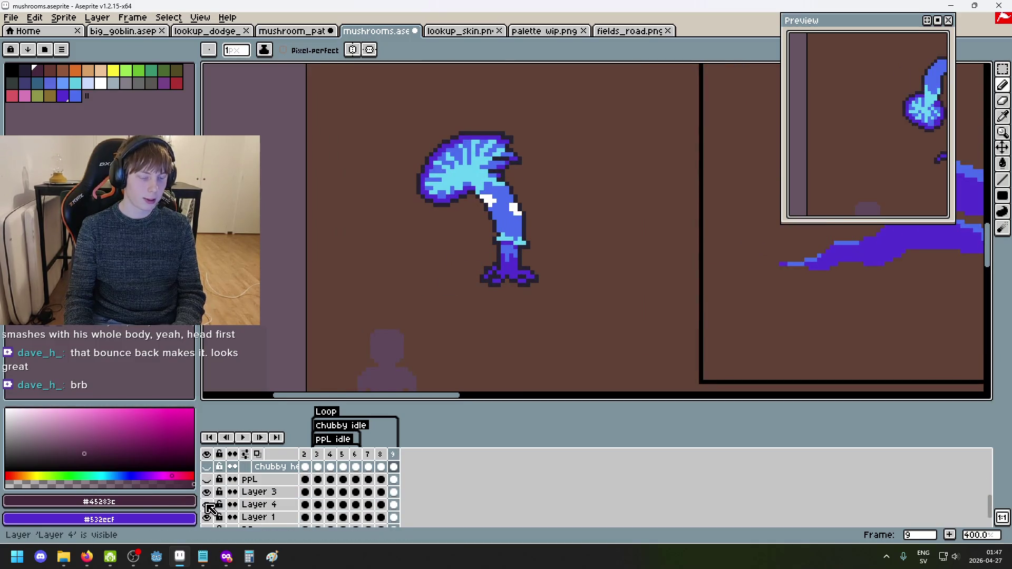
scroll(210, 503, up, 3)
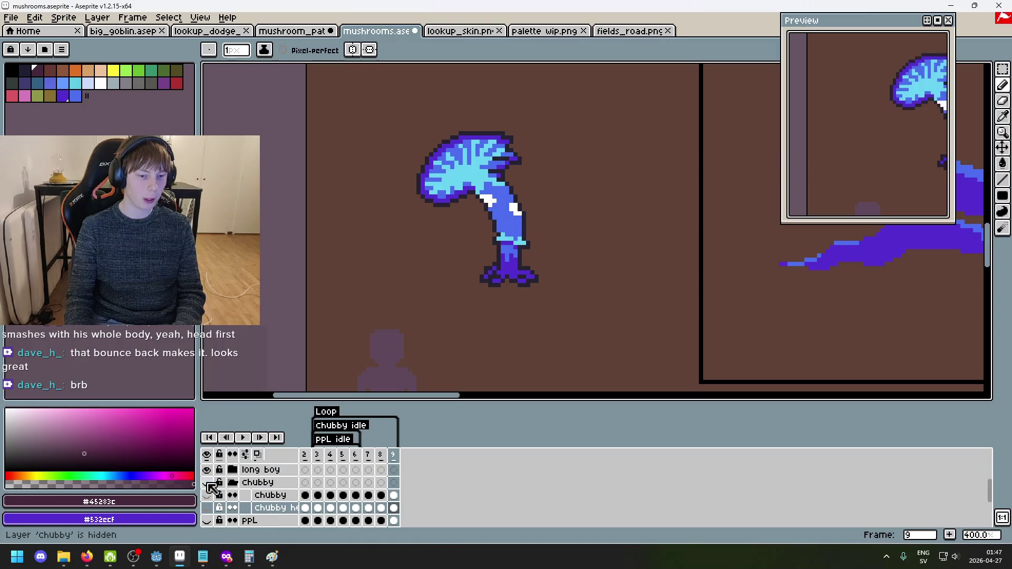
scroll(218, 510, up, 1)
scroll(215, 522, down, 2)
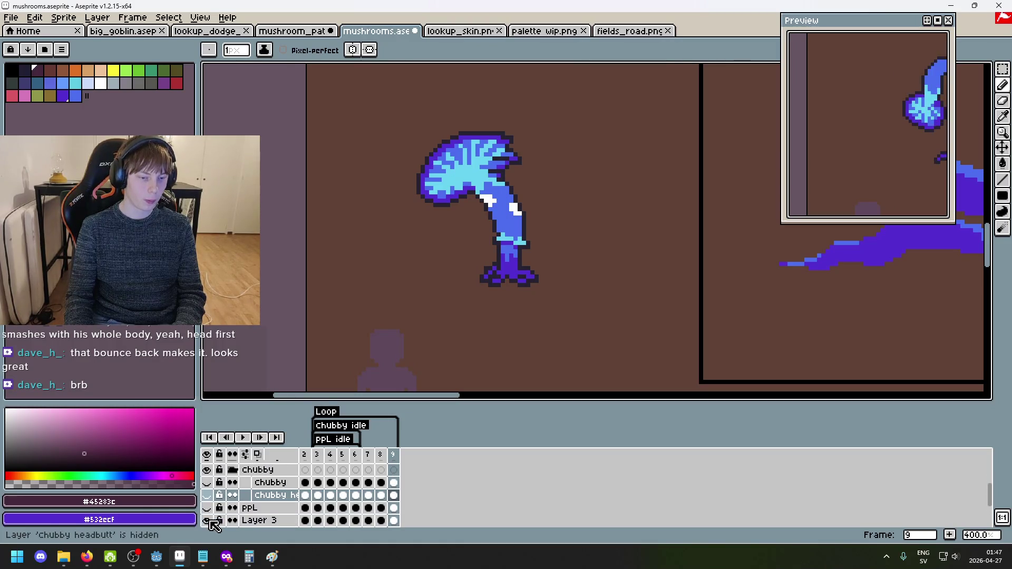
click(211, 484)
key(Return)
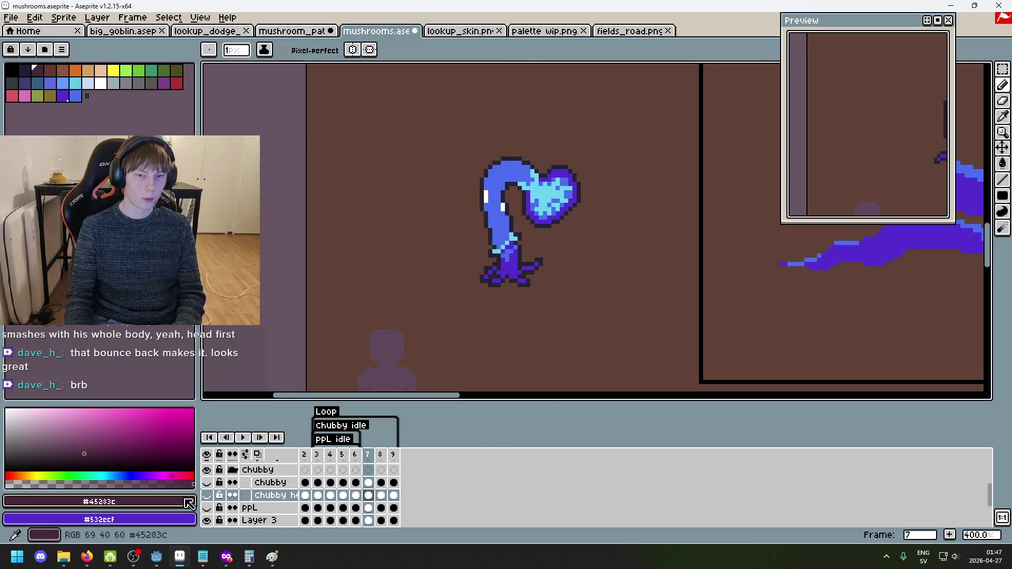
scroll(214, 504, down, 2)
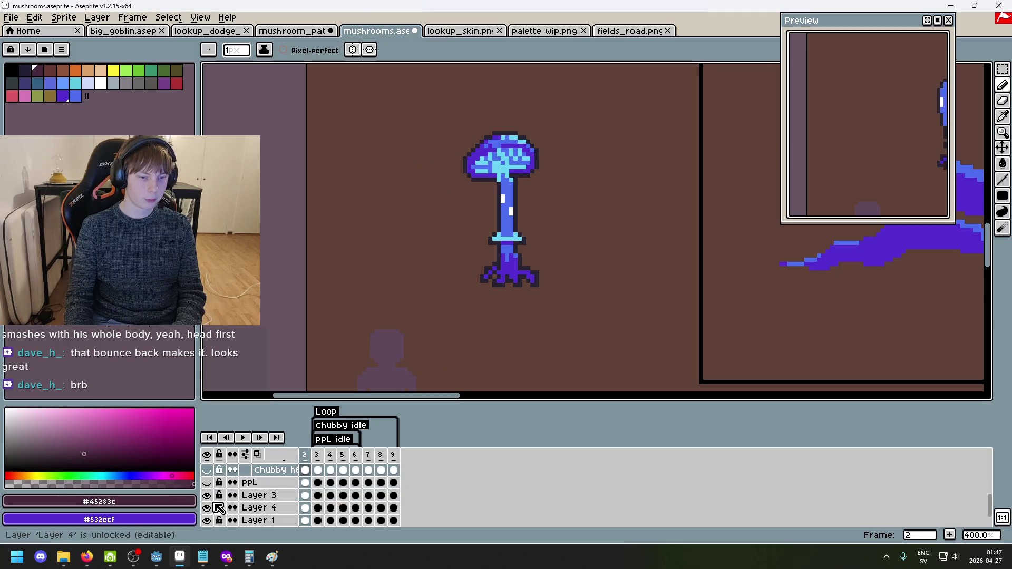
Pan and zoom the canvas to centre the view on the small mushroom sprite.
scroll(253, 493, up, 1)
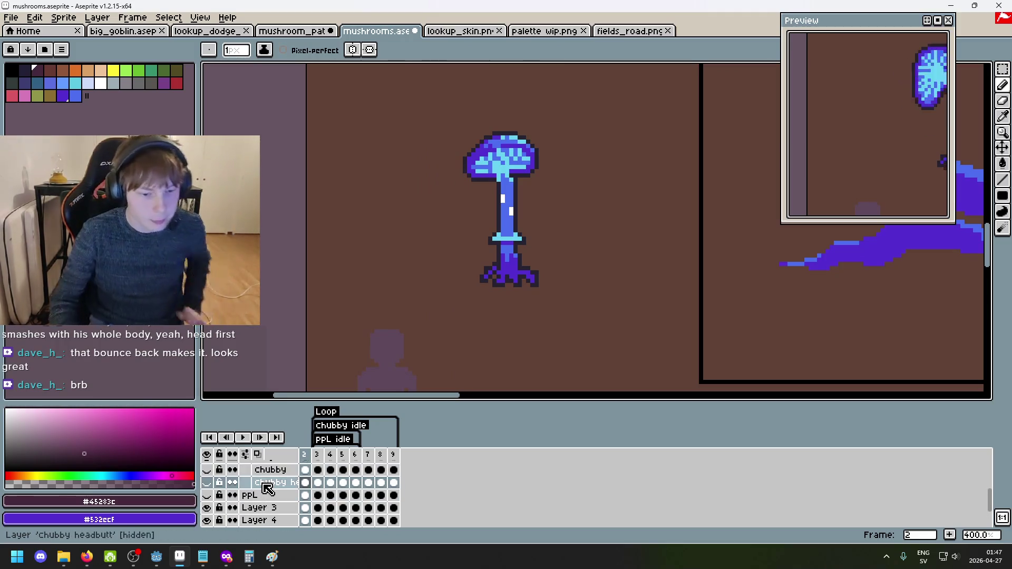
scroll(257, 497, up, 2)
scroll(373, 290, down, 1)
scroll(402, 271, down, 1)
scroll(402, 271, up, 1)
drag(402, 270, 279, 300)
scroll(444, 275, down, 1)
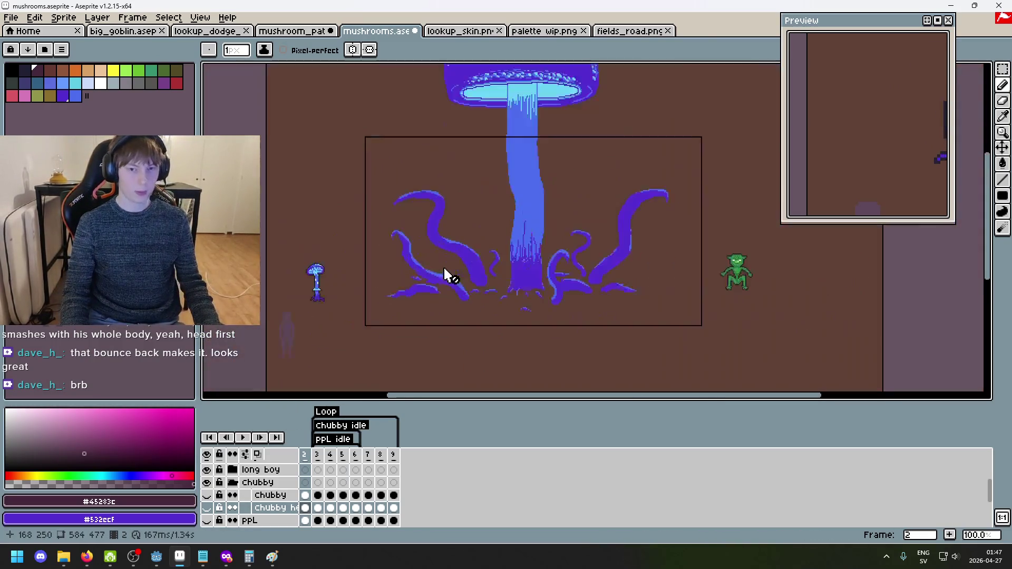
scroll(326, 268, up, 1)
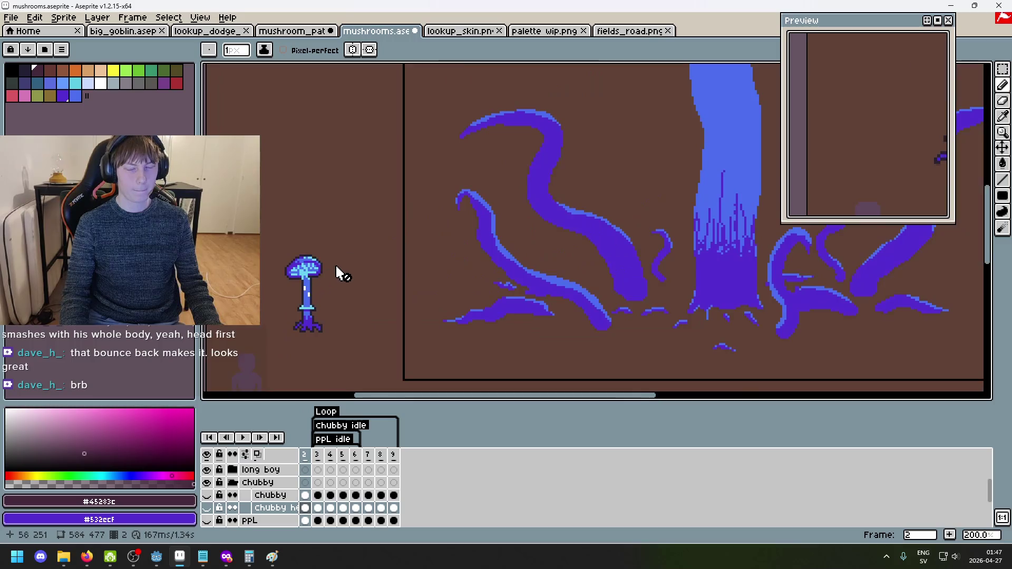
drag(335, 263, 461, 223)
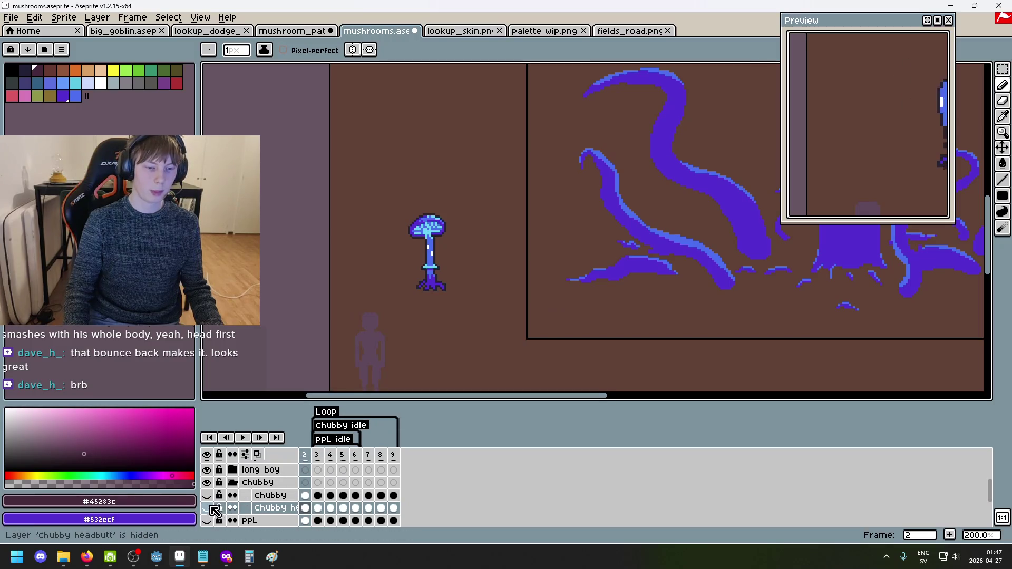
scroll(414, 296, down, 1)
scroll(434, 309, up, 3)
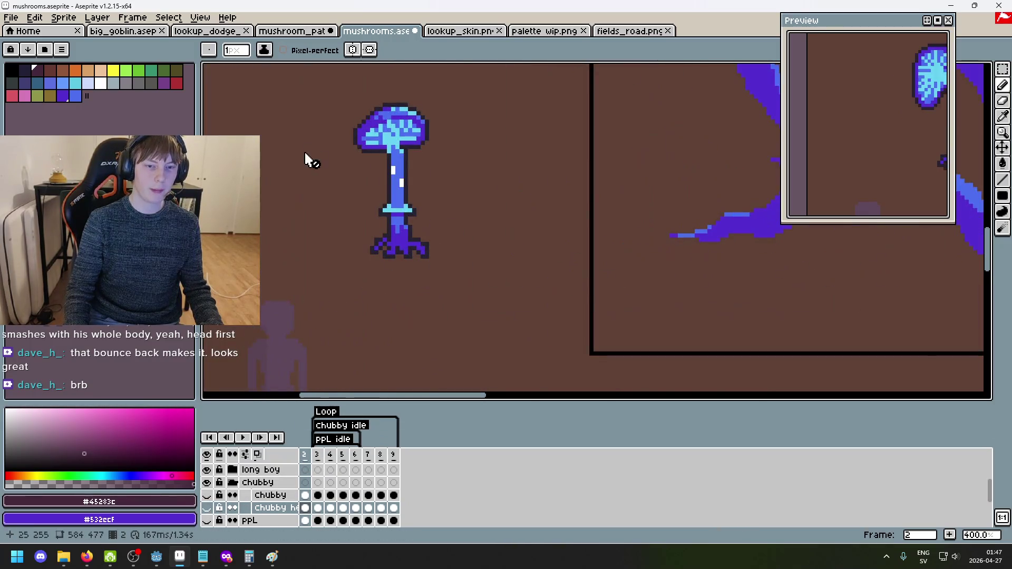
scroll(511, 204, down, 2)
scroll(481, 226, up, 1)
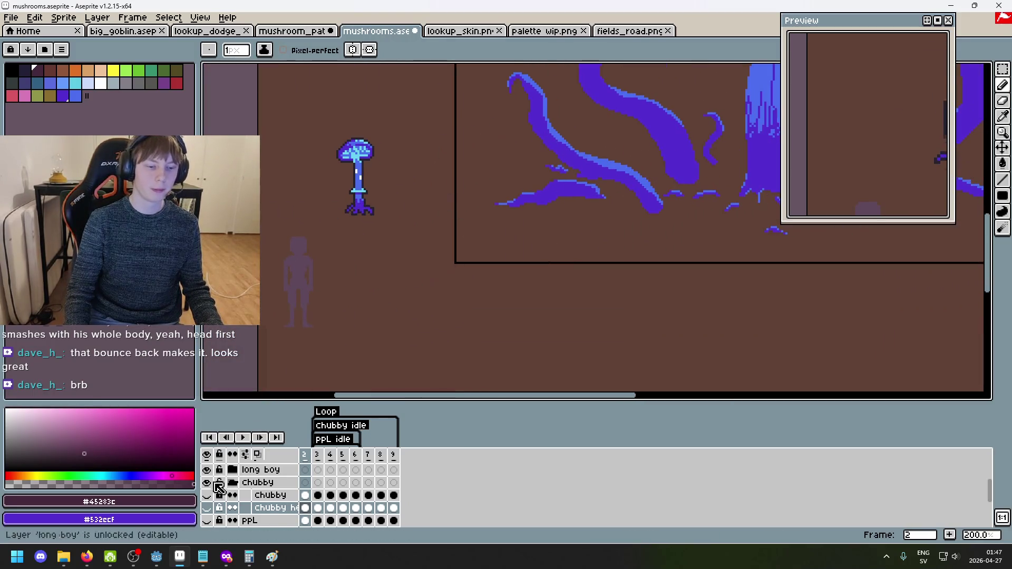
Show the Chubby layer, hide Chubby headbutt, and toggle Chubby on and off to compare.
click(206, 496)
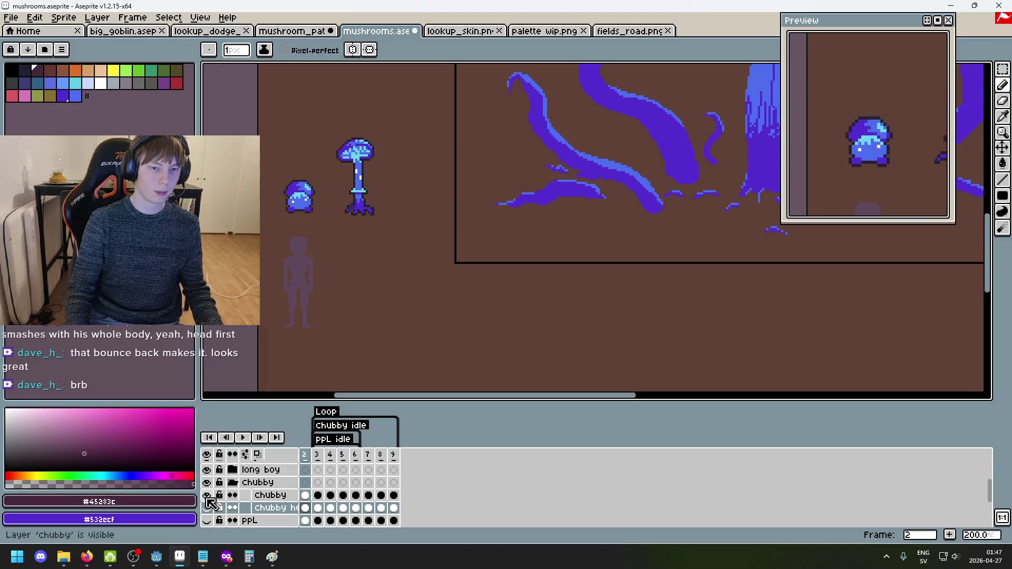
click(207, 507)
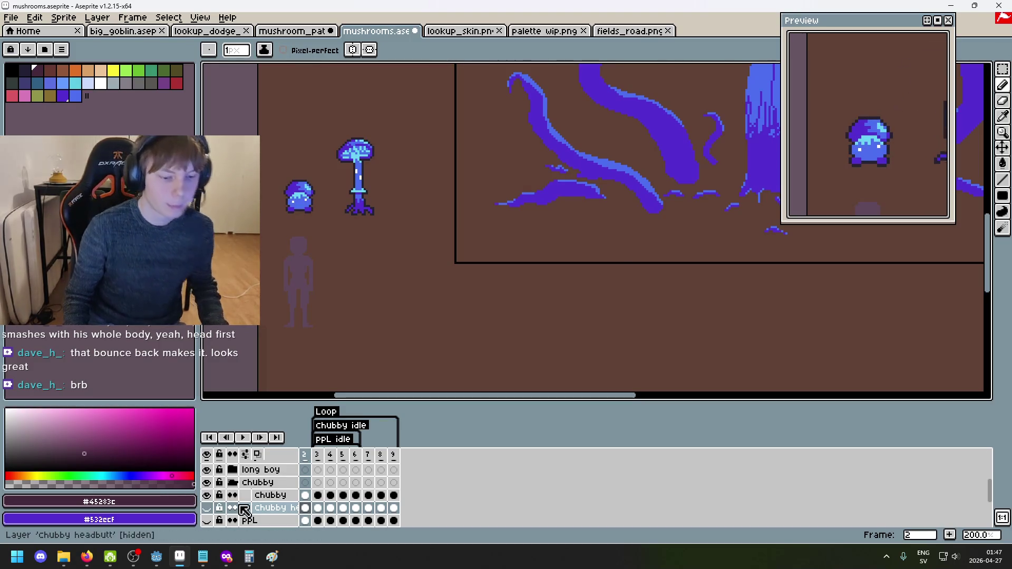
click(211, 495)
click(212, 496)
click(213, 496)
click(213, 496)
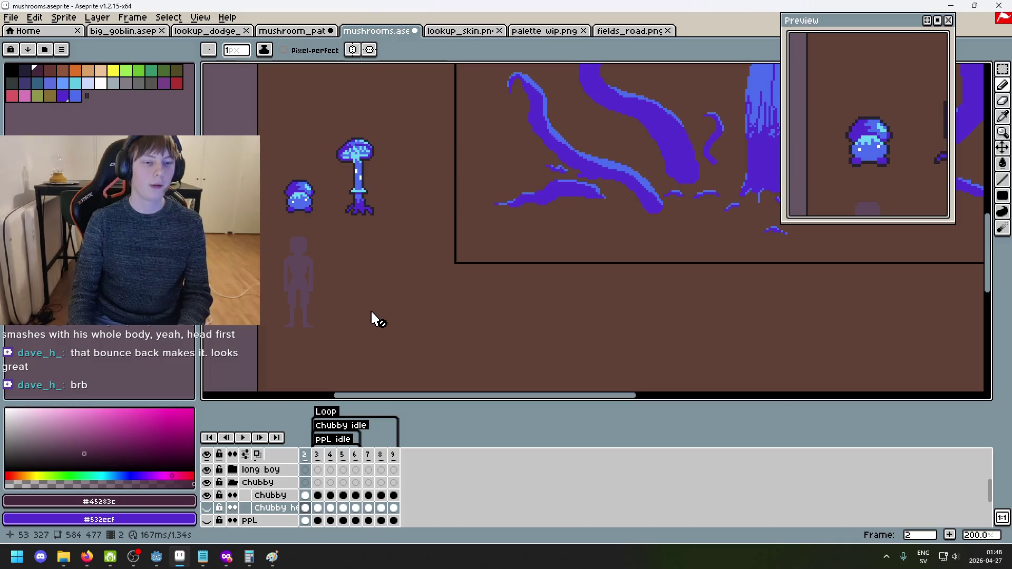
On frame 4, swap Chubby idle for Chubby headbutt and hide the player layer.
key(Right)
key(Right)
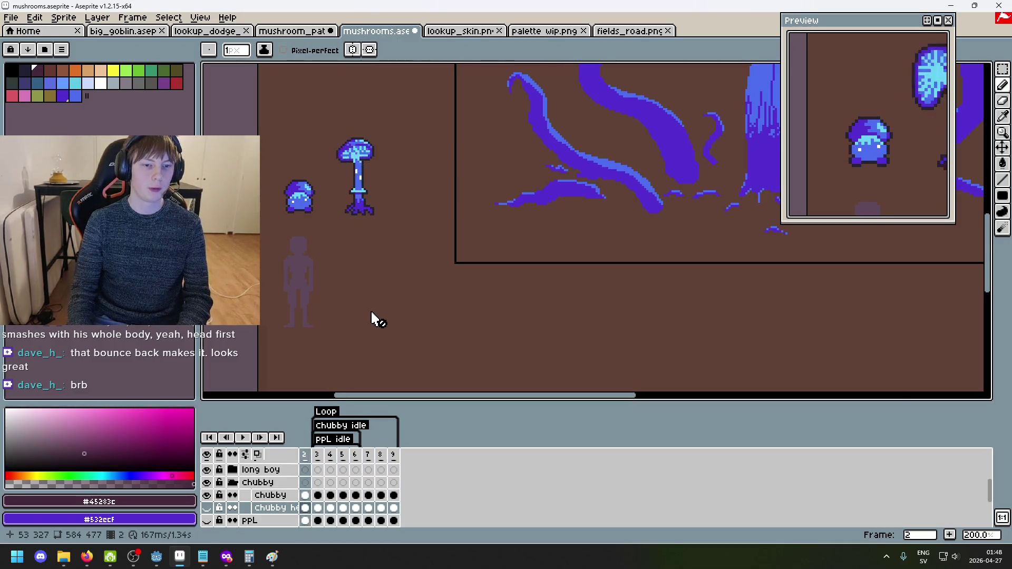
click(206, 496)
click(207, 507)
scroll(334, 276, up, 2)
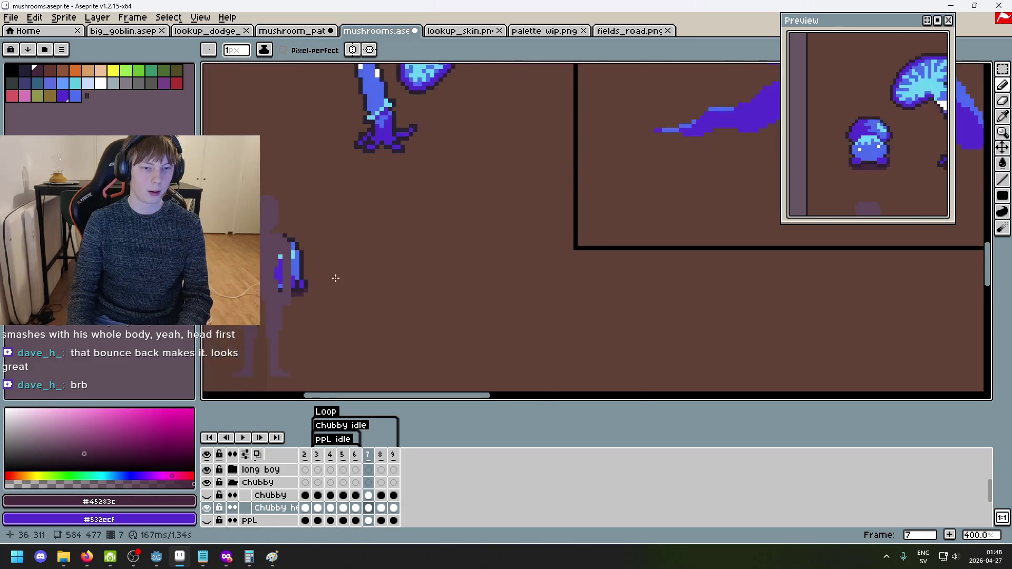
scroll(235, 479, up, 2)
click(206, 466)
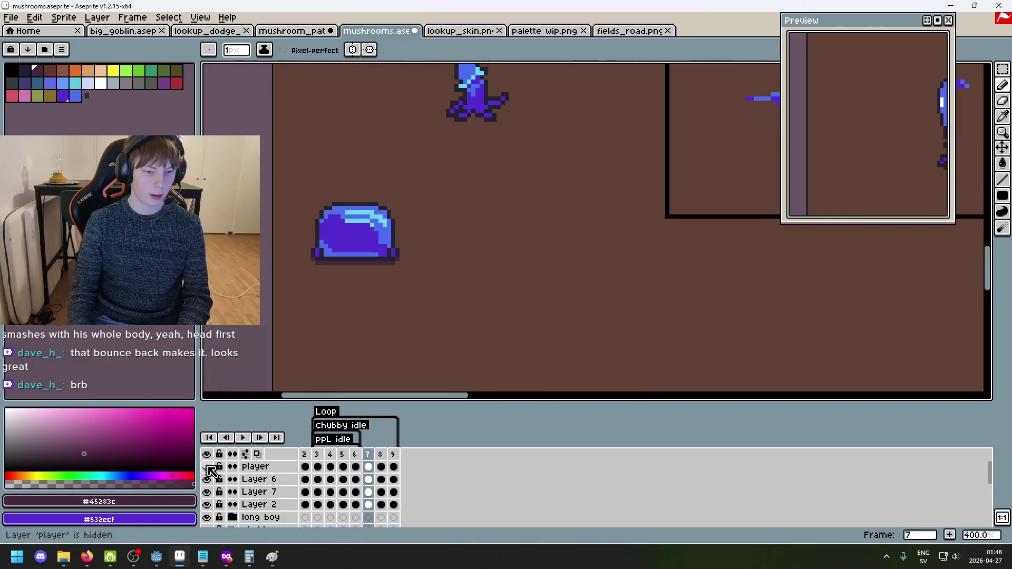
Hide the Chubby idle and Chubby headbutt layers so only long boy shows, then save mushrooms.aseprite.
drag(389, 266, 456, 283)
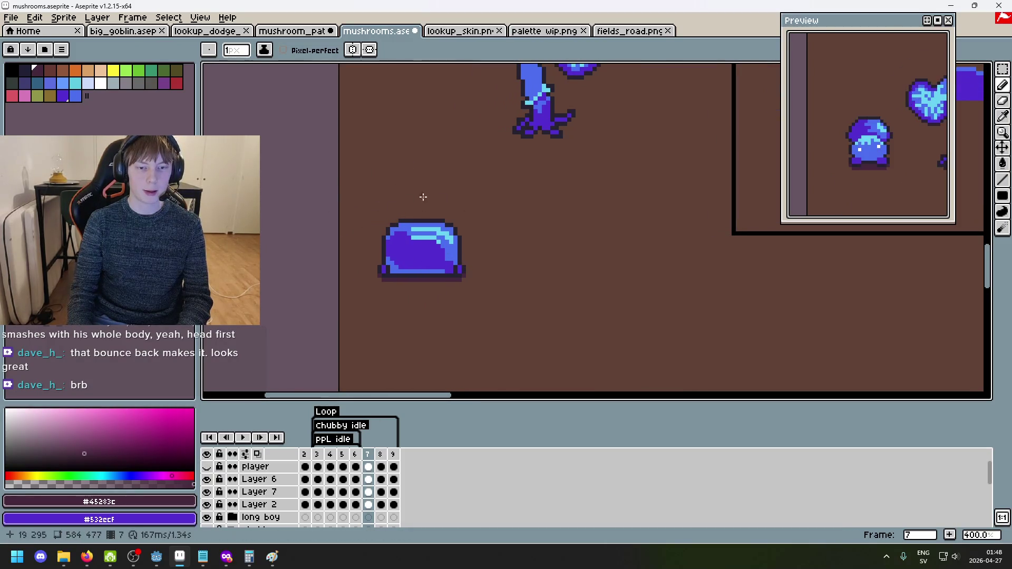
scroll(393, 222, down, 1)
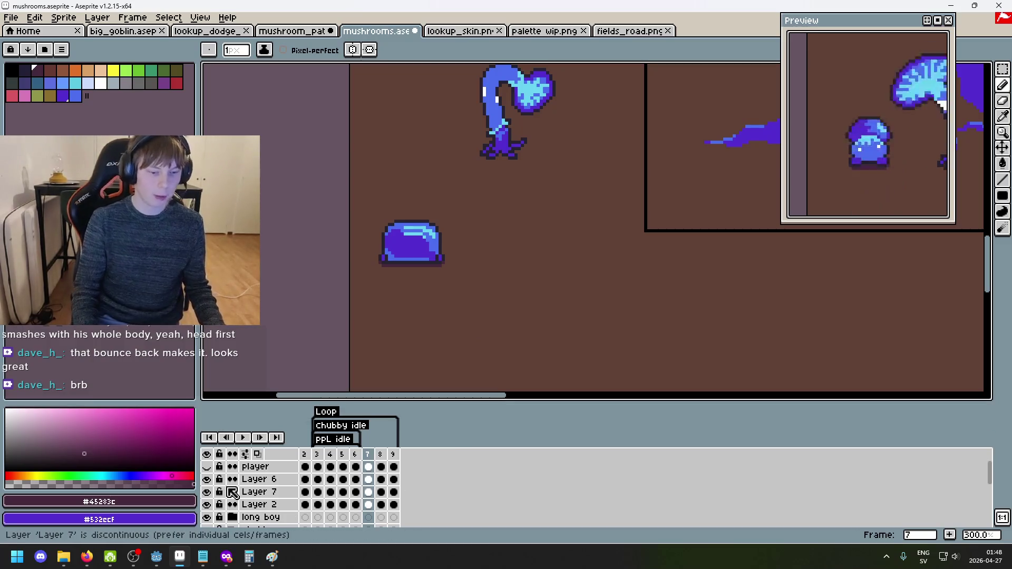
scroll(211, 517, down, 2)
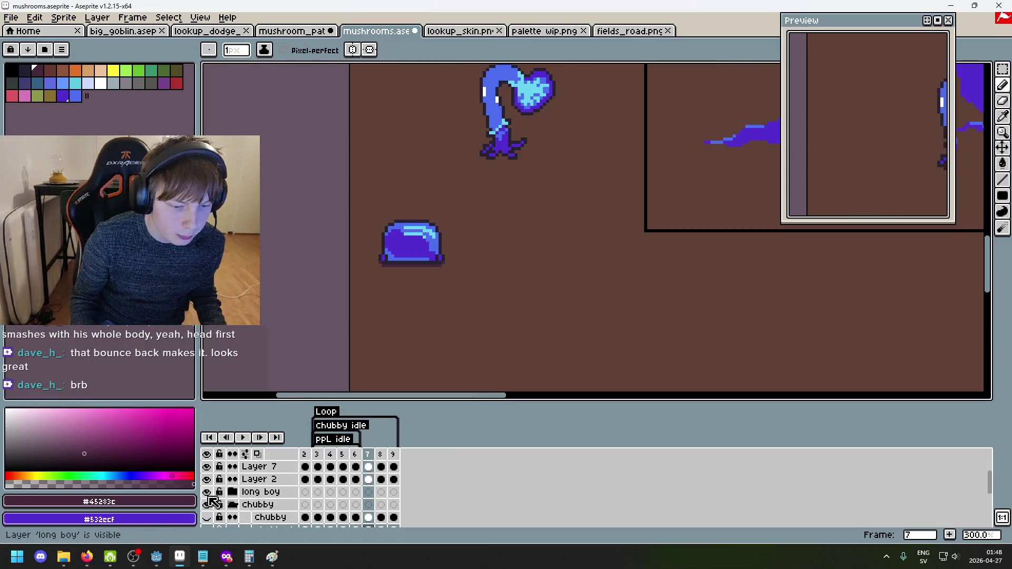
scroll(221, 502, up, 2)
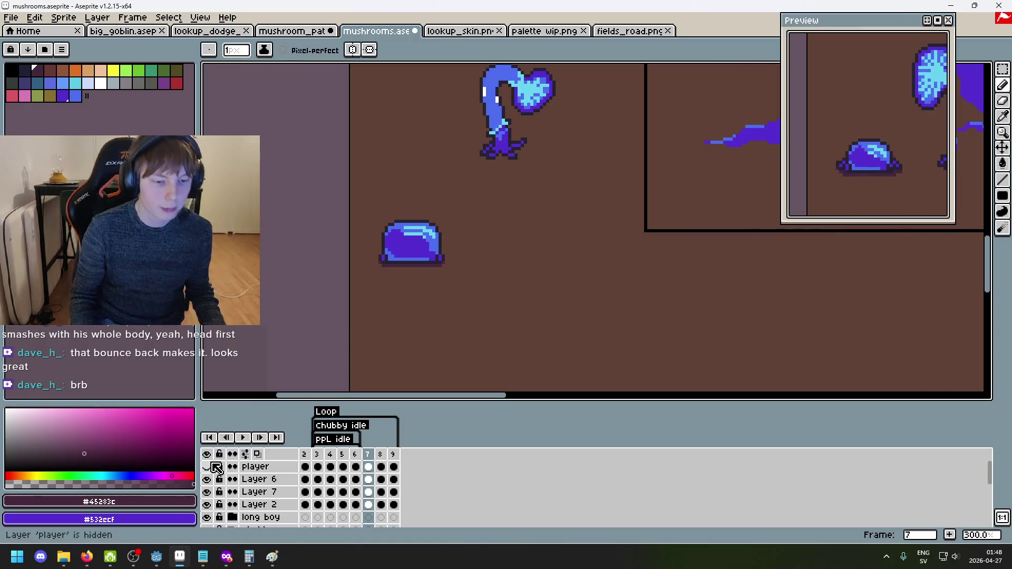
scroll(216, 503, down, 4)
click(210, 505)
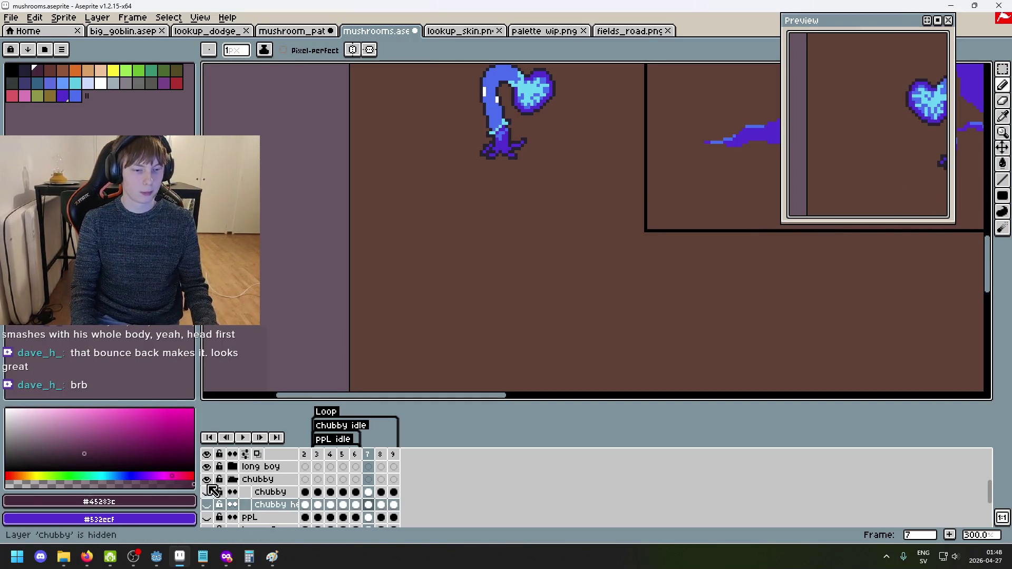
drag(207, 505, 206, 479)
click(209, 494)
click(207, 491)
click(206, 492)
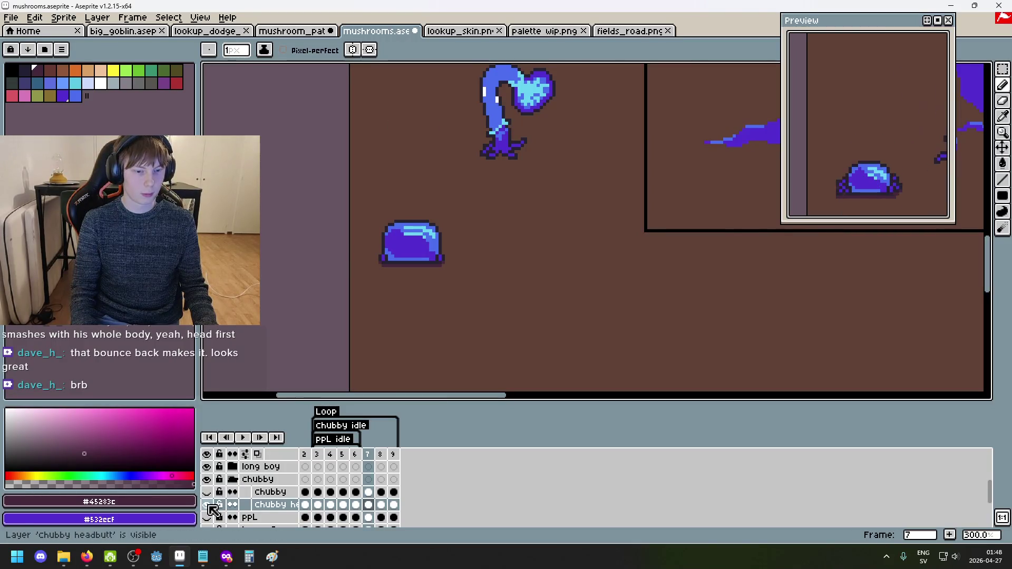
drag(207, 504, 213, 493)
key(ctrl+s)
scroll(507, 288, down, 5)
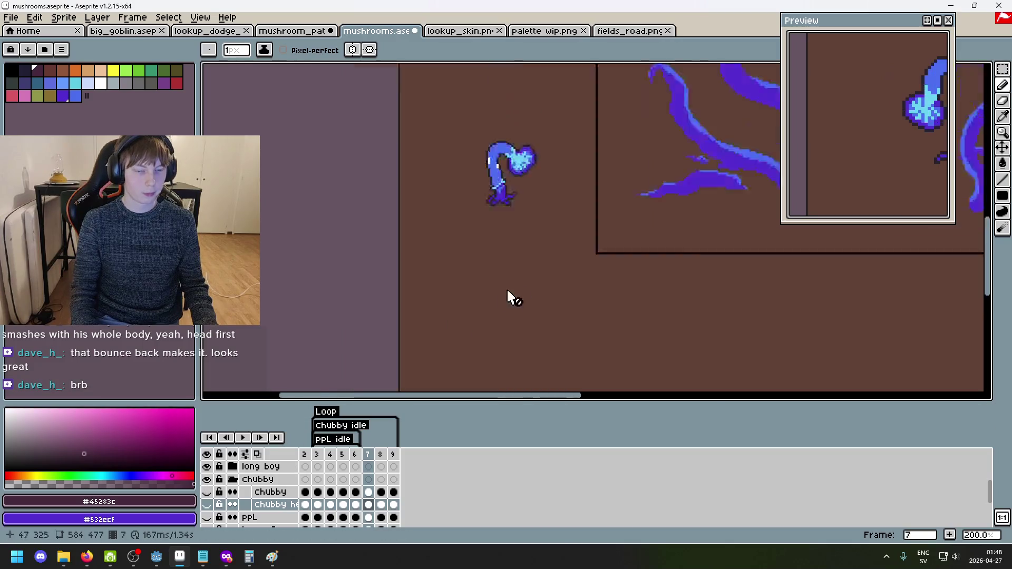
Zoom around the tentacled mushroom scene and move it up to reveal the goblin.
scroll(500, 293, up, 3)
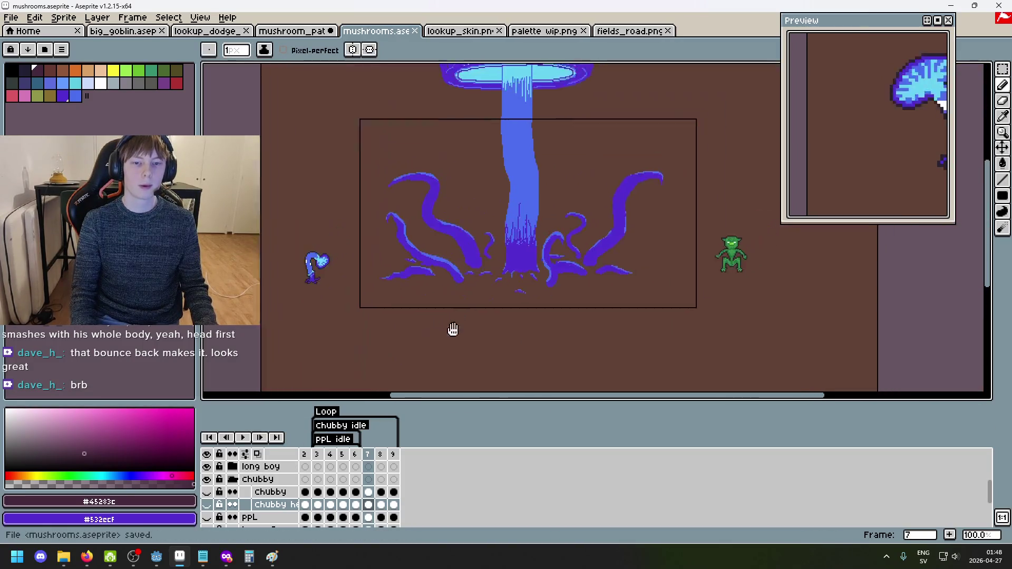
scroll(461, 197, up, 2)
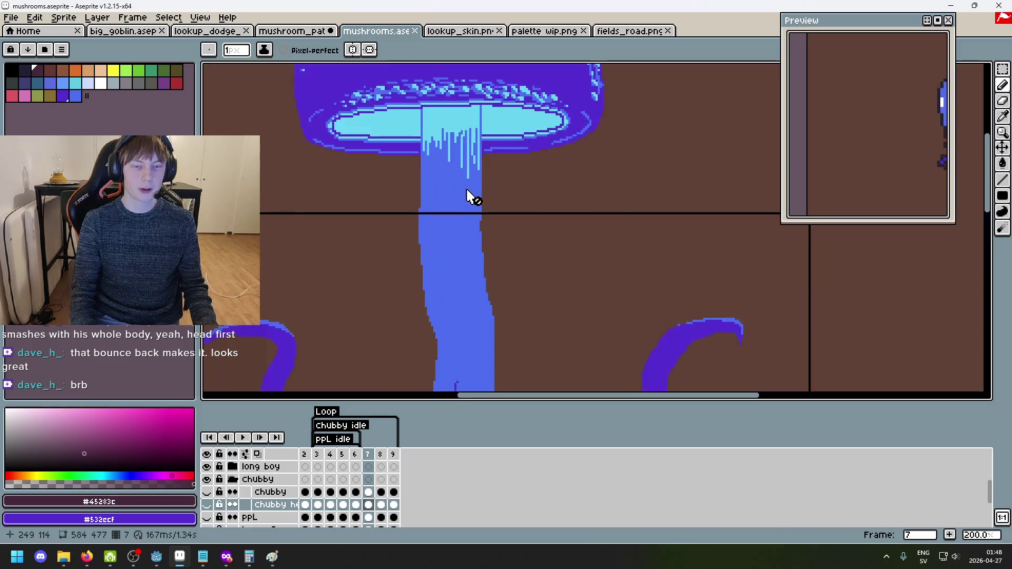
scroll(425, 264, down, 2)
scroll(459, 286, up, 1)
scroll(459, 316, up, 1)
scroll(485, 297, down, 3)
scroll(495, 281, up, 3)
scroll(482, 269, down, 2)
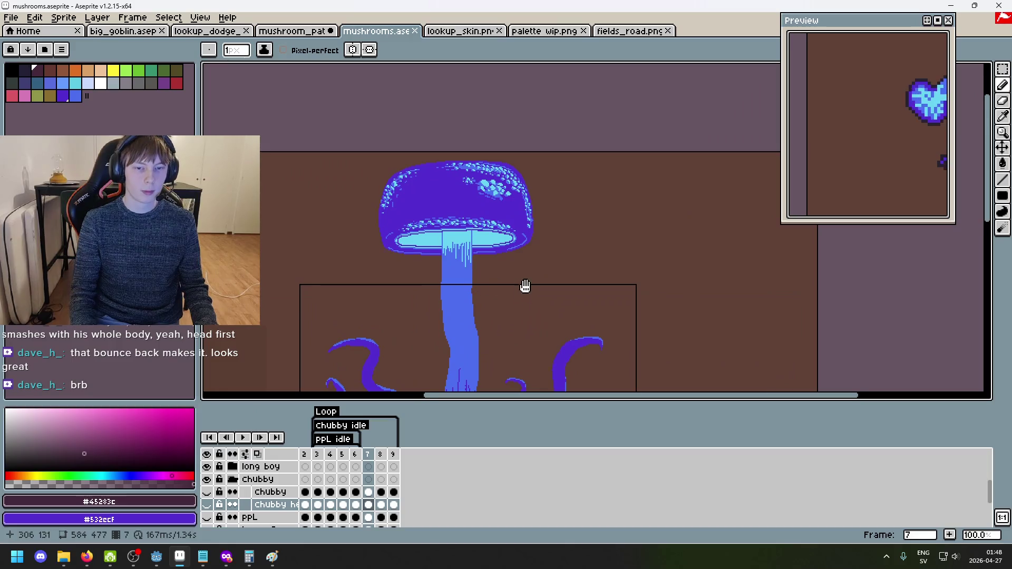
drag(525, 286, 503, 195)
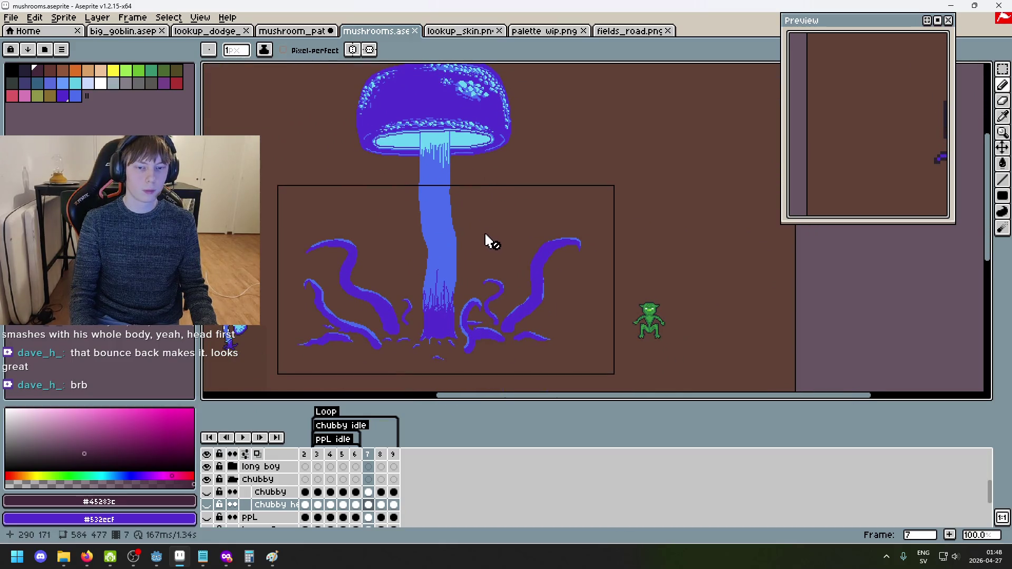
scroll(490, 211, up, 2)
scroll(535, 179, down, 1)
scroll(551, 203, down, 1)
scroll(573, 220, up, 2)
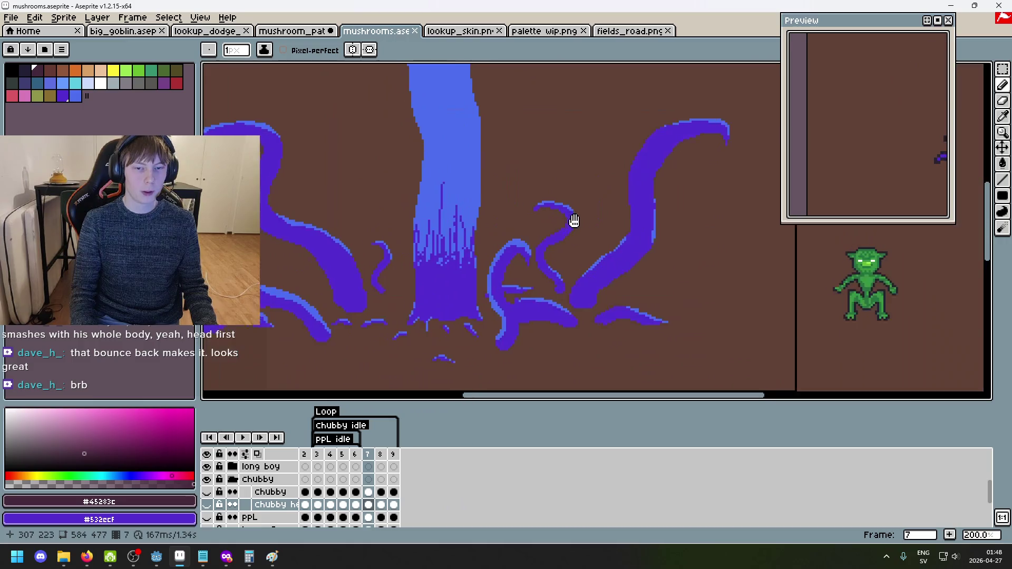
scroll(633, 317, up, 5)
scroll(495, 210, down, 1)
scroll(495, 210, up, 1)
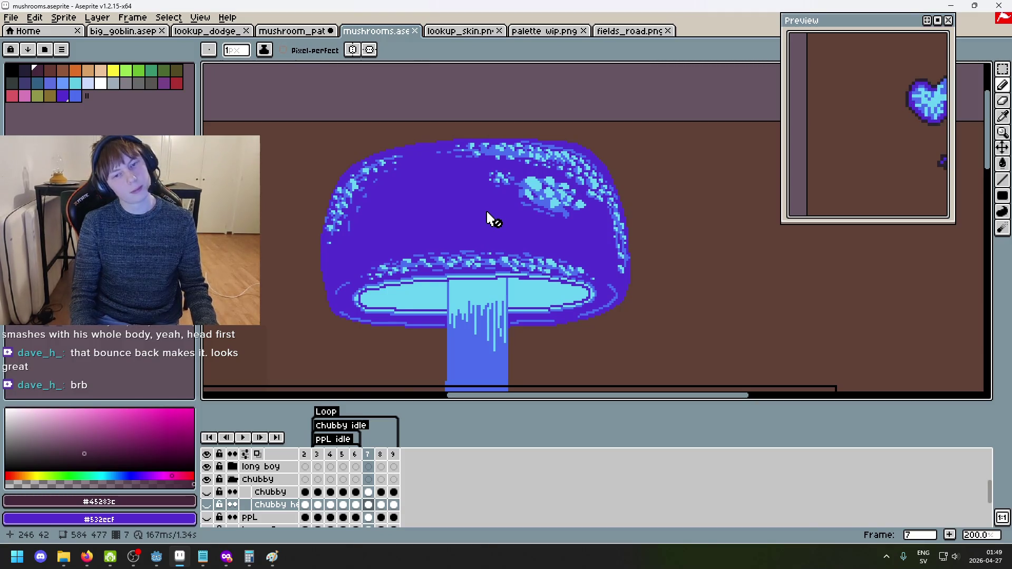
scroll(490, 218, down, 3)
scroll(513, 249, up, 3)
Pan over the giant mushroom and its tentacles, centring the view on the blue stem.
drag(512, 180, 524, 251)
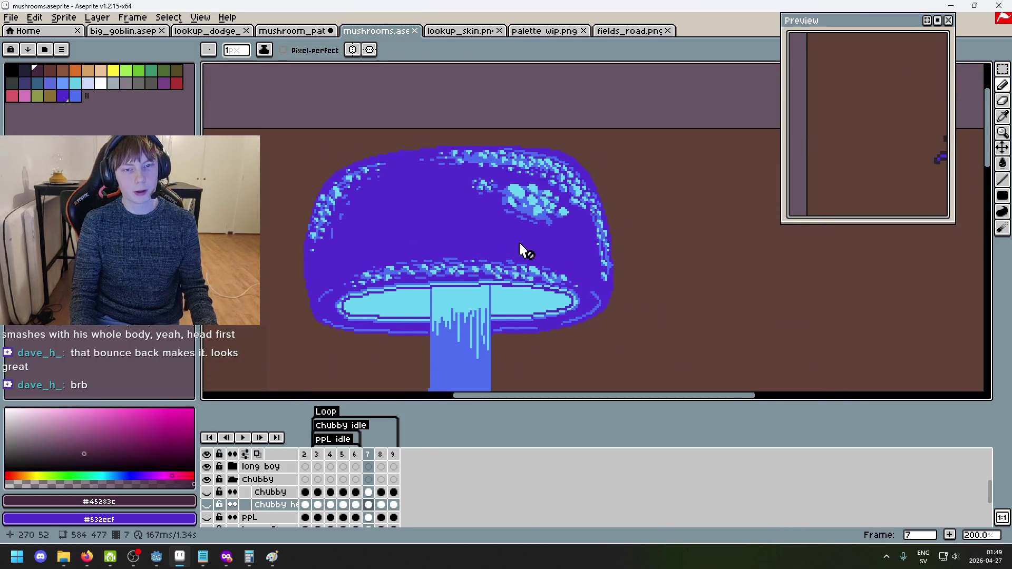
scroll(522, 319, down, 1)
drag(524, 327, 506, 188)
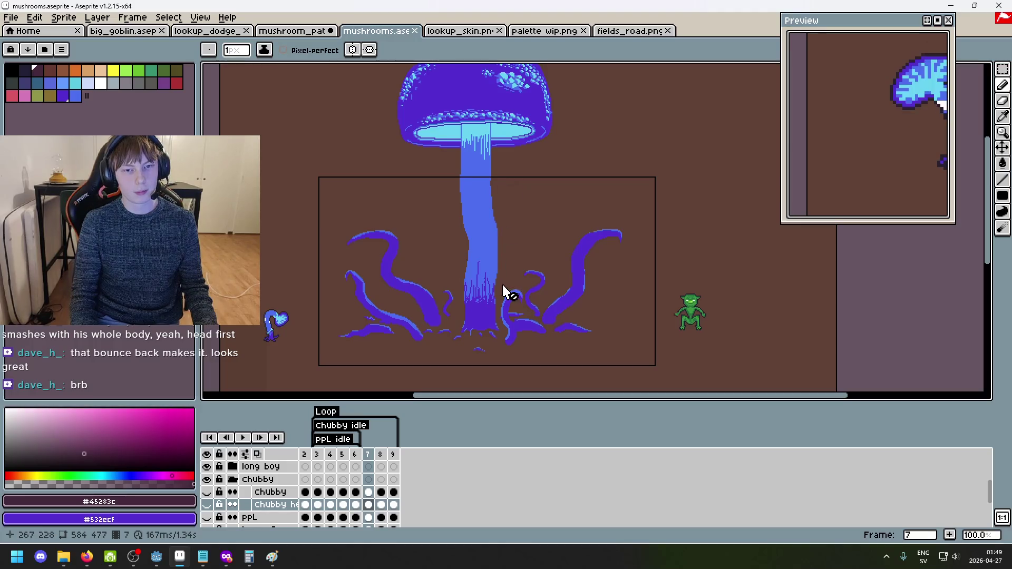
mouse_move(492, 273)
mouse_down()
mouse_move(489, 298)
mouse_move(488, 181)
mouse_move(495, 220)
mouse_move(484, 266)
mouse_up()
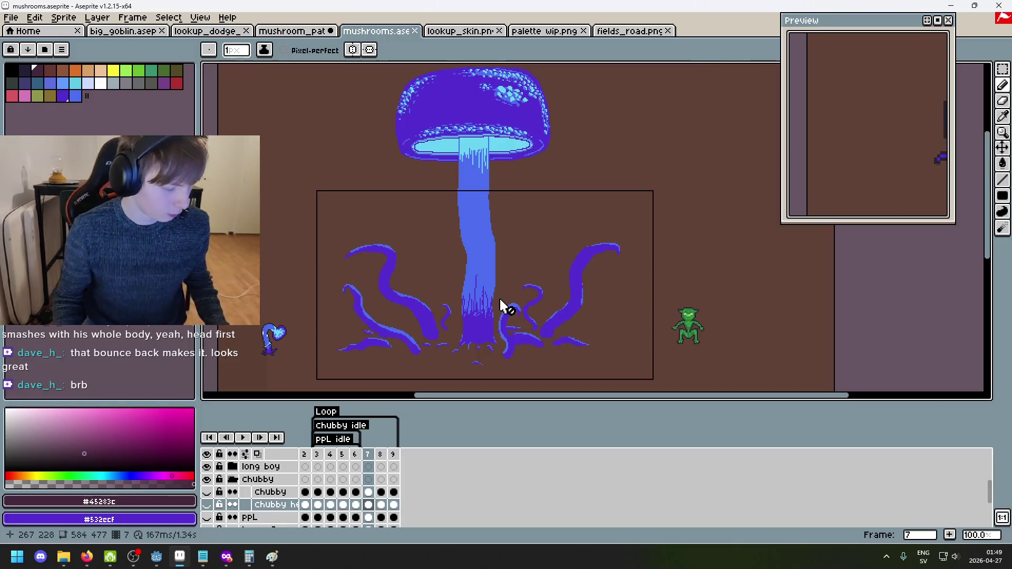
mouse_move(498, 296)
mouse_down()
mouse_move(513, 361)
mouse_move(452, 339)
mouse_move(448, 349)
mouse_up()
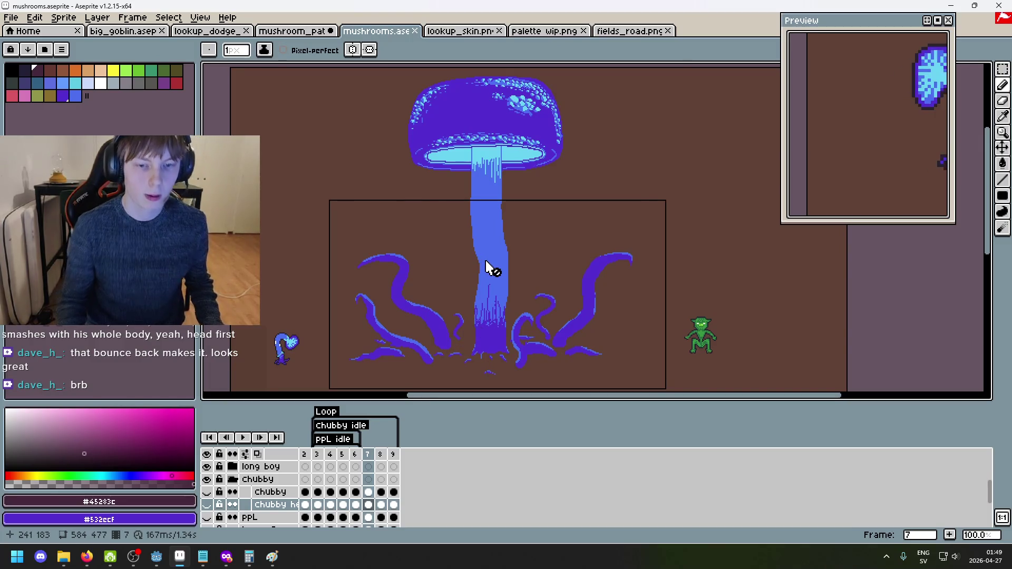
scroll(506, 263, up, 2)
drag(488, 239, 500, 210)
scroll(500, 209, down, 2)
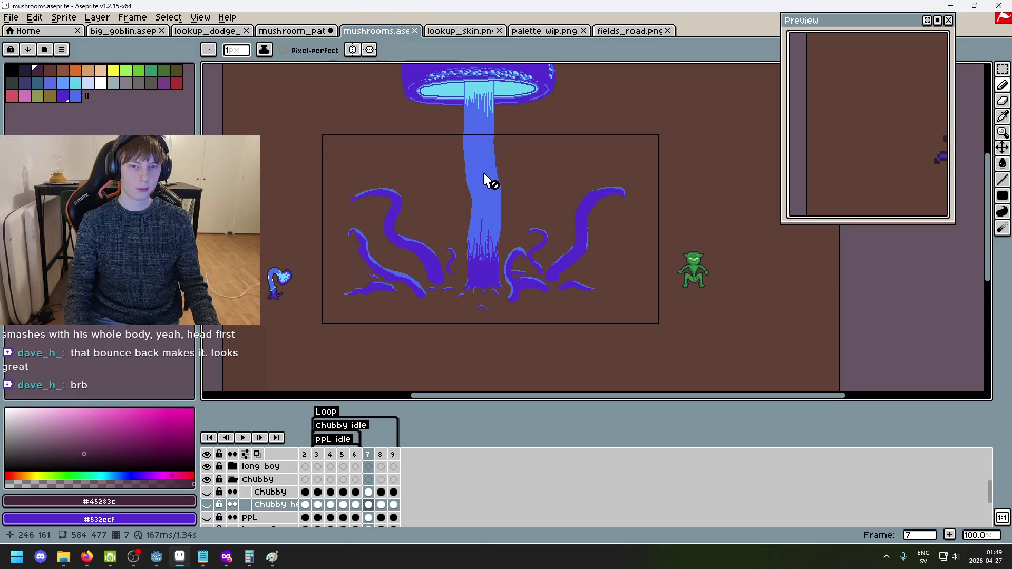
drag(486, 192, 482, 198)
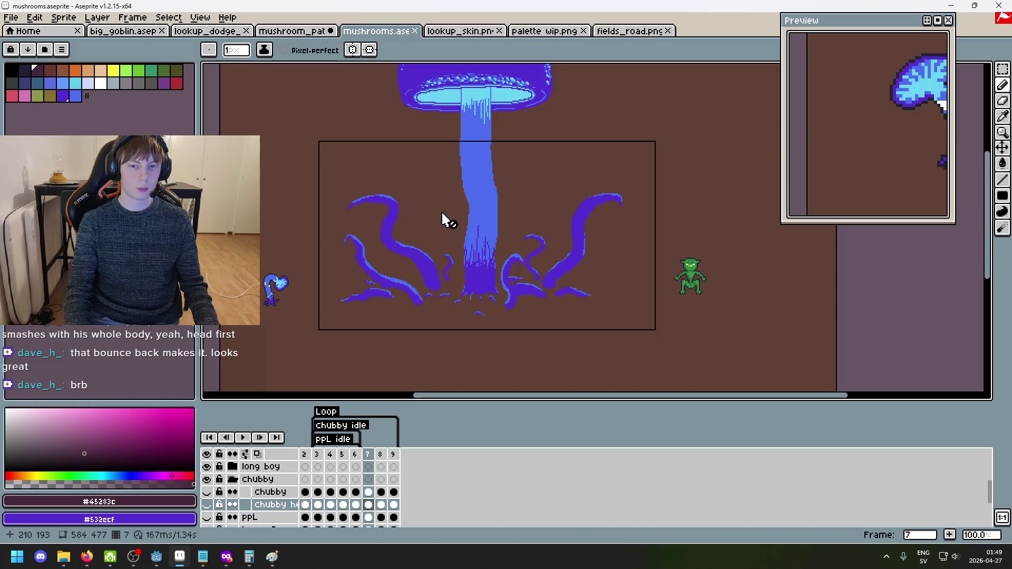
scroll(464, 220, up, 2)
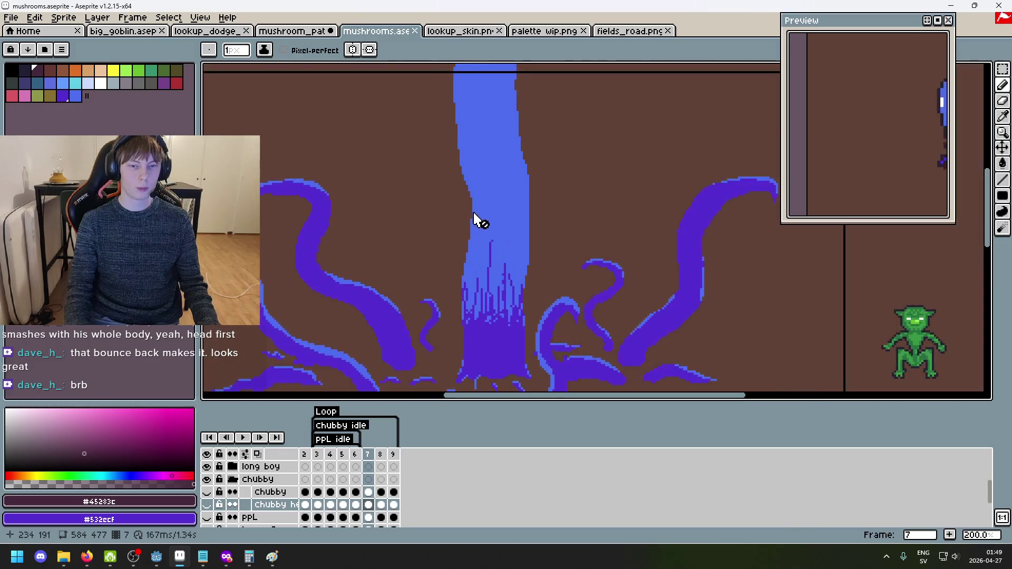
Sample the stem's blue #4c6dec as the drawing colour, then look over the cap, tentacles and characters.
alt+click(522, 226)
scroll(500, 231, down, 2)
scroll(490, 209, up, 1)
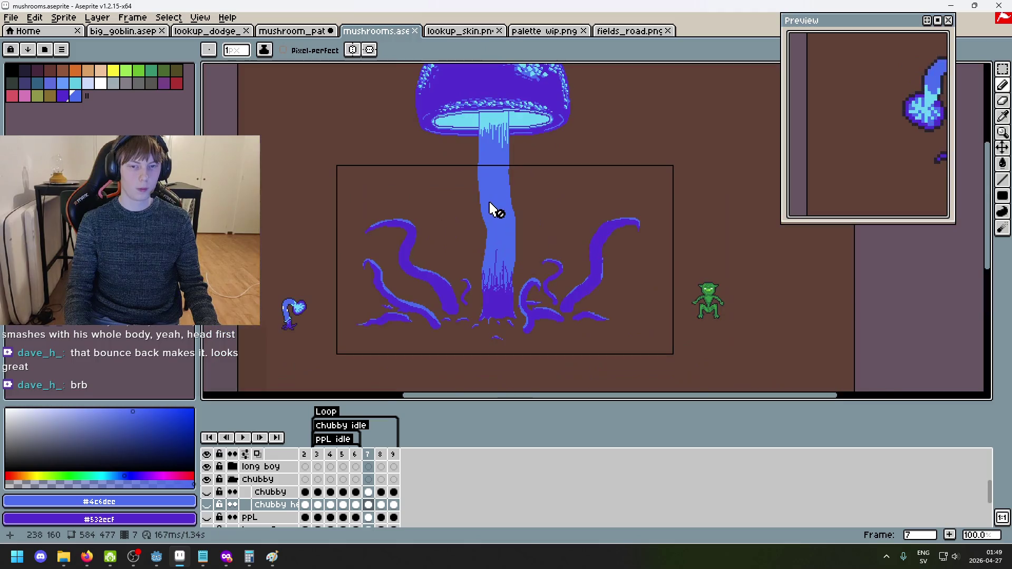
drag(495, 197, 489, 273)
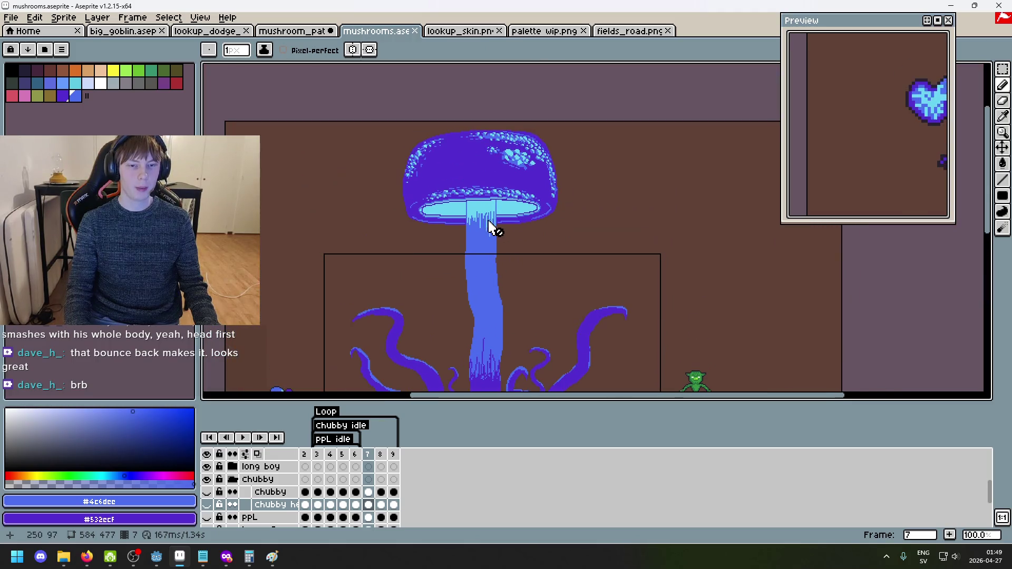
scroll(509, 143, up, 2)
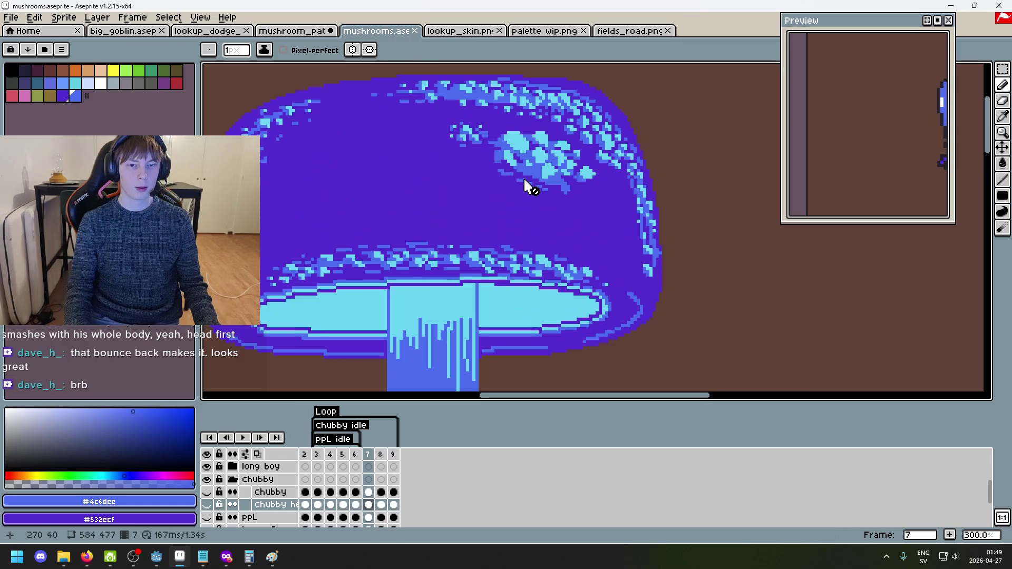
scroll(525, 185, down, 3)
scroll(509, 188, up, 2)
scroll(488, 211, down, 1)
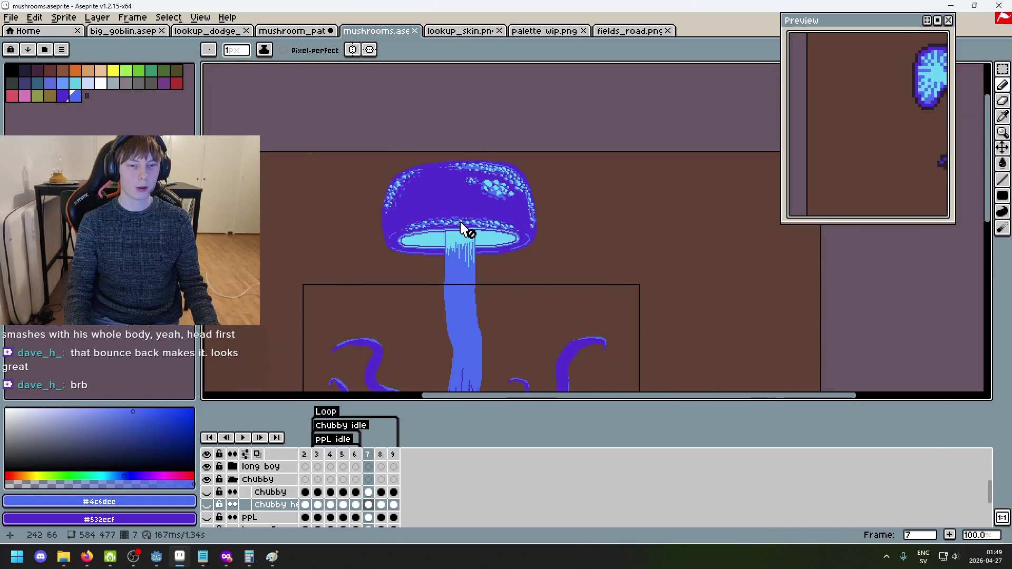
scroll(480, 289, down, 2)
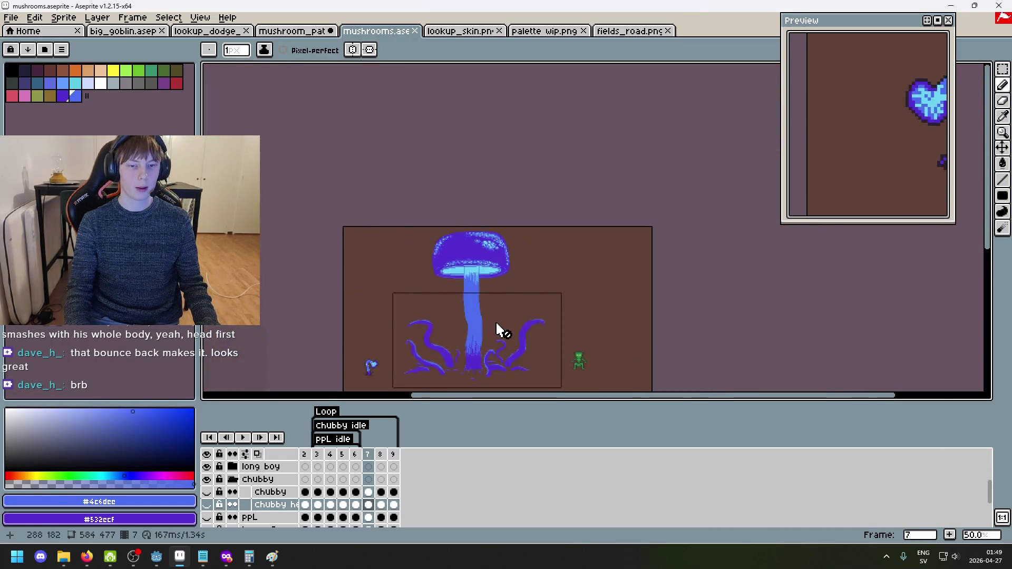
scroll(534, 226, up, 3)
scroll(522, 236, down, 1)
drag(520, 247, 529, 262)
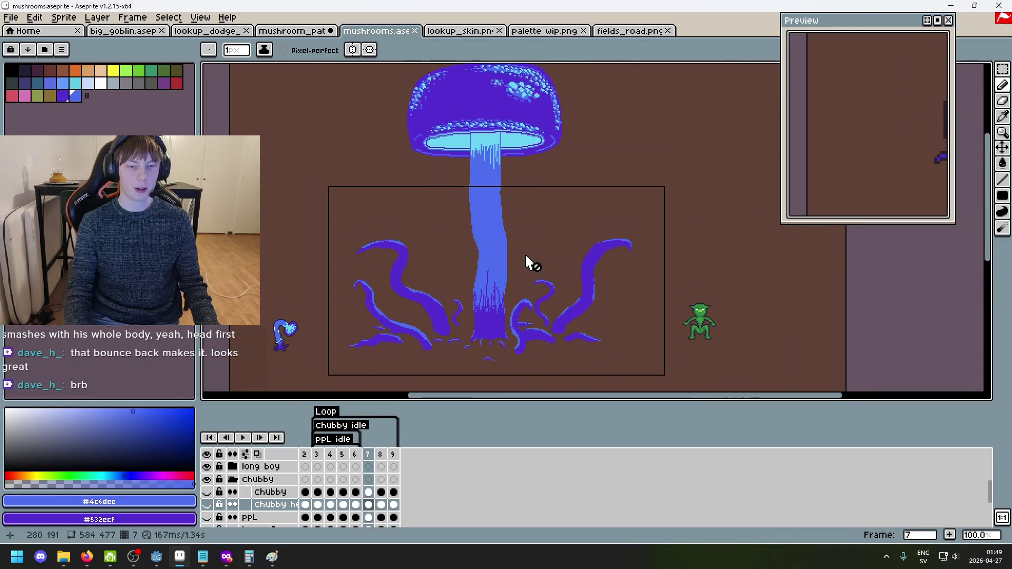
drag(489, 193, 459, 301)
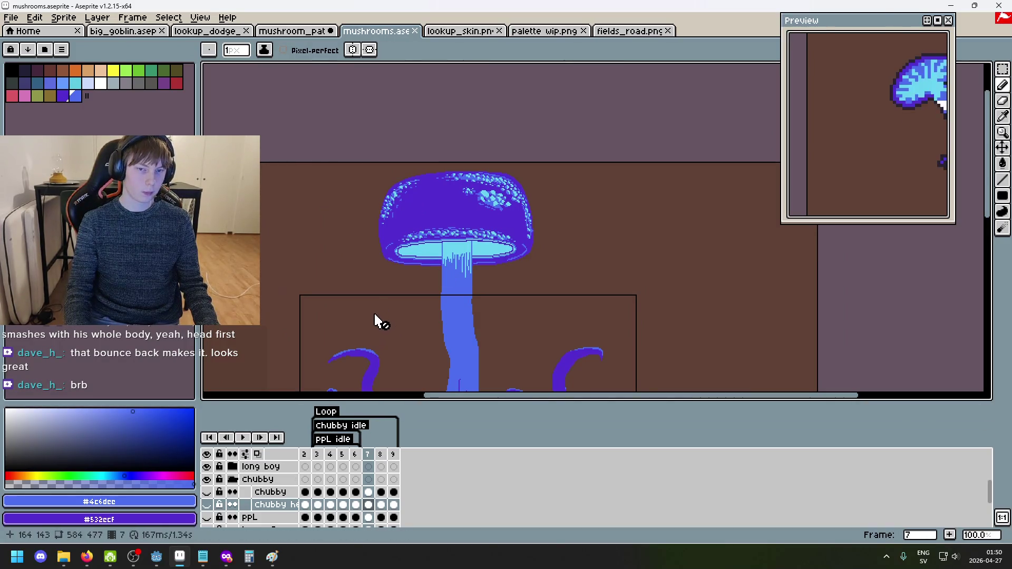
drag(424, 332, 470, 250)
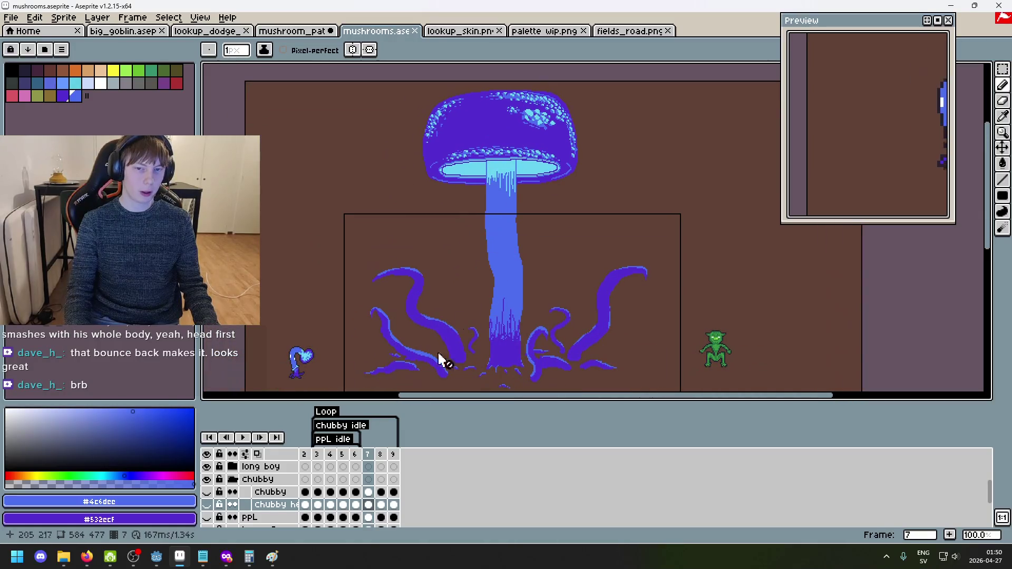
scroll(269, 503, up, 2)
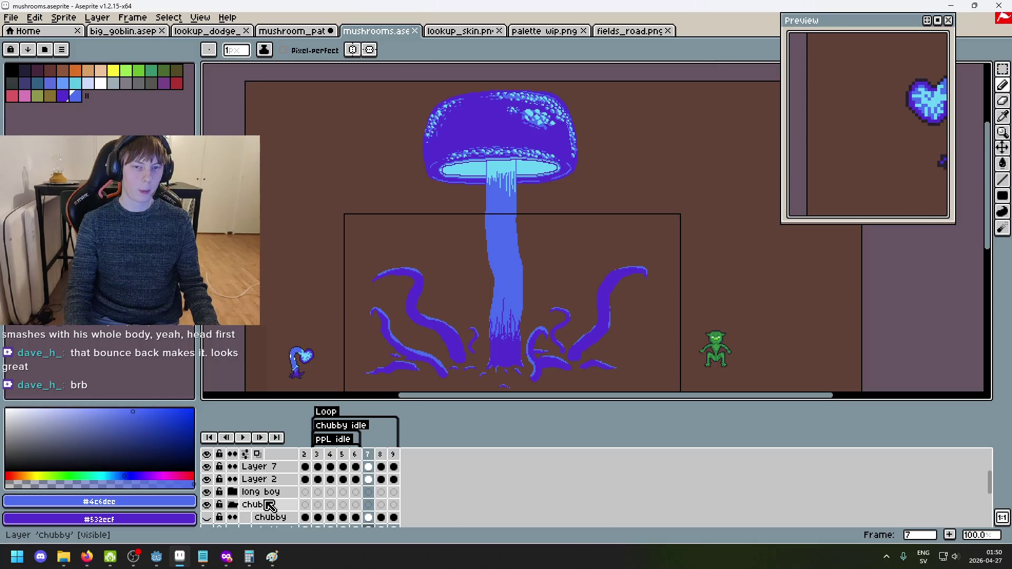
Hide the long boy character group and Layer 2 so only the giant mushroom remains.
scroll(237, 496, down, 2)
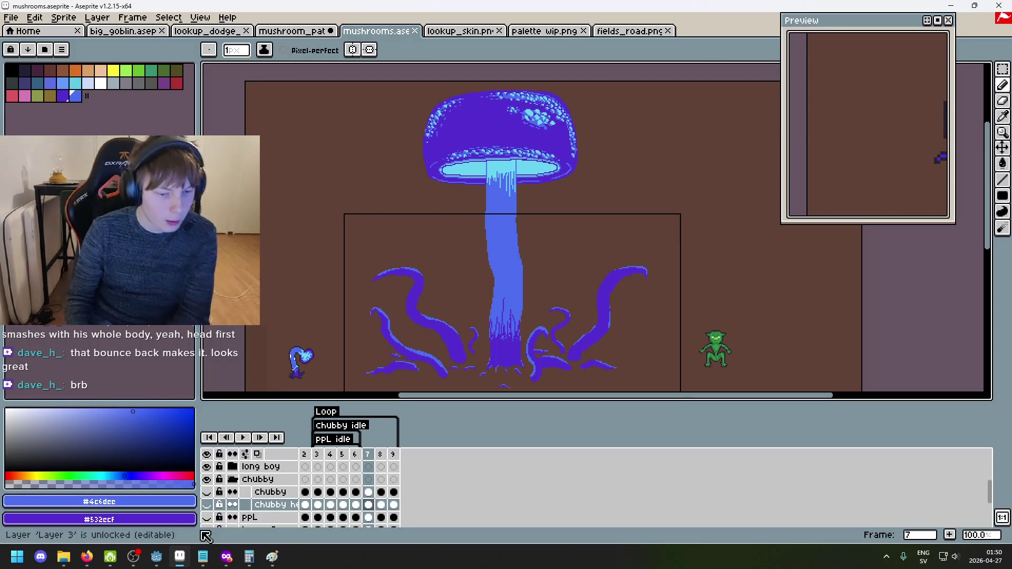
scroll(238, 501, down, 2)
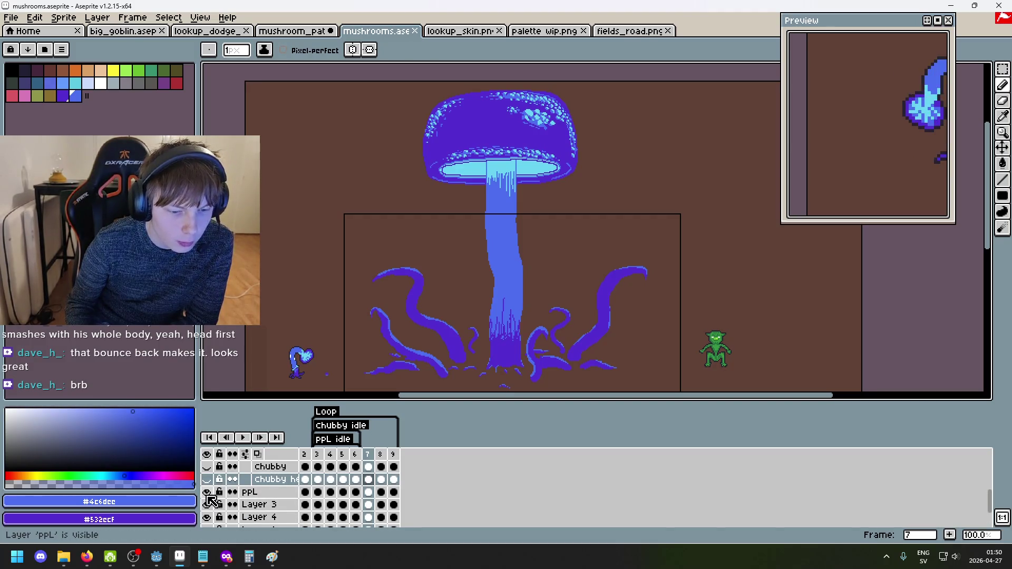
scroll(213, 504, down, 4)
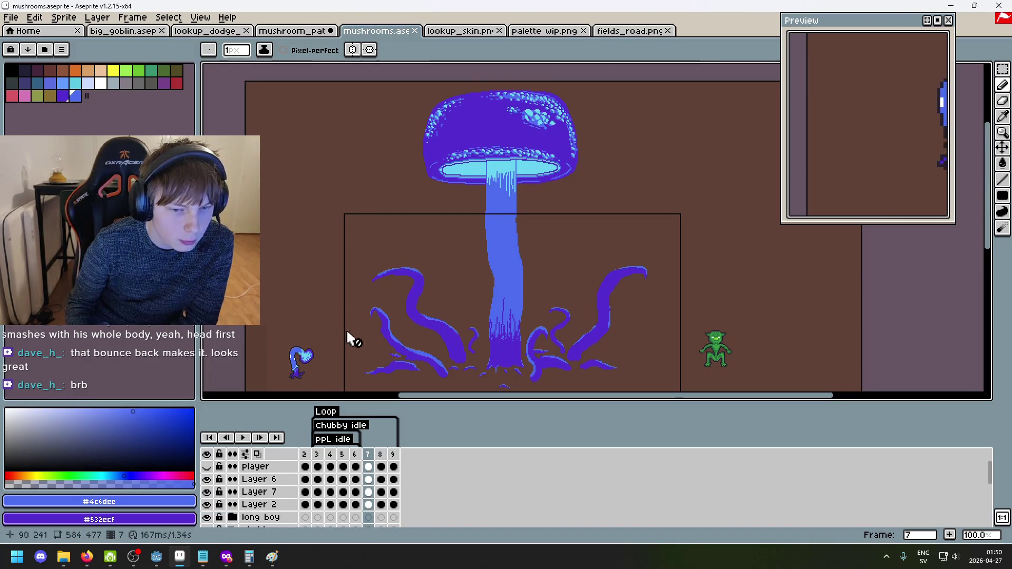
drag(350, 338, 459, 196)
scroll(213, 495, down, 3)
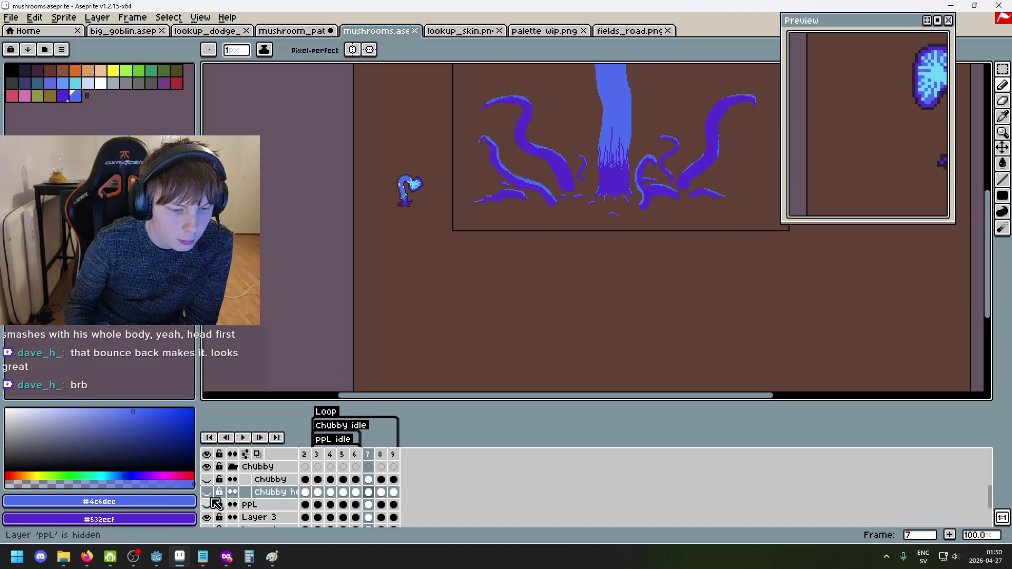
click(207, 479)
click(233, 480)
click(232, 479)
scroll(211, 492, up, 2)
click(206, 491)
scroll(211, 482, up, 1)
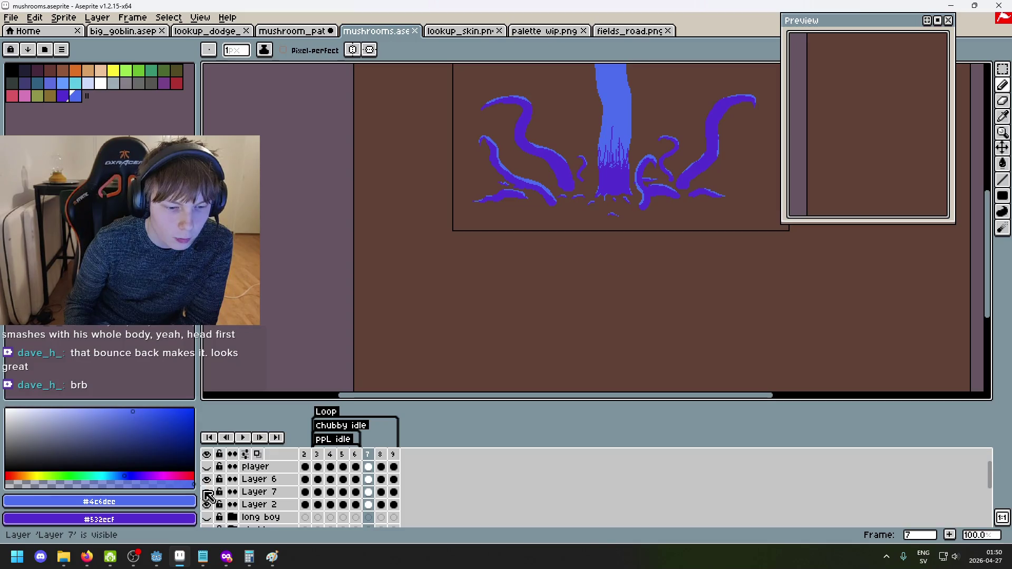
Rename Layer 6 to 'frame', then bring up Layer 7's layer options.
double_click(272, 479)
text(frame)
key(Return)
click(260, 492)
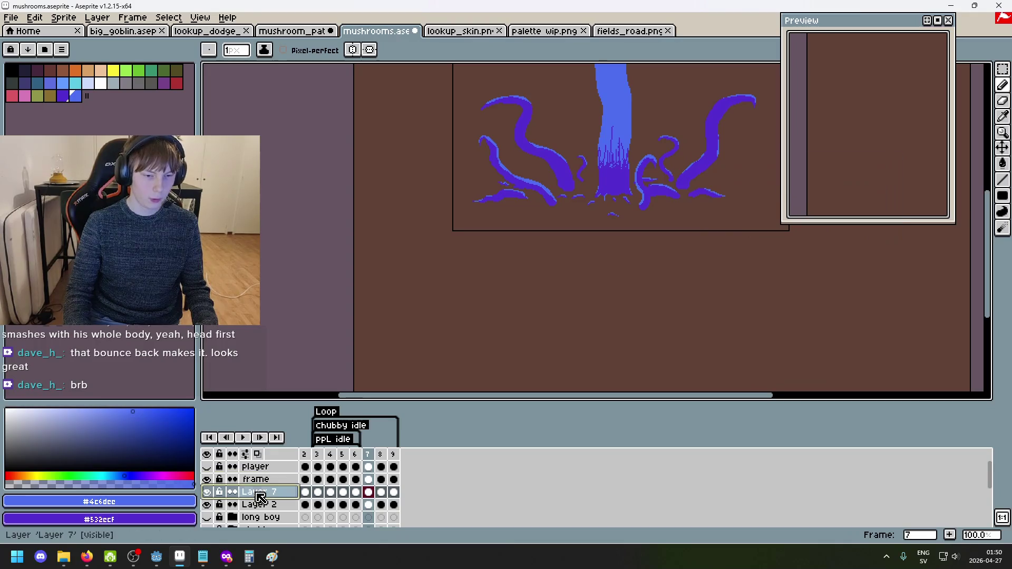
double_click(260, 493)
key(Escape)
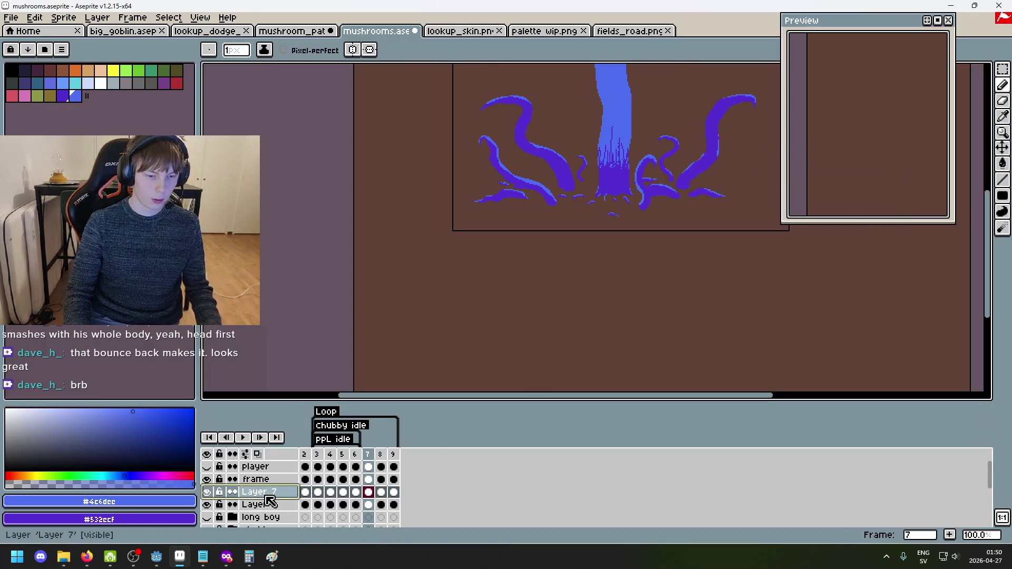
right_click(266, 497)
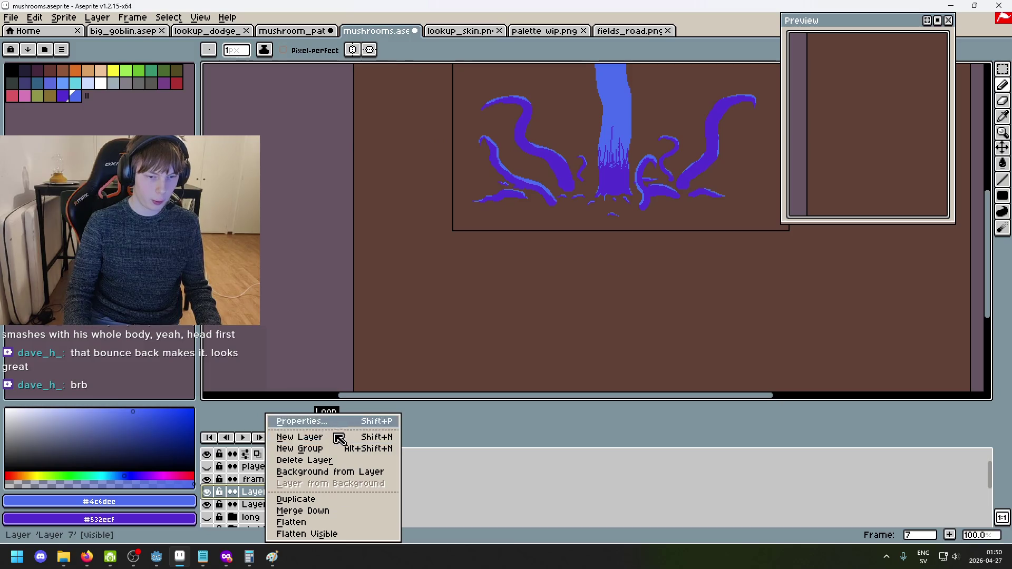
Create a new group named 'big guy', move Layer 2 into it, then rename it 'cookie'.
click(311, 449)
double_click(277, 482)
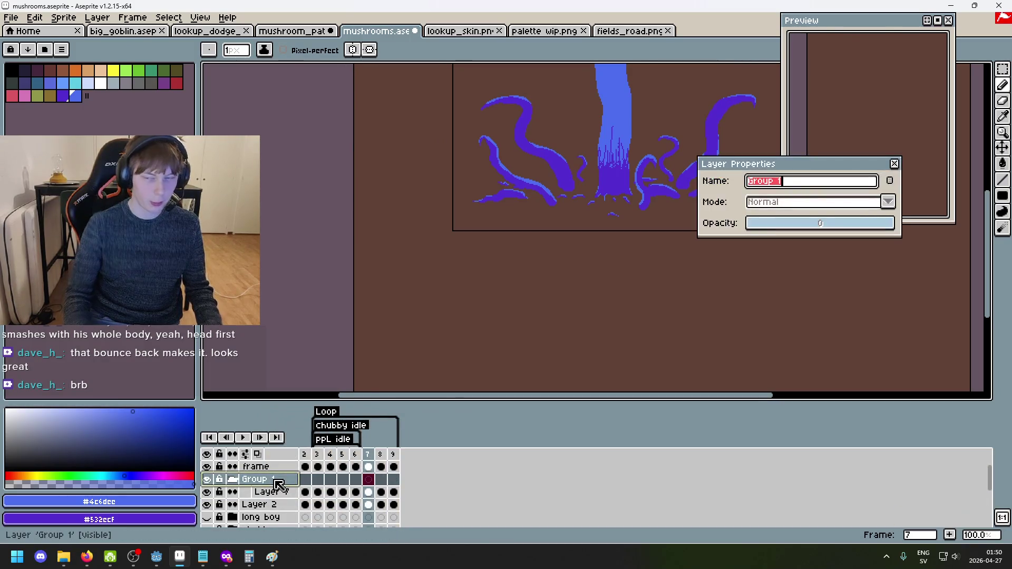
text(big b)
text(y)
key(Return)
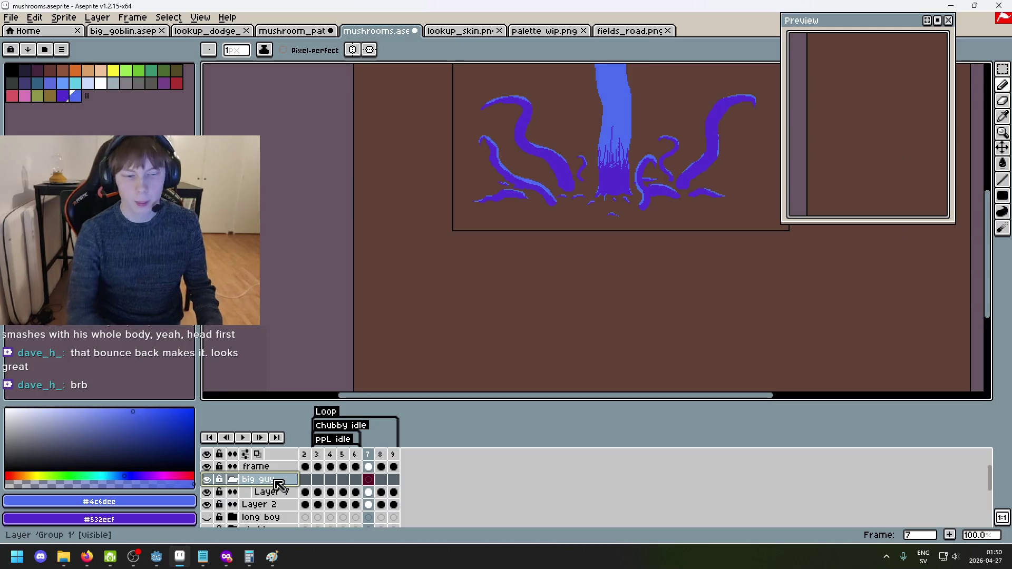
click(278, 504)
drag(278, 505, 282, 492)
double_click(261, 480)
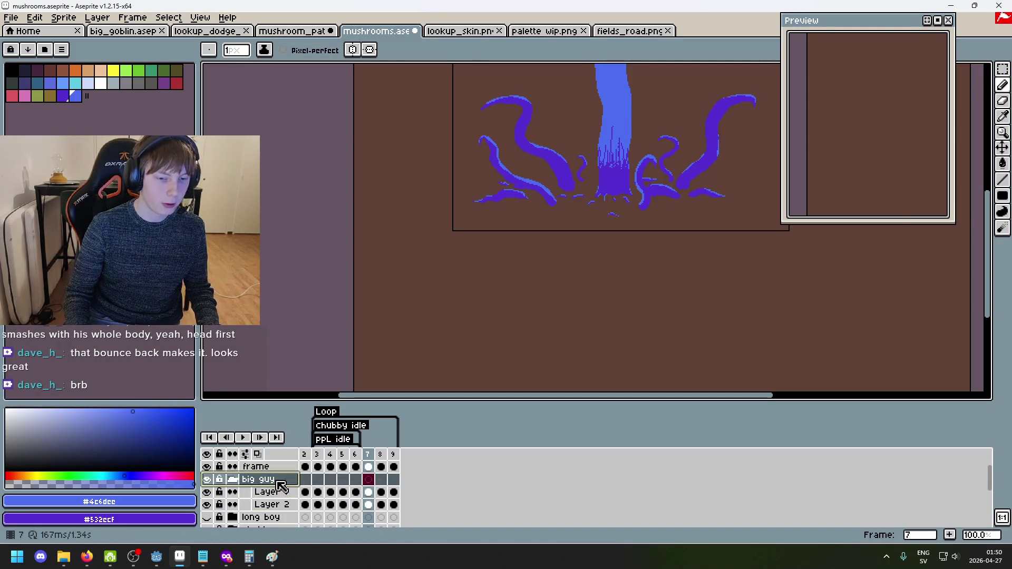
text(C)
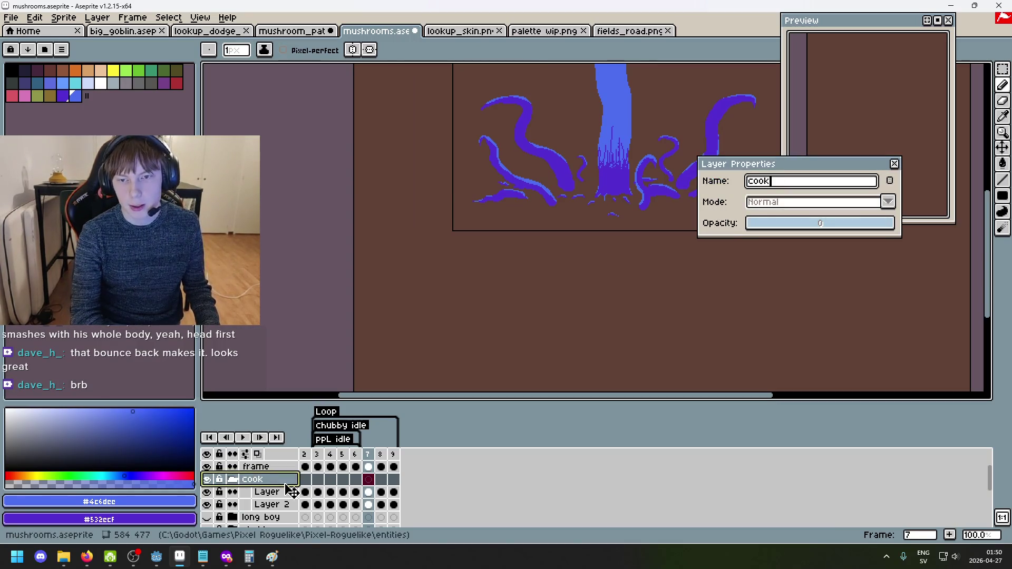
key(Return)
scroll(481, 174, down, 1)
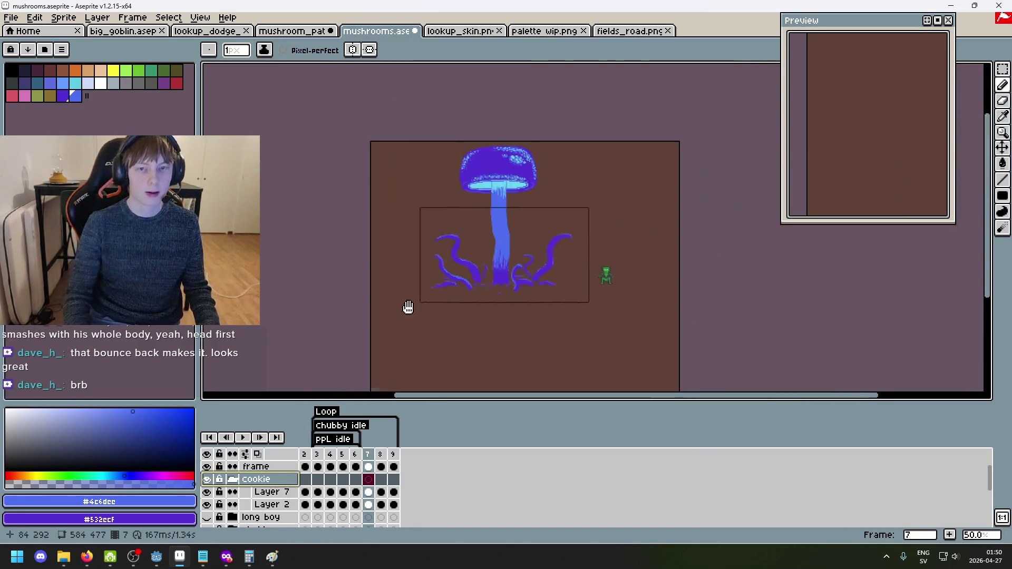
Step through frames and layers in the timeline, settling on frame 3 of Layer 2.
scroll(477, 292, up, 1)
drag(477, 292, 414, 266)
key(Left)
key(Left)
key(Left)
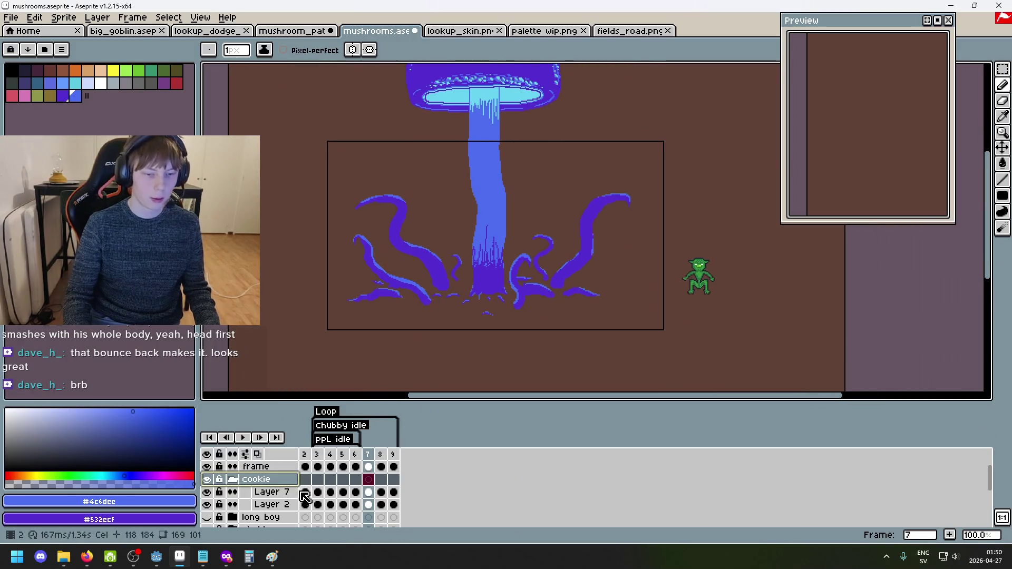
key(Down)
key(Down)
key(Down)
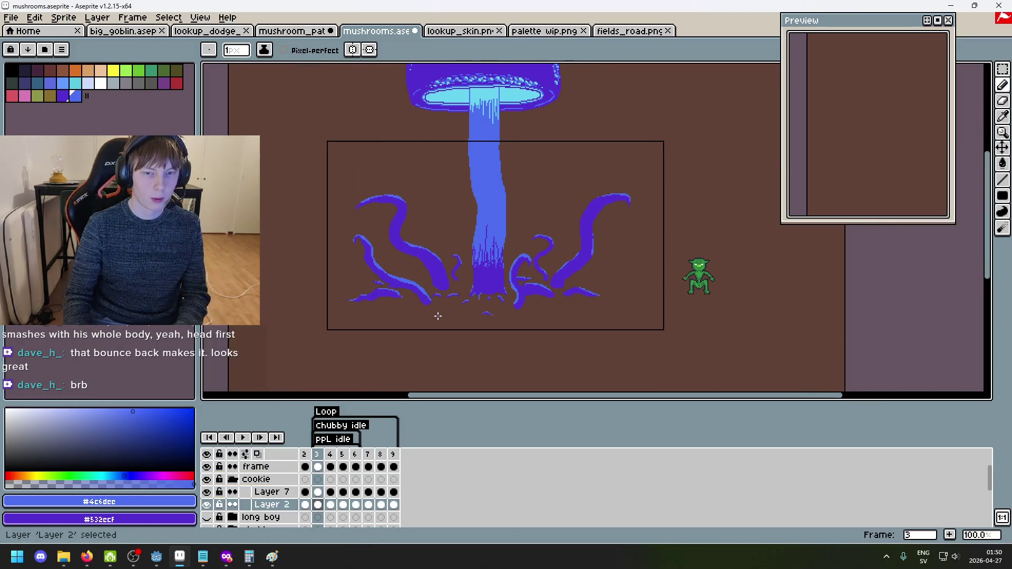
key(Right)
key(Up)
key(Left)
key(Left)
key(Right)
key(Right)
key(Right)
key(Left)
key(Left)
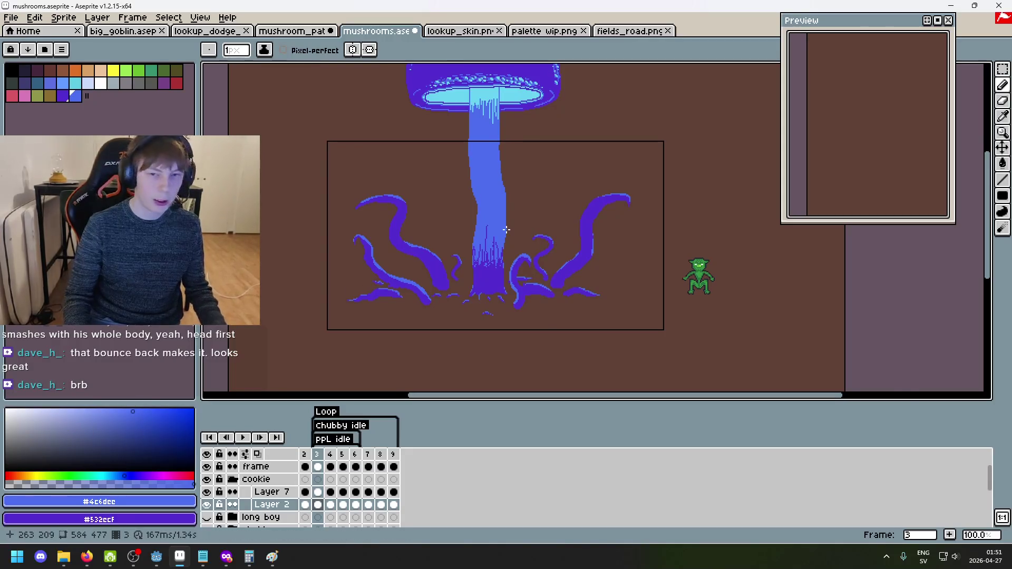
scroll(389, 390, down, 1)
scroll(423, 338, up, 1)
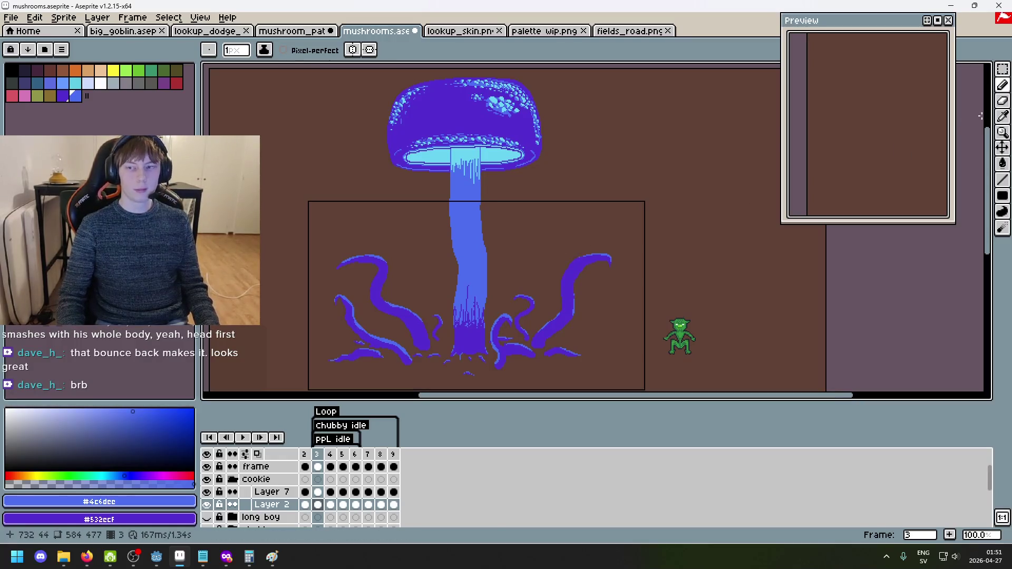
Switch to the Rectangular Marquee tool and play the animation.
click(1005, 69)
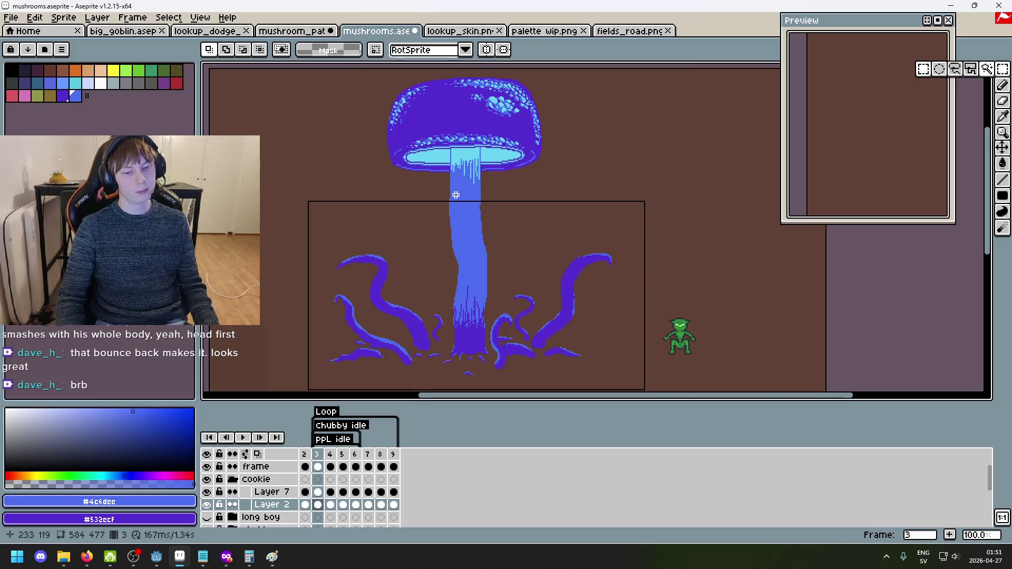
key(Return)
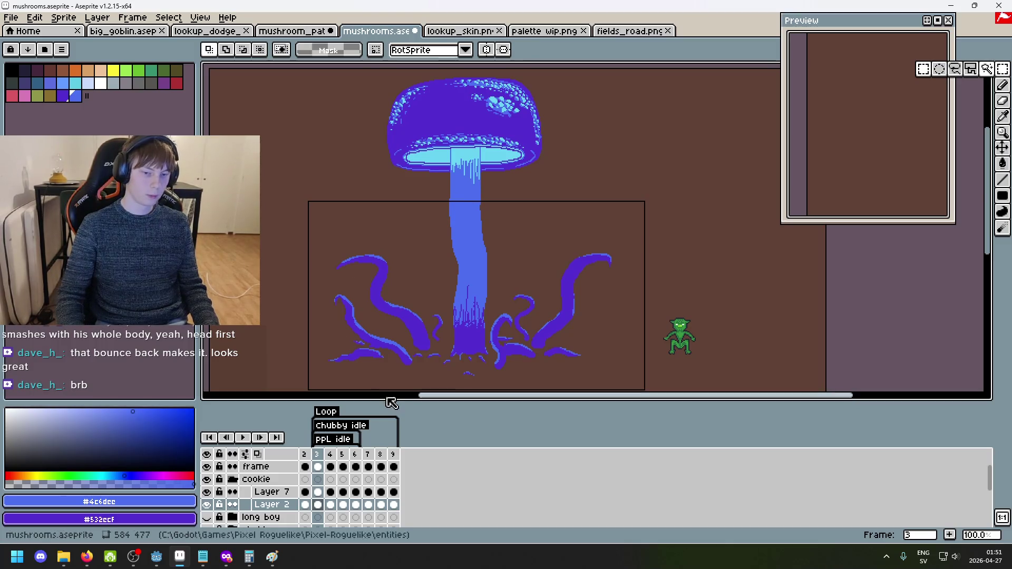
mouse_move(453, 334)
mouse_down()
mouse_move(439, 267)
mouse_move(420, 261)
mouse_up()
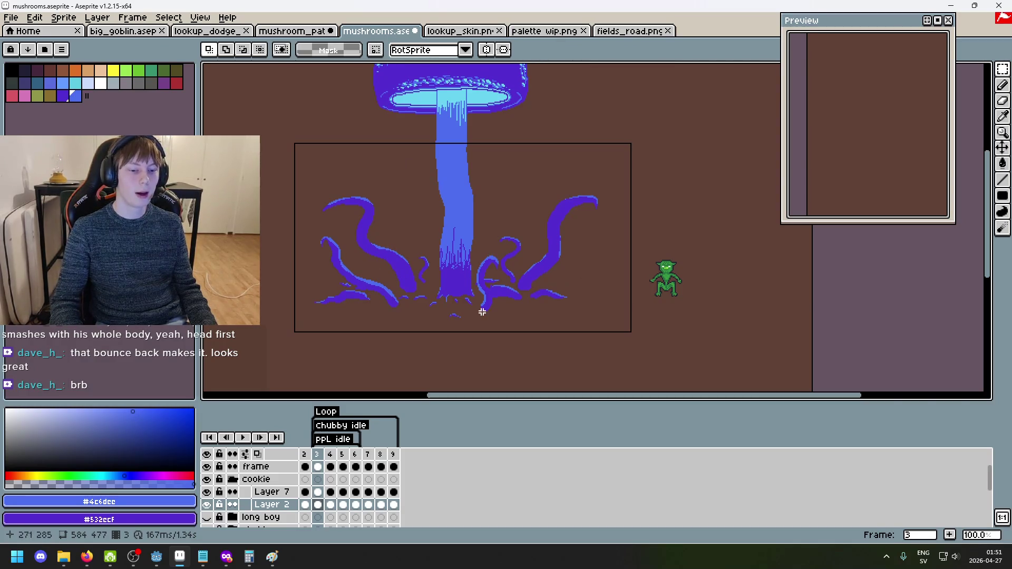
Box-select the giant mushroom's cap after a few retries, then deselect and pan back to the tentacles.
scroll(433, 187, up, 2)
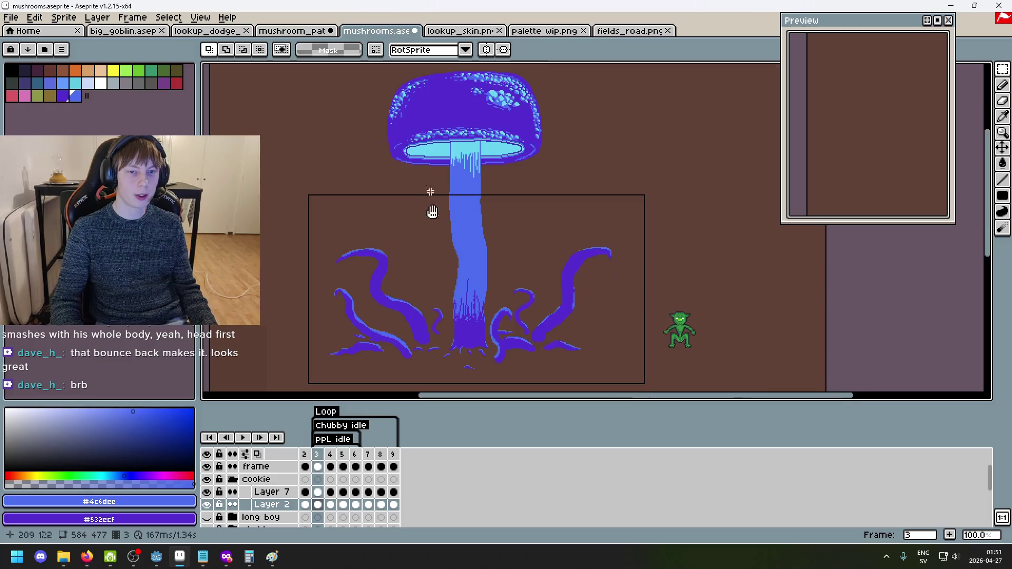
scroll(432, 211, up, 2)
mouse_move(373, 143)
mouse_down()
mouse_move(600, 244)
mouse_move(350, 131)
mouse_up()
click(664, 253)
click(622, 255)
drag(628, 267, 293, 136)
click(654, 183)
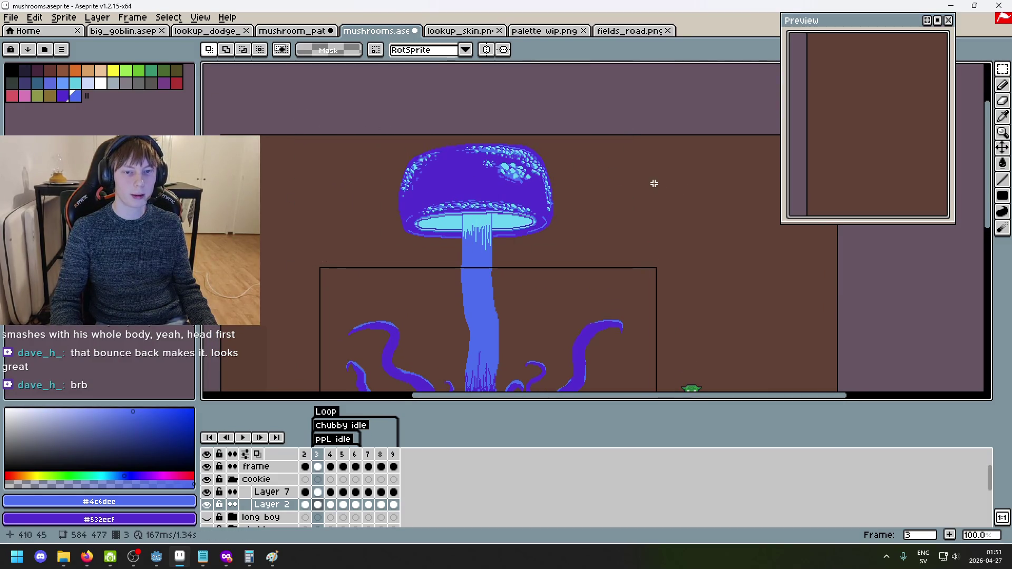
mouse_move(390, 141)
mouse_down()
mouse_move(599, 235)
mouse_move(601, 252)
mouse_up()
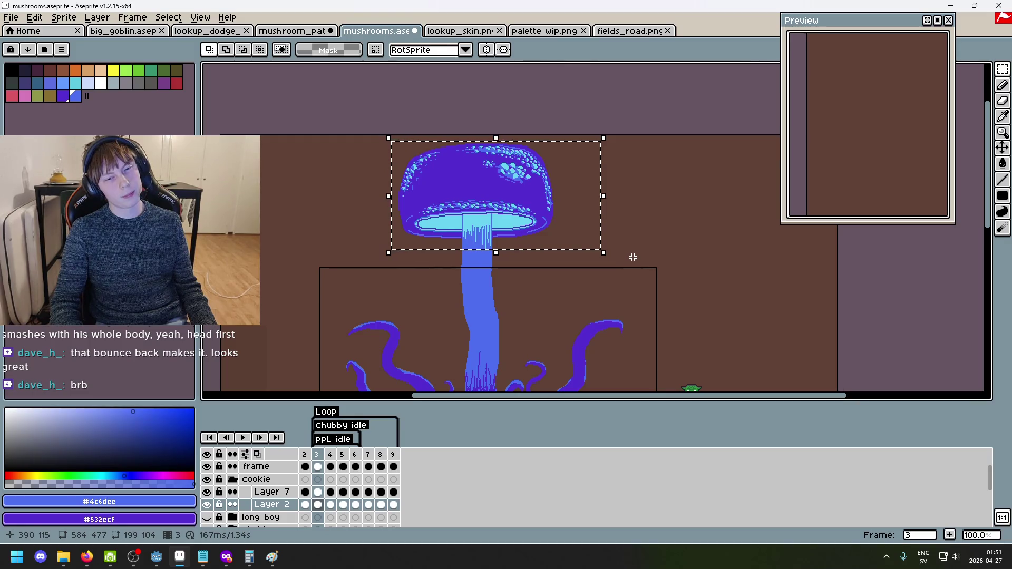
key(ctrl+d)
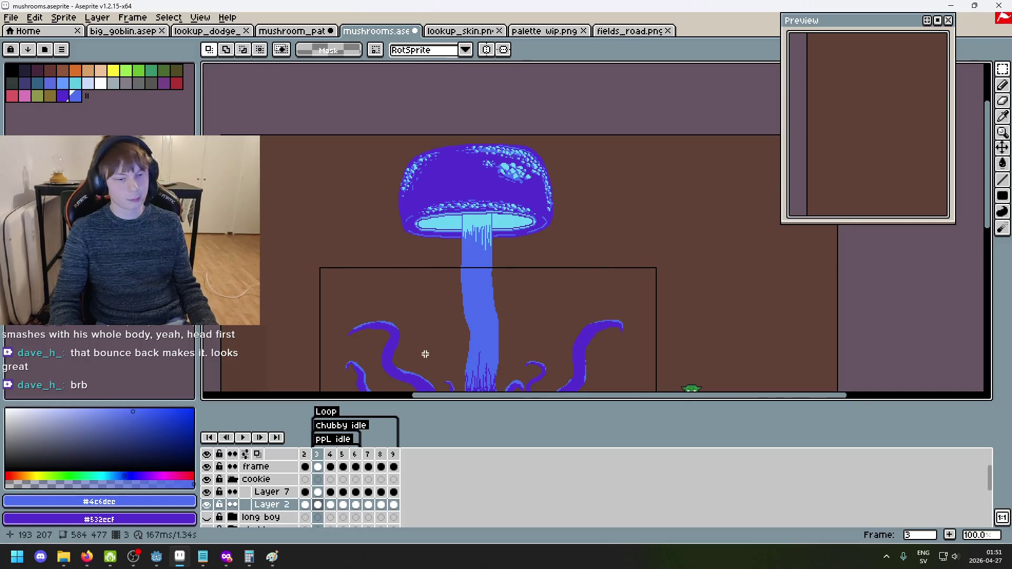
mouse_move(457, 339)
mouse_down()
mouse_move(442, 192)
mouse_move(462, 293)
mouse_up()
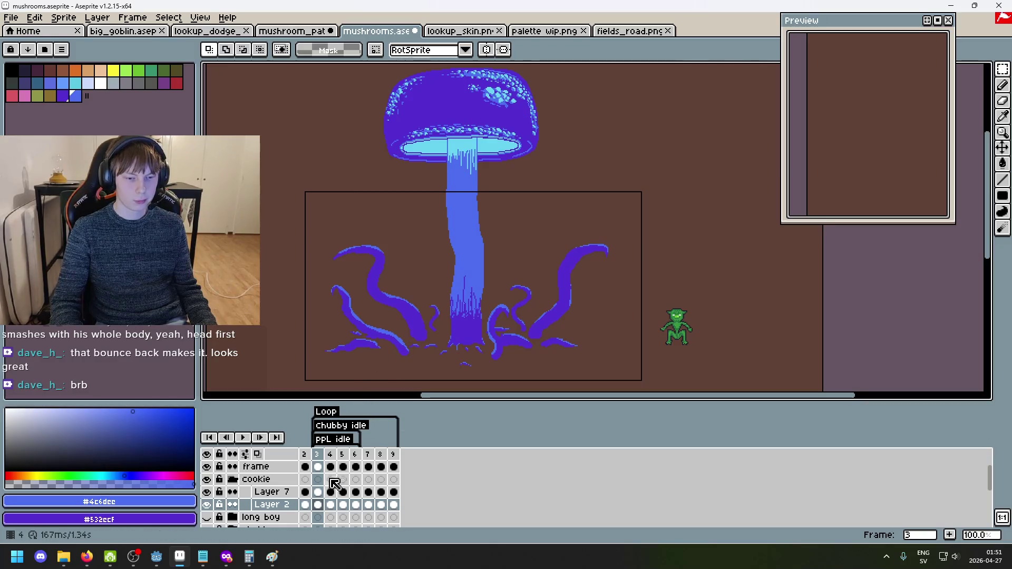
drag(359, 169, 574, 66)
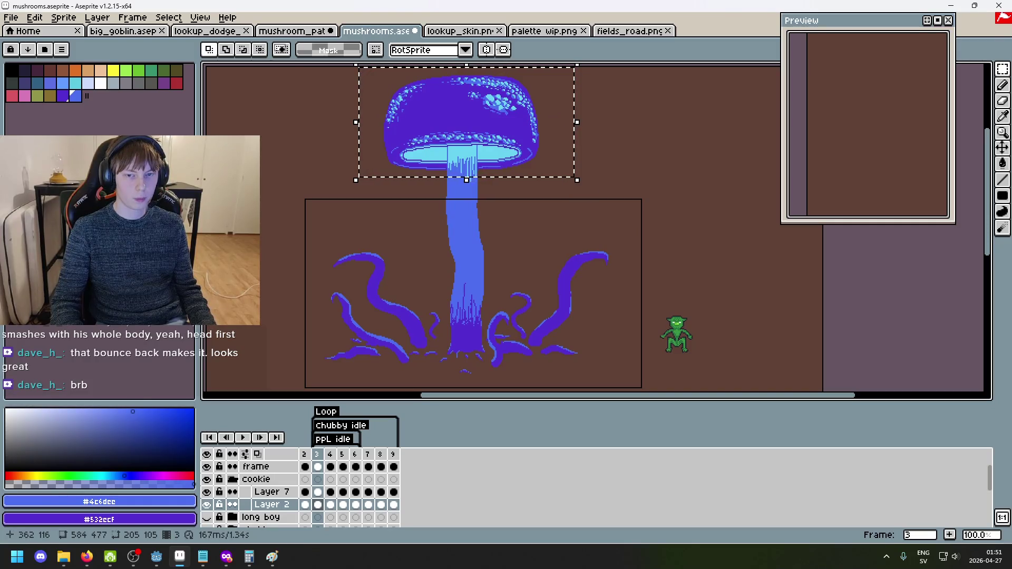
Go to frame 2 and hide then reshow Layer 7 and Layer 2 to see their contents.
click(305, 505)
click(206, 493)
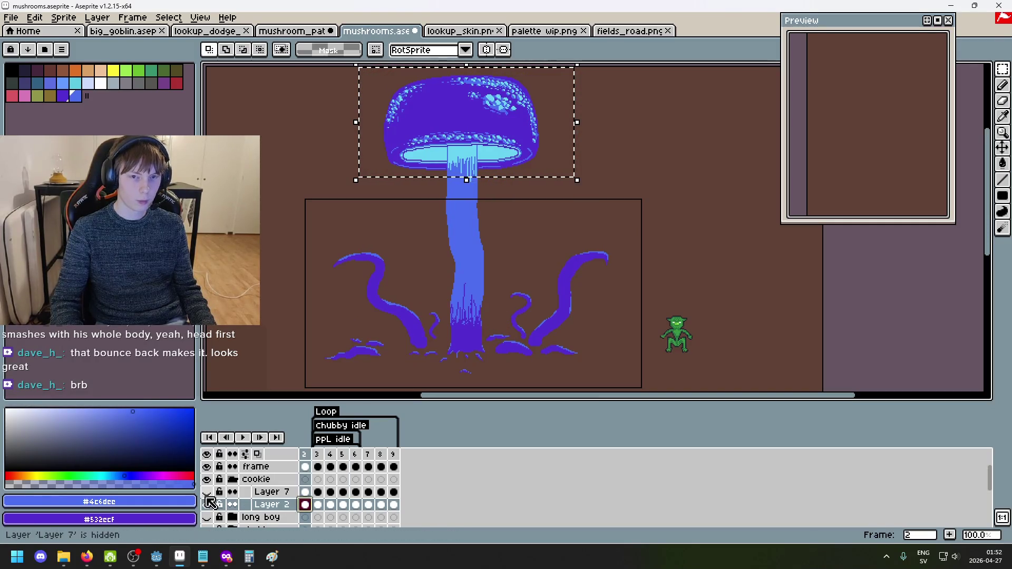
click(207, 505)
click(206, 492)
key(ctrl+d)
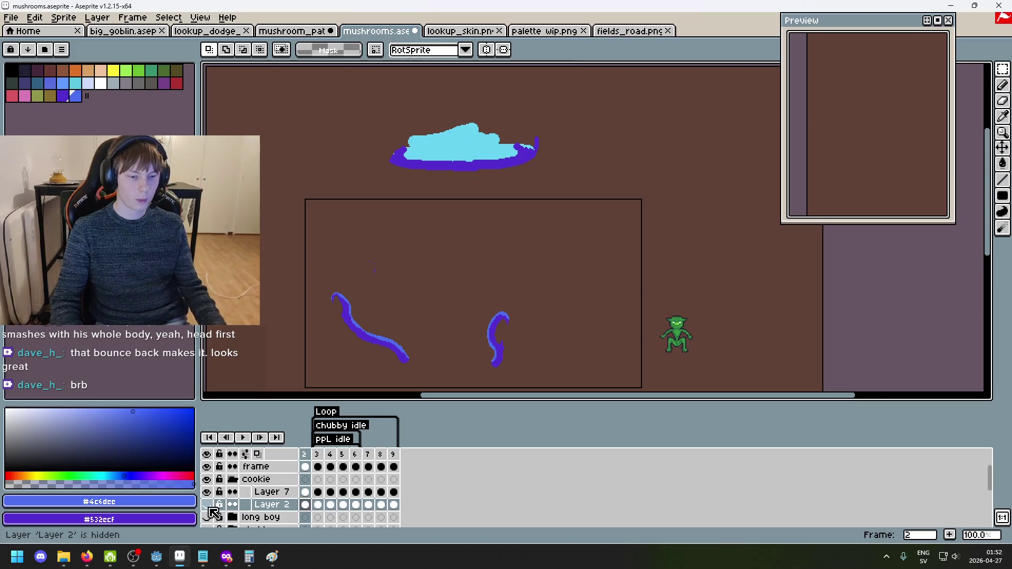
click(206, 505)
click(207, 517)
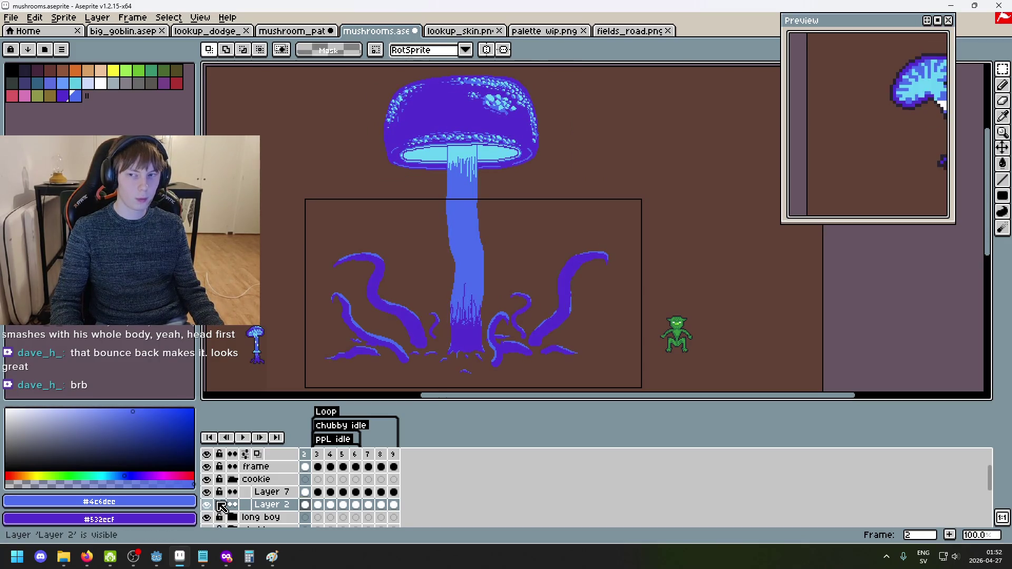
scroll(232, 504, down, 2)
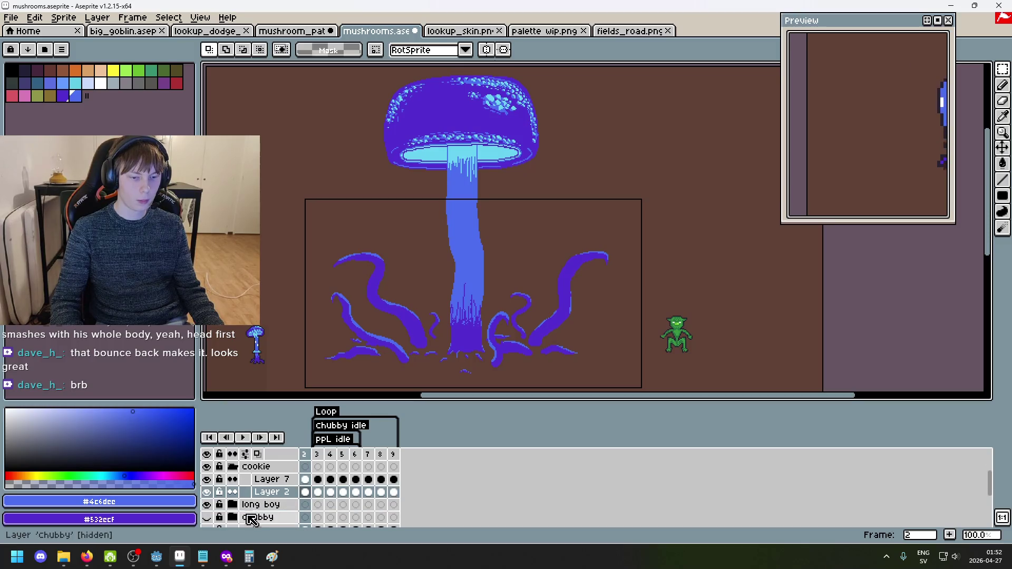
scroll(206, 501, up, 2)
Repeatedly toggle Layer 2's visibility against Layer 7 to compare what each holds.
click(206, 493)
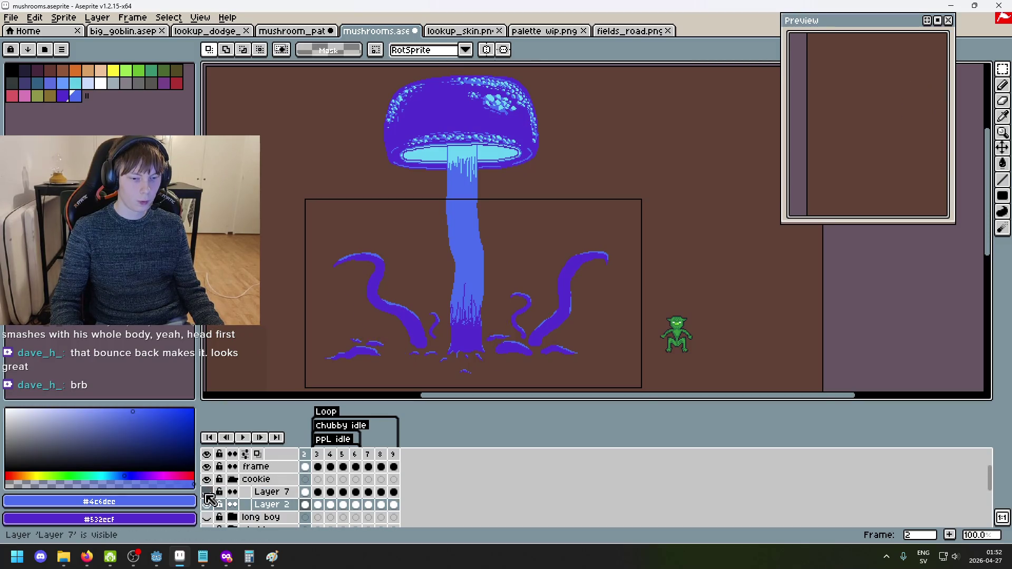
click(207, 504)
click(208, 504)
click(208, 505)
click(207, 504)
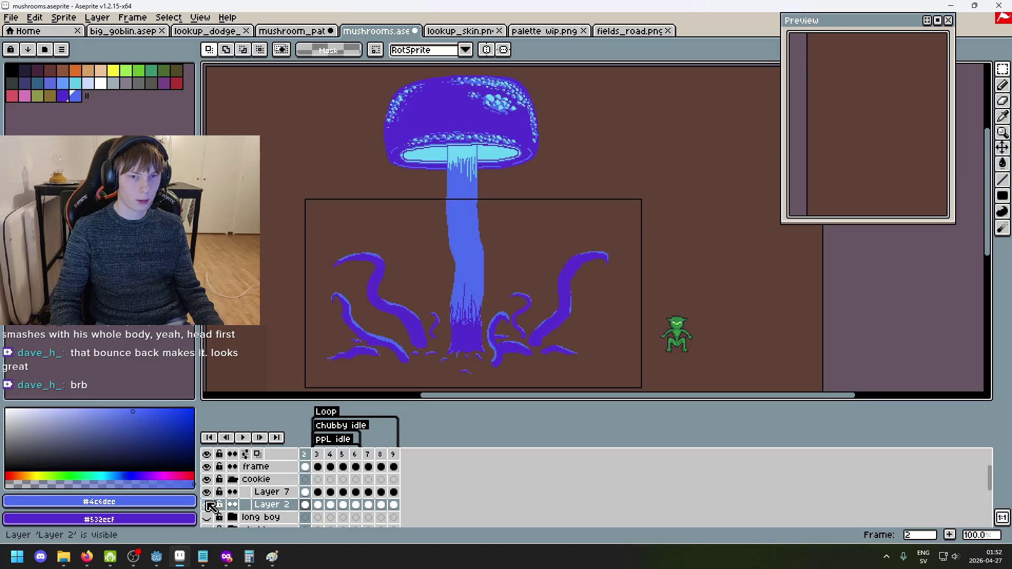
click(207, 505)
click(207, 504)
click(207, 505)
click(207, 505)
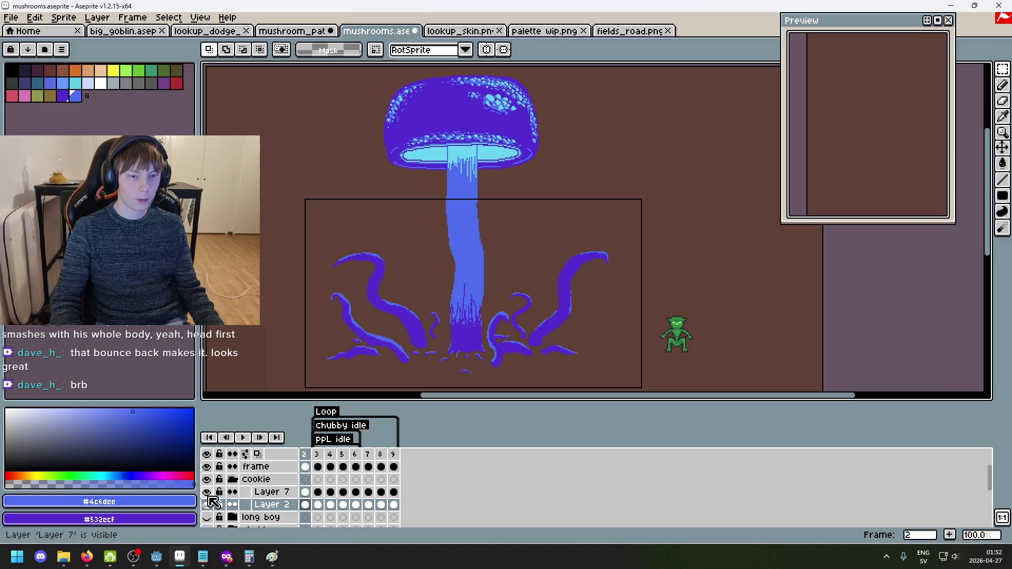
click(212, 494)
click(211, 494)
Box-select the mushroom cap, compare both layers again, deselect, and make Layer 7 active.
drag(347, 178, 565, 66)
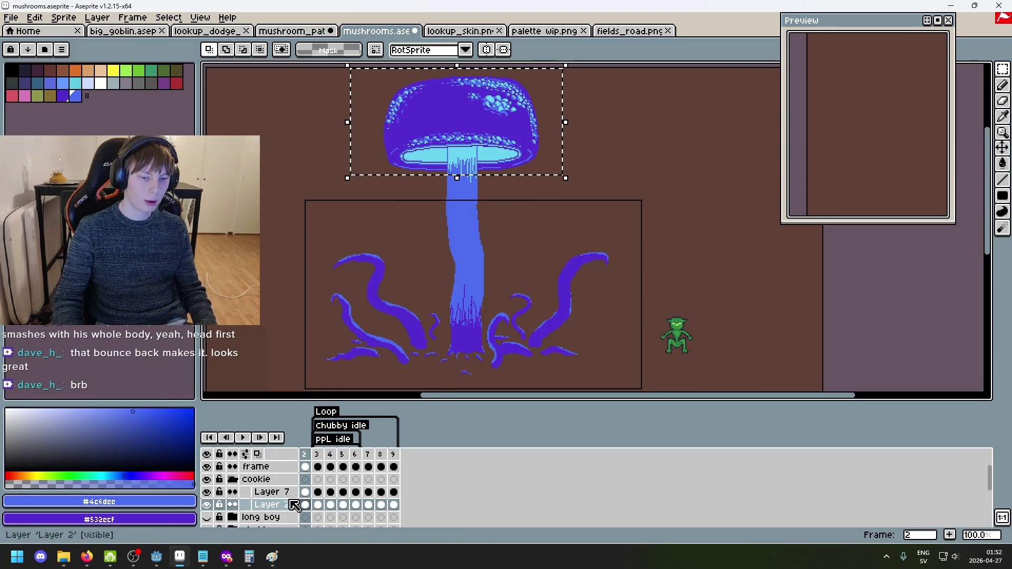
click(207, 493)
click(212, 504)
click(213, 504)
click(213, 492)
key(ctrl+d)
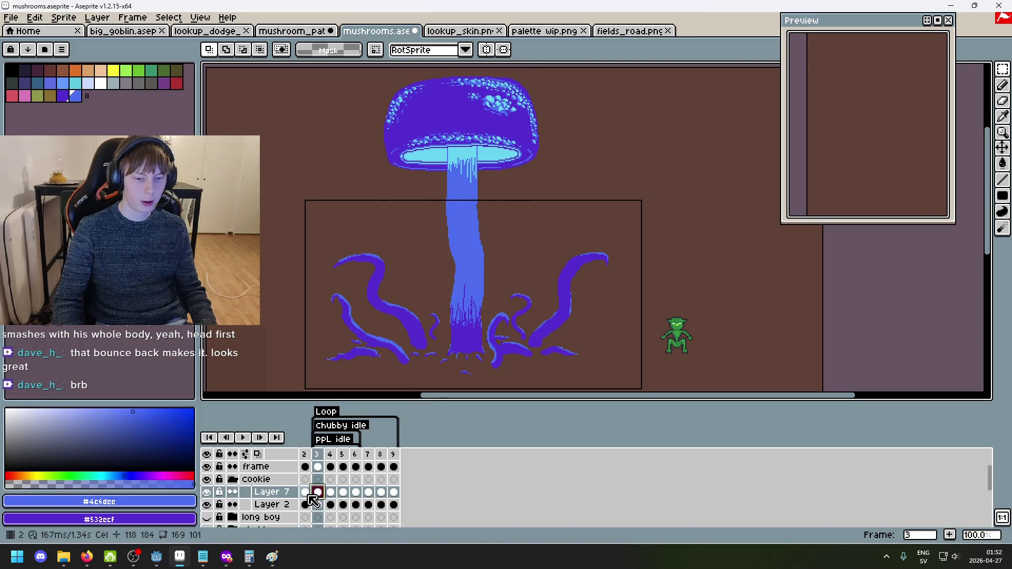
click(271, 504)
click(273, 495)
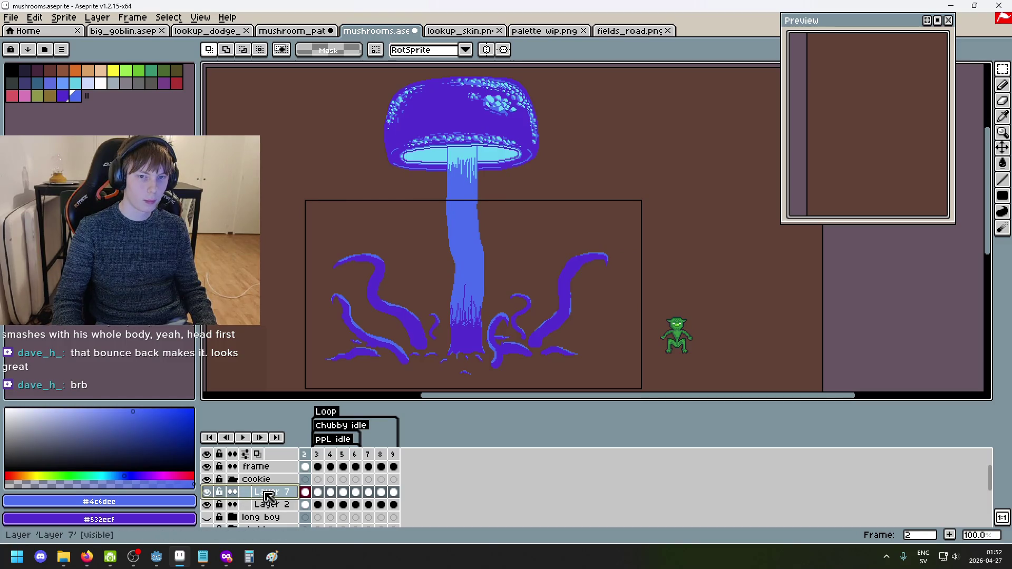
Marquee-select the mushroom cap, then cancel a trial rotation and briefly hide and show Layer 7.
mouse_move(411, 181)
mouse_down()
mouse_move(362, 245)
mouse_move(513, 132)
mouse_move(534, 134)
mouse_up()
key(ctrl+d)
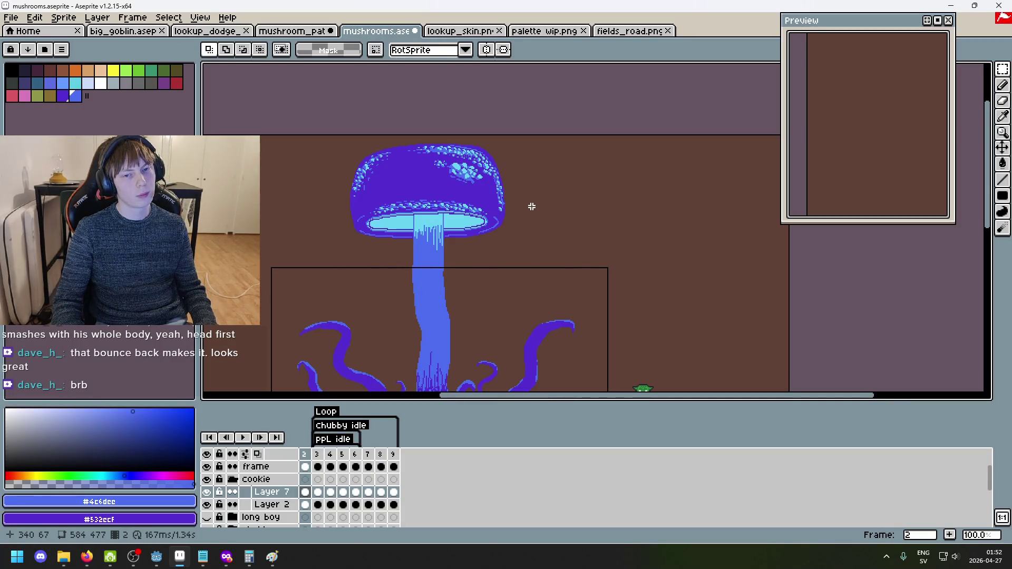
drag(333, 256, 559, 134)
drag(568, 265, 577, 222)
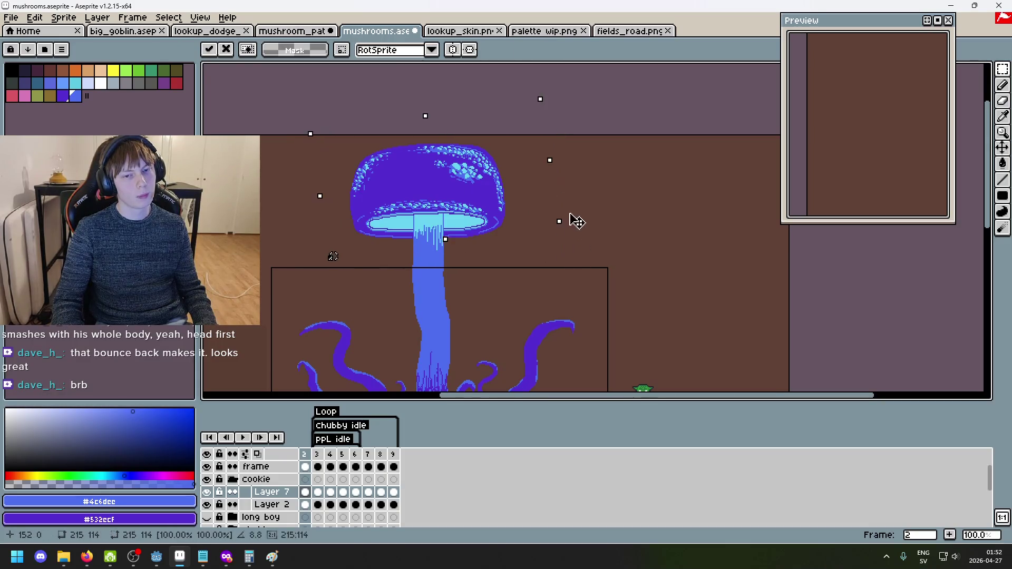
key(Escape)
click(211, 493)
click(211, 493)
Switch to Layer 2's cel on frame 3 and draw a selection around the cap.
click(305, 505)
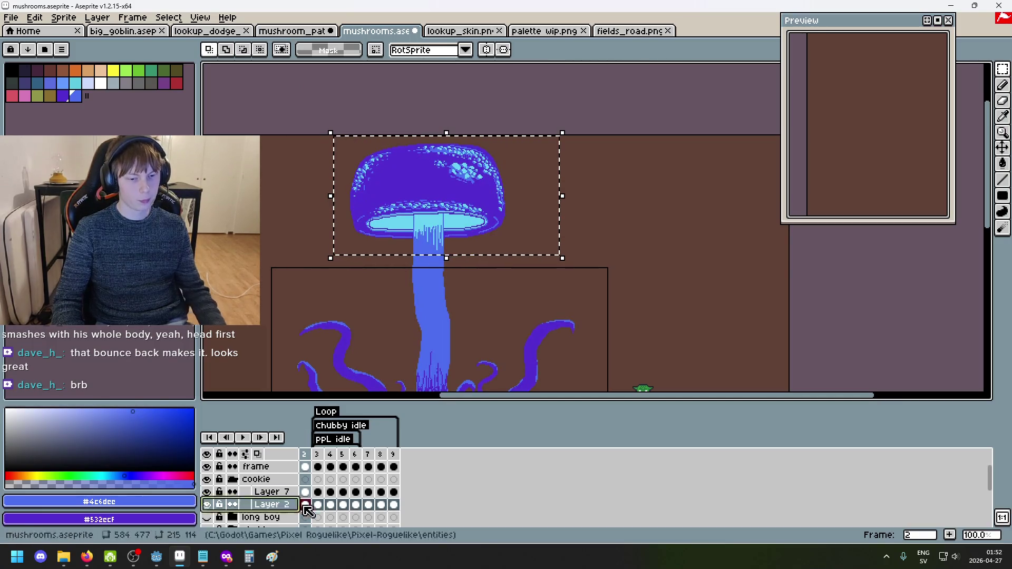
key(ctrl+d)
click(318, 505)
drag(316, 237, 560, 133)
mouse_move(605, 271)
mouse_down()
mouse_move(475, 243)
mouse_move(232, 135)
mouse_up()
Try moving the cap right and stretching it from a corner, undoing both.
drag(501, 248, 635, 251)
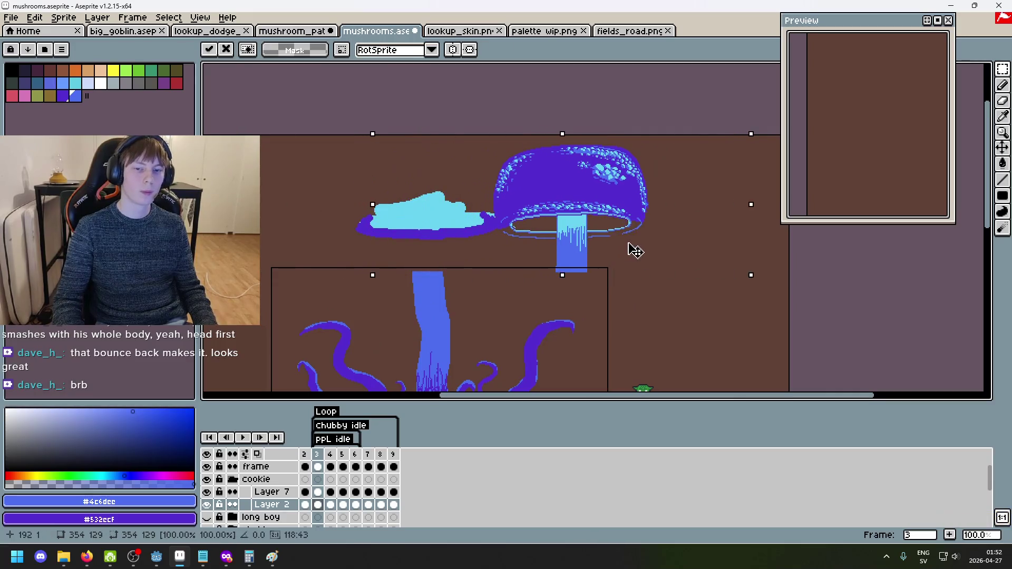
key(ctrl+z)
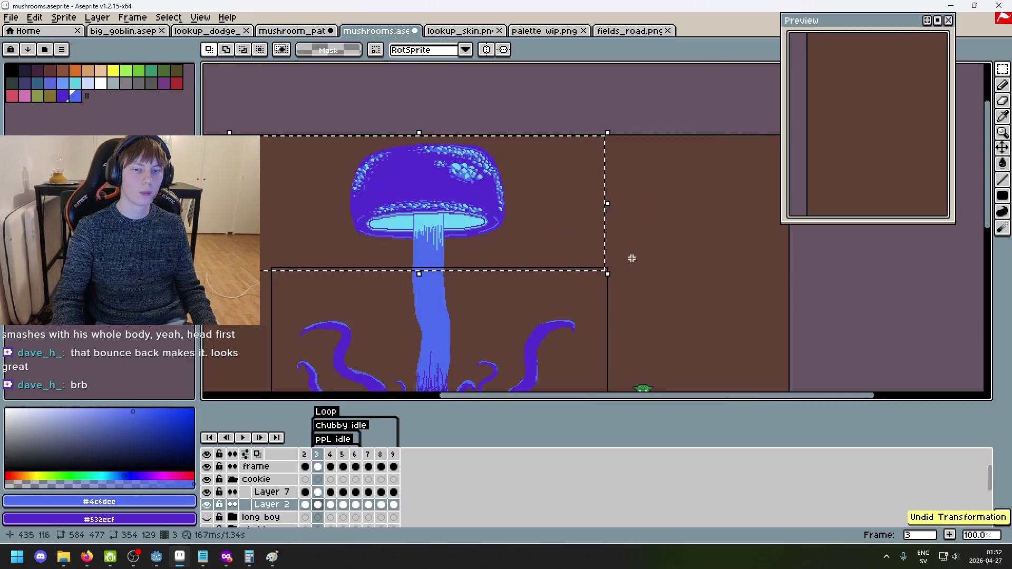
mouse_move(609, 275)
mouse_down()
mouse_move(372, 72)
mouse_move(226, 84)
mouse_up()
key(ctrl+z)
scroll(479, 297, down, 2)
Rotate the cap 180° and lower it like an upturned bowl onto the stem.
drag(469, 168, 517, 216)
mouse_move(564, 256)
mouse_down()
mouse_move(479, 128)
mouse_move(211, 118)
mouse_move(526, 243)
mouse_up()
mouse_move(450, 273)
mouse_down()
mouse_move(560, 210)
mouse_move(549, 190)
mouse_move(558, 316)
mouse_move(559, 269)
mouse_move(542, 278)
mouse_up()
scroll(567, 210, up, 2)
scroll(537, 279, up, 2)
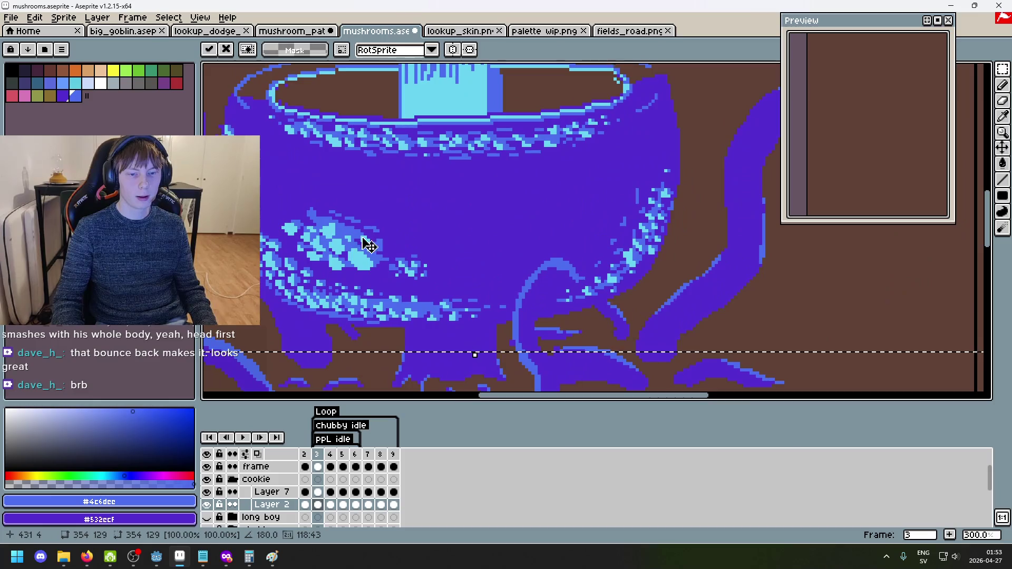
scroll(417, 257, down, 2)
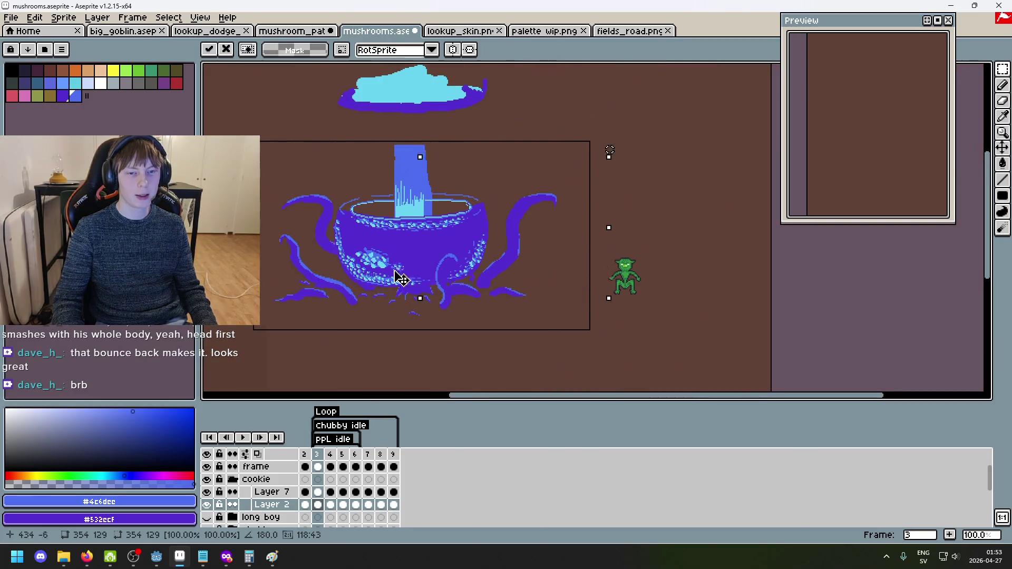
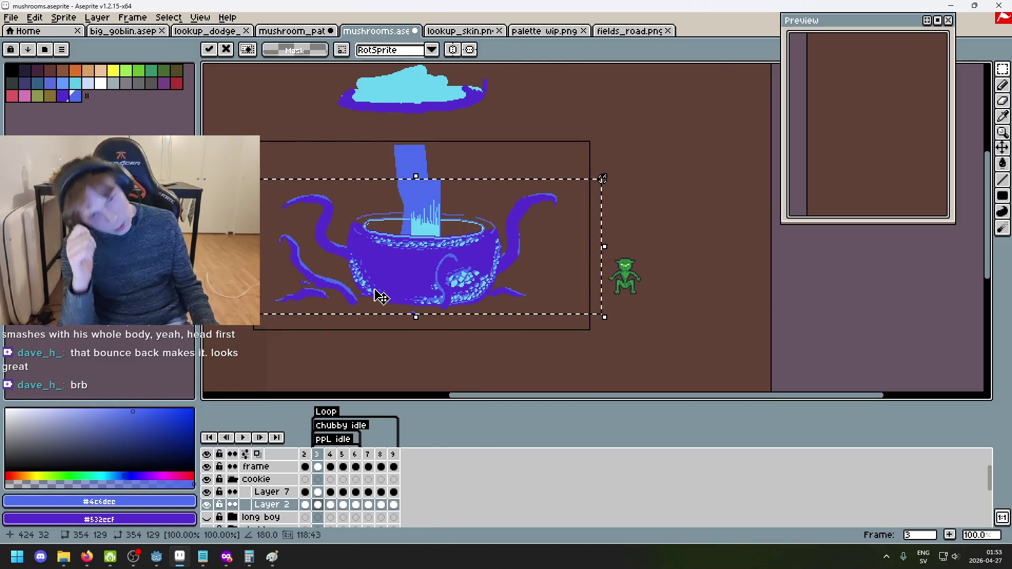
Trial-drag the selected cap down and toward the canvas middle, then cancel the move and deselect.
mouse_move(377, 296)
mouse_down()
mouse_move(389, 328)
mouse_move(395, 151)
mouse_move(384, 177)
mouse_move(421, 192)
mouse_move(404, 130)
mouse_up()
scroll(396, 151, up, 1)
scroll(404, 130, down, 1)
mouse_move(448, 105)
mouse_down()
mouse_move(448, 264)
mouse_move(445, 140)
mouse_move(429, 323)
mouse_move(449, 160)
mouse_move(435, 280)
mouse_move(450, 284)
mouse_move(444, 278)
mouse_up()
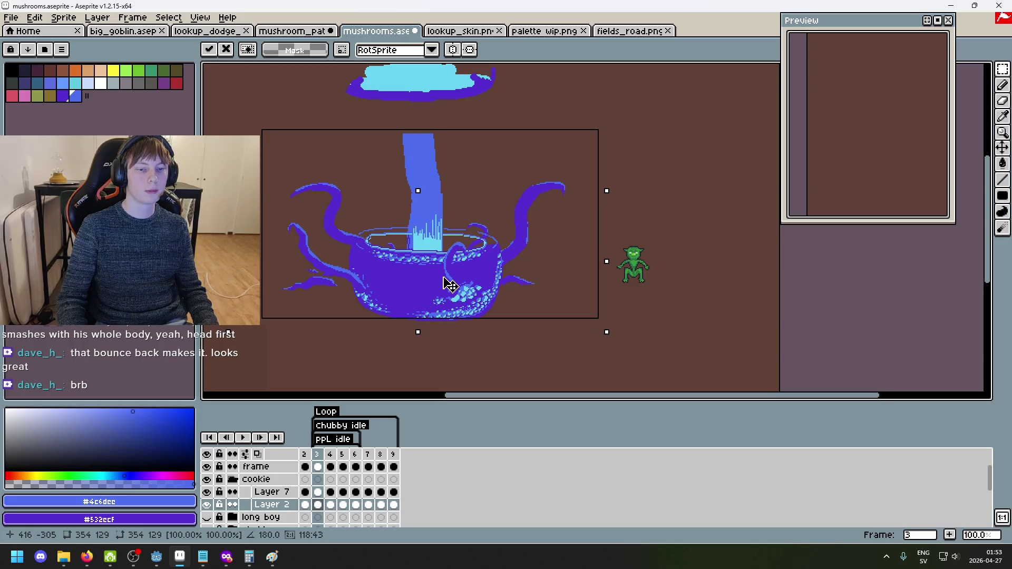
key(Escape)
key(ctrl+d)
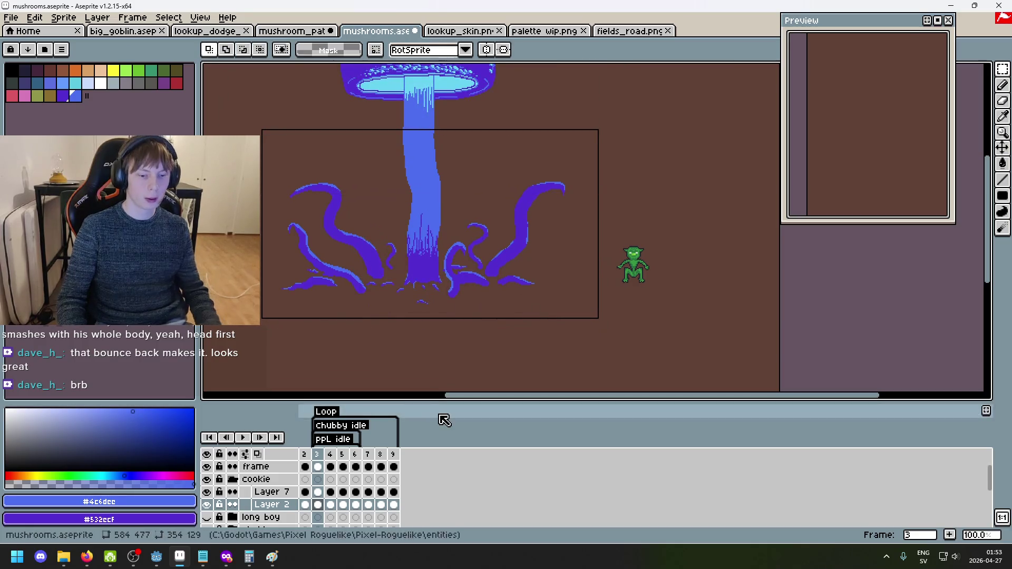
Make Layer 7 the active layer on frame 2.
scroll(350, 237, up, 3)
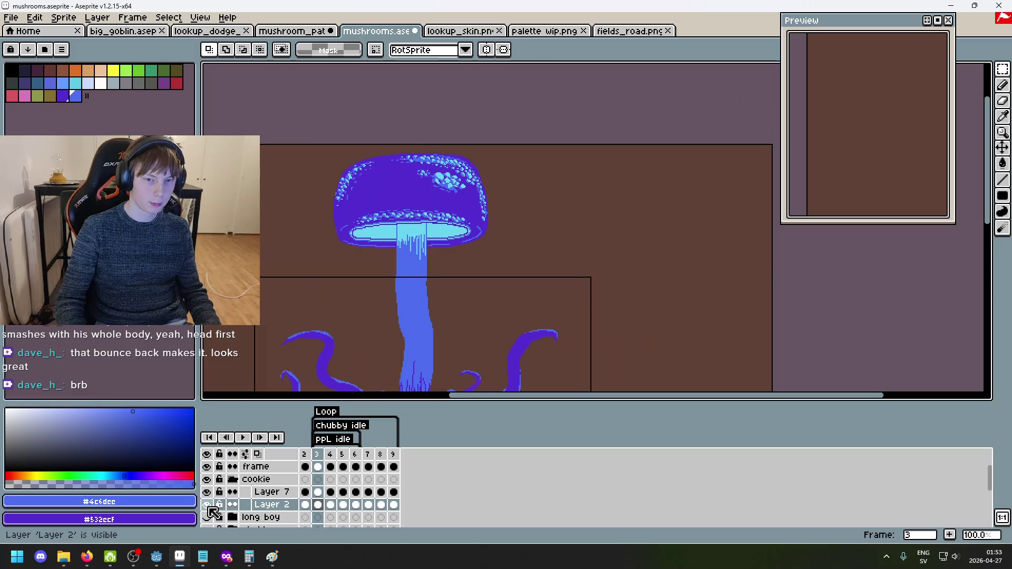
click(318, 504)
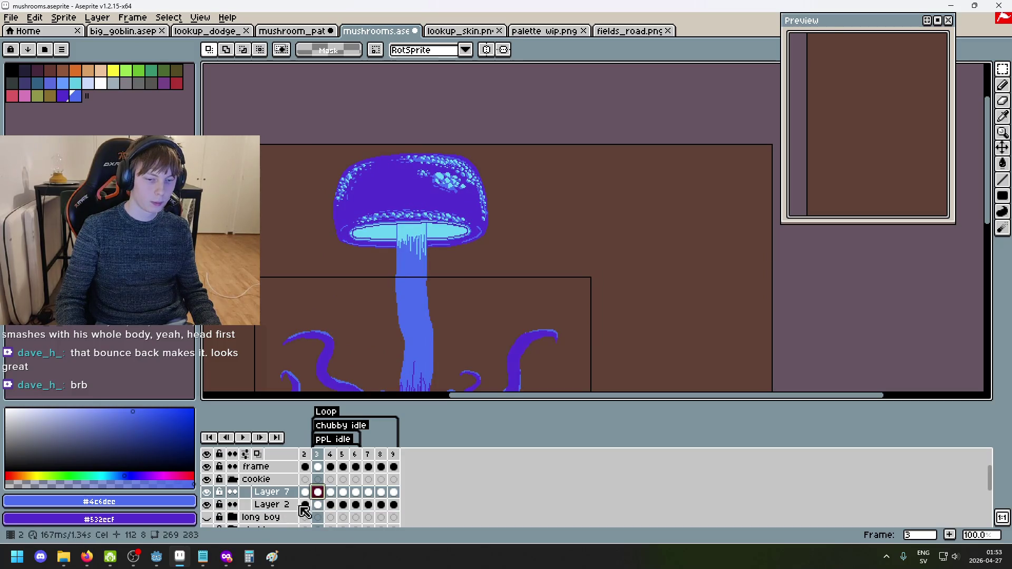
click(271, 493)
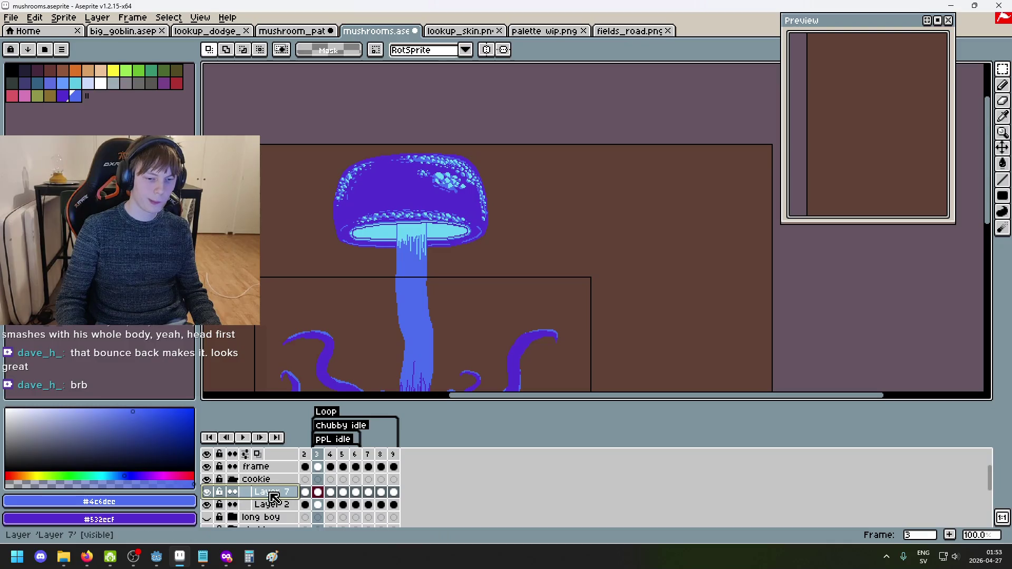
click(305, 455)
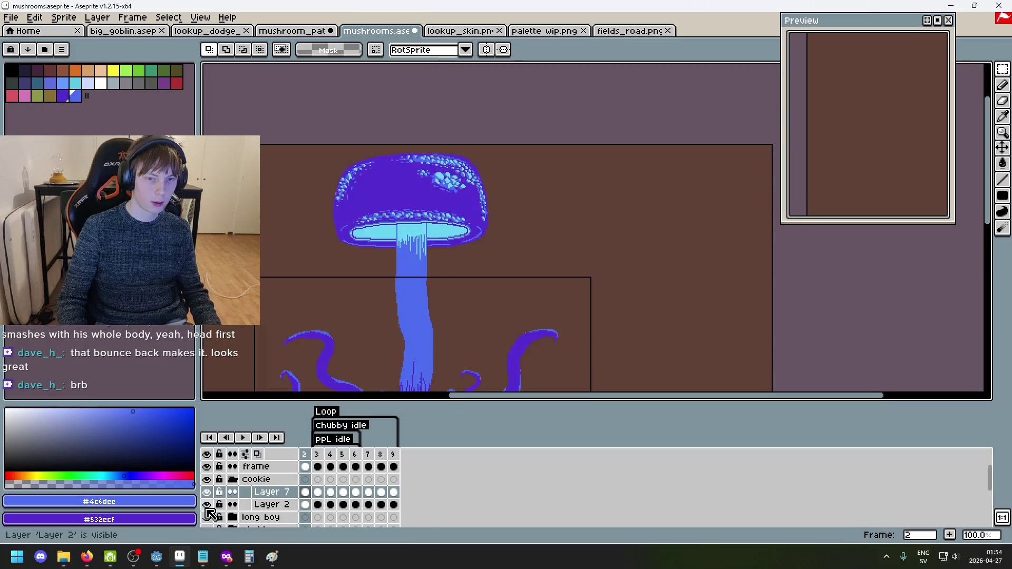
Turn on Layer 7's visibility so its extra tentacles appear on the canvas.
drag(294, 252, 544, 142)
click(612, 220)
drag(612, 318, 605, 197)
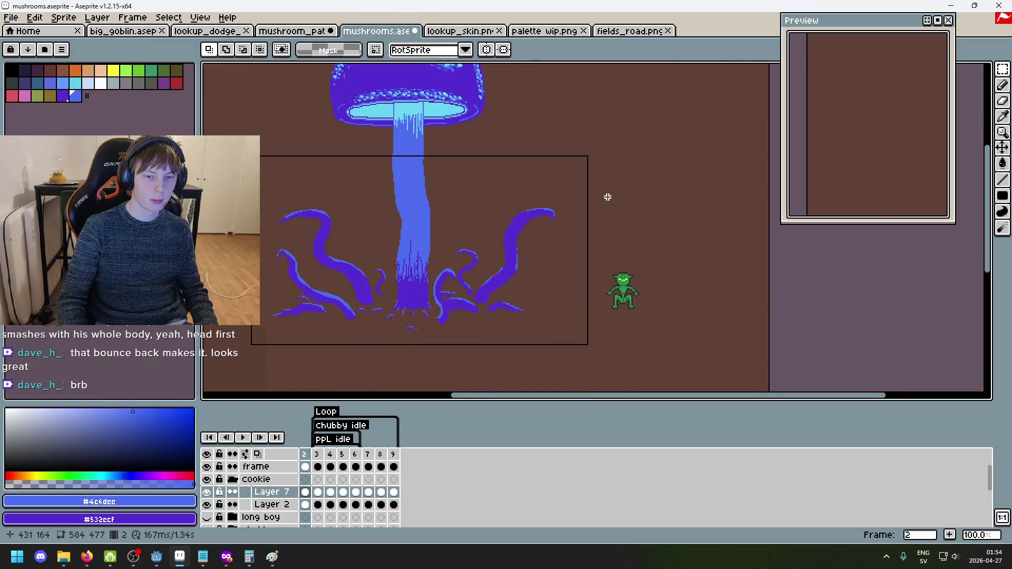
click(207, 493)
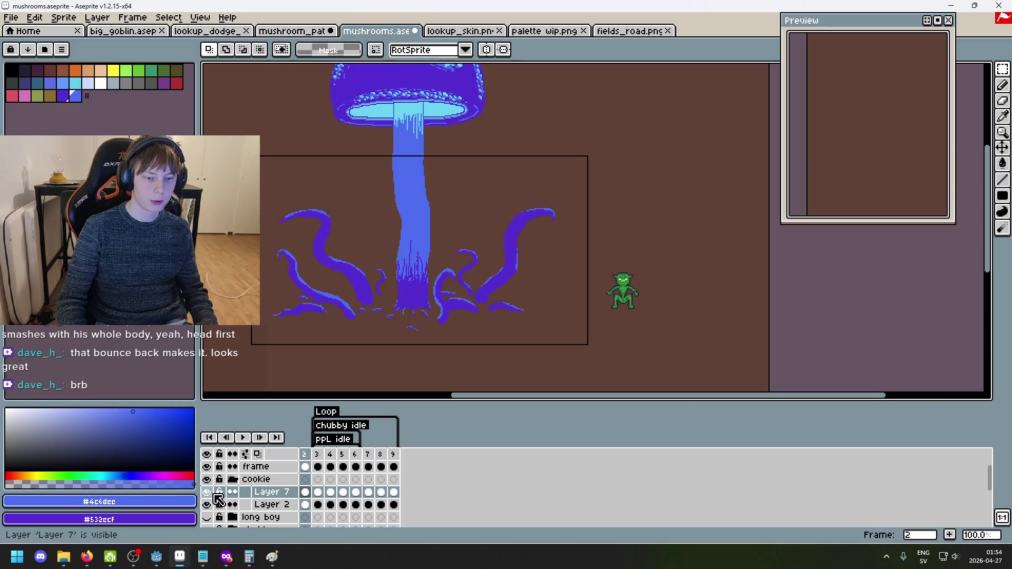
right_click(279, 495)
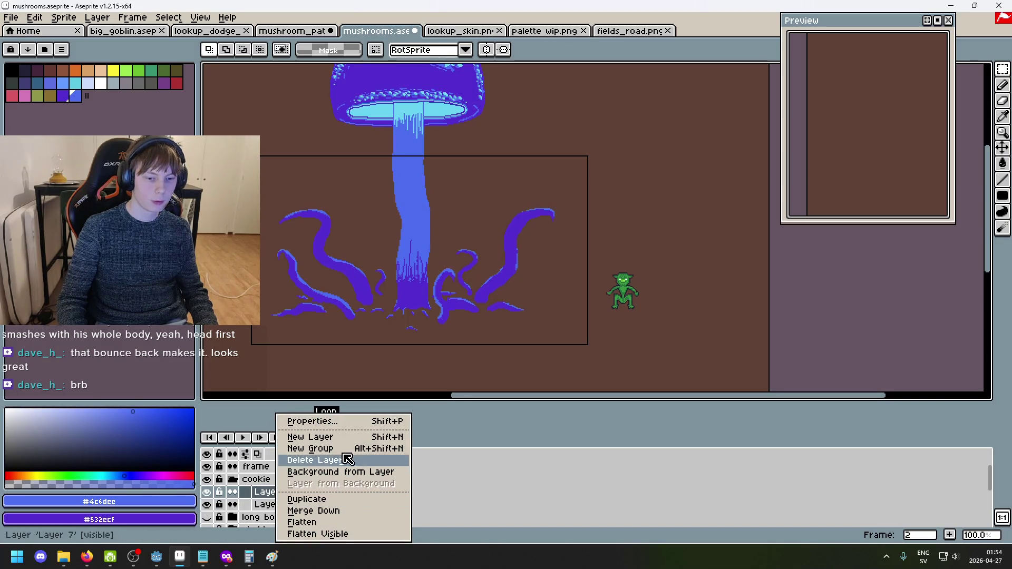
Rename Layer 7 to 'tentacle fg'.
click(312, 422)
text(tentacle fg)
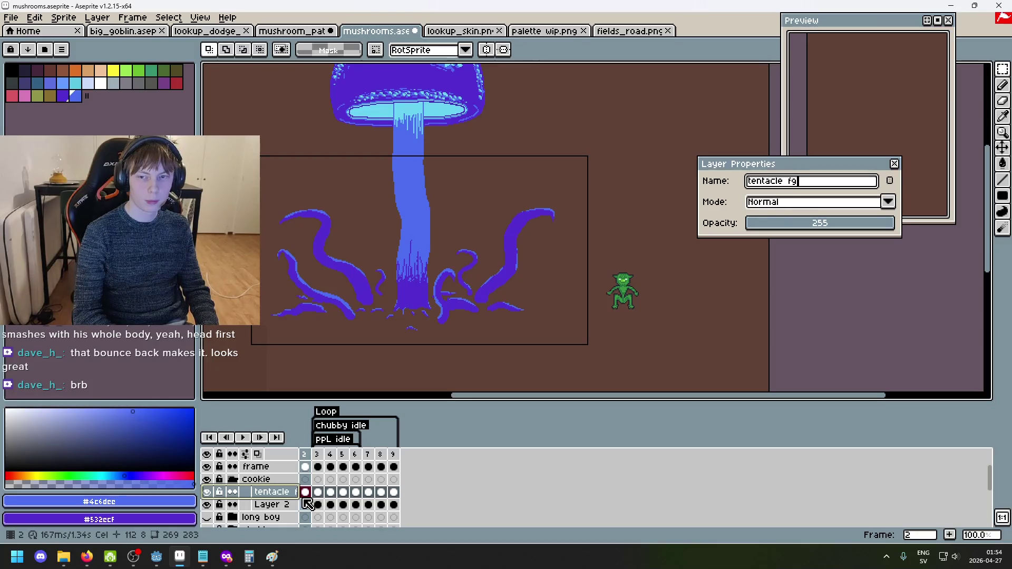
key(Return)
click(243, 438)
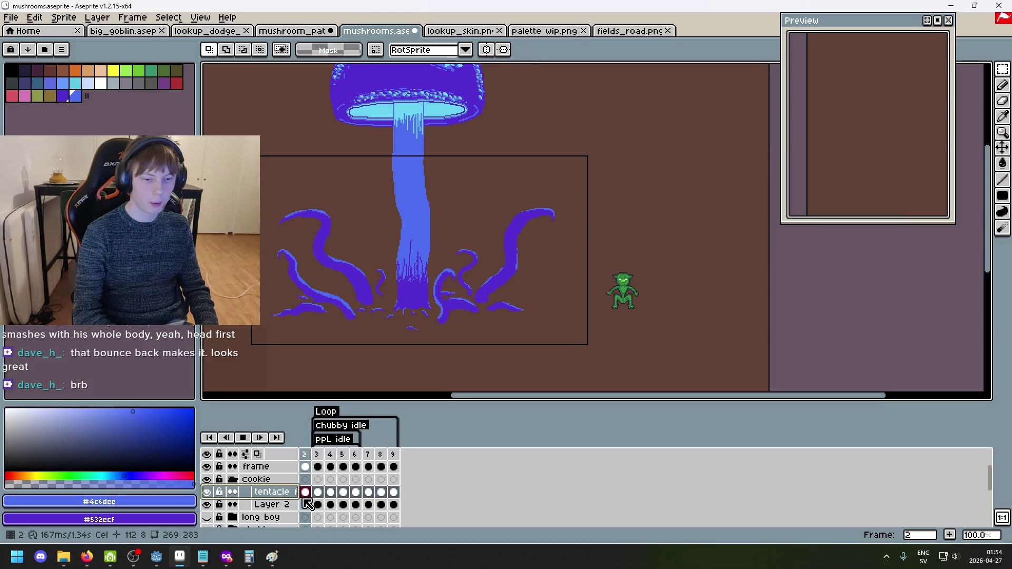
Rename Layer 2 to 'tentacle bg'.
click(206, 504)
click(206, 505)
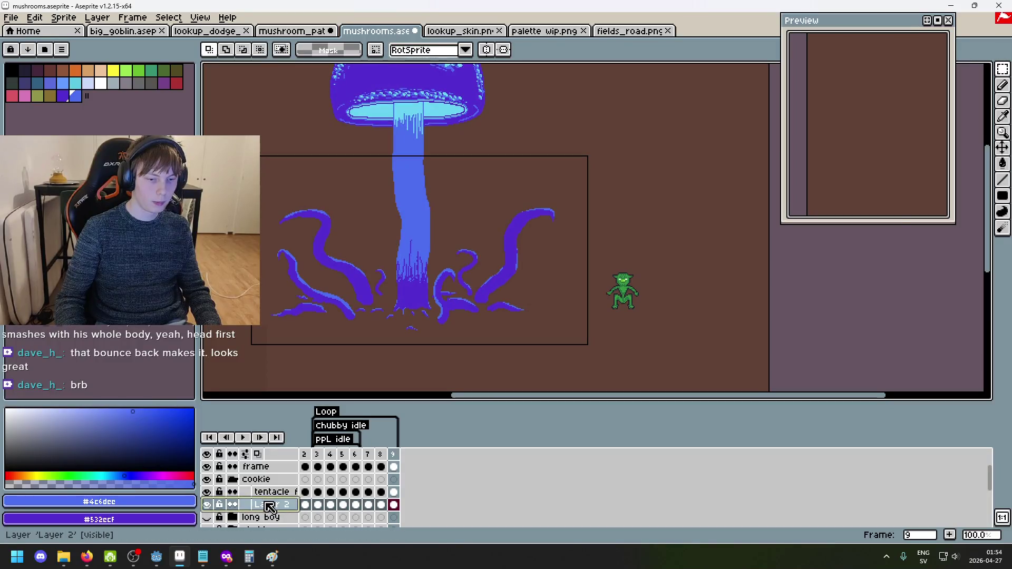
double_click(268, 504)
text(tentacle bg)
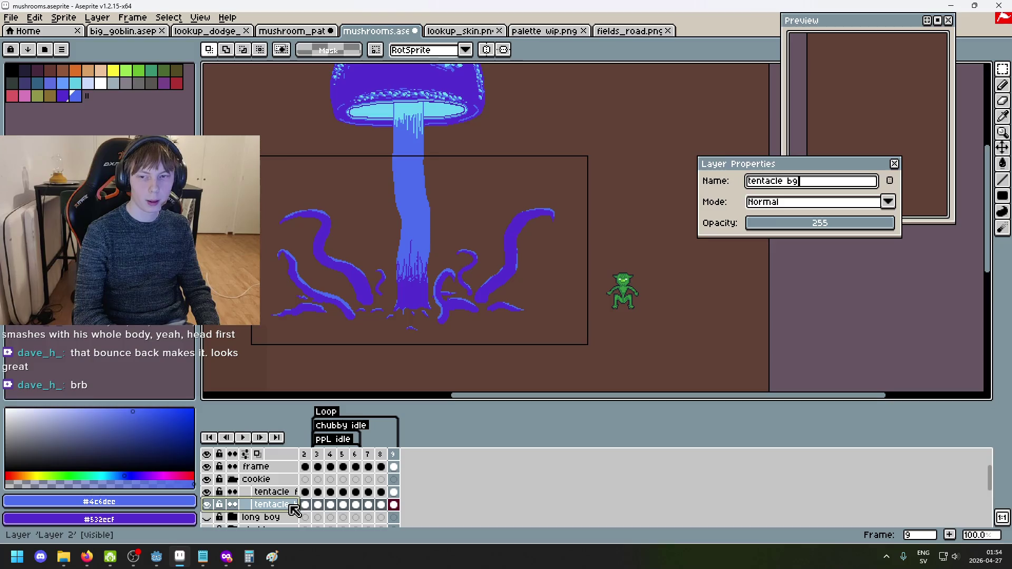
key(Return)
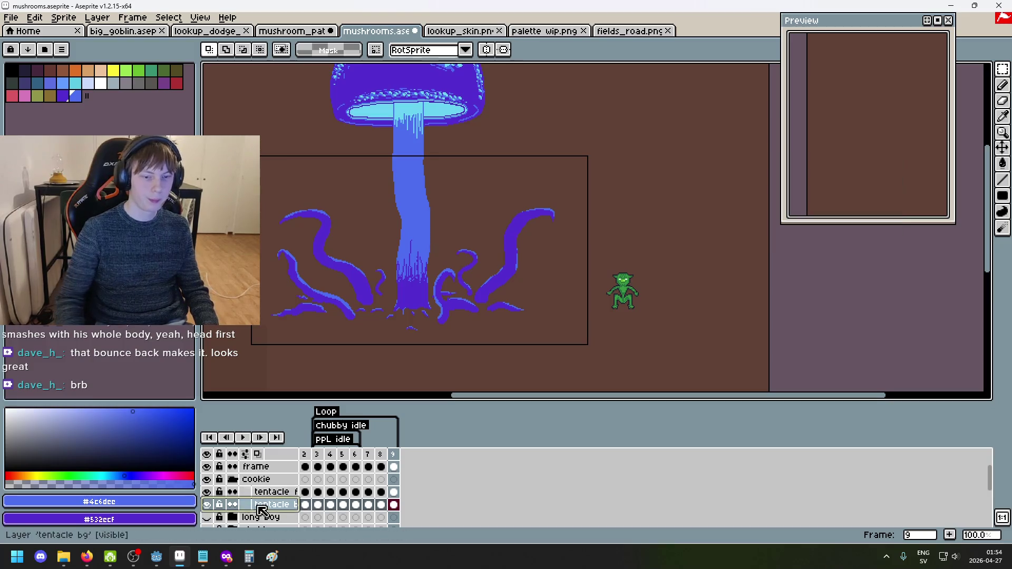
Add a new layer inside the cookie group and name it 'stem'.
click(206, 505)
click(206, 504)
click(268, 479)
right_click(268, 479)
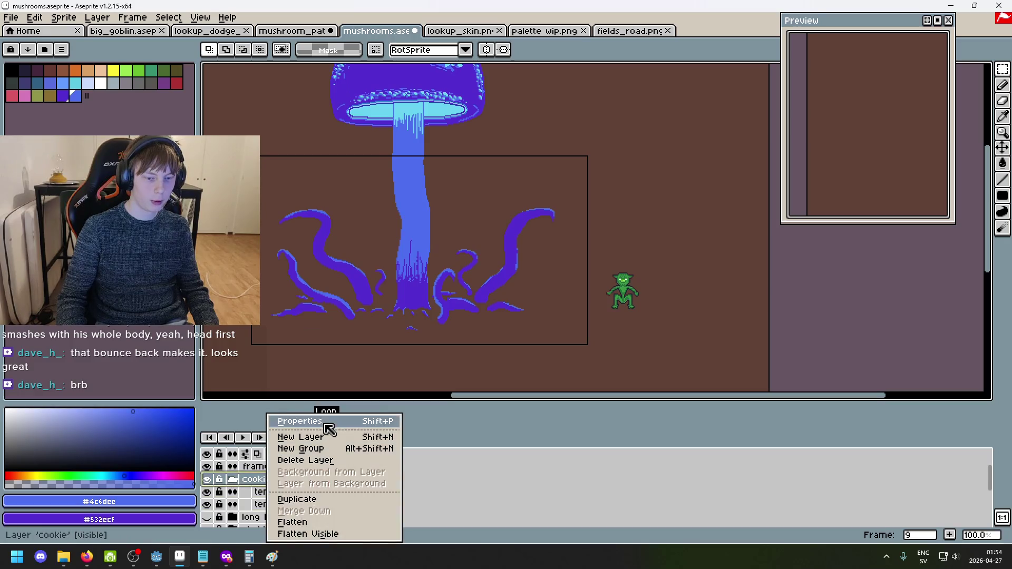
click(301, 437)
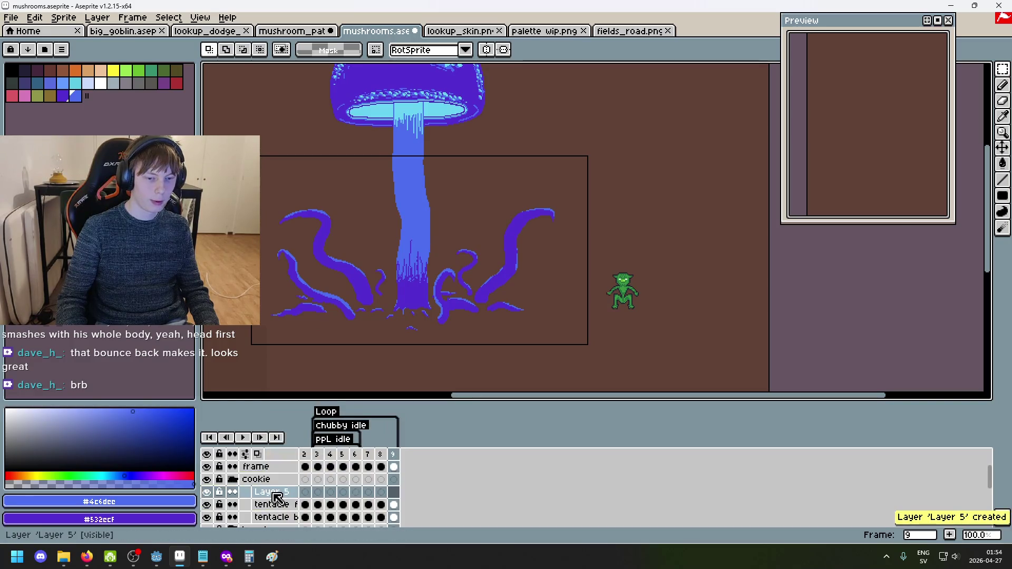
double_click(273, 491)
text(stem)
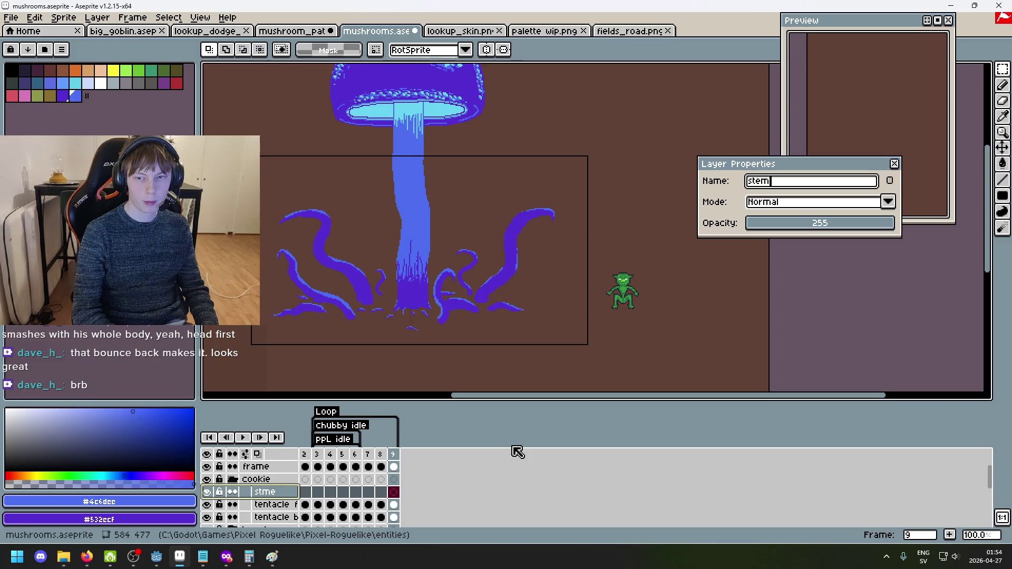
key(Return)
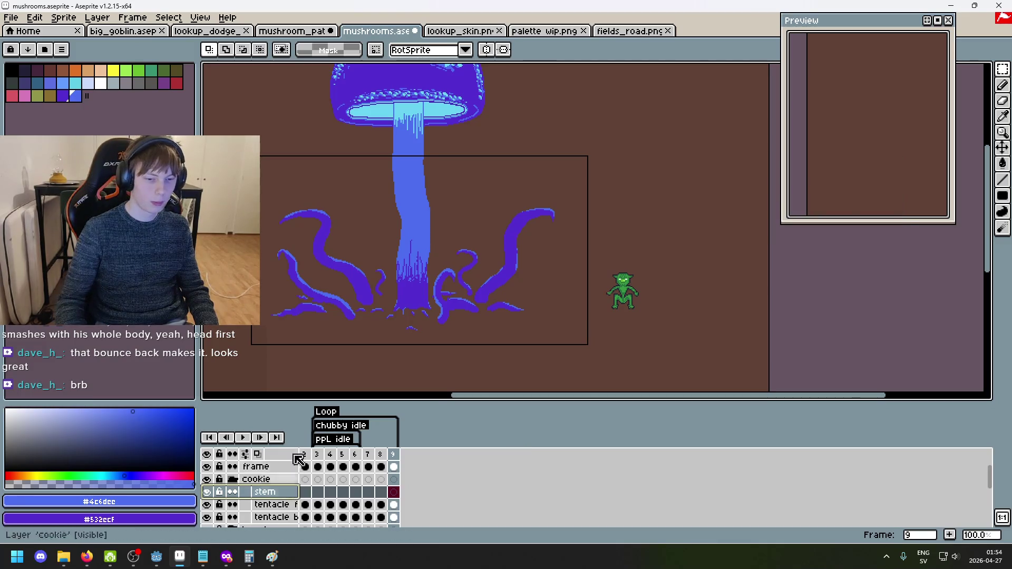
Add another new layer above stem and name it 'cap'.
scroll(267, 475, down, 1)
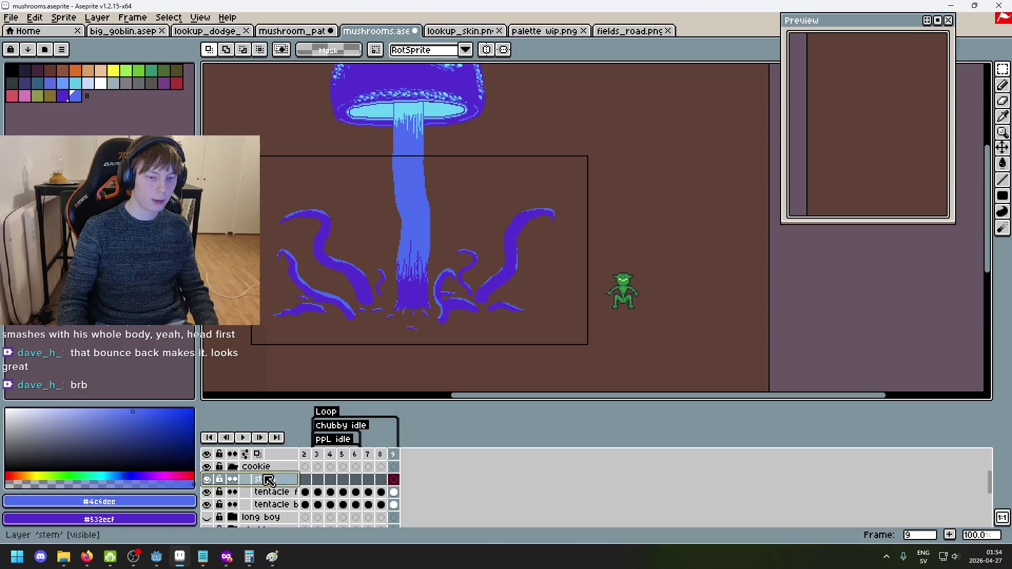
right_click(267, 480)
click(308, 438)
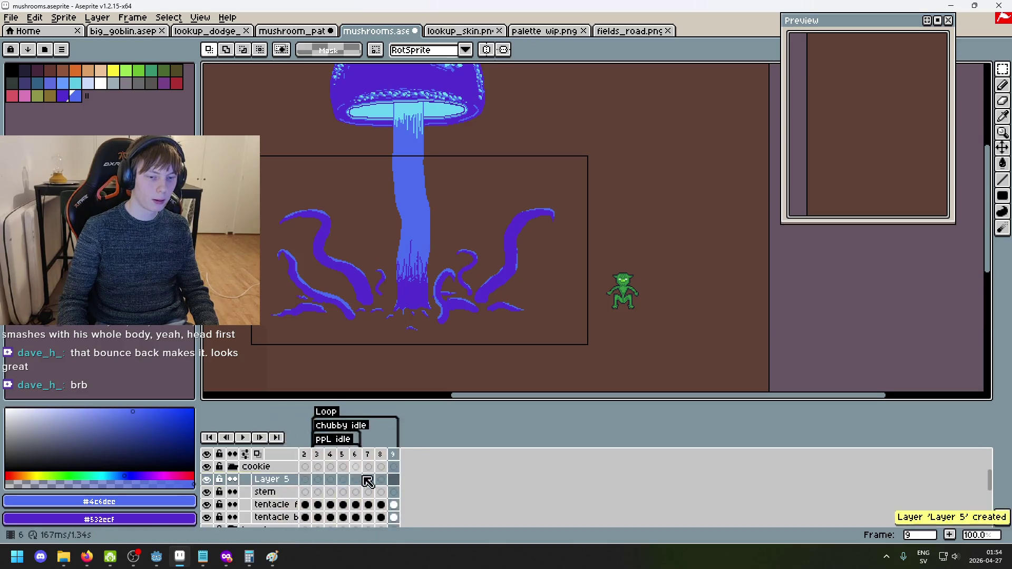
double_click(275, 481)
text(cap)
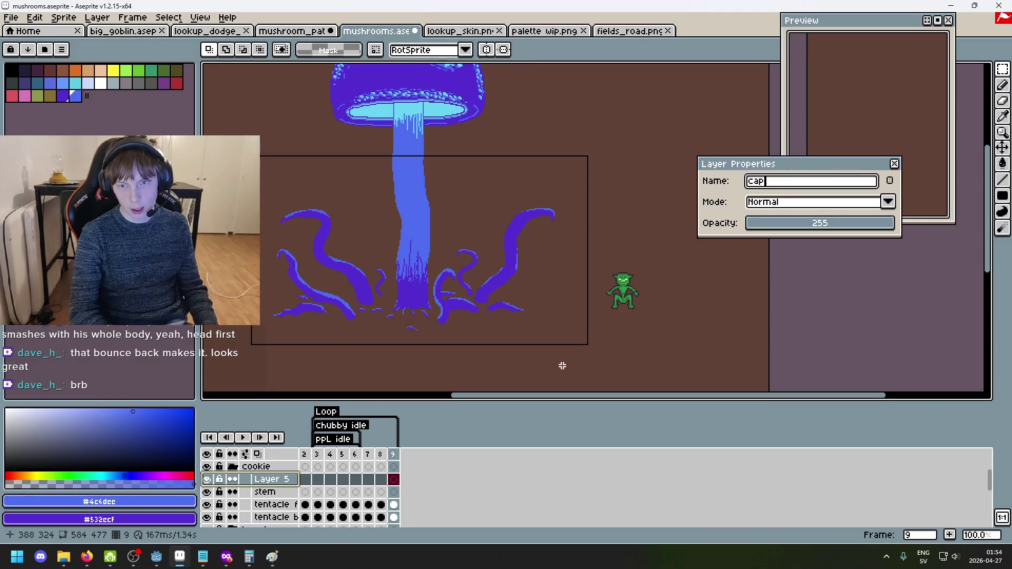
key(Return)
key(Return)
click(368, 454)
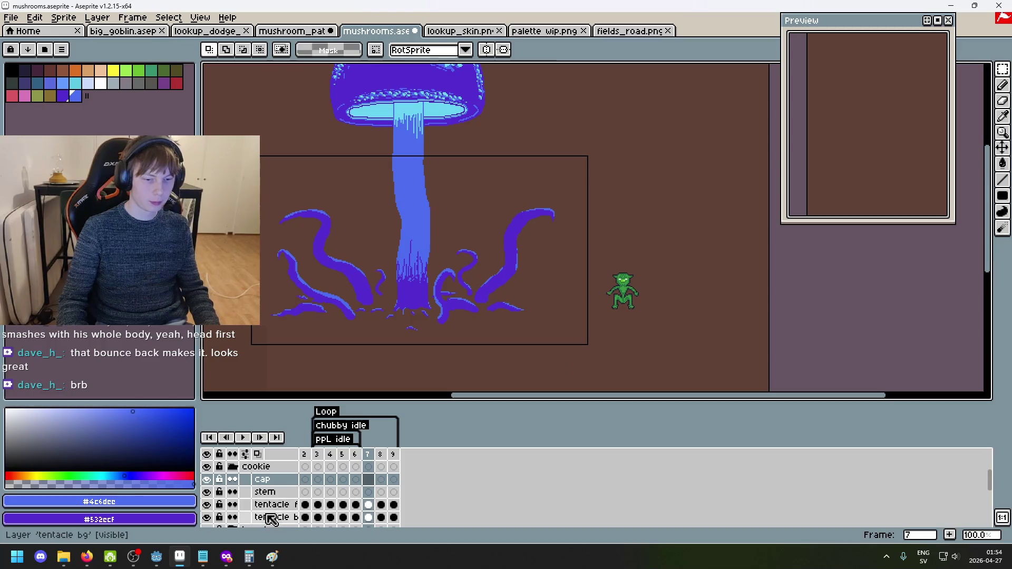
Inspect the tentacle layers and try cutting the stem and cap area, then undo and deselect.
click(253, 505)
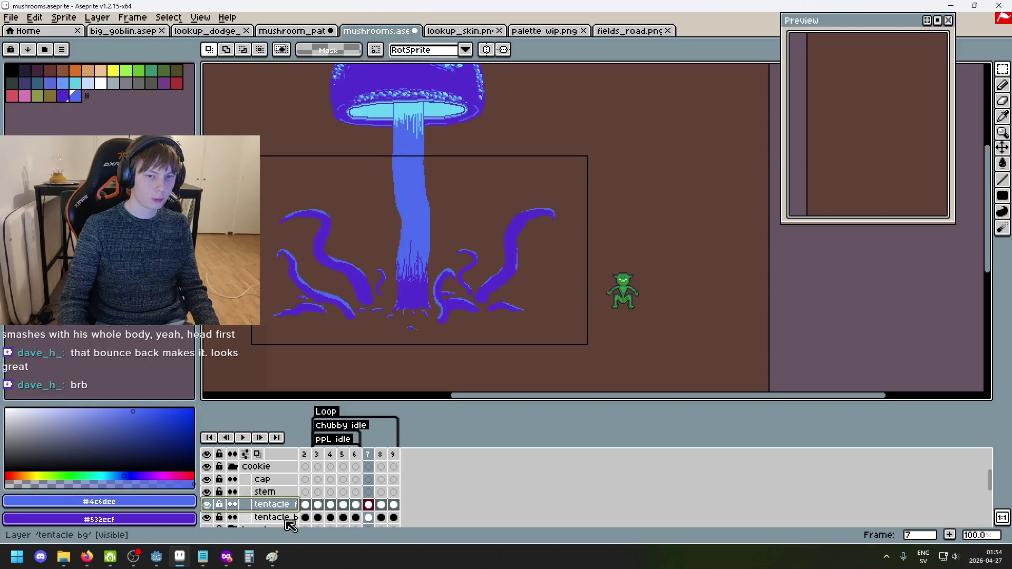
click(213, 519)
click(214, 518)
click(264, 517)
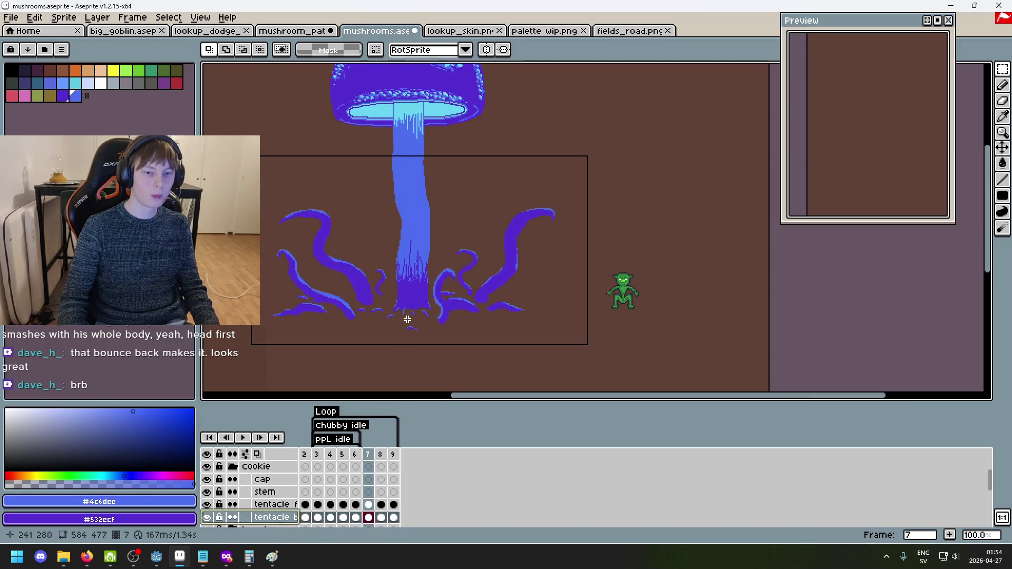
mouse_move(372, 339)
mouse_down()
mouse_move(459, 79)
mouse_move(460, 66)
mouse_move(447, 69)
mouse_up()
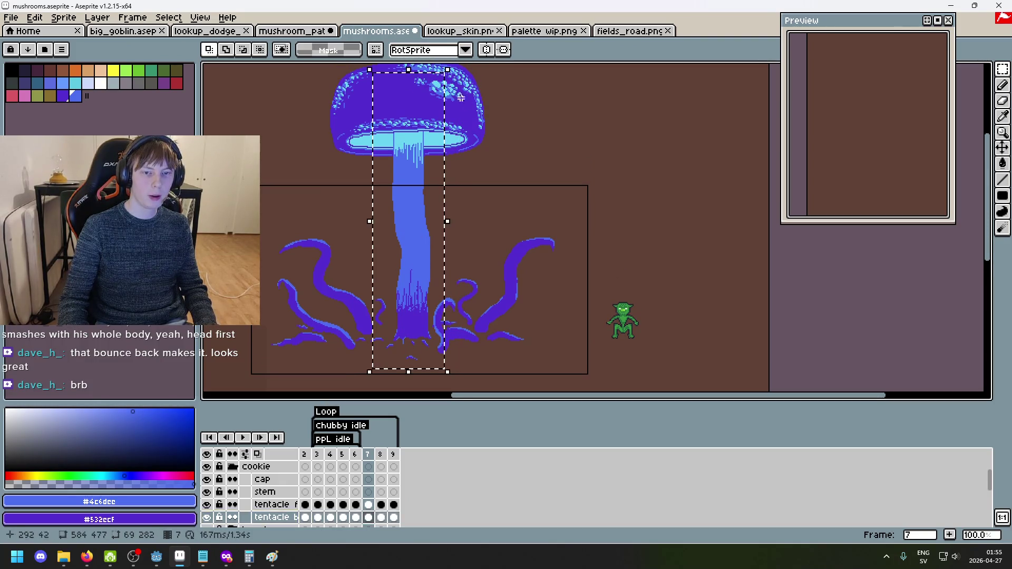
key(ctrl+x)
key(ctrl+z)
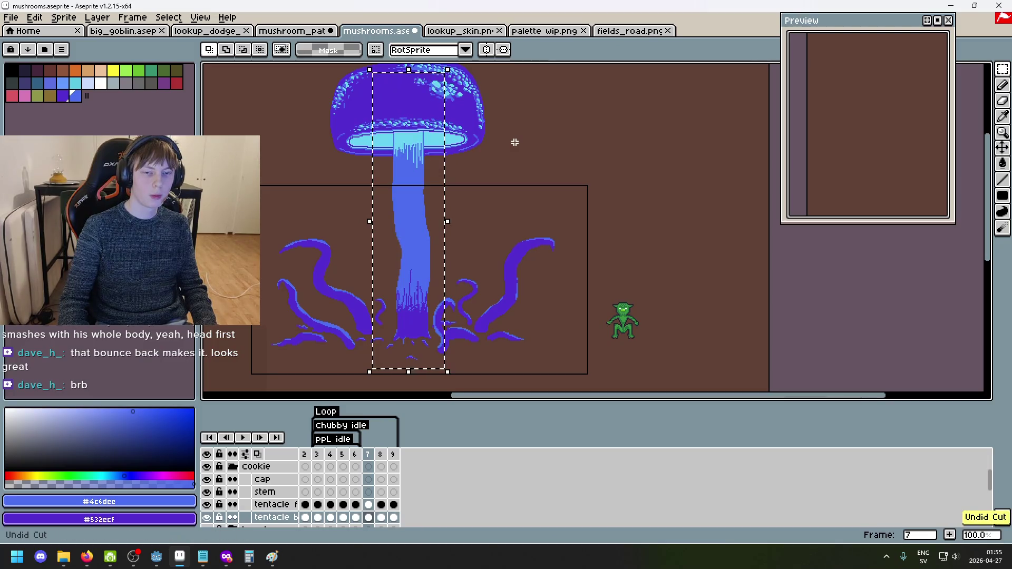
key(ctrl+d)
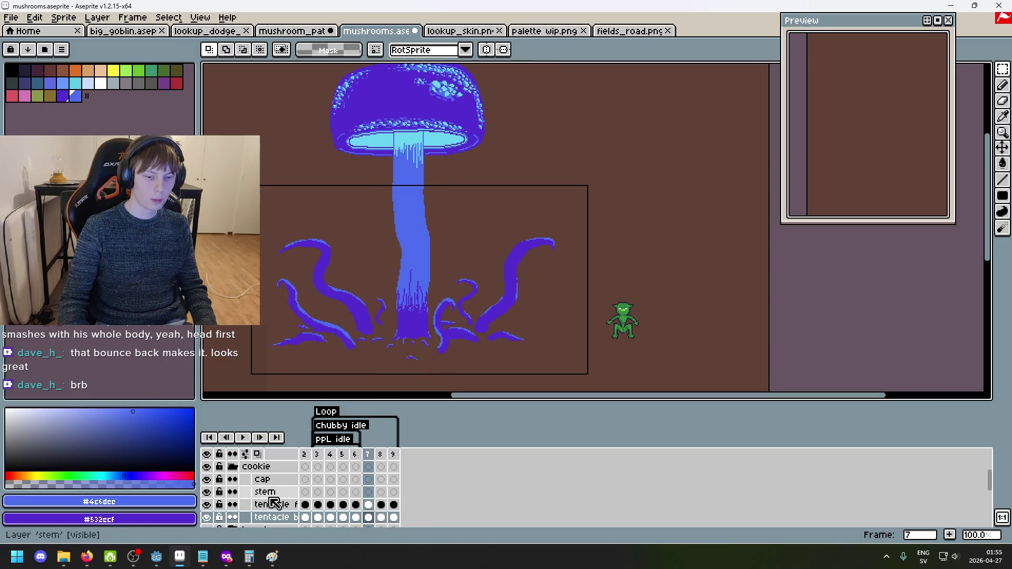
Paste the stem into frame 2 of the stem layer with both tentacle layers hidden.
click(264, 491)
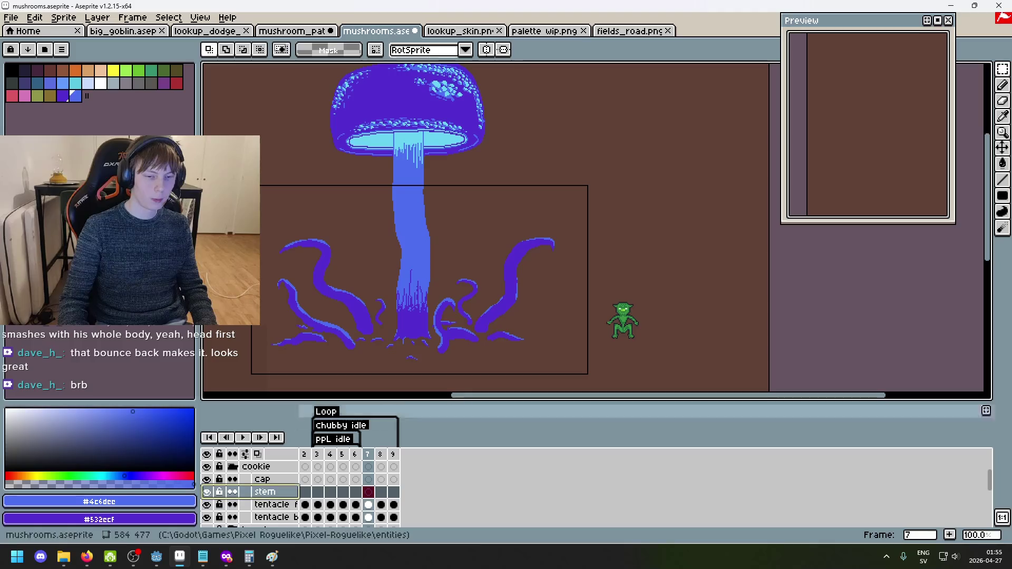
click(304, 454)
key(ctrl+v)
drag(206, 505, 206, 517)
click(464, 112)
Erase the stray blue marks below and beside the stem, undoing the last stroke.
key(e)
scroll(464, 302, up, 4)
scroll(440, 285, up, 6)
mouse_move(436, 286)
mouse_down()
mouse_move(308, 224)
mouse_move(282, 196)
mouse_up()
scroll(300, 238, up, 3)
drag(318, 135, 316, 172)
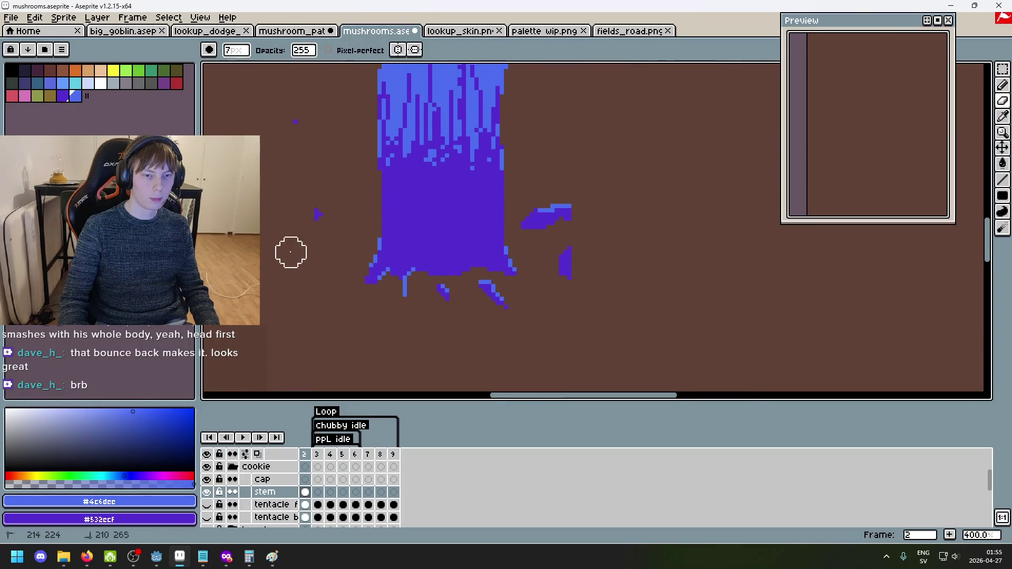
click(298, 115)
mouse_move(580, 242)
mouse_down()
mouse_move(533, 197)
mouse_move(573, 257)
mouse_up()
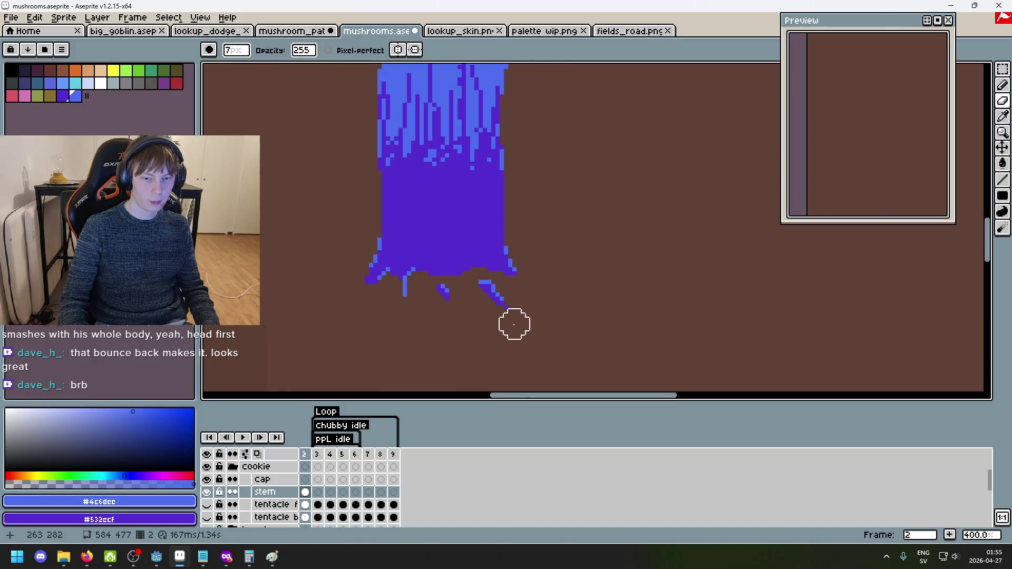
scroll(547, 329, down, 3)
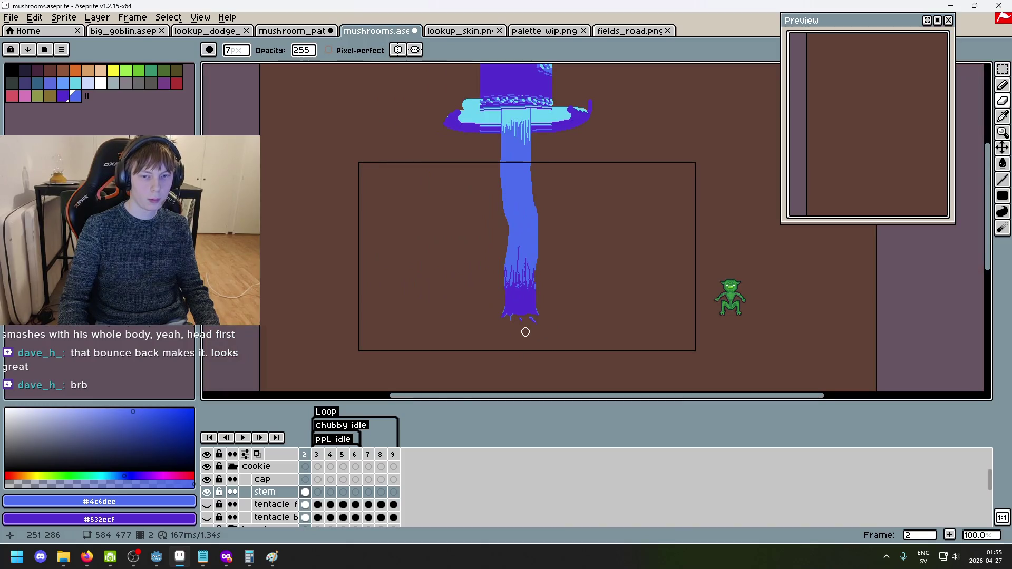
scroll(525, 332, up, 4)
key(ctrl+z)
key(ctrl+z)
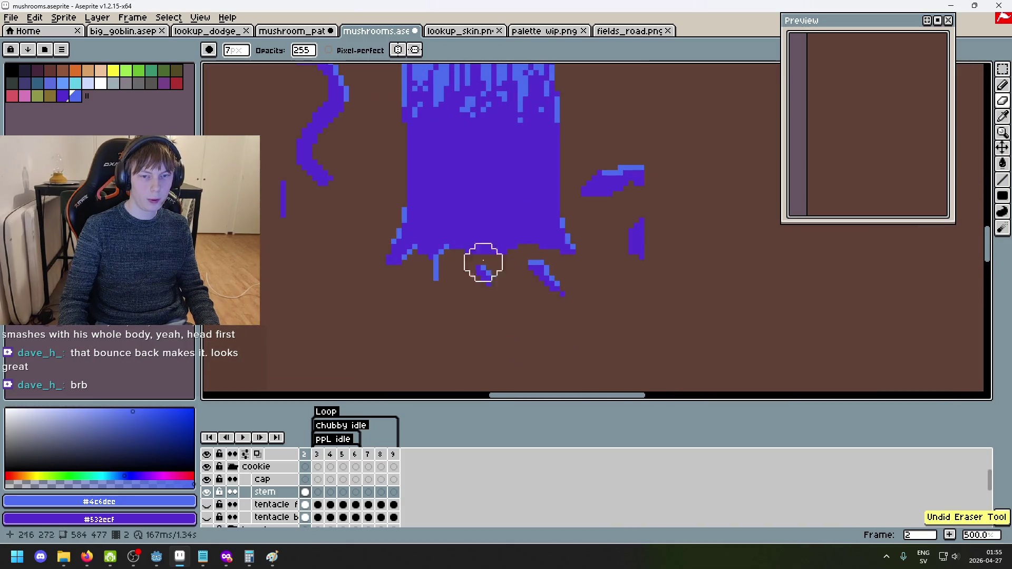
Erase the leftover tentacle strip and blue shapes, and paint the light stripe dark purple.
mouse_move(320, 126)
mouse_down()
mouse_move(295, 174)
mouse_move(287, 231)
mouse_up()
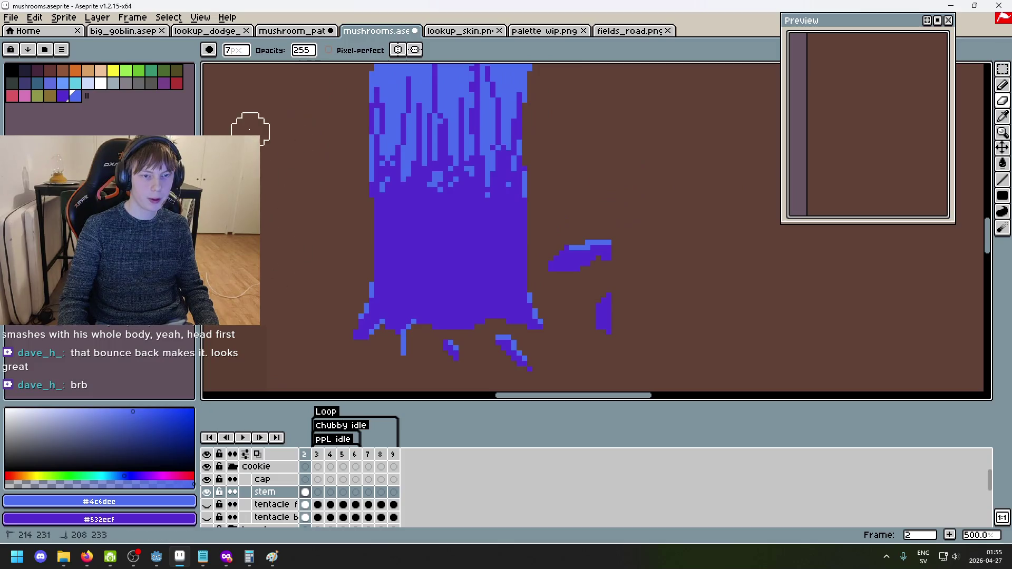
drag(640, 343, 619, 305)
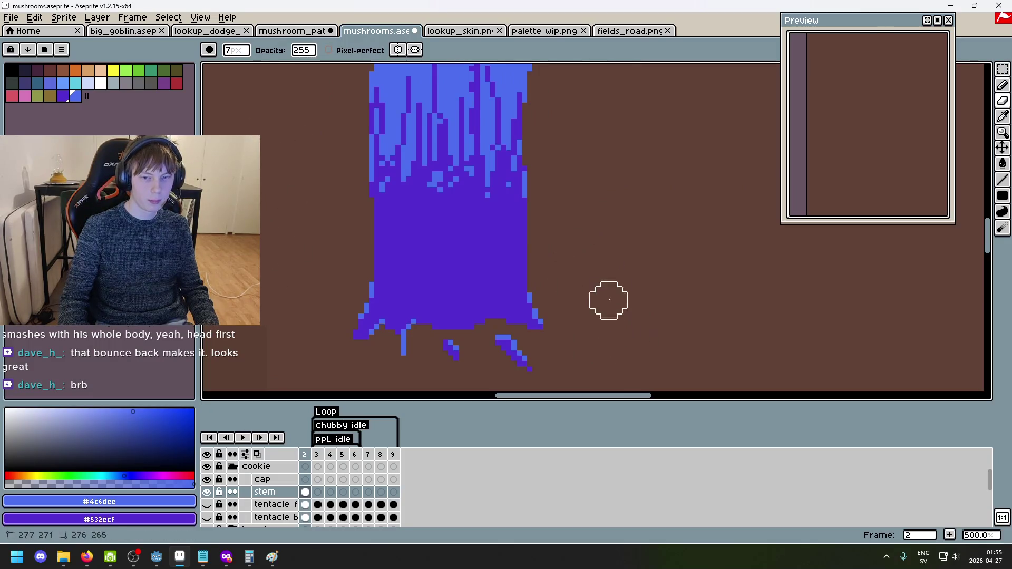
scroll(602, 320, down, 1)
scroll(602, 320, down, 2)
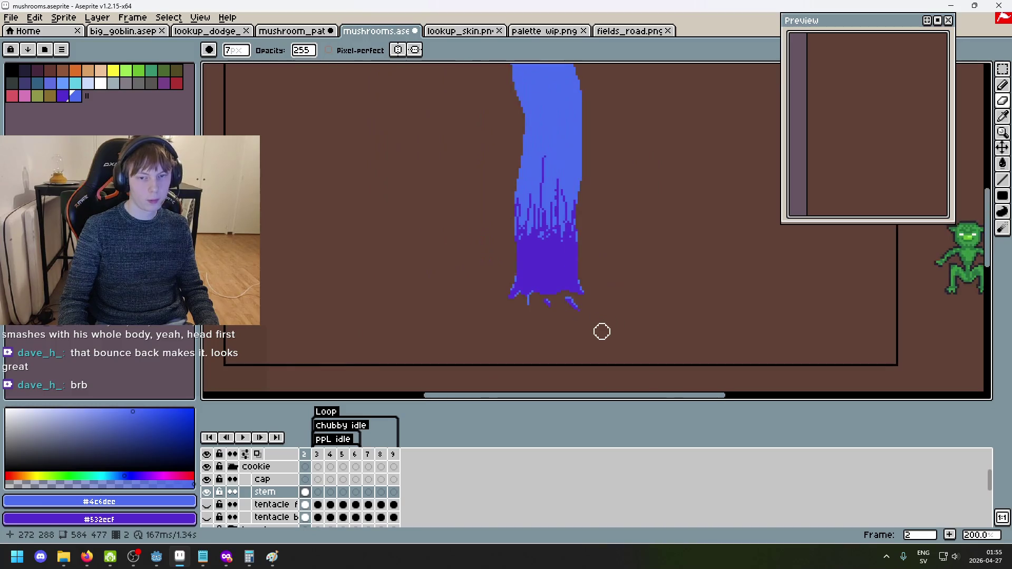
scroll(601, 331, up, 7)
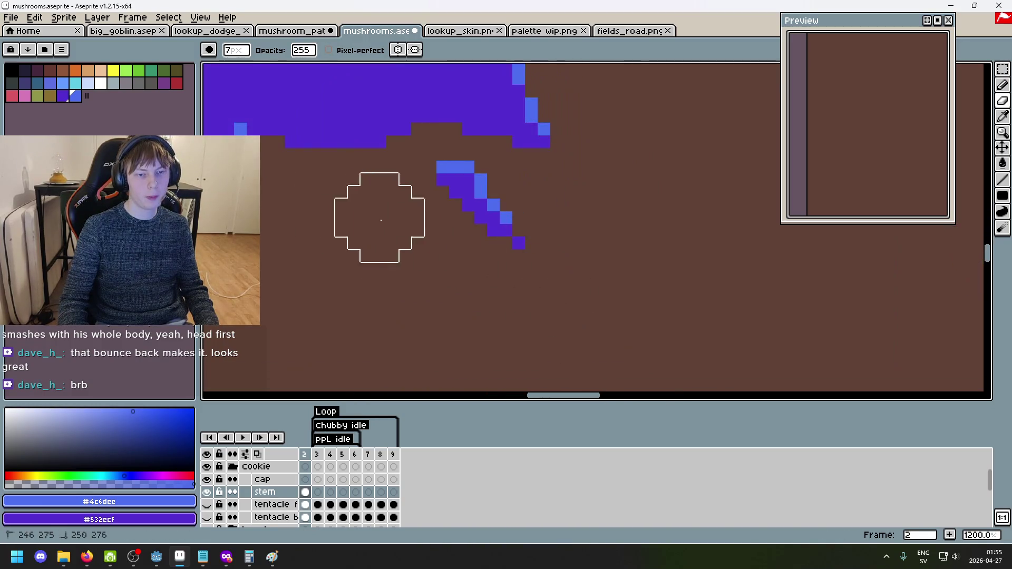
scroll(507, 294, down, 5)
scroll(538, 366, up, 1)
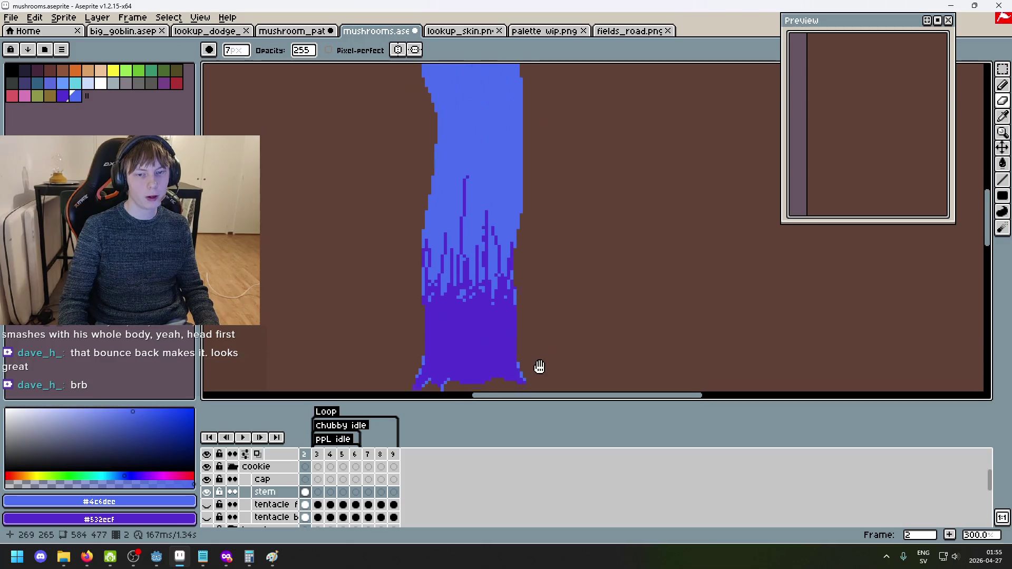
scroll(576, 377, down, 2)
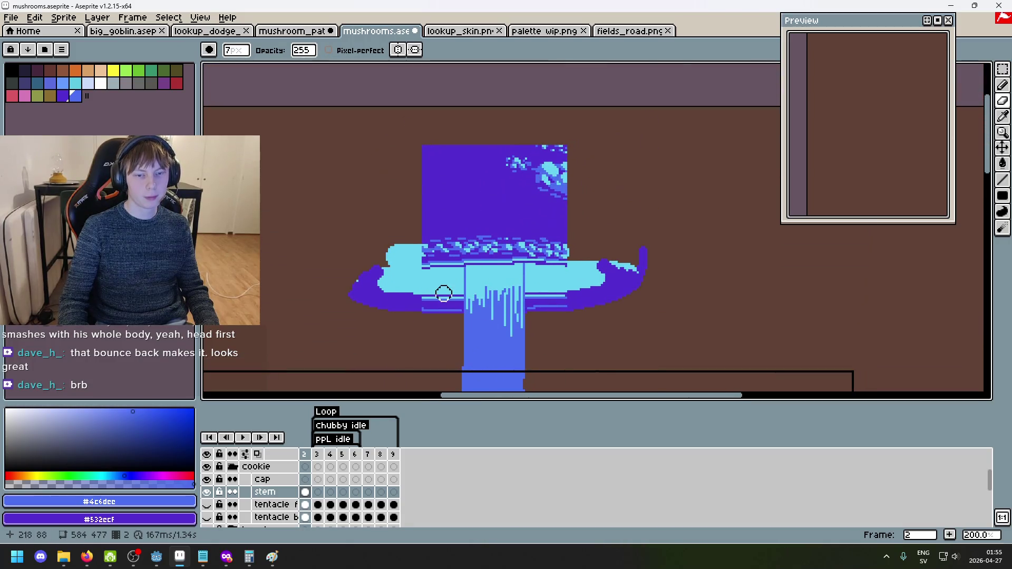
scroll(444, 294, up, 4)
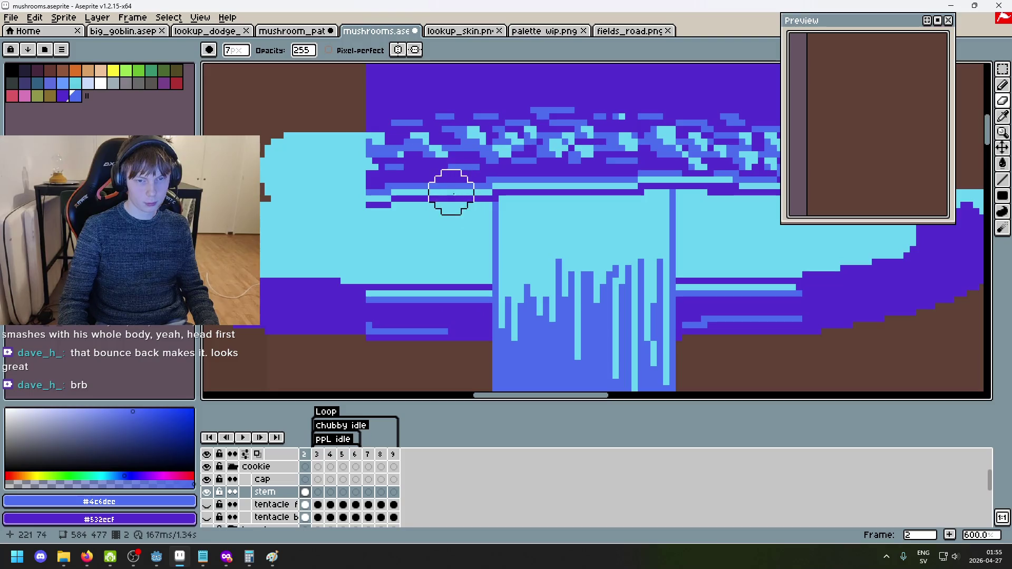
right_click(470, 319)
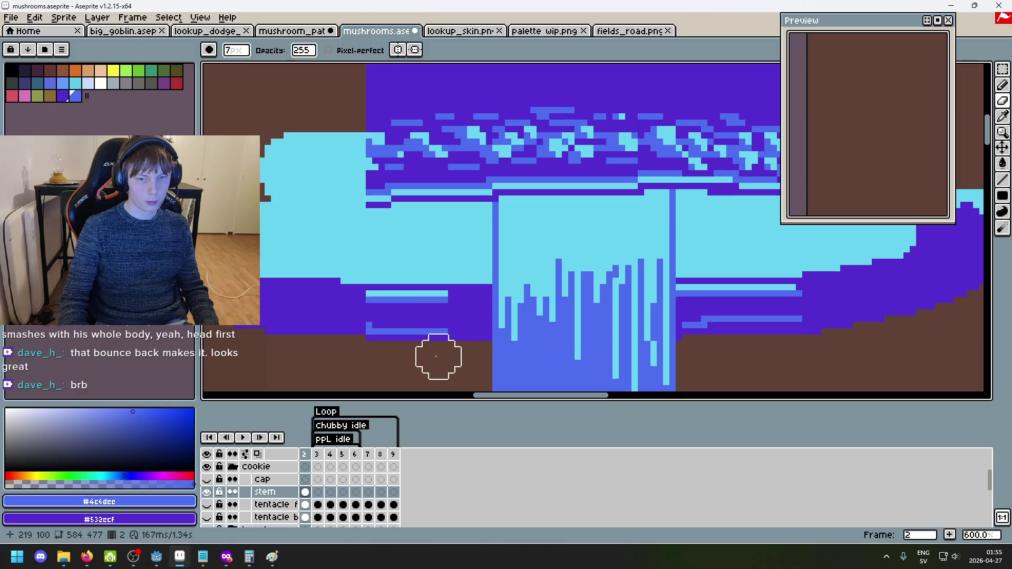
scroll(452, 320, down, 1)
scroll(342, 503, down, 2)
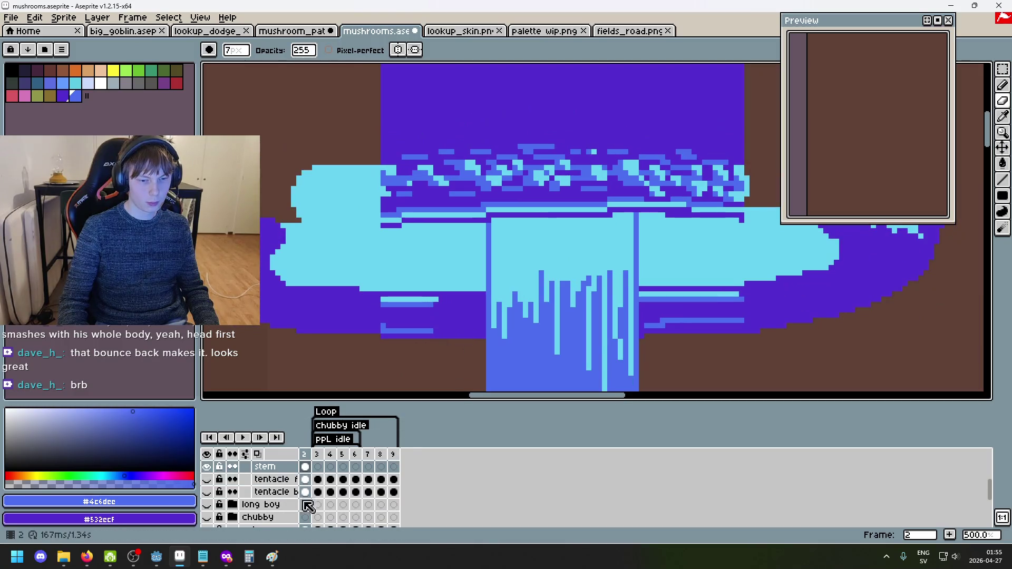
scroll(295, 498, up, 3)
Check the cookie group and Layer 3 contents, select Layer 4, and show Layer 1.
click(207, 479)
click(206, 480)
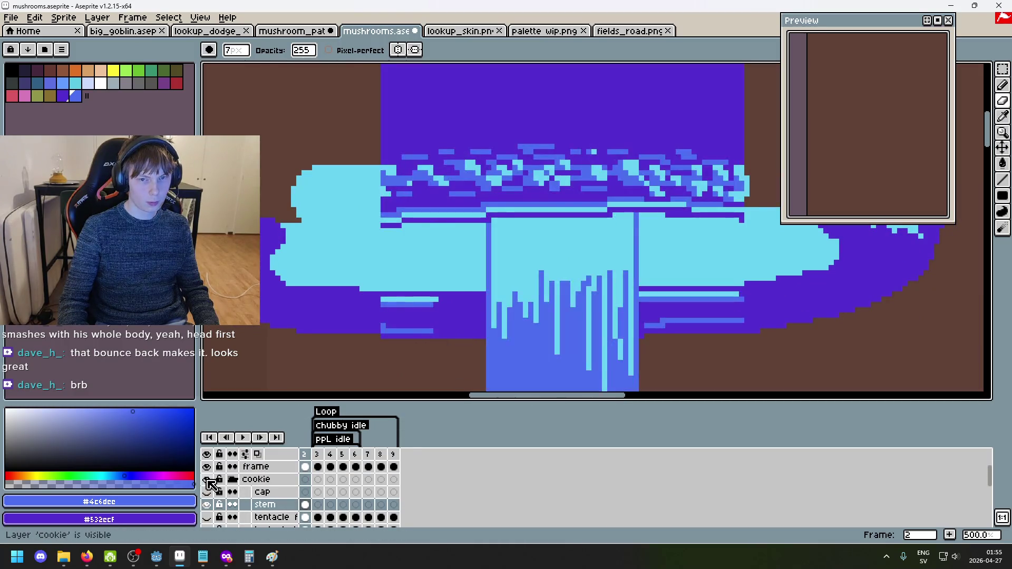
scroll(215, 492, down, 6)
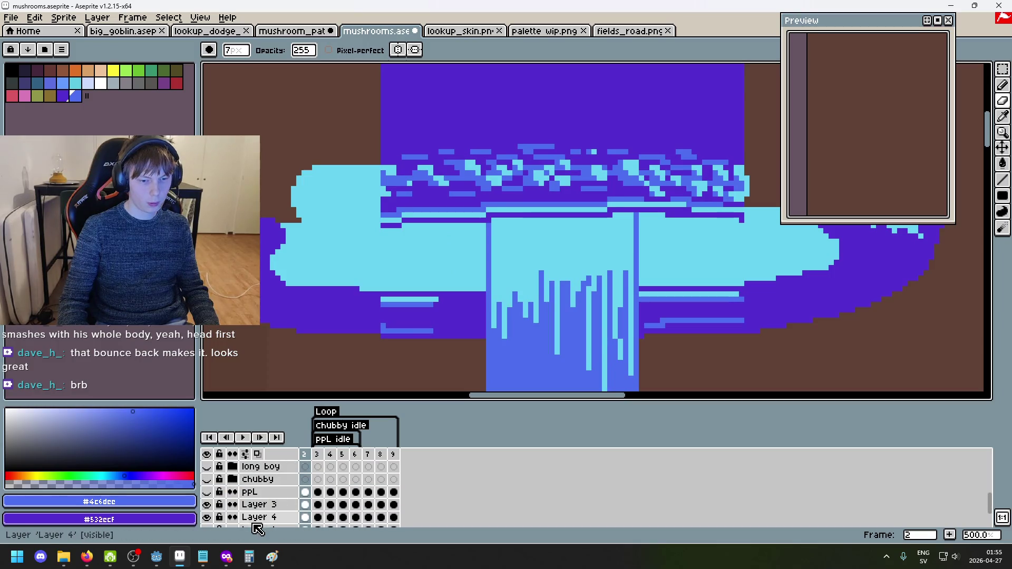
click(207, 505)
click(207, 506)
click(207, 506)
click(207, 505)
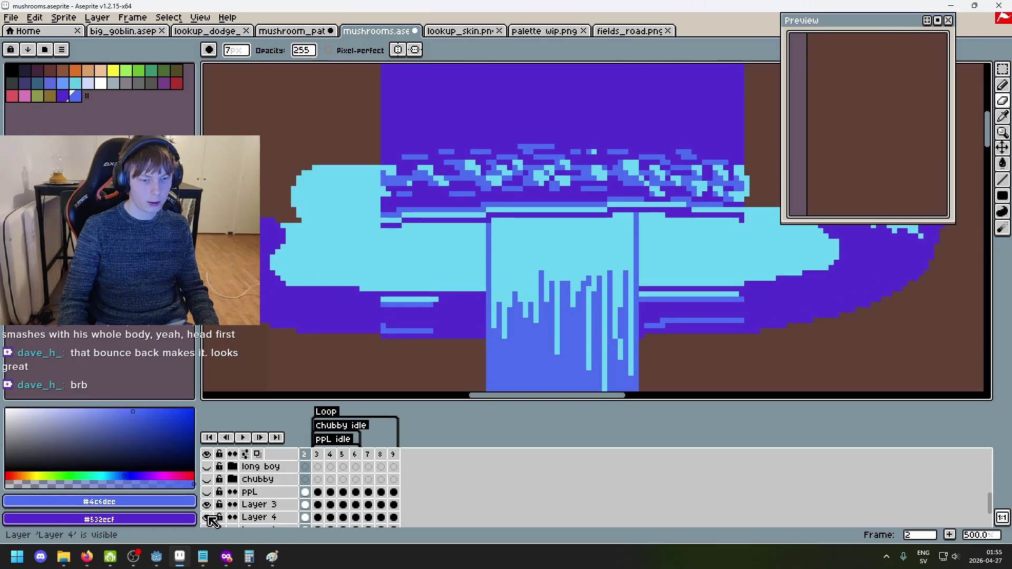
click(258, 518)
scroll(227, 511, down, 2)
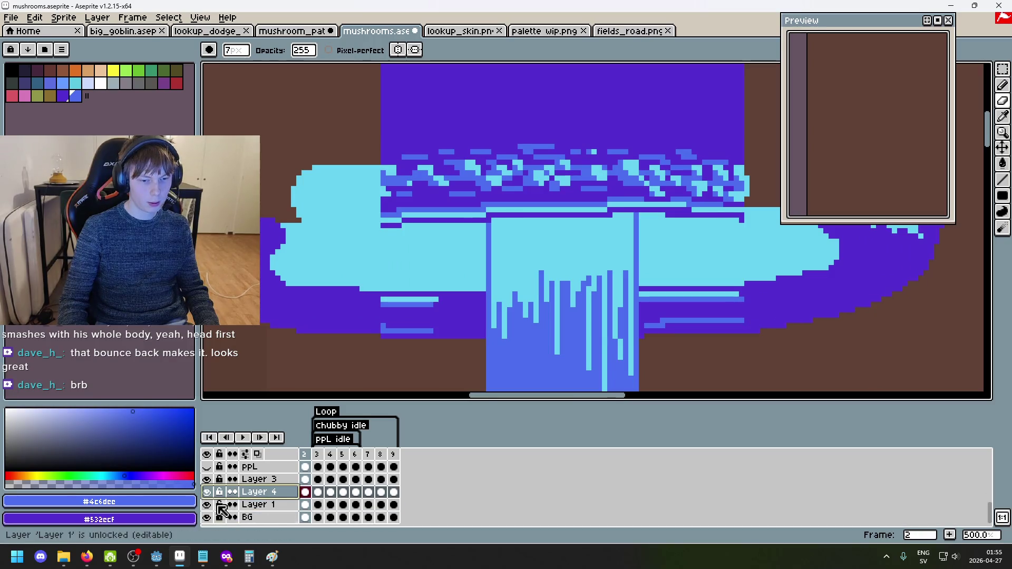
key(minus)
key(minus)
key(minus)
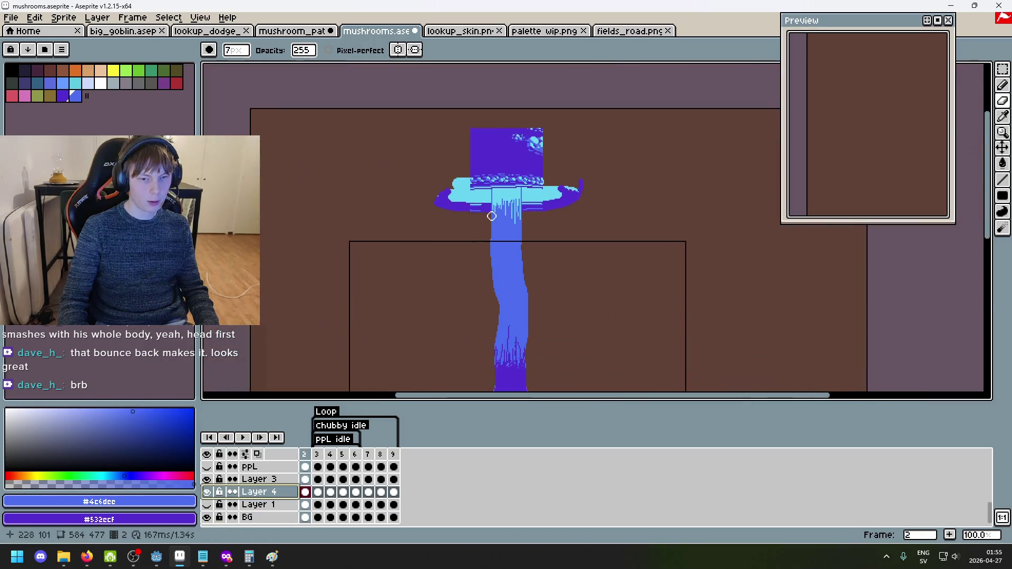
click(207, 505)
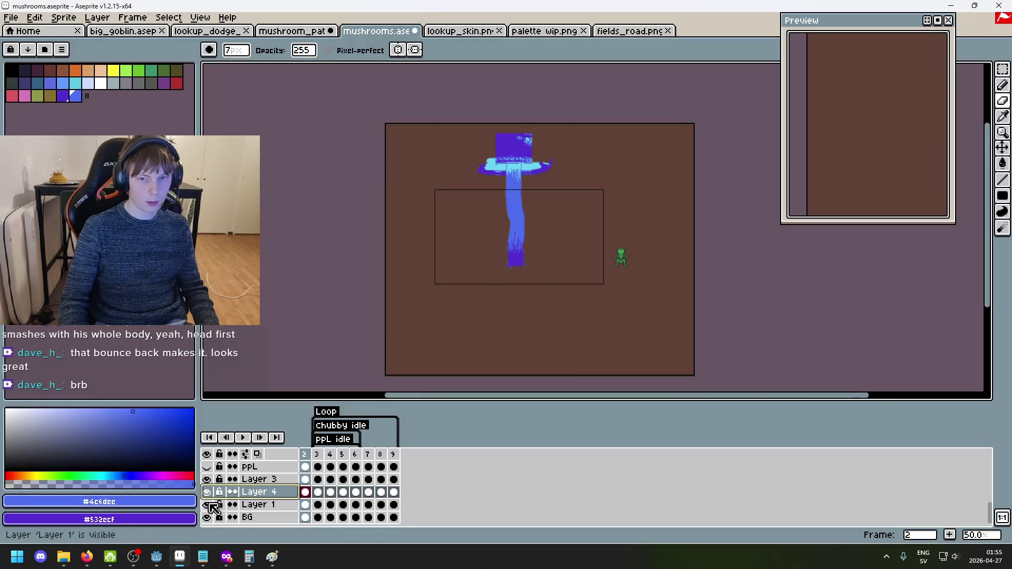
scroll(266, 483, up, 2)
Move Layer 3 and Layer 4 into the cookie group beneath the cap layer.
shift+click(274, 505)
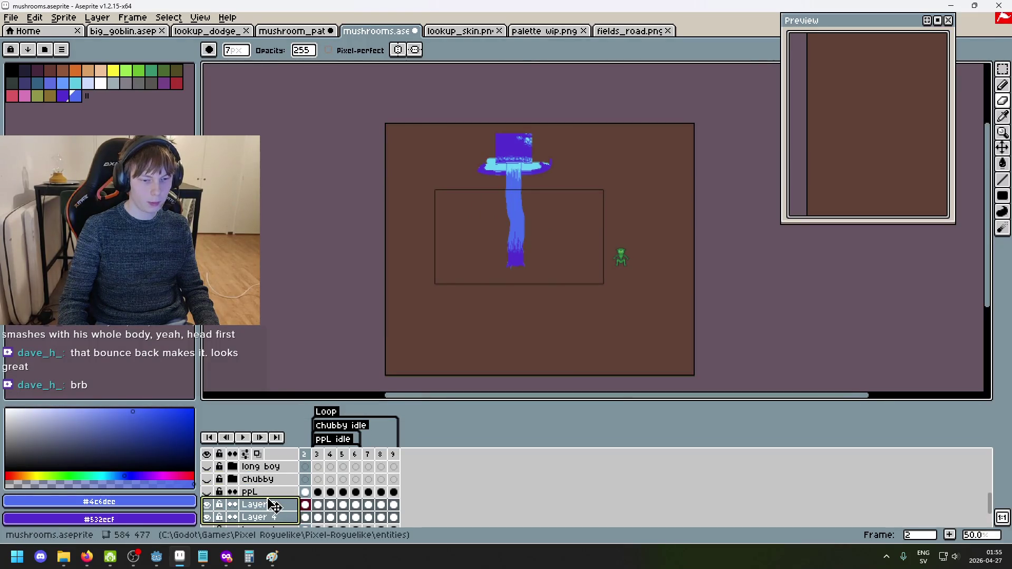
drag(274, 499, 284, 462)
drag(278, 525, 276, 501)
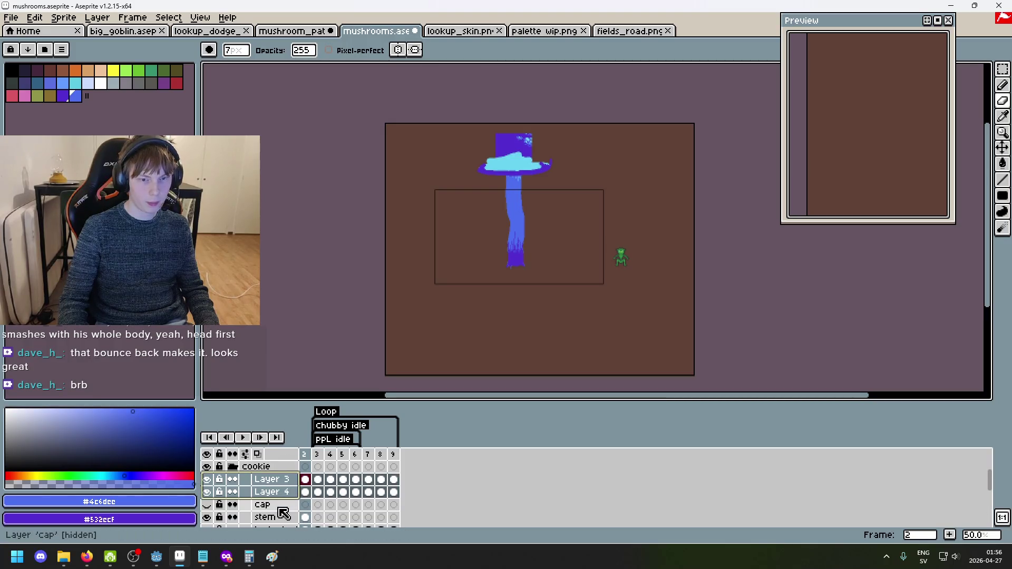
click(287, 505)
drag(286, 506, 284, 483)
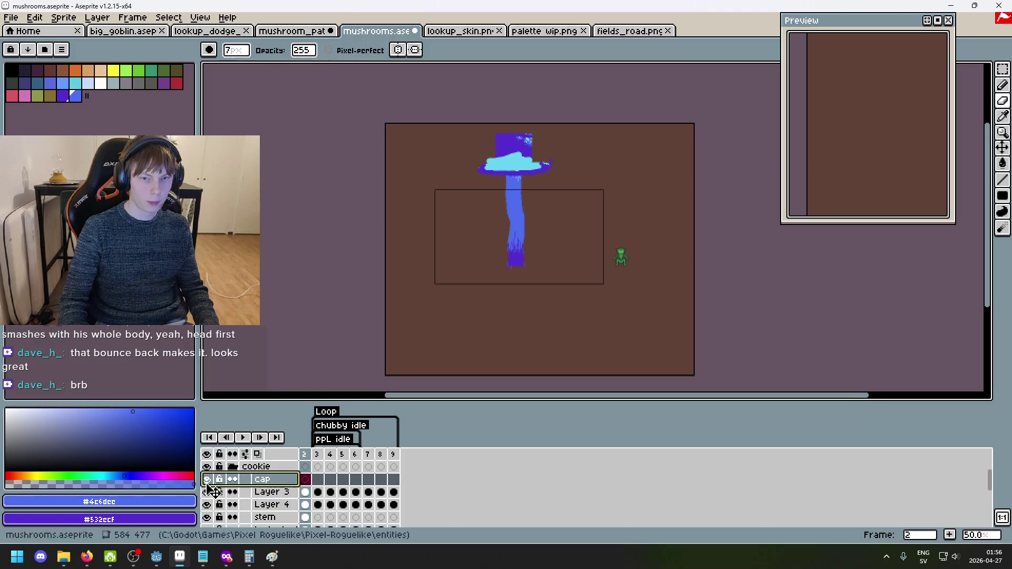
mouse_move(290, 480)
mouse_down()
mouse_move(288, 514)
mouse_move(282, 482)
mouse_up()
Hide the cap and Layer 3 layers and select the stem layer.
drag(211, 480, 211, 494)
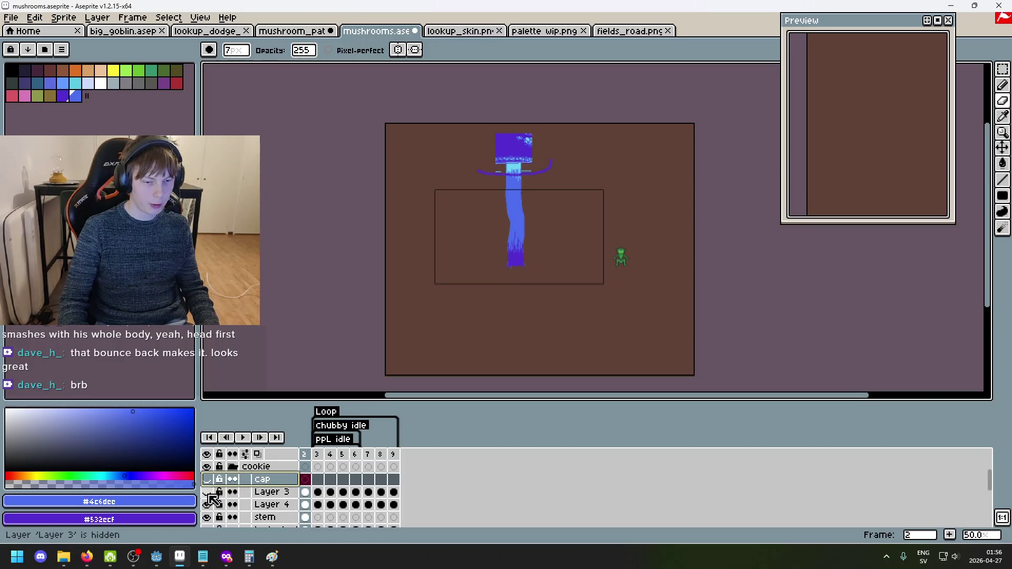
click(264, 517)
scroll(511, 153, up, 4)
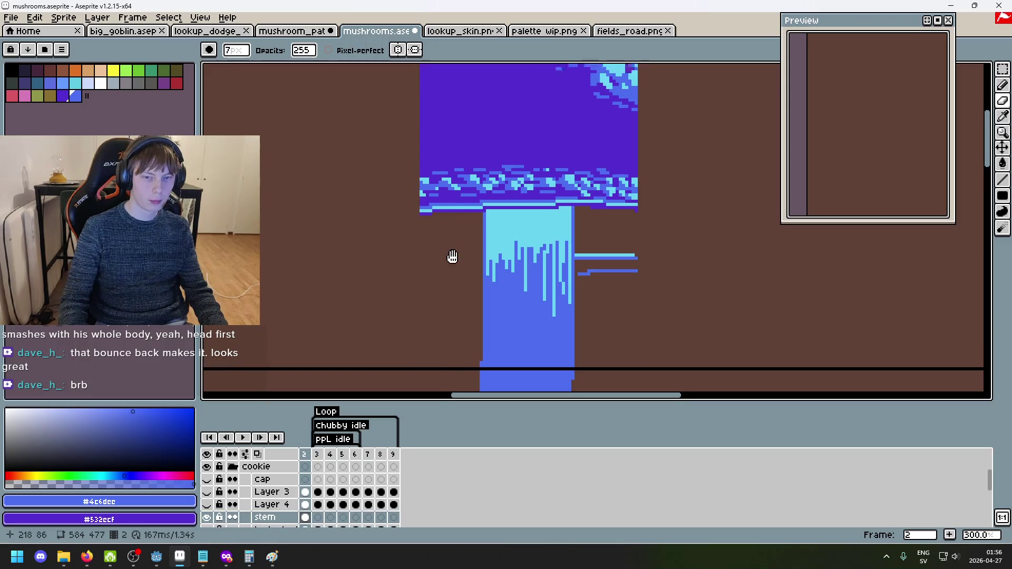
Erase the short blue strokes beside the stem and the cap pixels along its top.
scroll(451, 256, up, 2)
scroll(462, 258, up, 5)
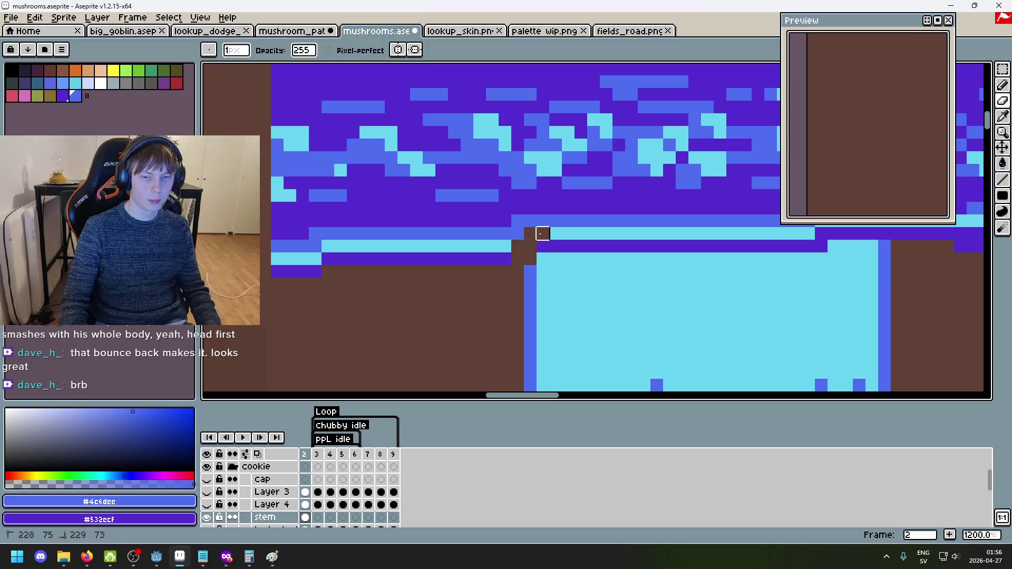
scroll(581, 246, right, 4)
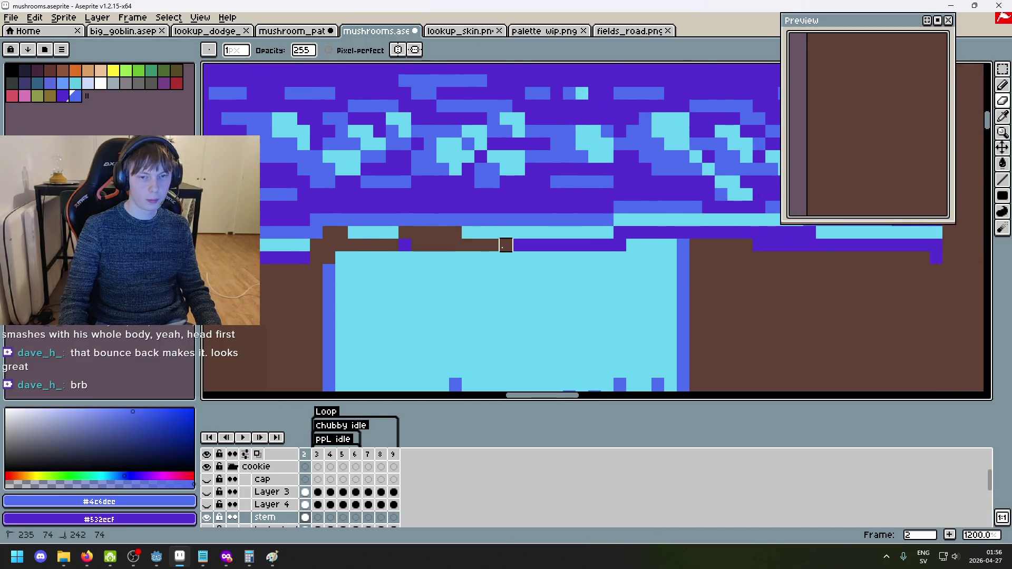
scroll(556, 258, right, 3)
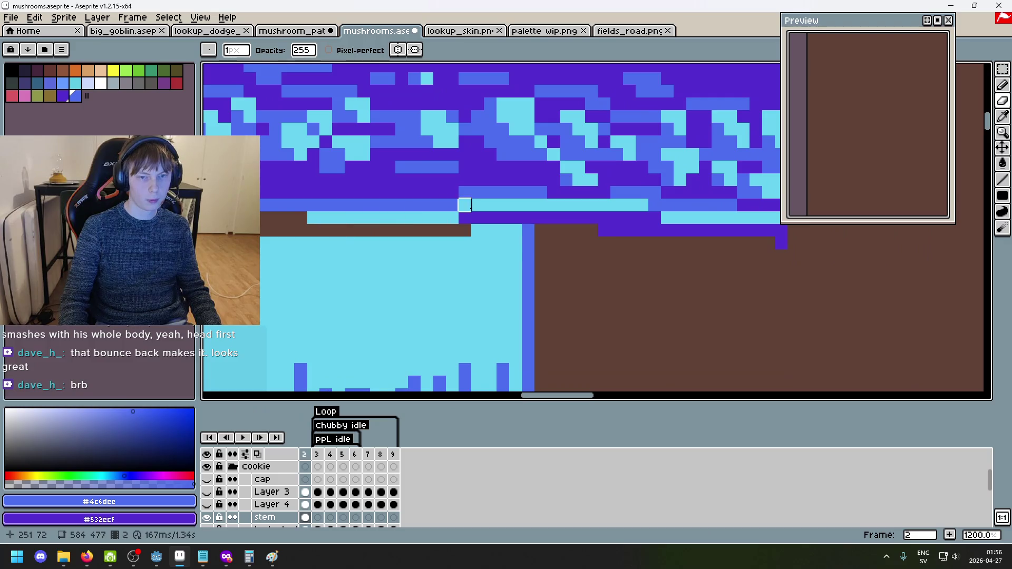
scroll(565, 230, down, 4)
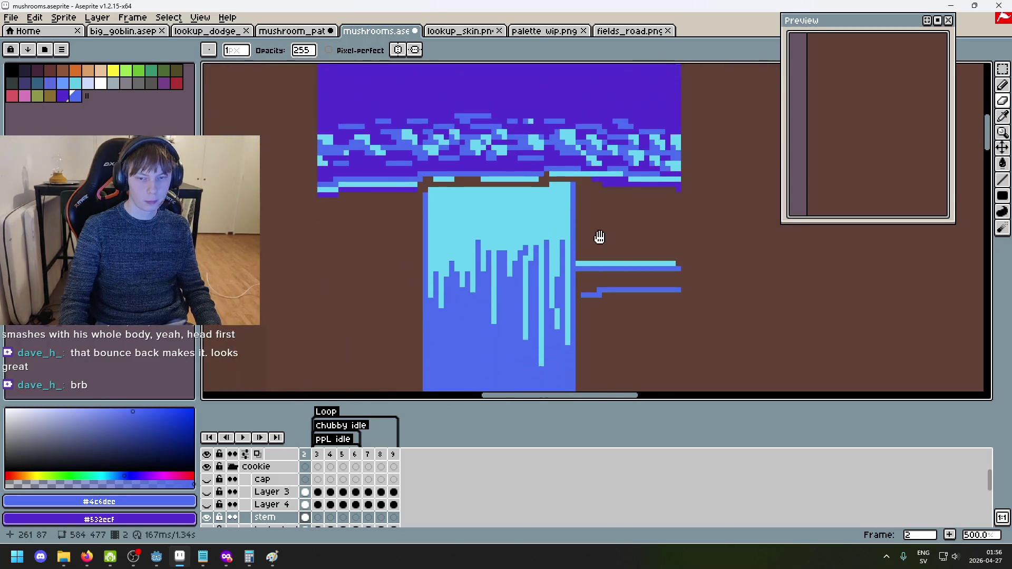
scroll(580, 222, up, 4)
scroll(539, 227, down, 3)
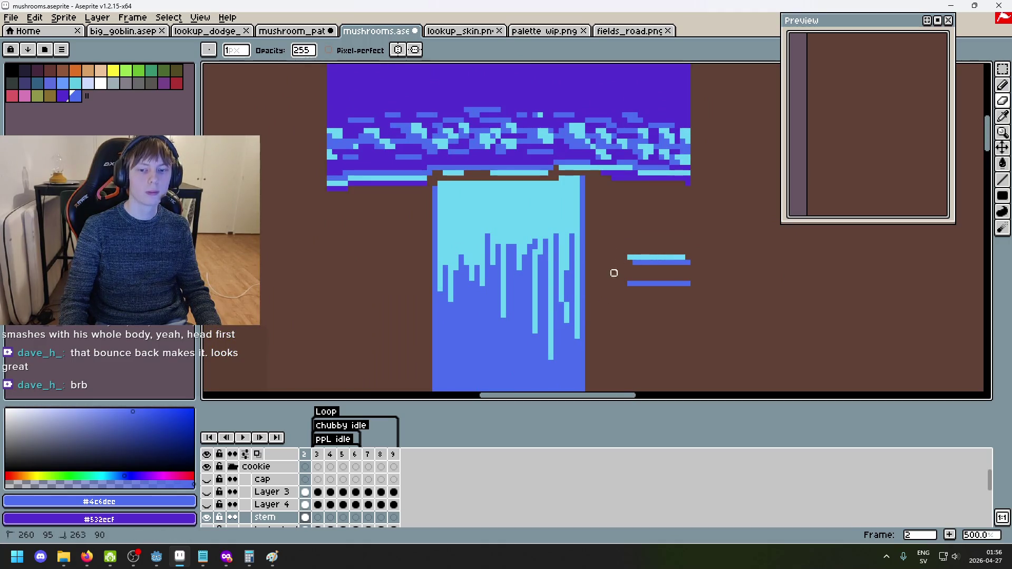
drag(662, 284, 656, 243)
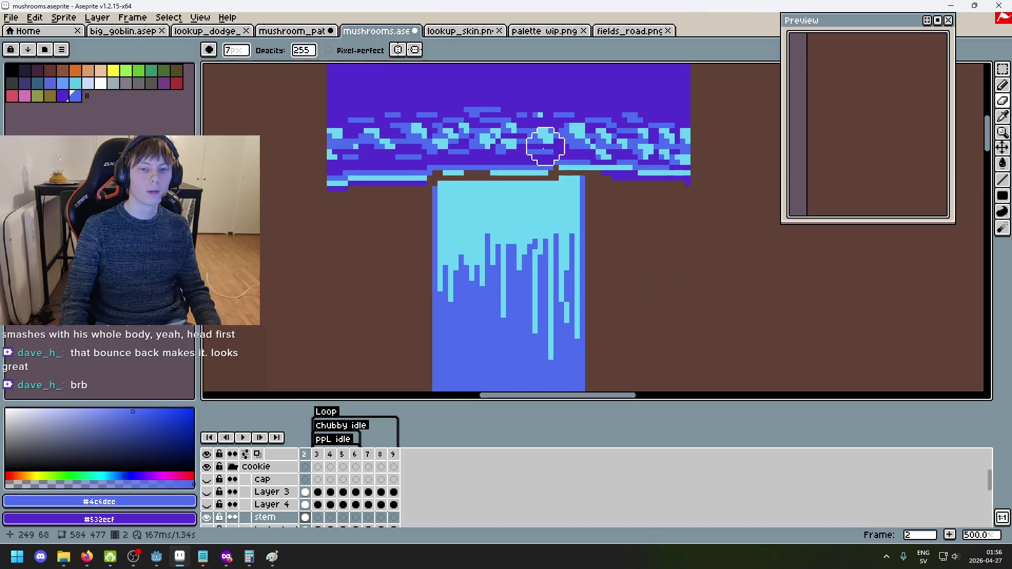
scroll(549, 160, up, 3)
drag(544, 173, 221, 150)
Draw a straight cyan line along the stem top using the stem's sampled colour.
alt+click(300, 208)
key(l)
drag(283, 197, 580, 196)
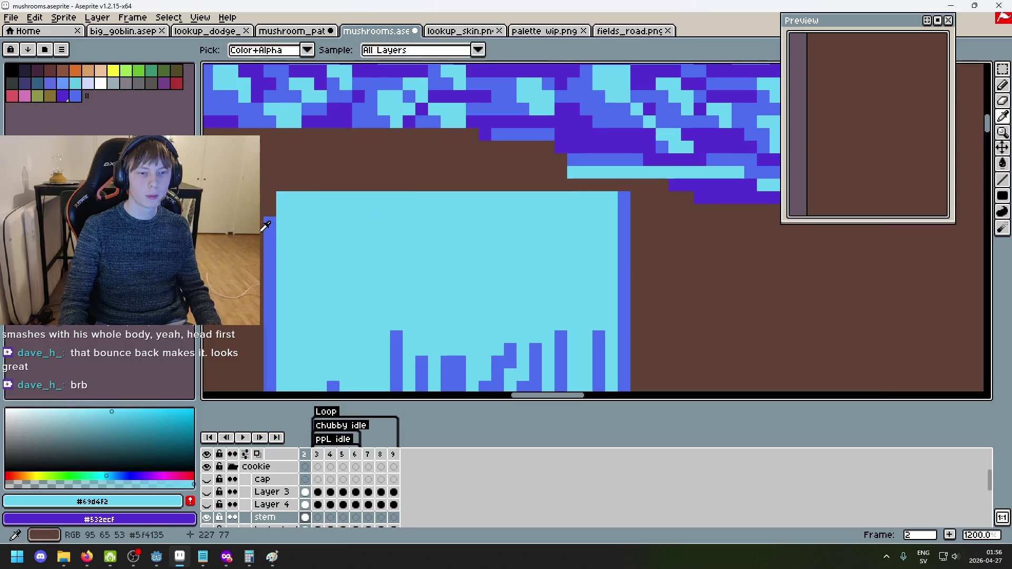
alt+click(271, 211)
drag(271, 217, 507, 240)
Erase the leftover cap pixels at the stem's lower right.
key(e)
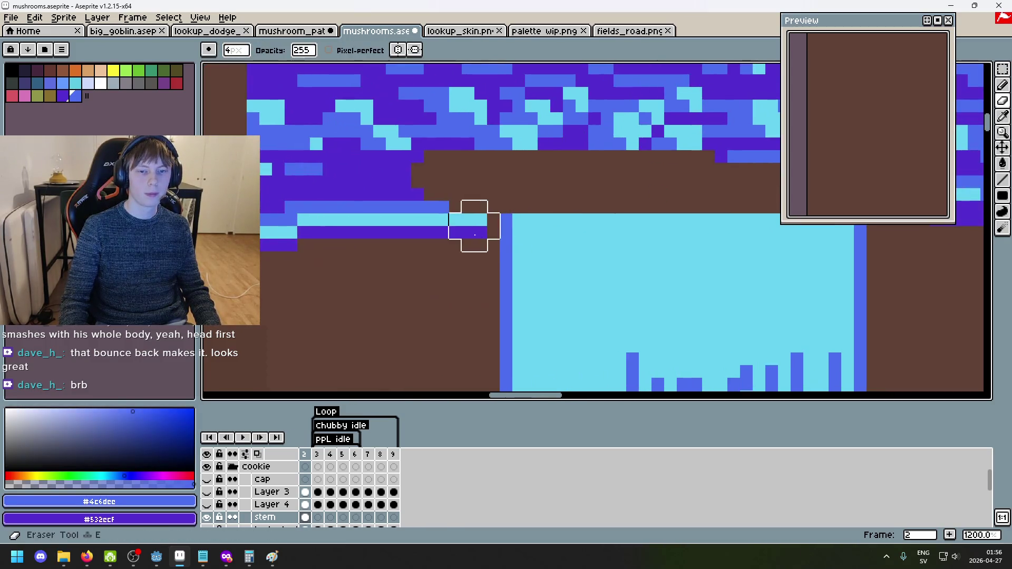
scroll(422, 228, down, 3)
scroll(300, 199, up, 4)
scroll(304, 141, down, 2)
scroll(328, 192, up, 3)
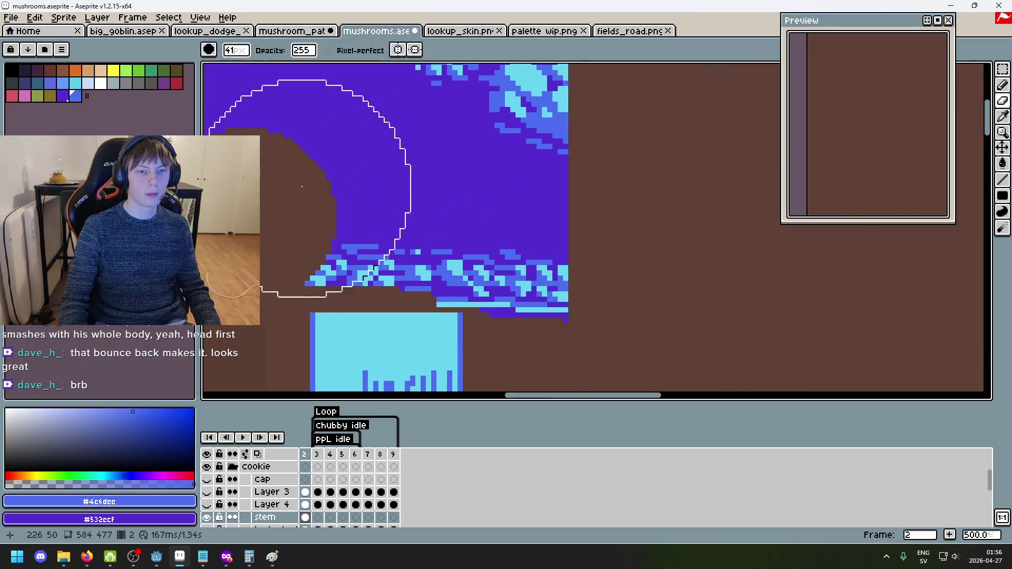
scroll(328, 199, down, 2)
scroll(332, 195, up, 2)
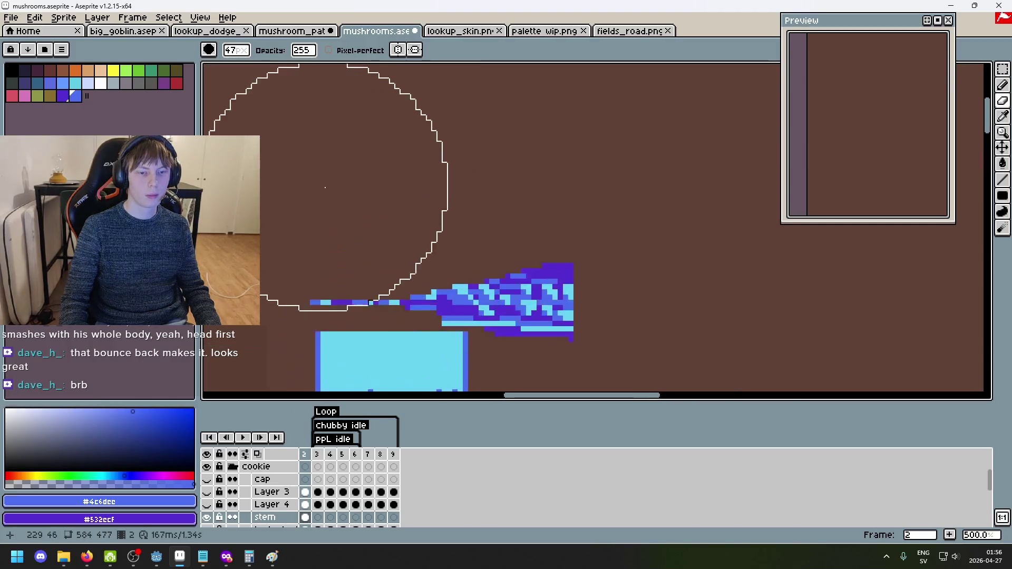
scroll(475, 196, up, 1)
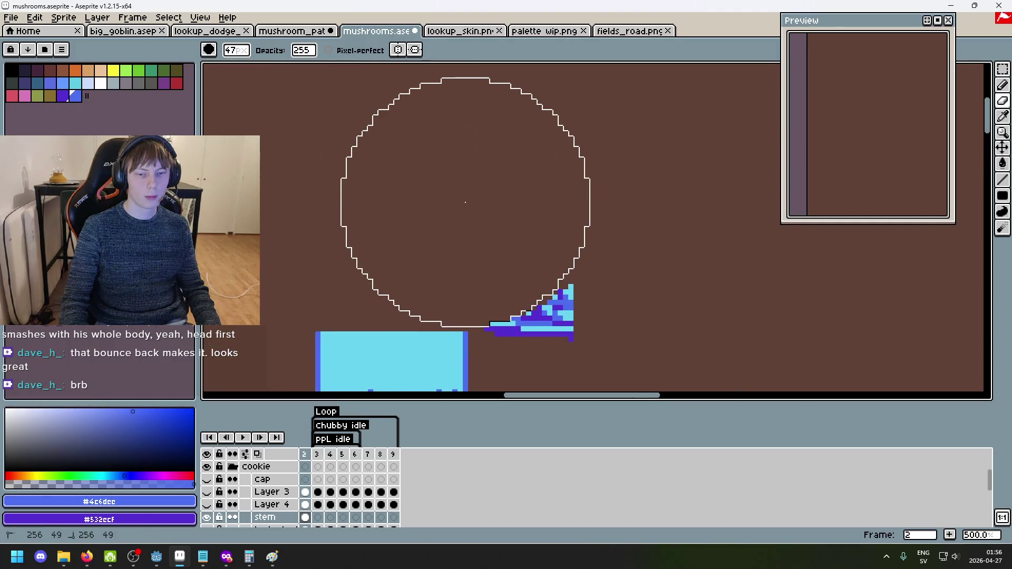
click(586, 270)
scroll(685, 300, down, 2)
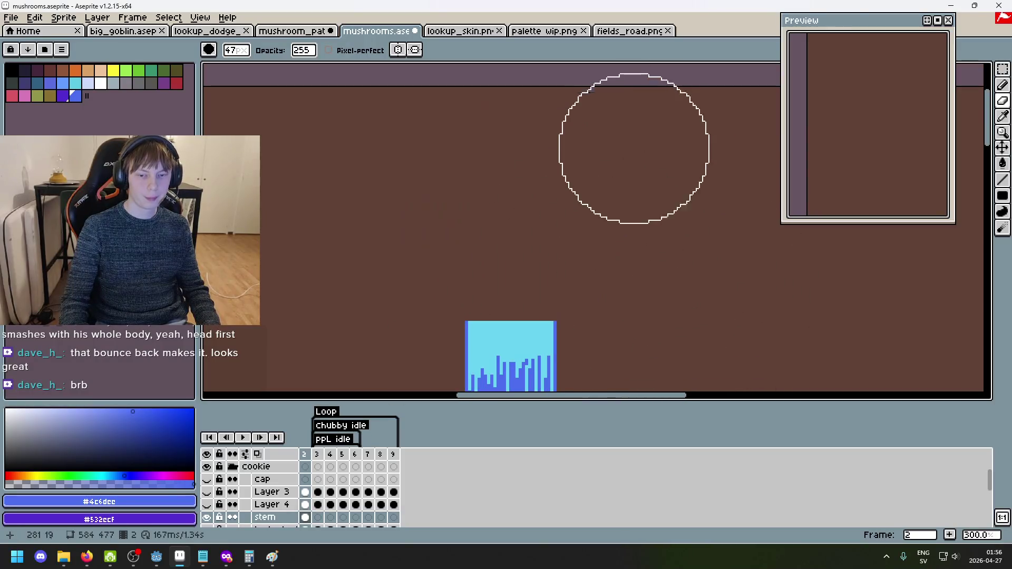
key(g)
drag(565, 364, 489, 208)
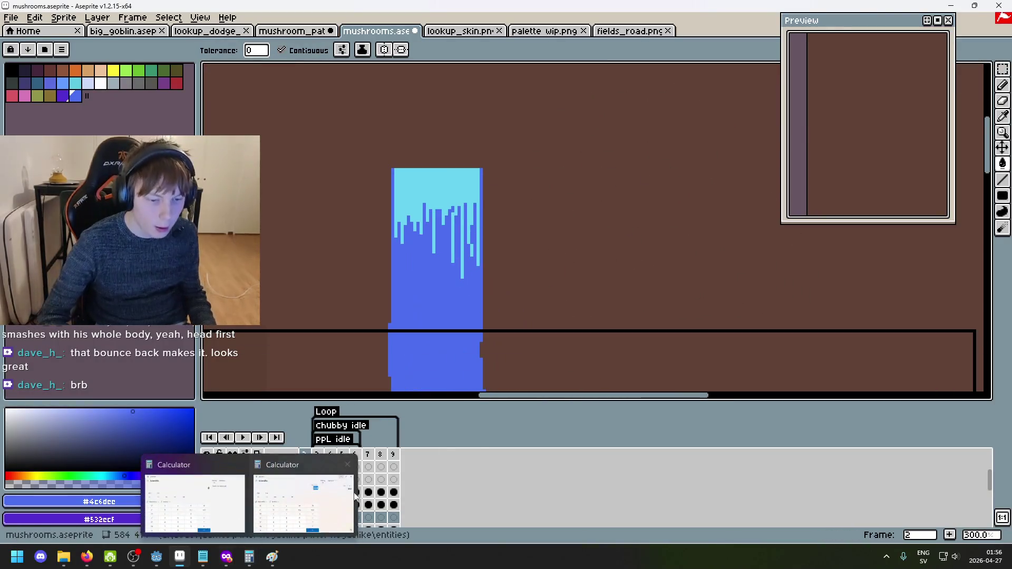
Hide the stem layer and make the tentacle b layer visible.
scroll(320, 482, down, 2)
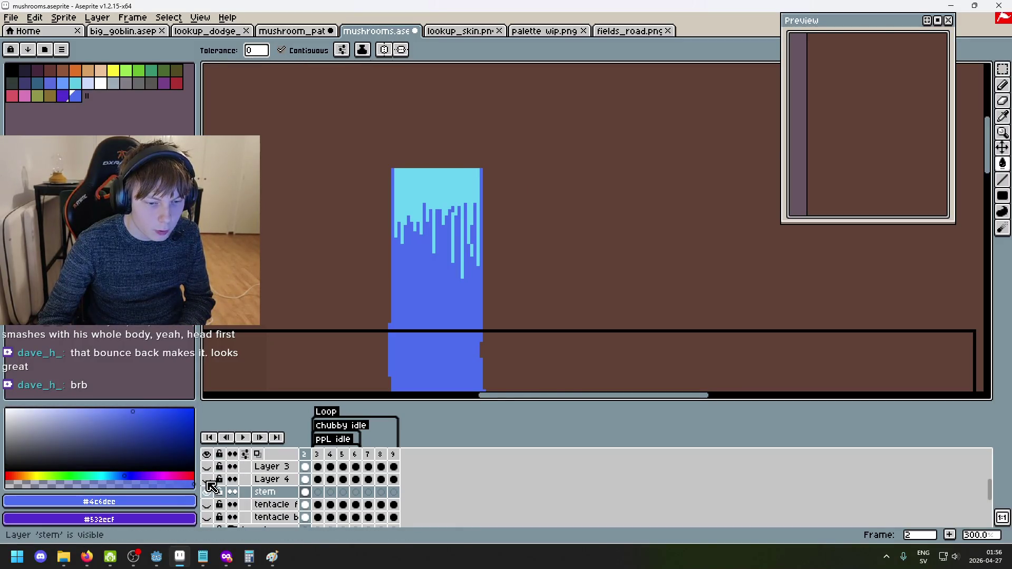
scroll(210, 485, up, 2)
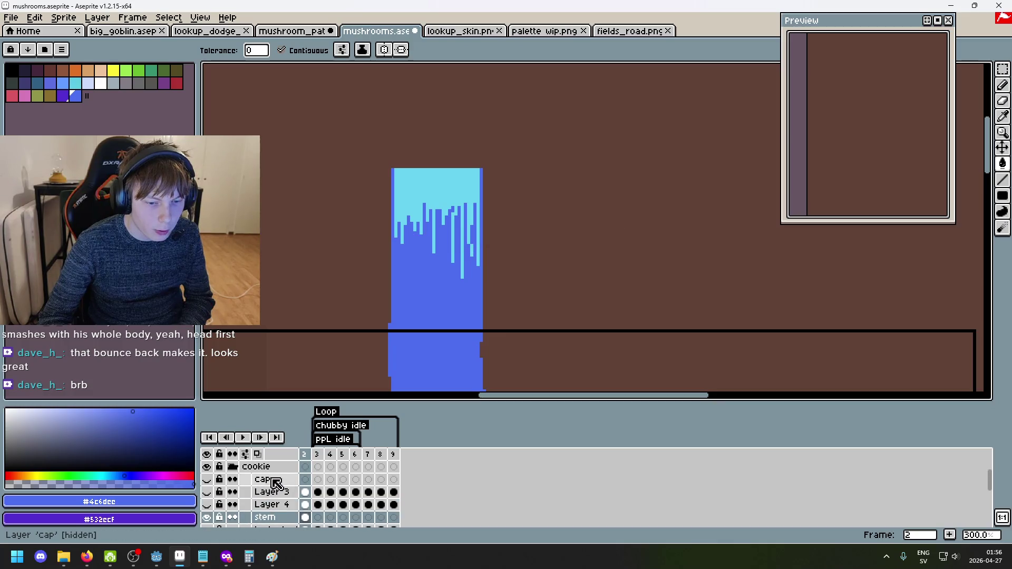
scroll(217, 506, down, 2)
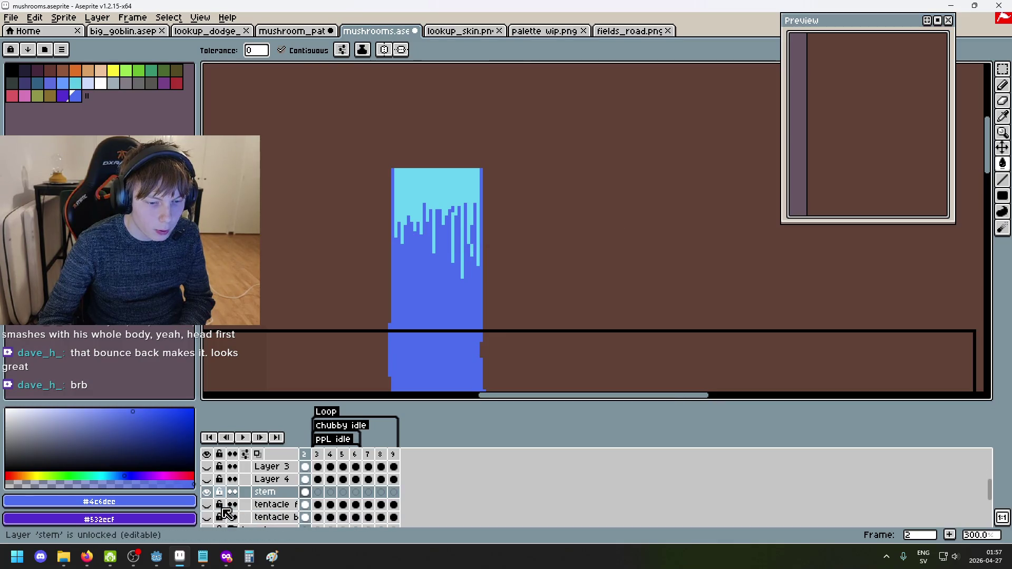
click(206, 492)
scroll(217, 500, down, 4)
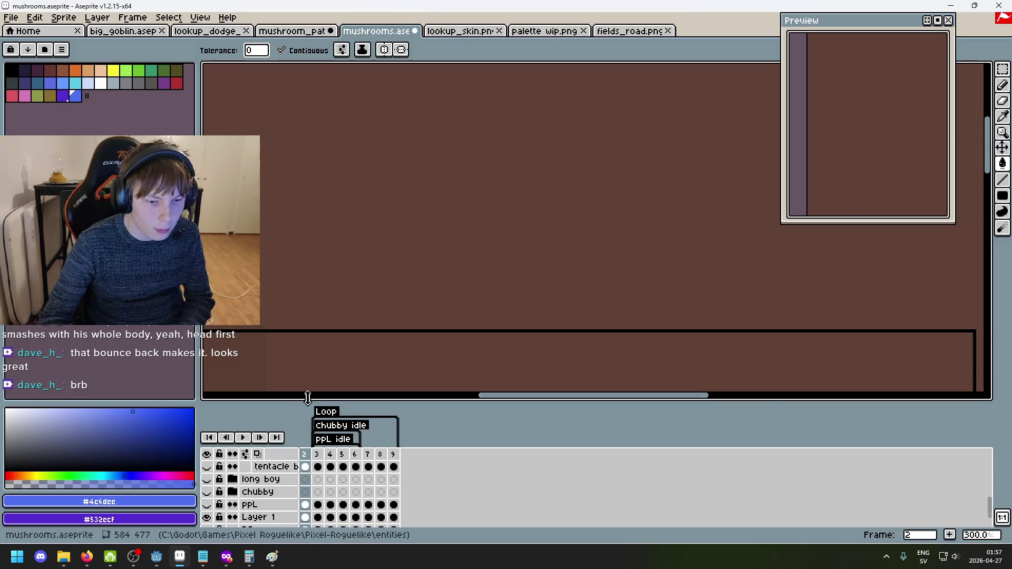
scroll(355, 320, down, 3)
scroll(223, 493, up, 2)
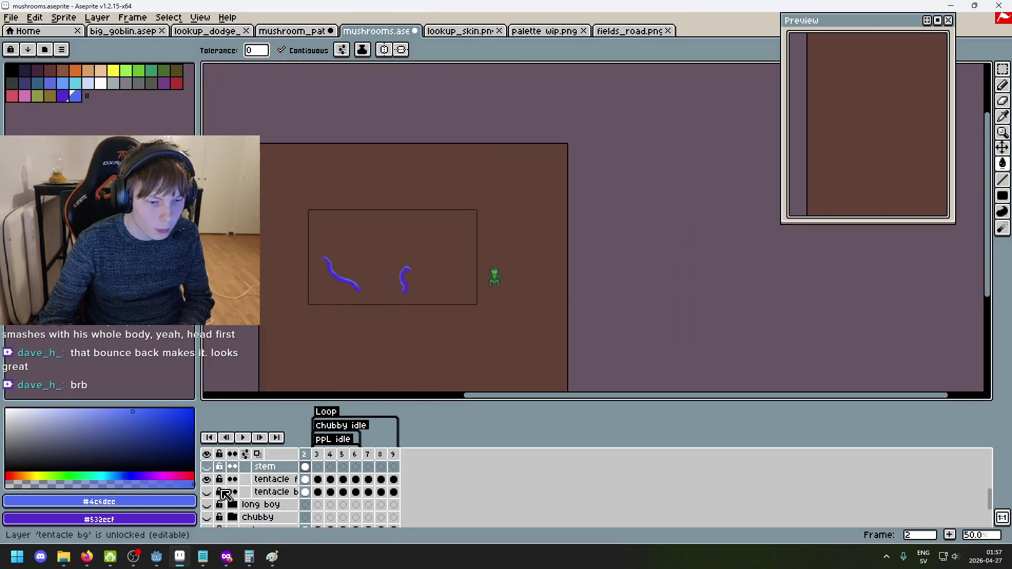
click(206, 491)
On the tentacle b layer, marquee-select the whole mushroom drawing to copy it.
scroll(388, 237, up, 3)
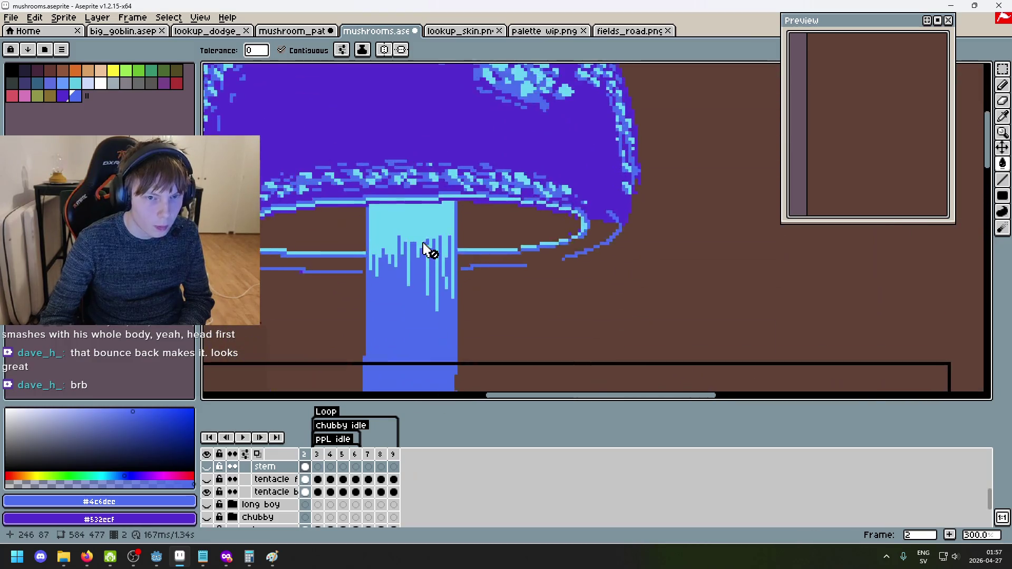
scroll(427, 259, down, 2)
scroll(427, 259, up, 1)
key(m)
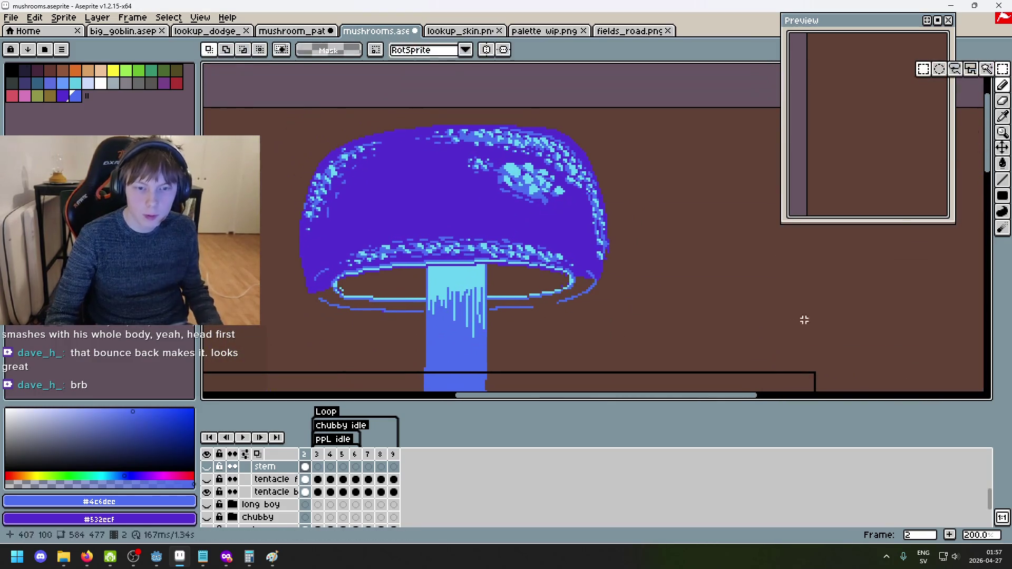
click(283, 494)
mouse_move(275, 352)
mouse_down()
mouse_move(346, 278)
mouse_move(667, 104)
mouse_up()
click(572, 366)
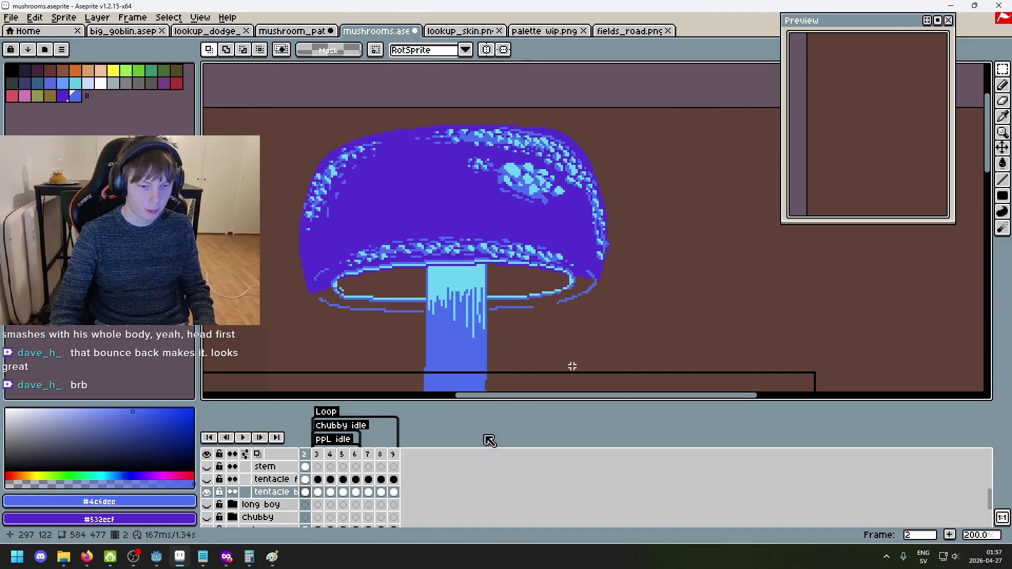
Hide tentacle b, then paste the mushroom onto the cap layer and commit it in place.
click(206, 492)
scroll(274, 495, up, 3)
click(284, 494)
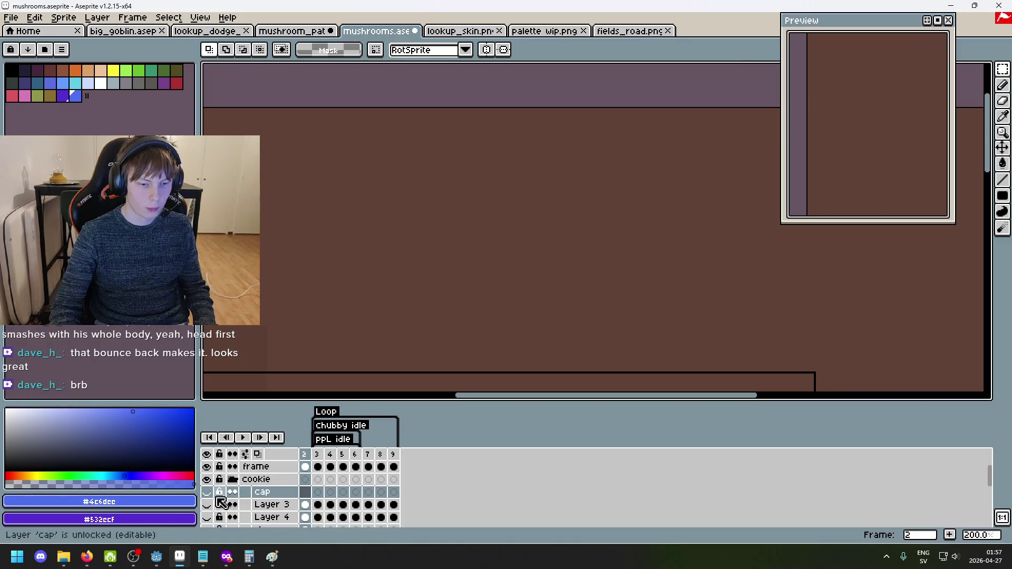
key(ctrl+v)
click(703, 308)
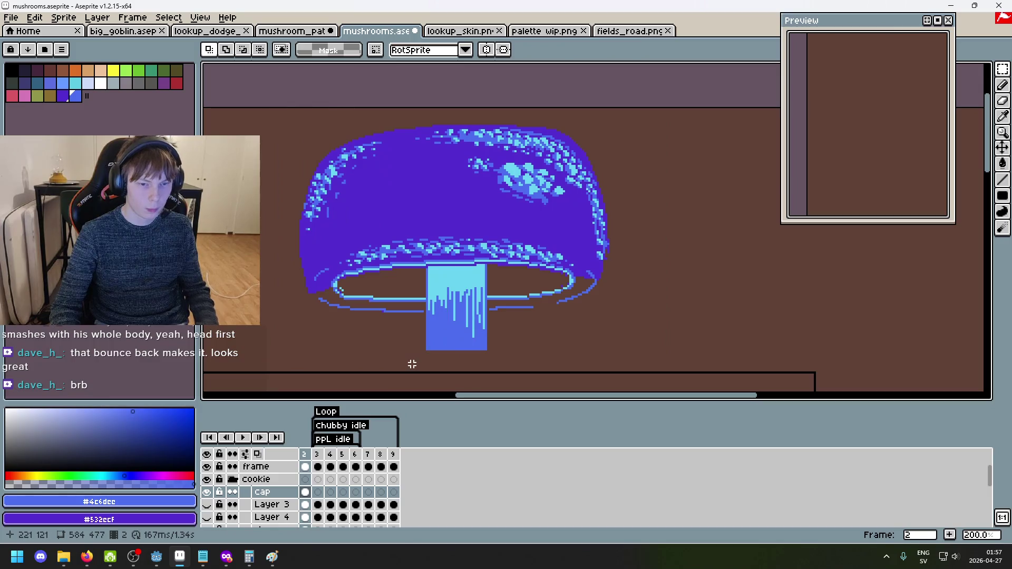
Erase the stem below the cap with the Eraser, undoing one misplaced line.
key(e)
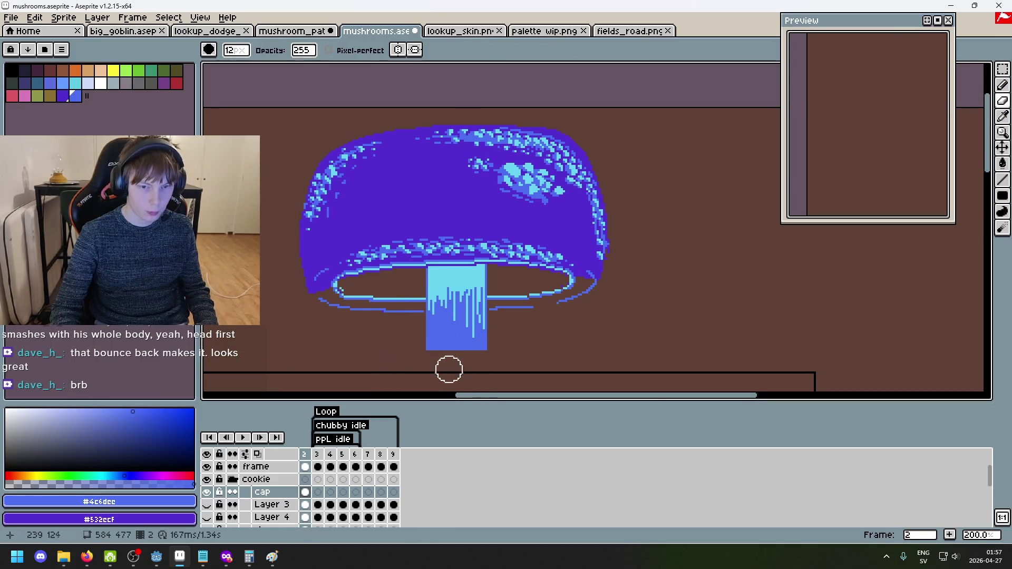
scroll(449, 369, up, 4)
mouse_move(425, 175)
mouse_down()
mouse_move(409, 261)
mouse_move(409, 241)
mouse_move(521, 310)
mouse_move(526, 264)
mouse_up()
mouse_move(529, 230)
mouse_down()
mouse_move(527, 159)
mouse_move(527, 201)
mouse_move(470, 183)
mouse_up()
scroll(502, 353, up, 5)
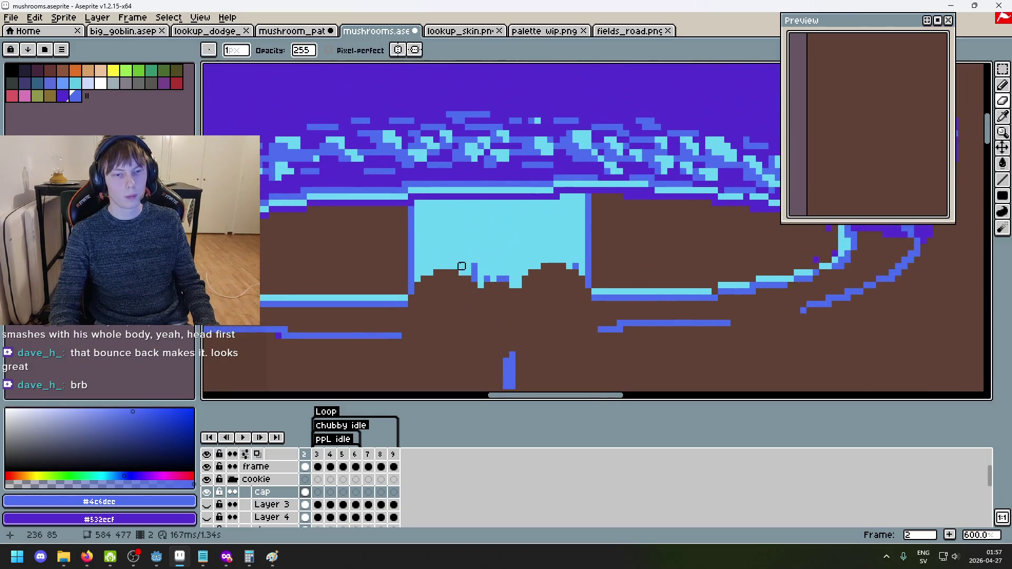
mouse_move(430, 209)
mouse_down()
mouse_move(588, 196)
mouse_move(415, 204)
mouse_up()
key(ctrl+z)
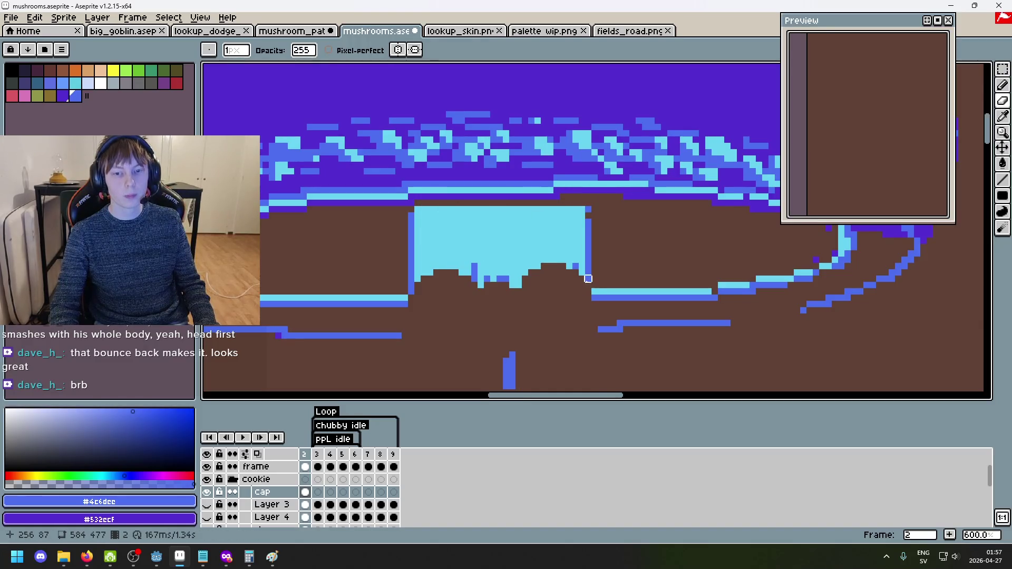
Erase the cyan stem block under the cap and the leftover blue stem pixels.
scroll(548, 260, up, 1)
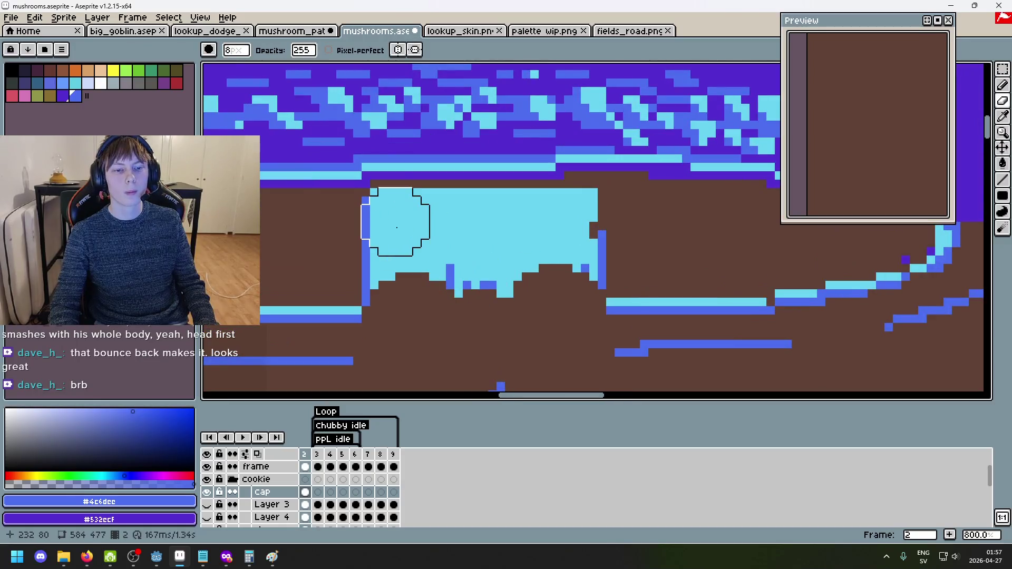
mouse_move(391, 226)
mouse_down()
mouse_move(404, 234)
mouse_move(429, 221)
mouse_move(589, 228)
mouse_move(576, 255)
mouse_move(526, 260)
mouse_up()
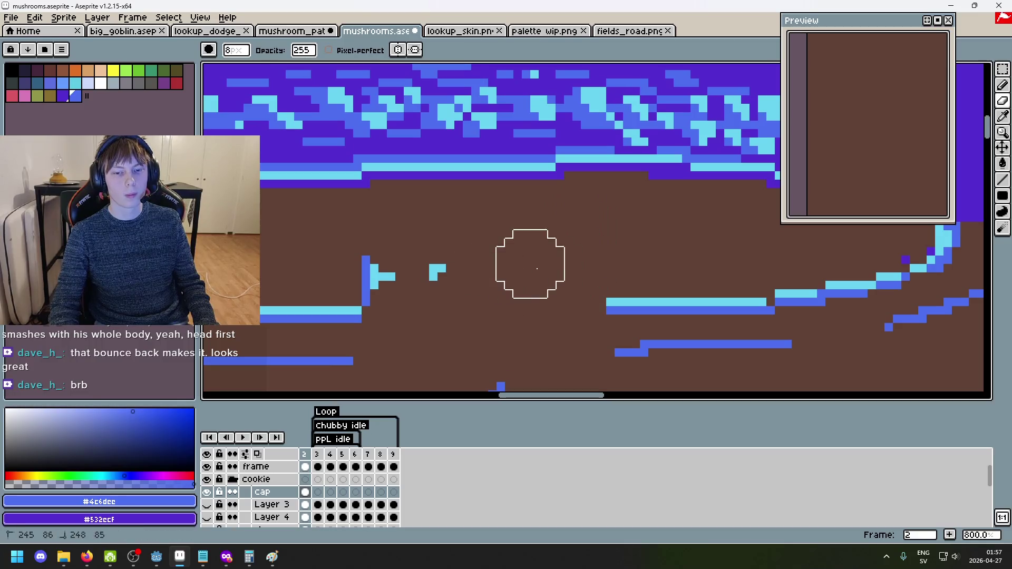
mouse_move(370, 265)
mouse_down()
mouse_move(384, 274)
mouse_move(440, 272)
mouse_up()
scroll(504, 210, down, 2)
drag(501, 288, 491, 339)
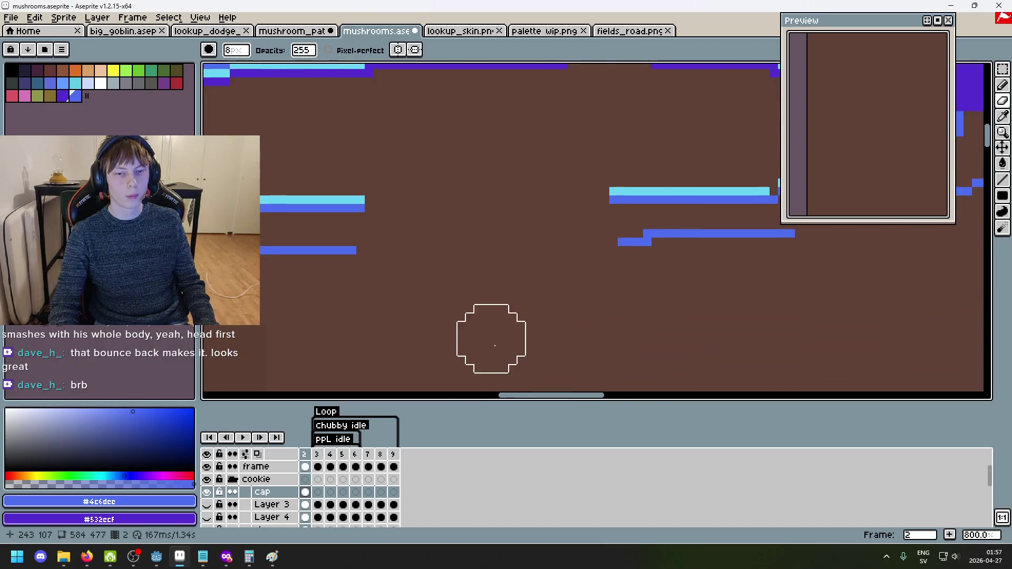
scroll(491, 338, down, 3)
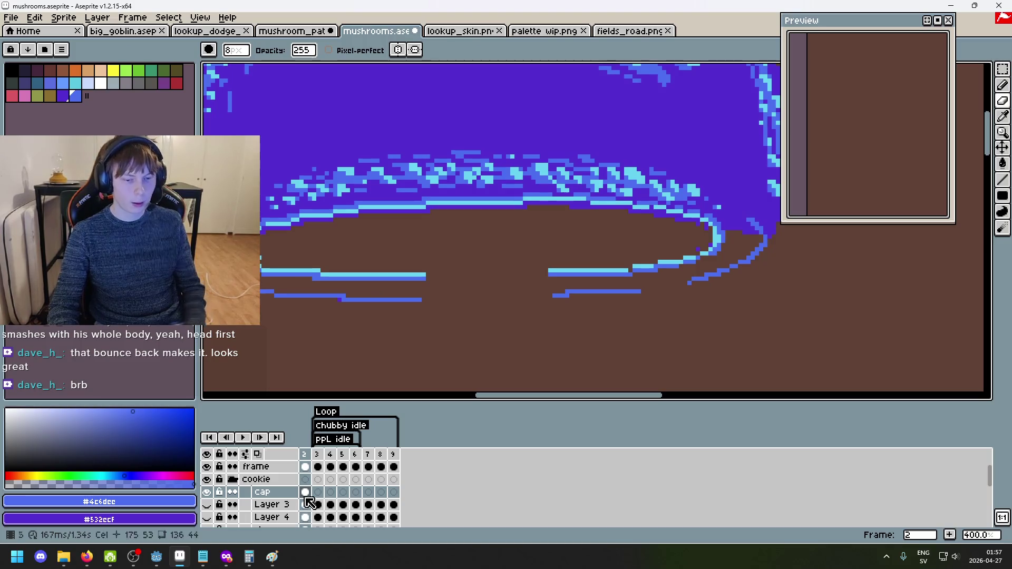
Toggle the cap and Layer 3 visibility to compare, leaving cap shown.
click(206, 492)
click(206, 505)
click(206, 492)
scroll(338, 324, down, 3)
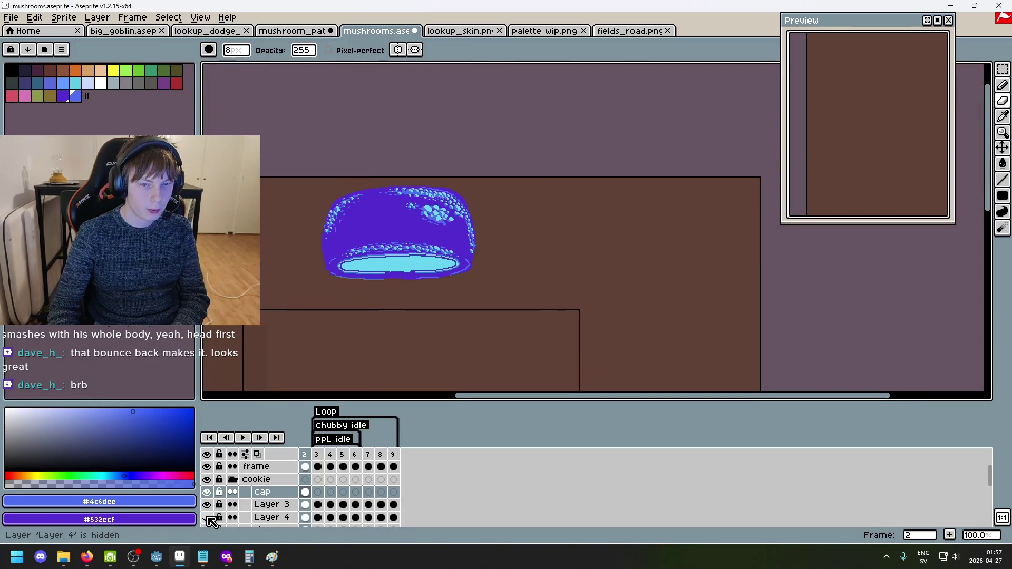
scroll(402, 295, up, 3)
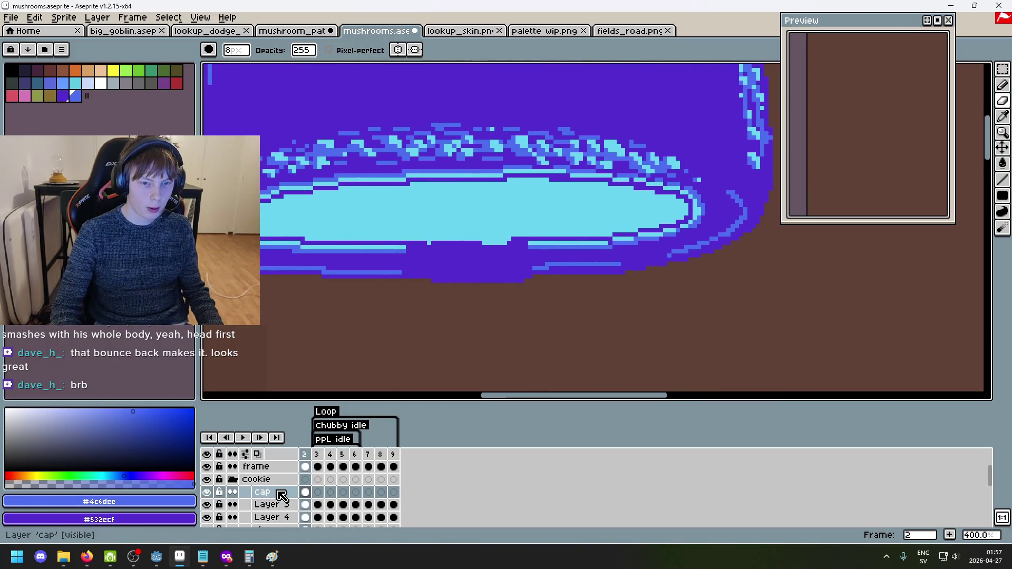
scroll(276, 498, down, 2)
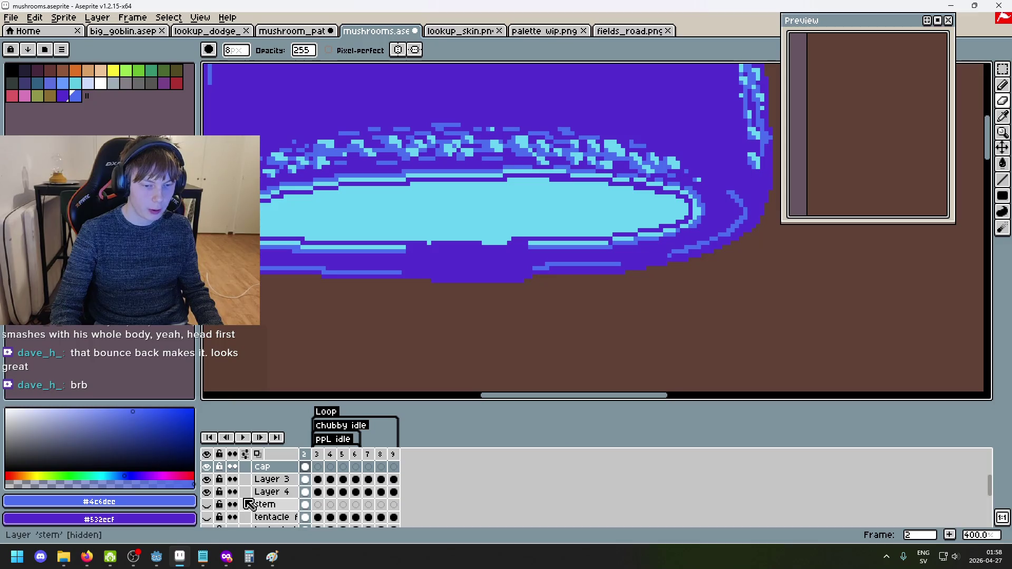
Select the cap, Layer 3 and Layer 4 rows together in the timeline.
click(277, 478)
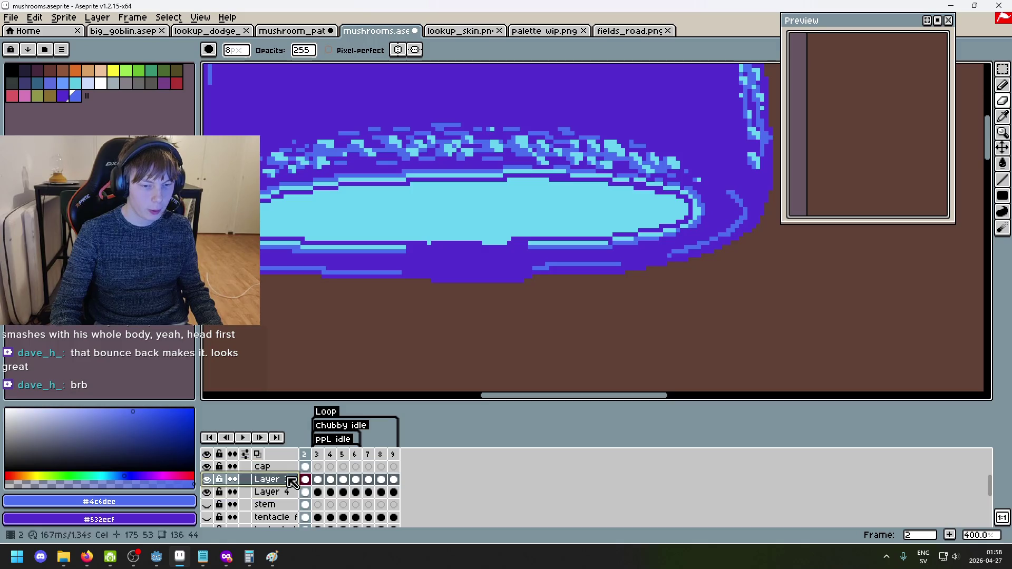
click(292, 492)
click(290, 480)
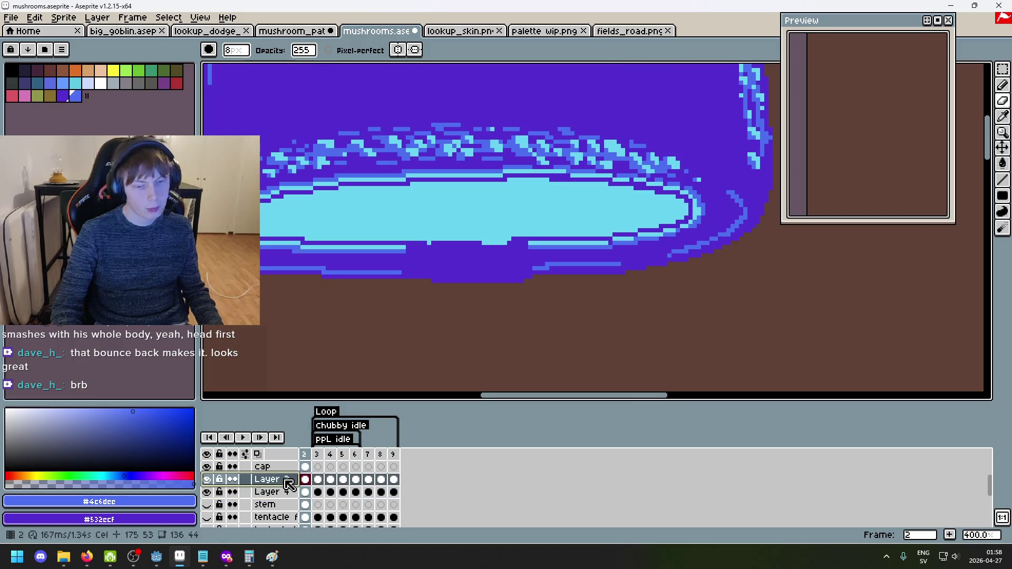
click(288, 466)
shift+click(289, 479)
shift+click(288, 493)
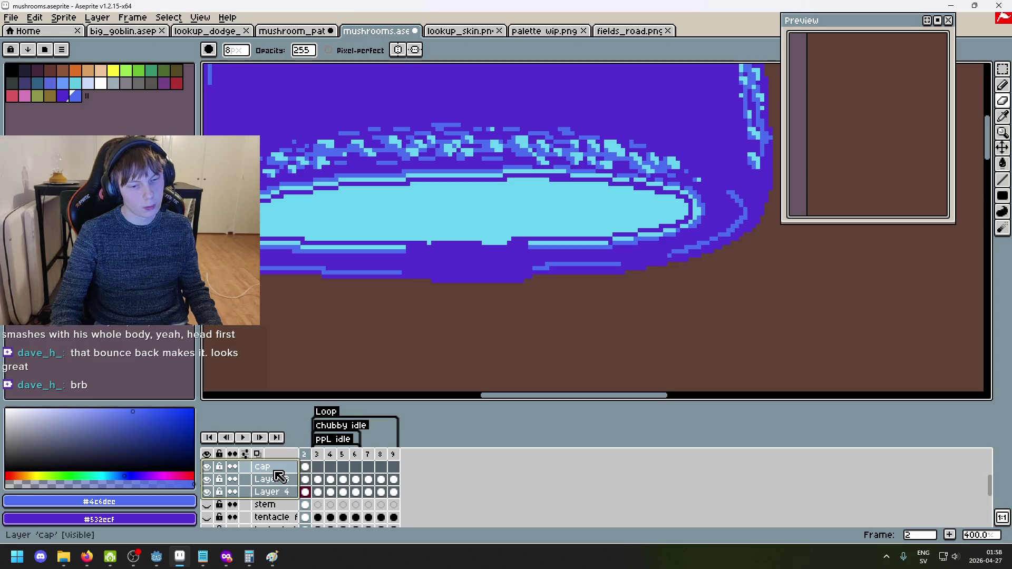
Dismiss the layer menu and check frames 3 and later before returning to frame 2.
right_click(278, 490)
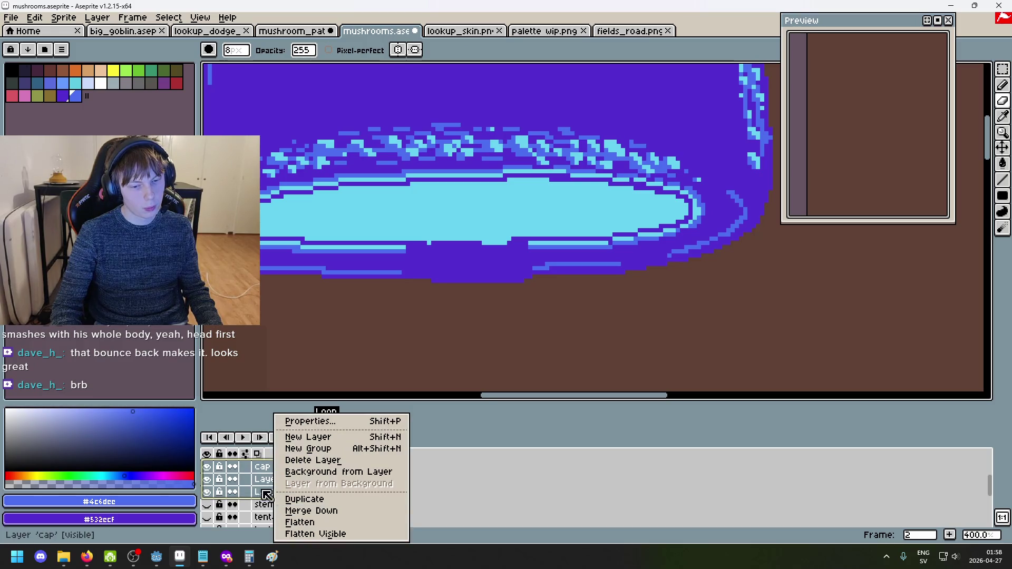
key(Escape)
click(319, 454)
click(304, 455)
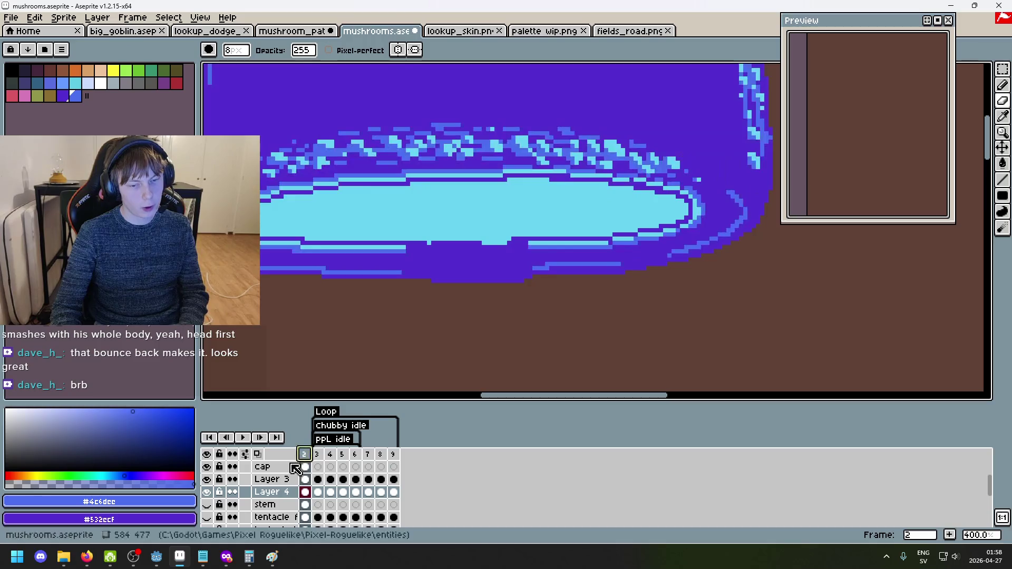
scroll(311, 493, down, 5)
scroll(315, 492, up, 5)
click(342, 454)
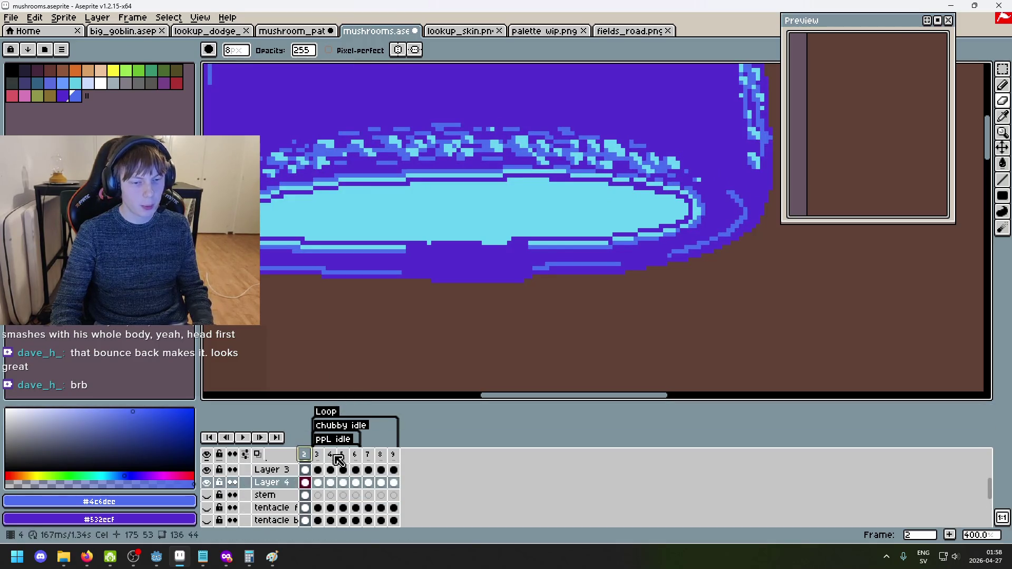
scroll(373, 318, down, 5)
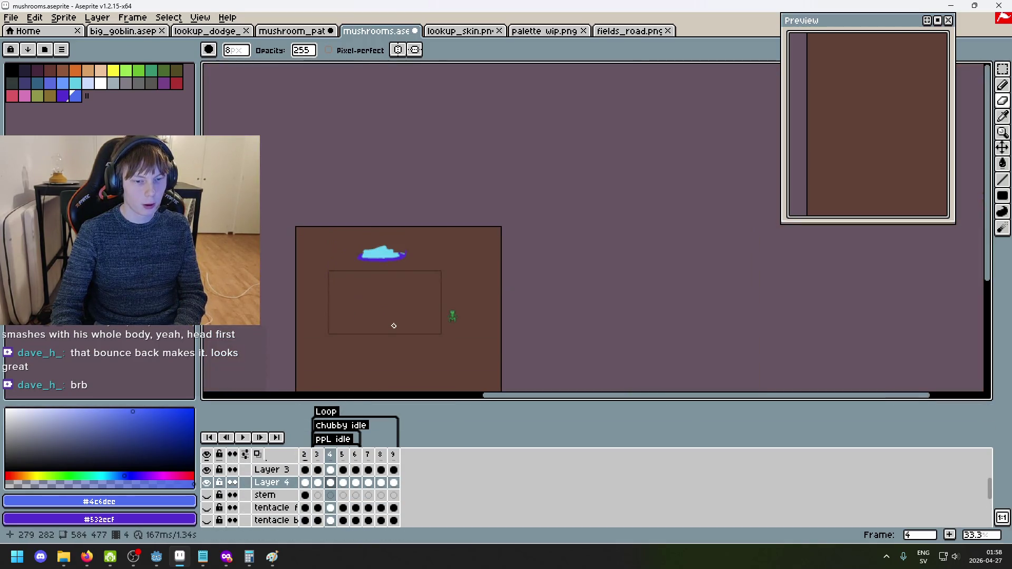
click(304, 455)
scroll(297, 494, up, 2)
scroll(296, 494, down, 1)
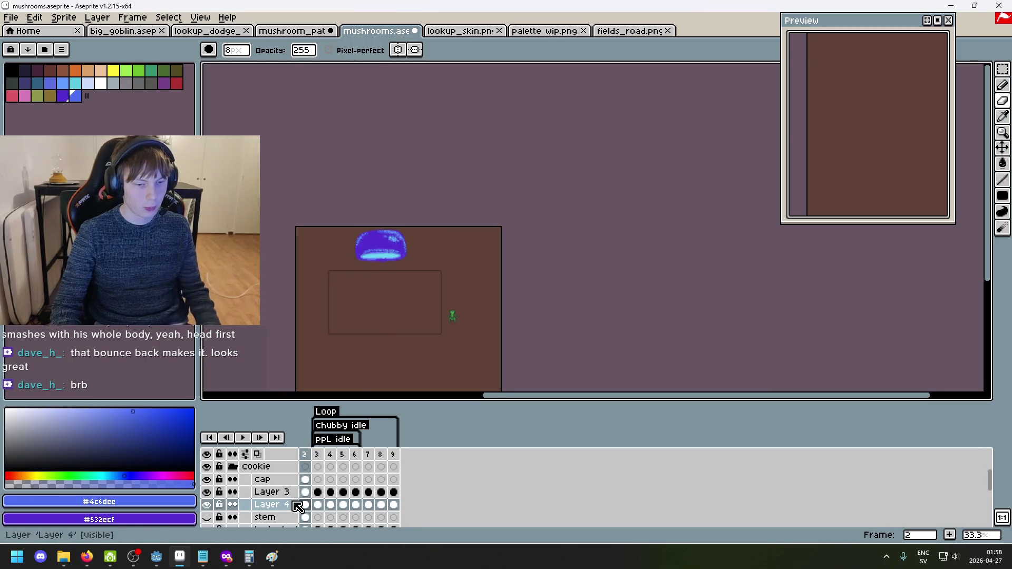
Flatten cap, Layer 3 and Layer 4 into one layer and rename it 'cap'.
drag(268, 479, 283, 502)
right_click(278, 490)
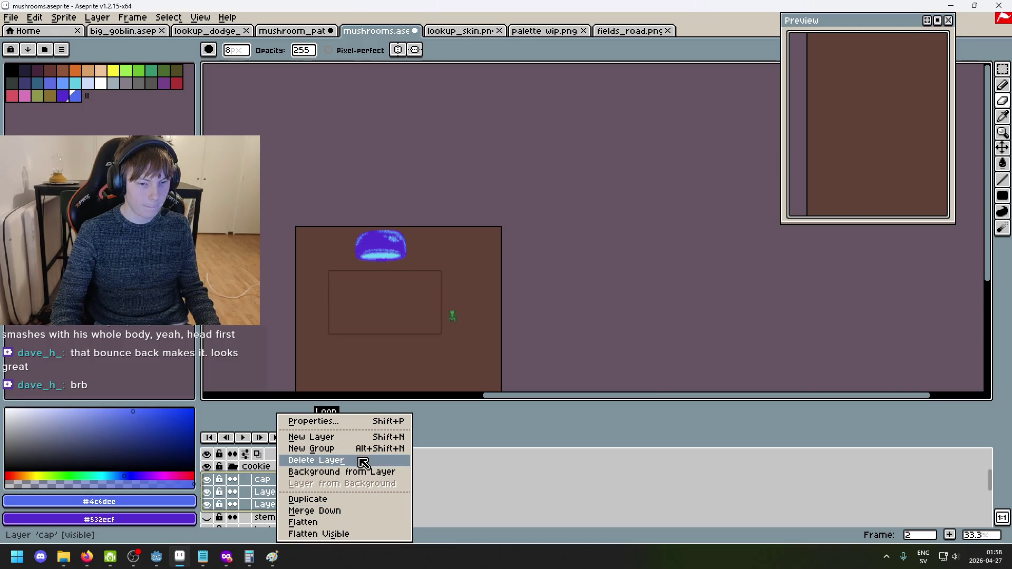
click(357, 522)
double_click(280, 479)
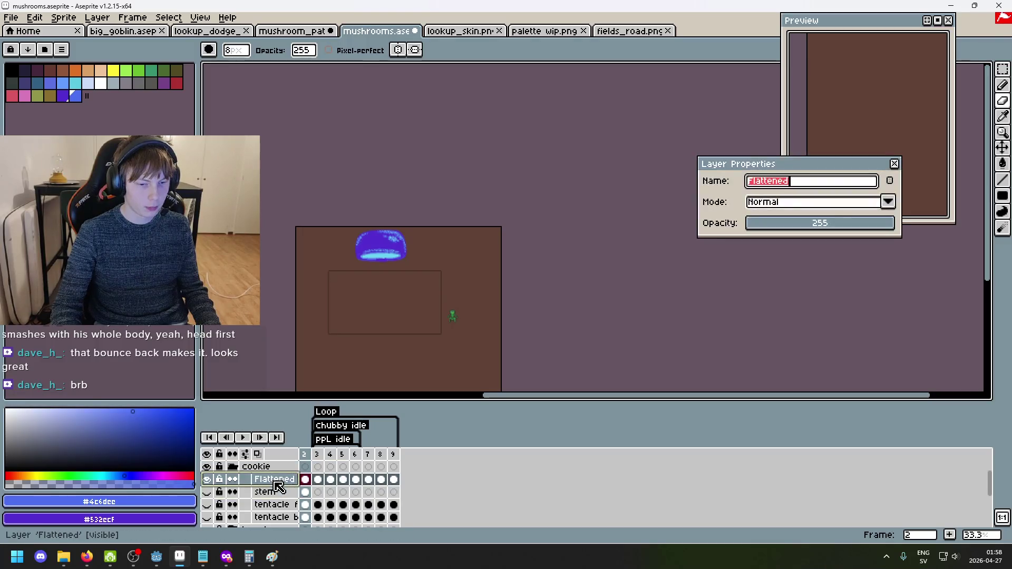
text(cap)
key(Return)
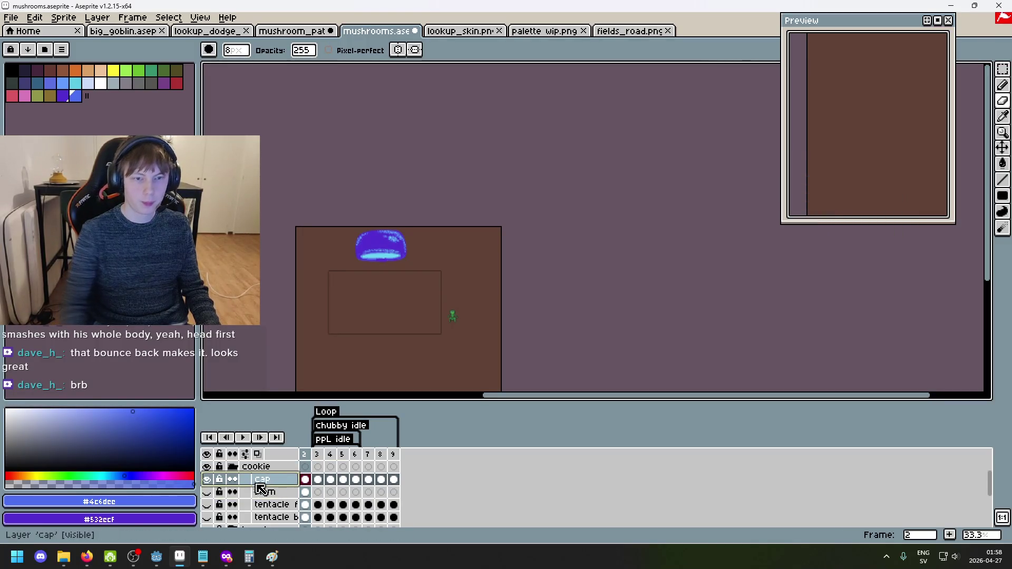
scroll(409, 221, up, 5)
Show the stem layer and move it above the cap layer in the timeline.
scroll(493, 263, down, 3)
scroll(486, 233, up, 2)
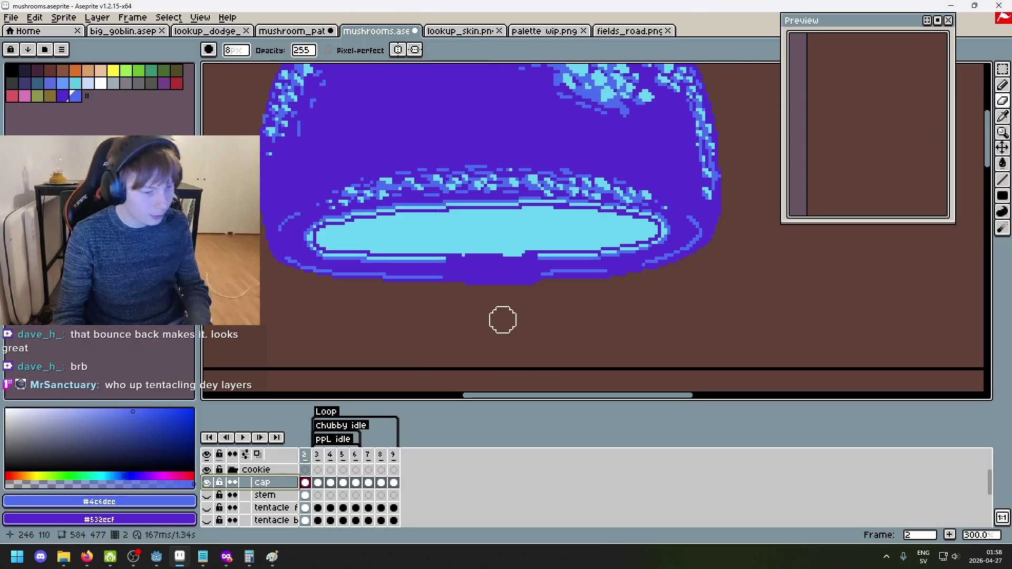
click(208, 495)
scroll(444, 301, down, 2)
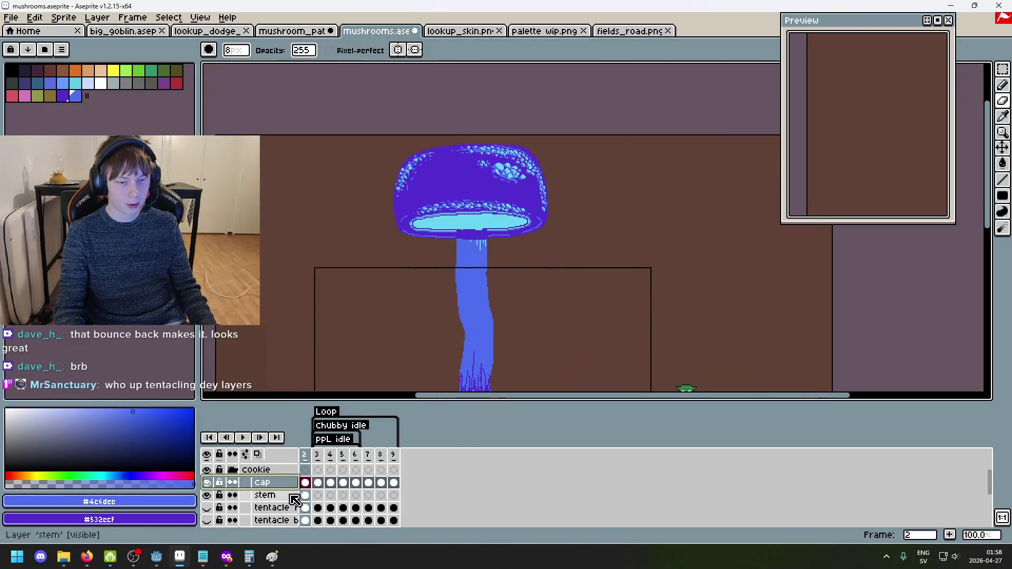
click(293, 496)
drag(289, 496, 290, 483)
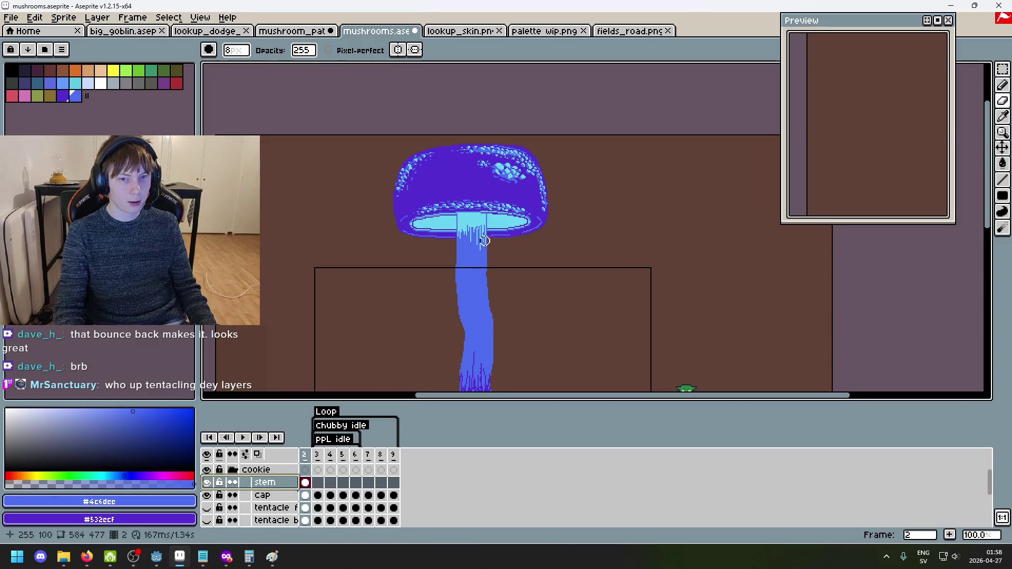
Zoom into the stem top and undo recent strokes, including a trial line there.
scroll(485, 240, up, 3)
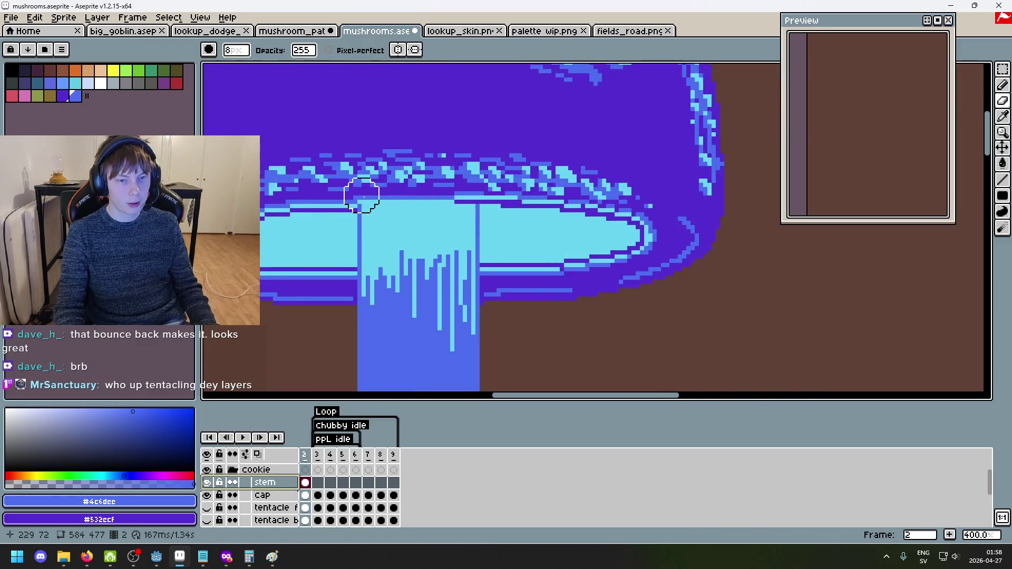
scroll(362, 193, up, 2)
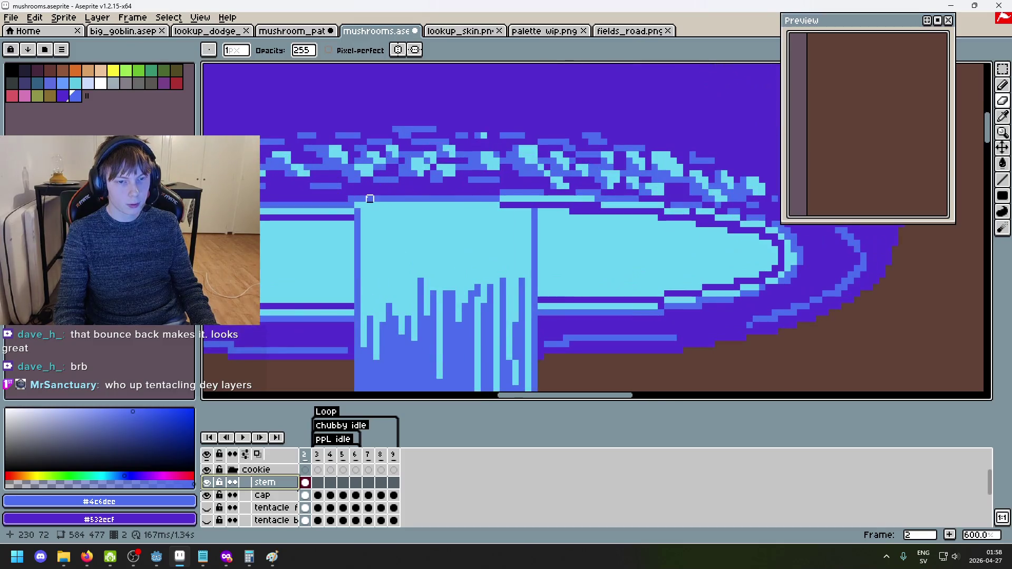
key(ctrl+z)
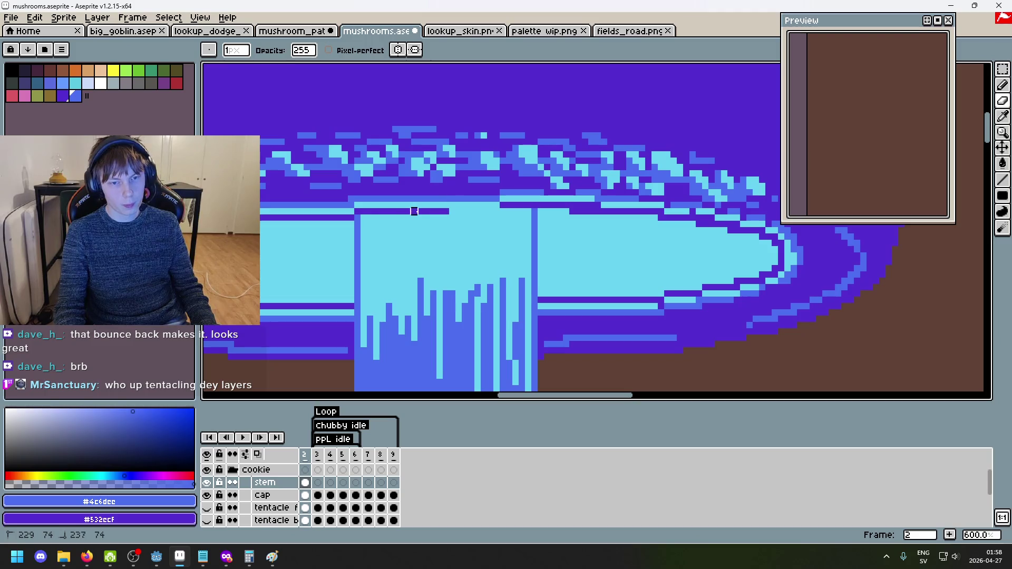
key(ctrl+z)
drag(506, 211, 477, 211)
scroll(351, 211, up, 3)
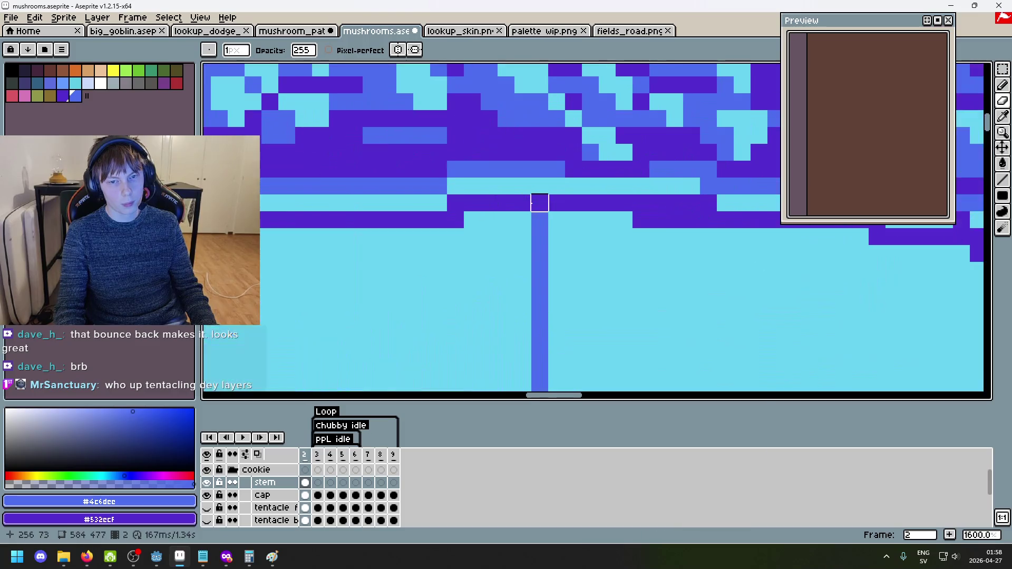
key(ctrl+z)
Retouch the pixels along the stem top where it meets the cap, undoing mistakes.
scroll(436, 220, up, 1)
drag(452, 207, 590, 197)
mouse_move(633, 203)
mouse_down()
mouse_move(328, 214)
mouse_move(295, 202)
mouse_up()
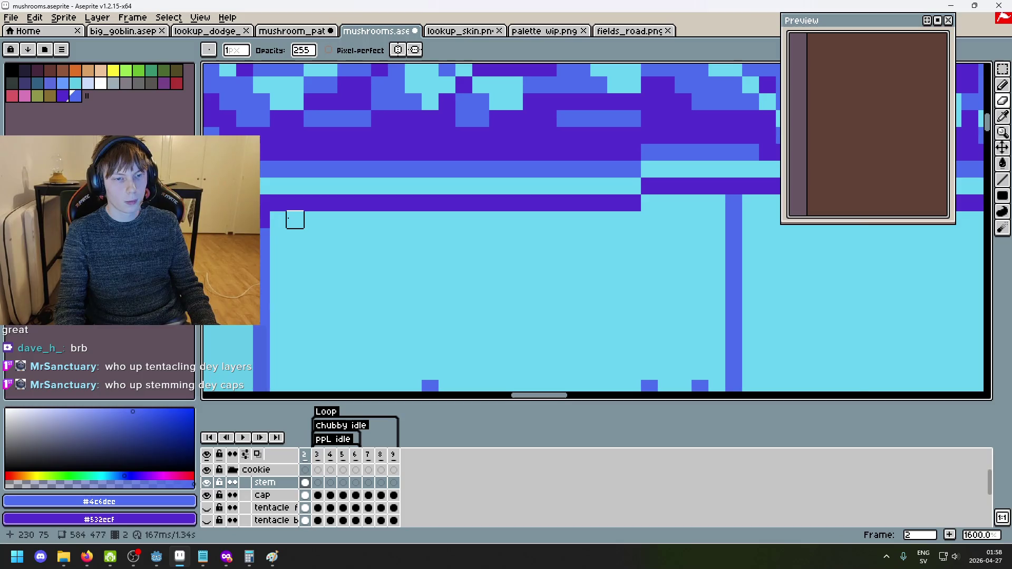
key(ctrl+z)
drag(568, 214, 492, 224)
click(517, 223)
key(ctrl+z)
key(ctrl+z)
click(601, 223)
key(ctrl+z)
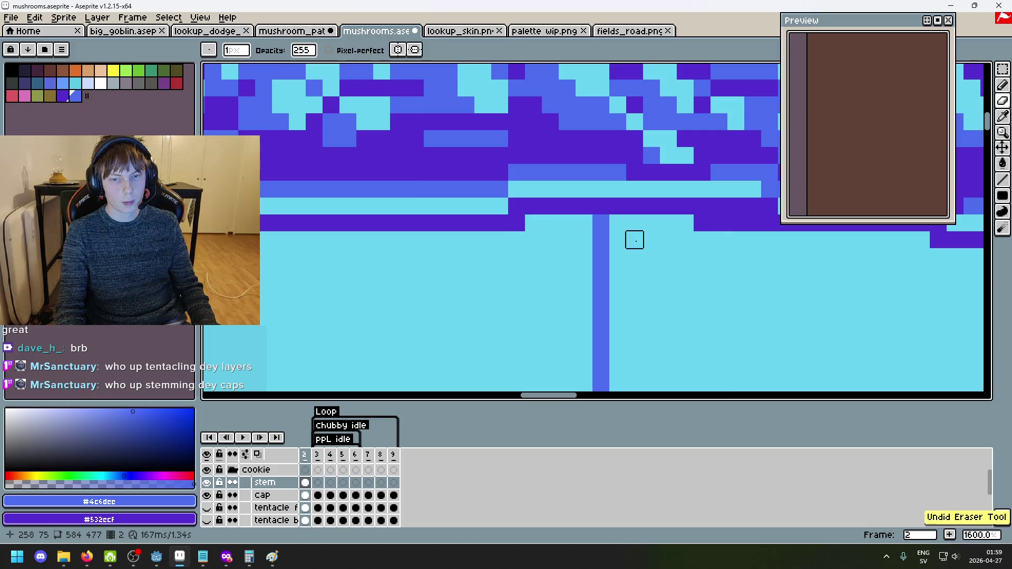
scroll(634, 239, down, 8)
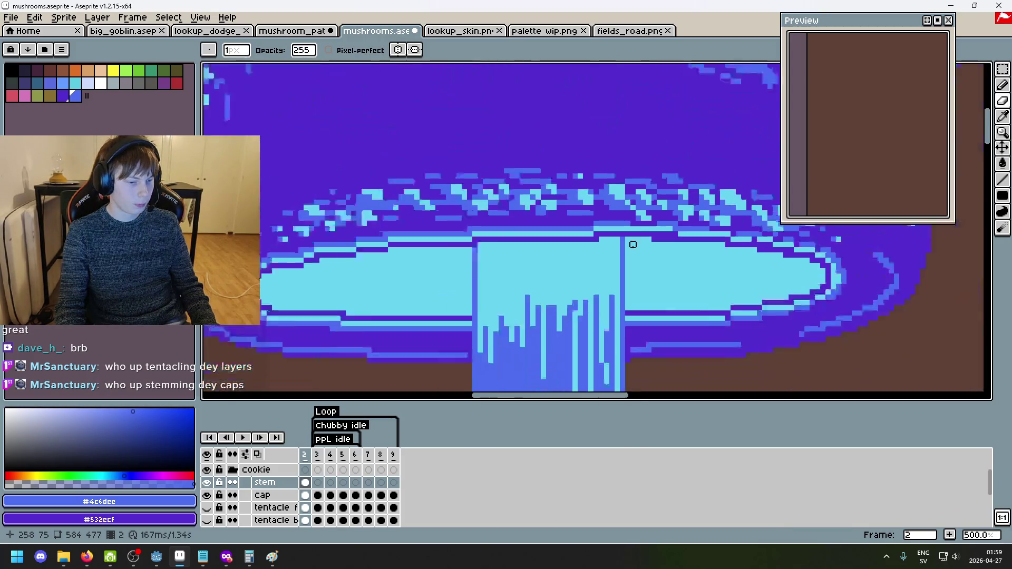
scroll(516, 112, up, 1)
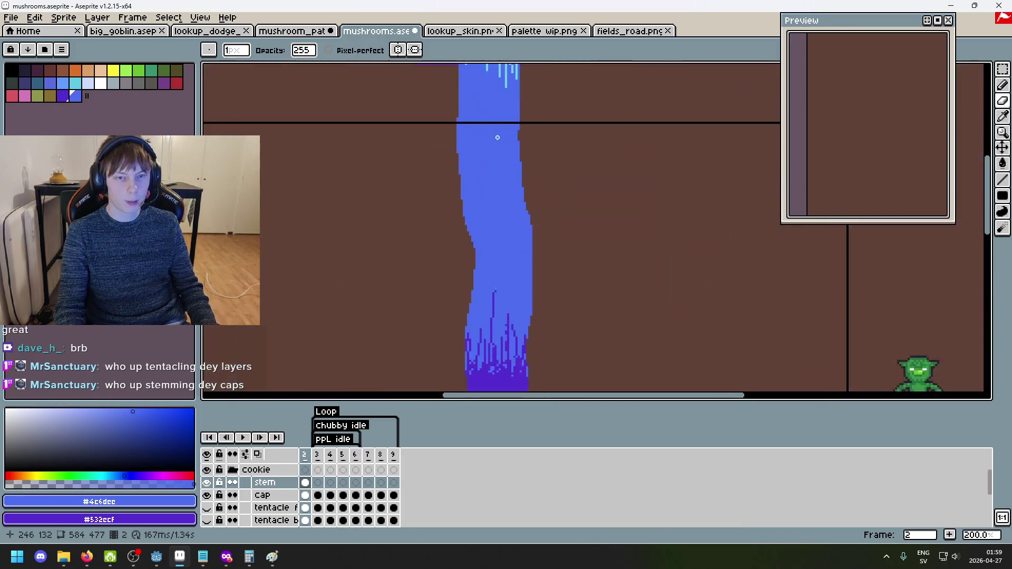
Hide the cap and stem layers and show the back and front tentacle layers.
scroll(476, 250, up, 1)
drag(474, 185, 488, 264)
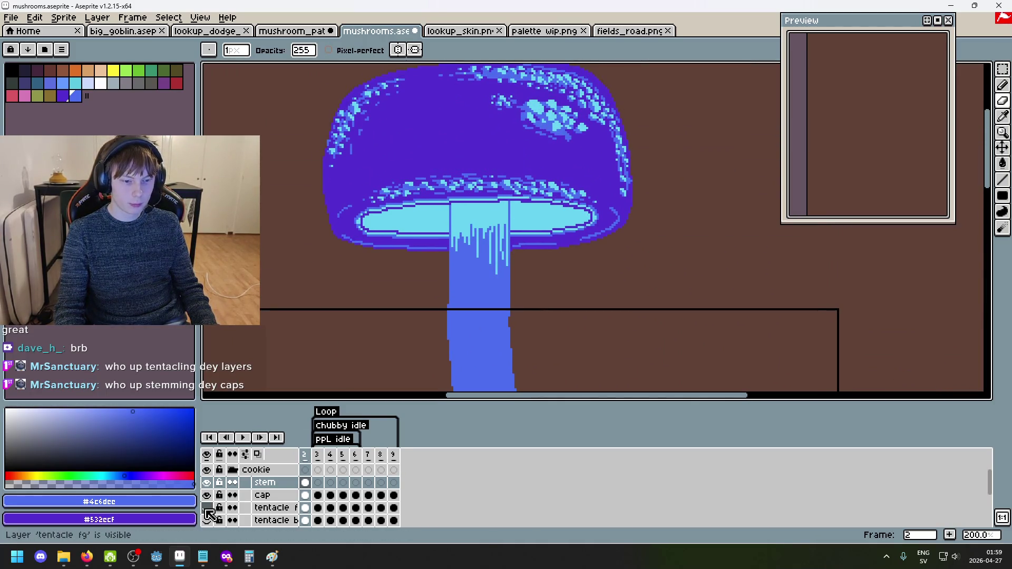
scroll(228, 514, down, 1)
click(206, 482)
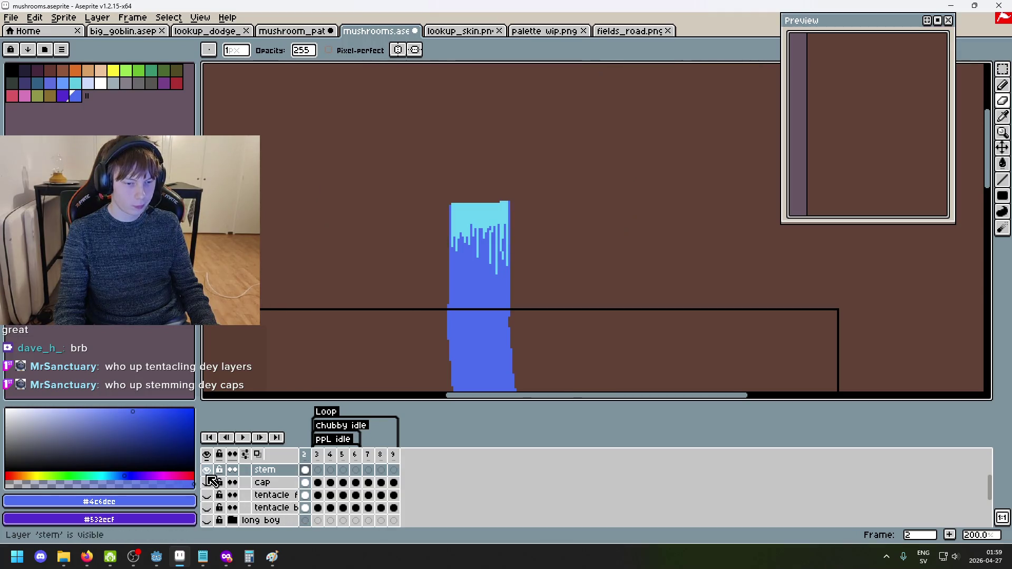
click(207, 470)
click(211, 509)
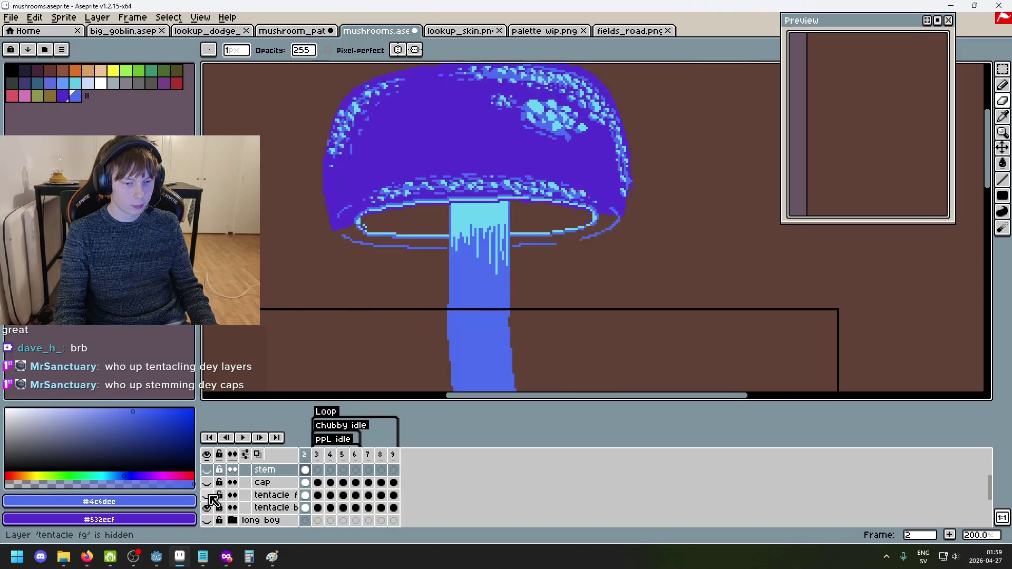
click(207, 495)
scroll(434, 285, down, 3)
scroll(398, 322, up, 4)
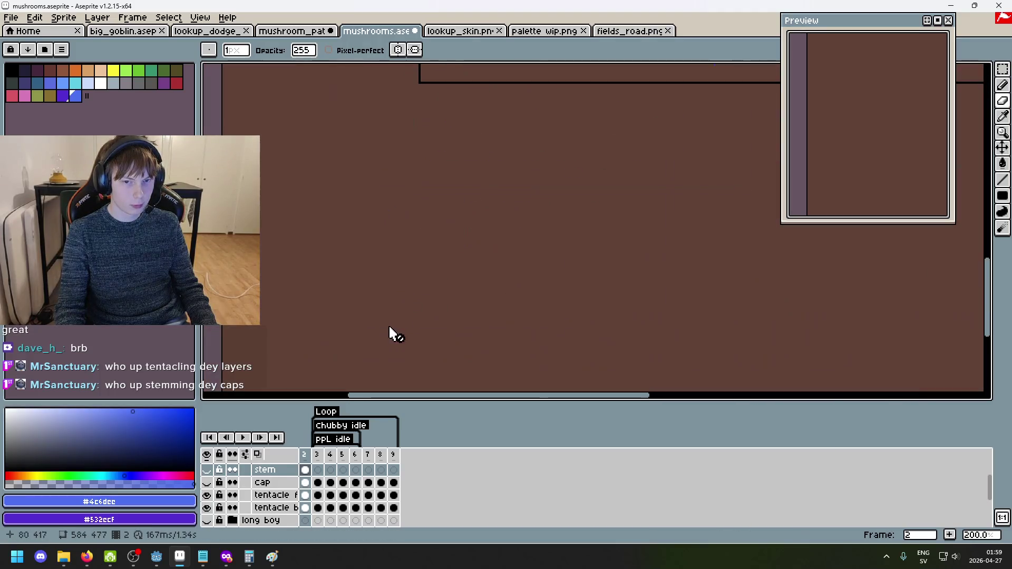